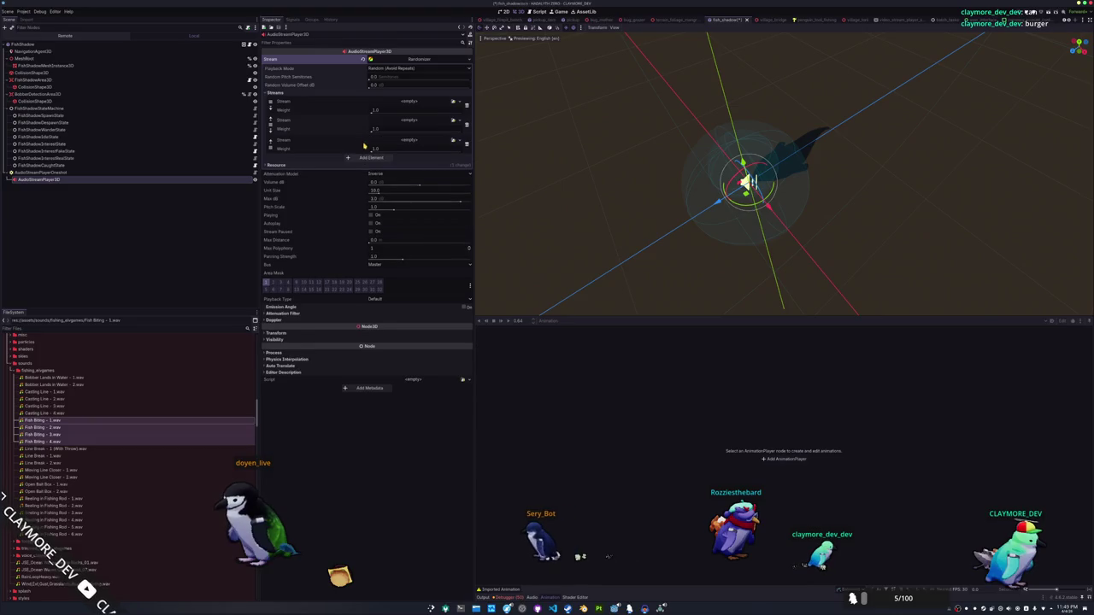
# Add two stream slots and fill them with Fish Biting - 1, 2 and 3.wav.
pyautogui.click(351, 158)
pyautogui.click(43, 421)
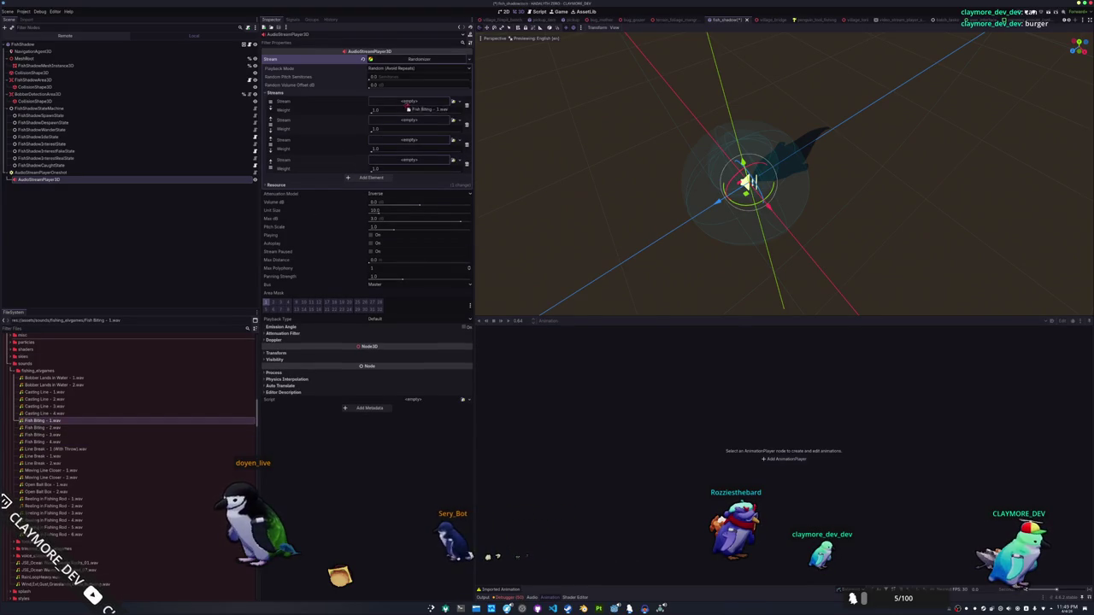
pyautogui.moveTo(42, 421); pyautogui.dragTo(408, 102)
pyautogui.click(43, 427)
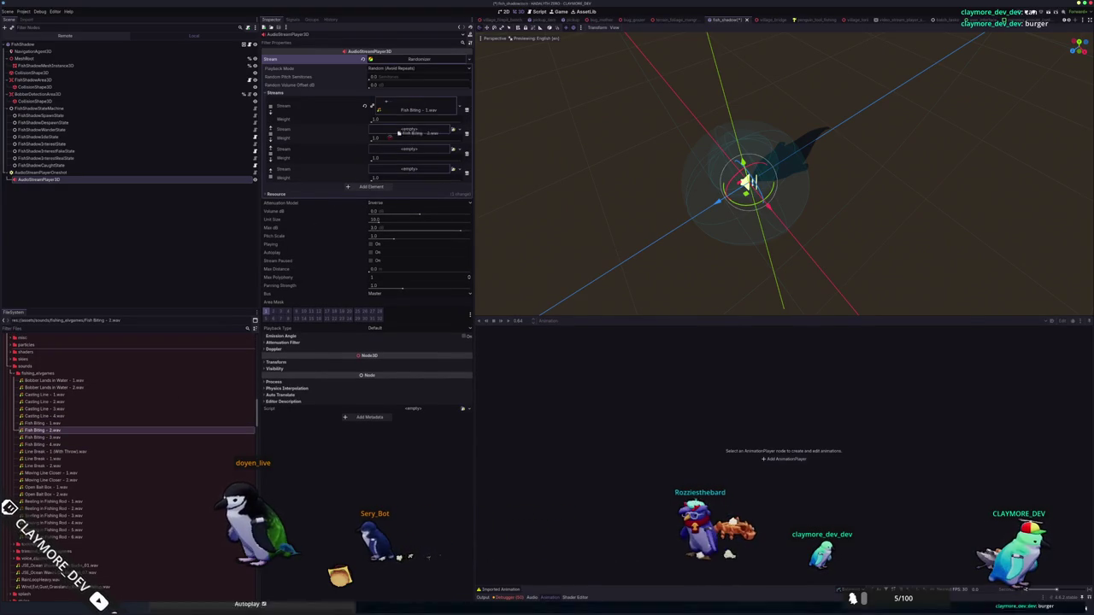
pyautogui.moveTo(43, 427); pyautogui.dragTo(409, 130)
pyautogui.moveTo(44, 439)
pyautogui.mouseDown()
pyautogui.moveTo(380, 156)
pyautogui.moveTo(405, 161)
pyautogui.moveTo(103, 411)
pyautogui.moveTo(342, 223)
pyautogui.moveTo(419, 185)
pyautogui.mouseUp()
# Route the audio player to the Effects bus and lower its volume to -8 dB.
pyautogui.click(376, 319)
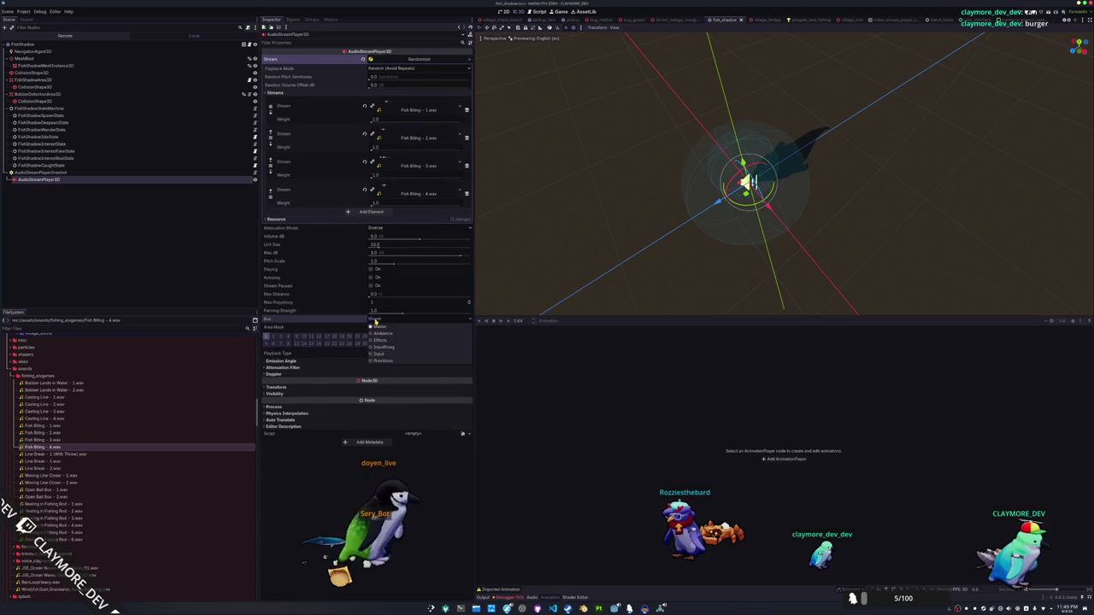
pyautogui.click(377, 341)
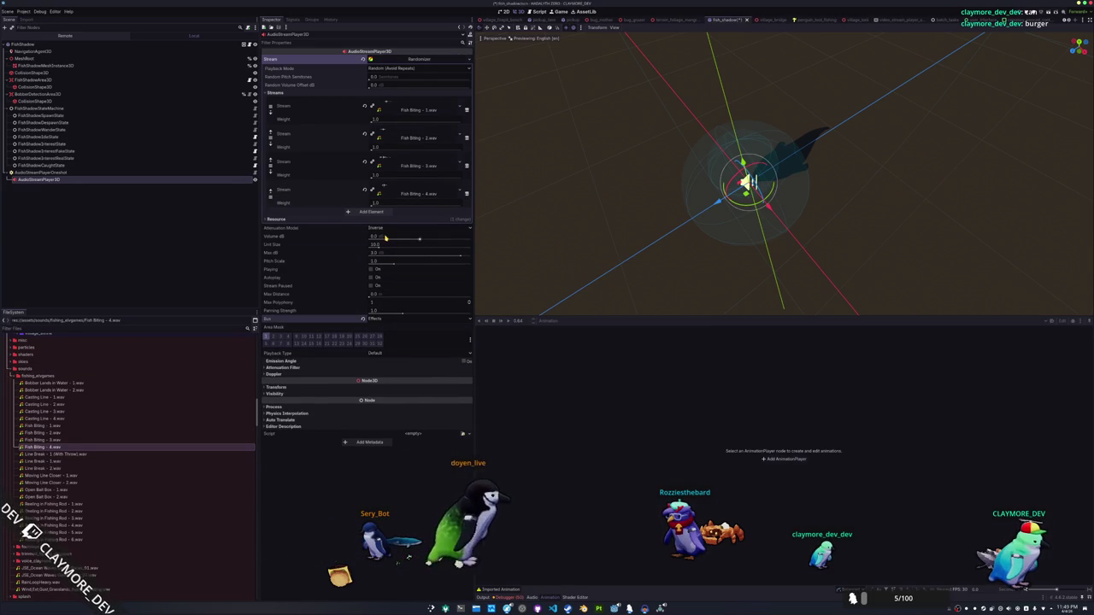
pyautogui.moveTo(386, 238); pyautogui.dragTo(363, 257)
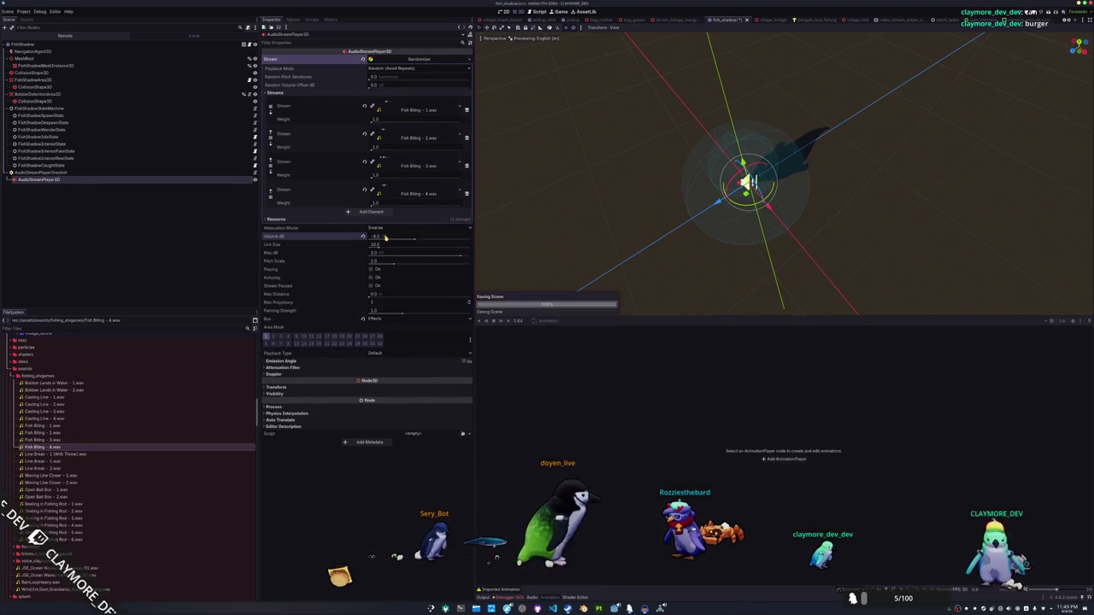
pyautogui.click(371, 269)
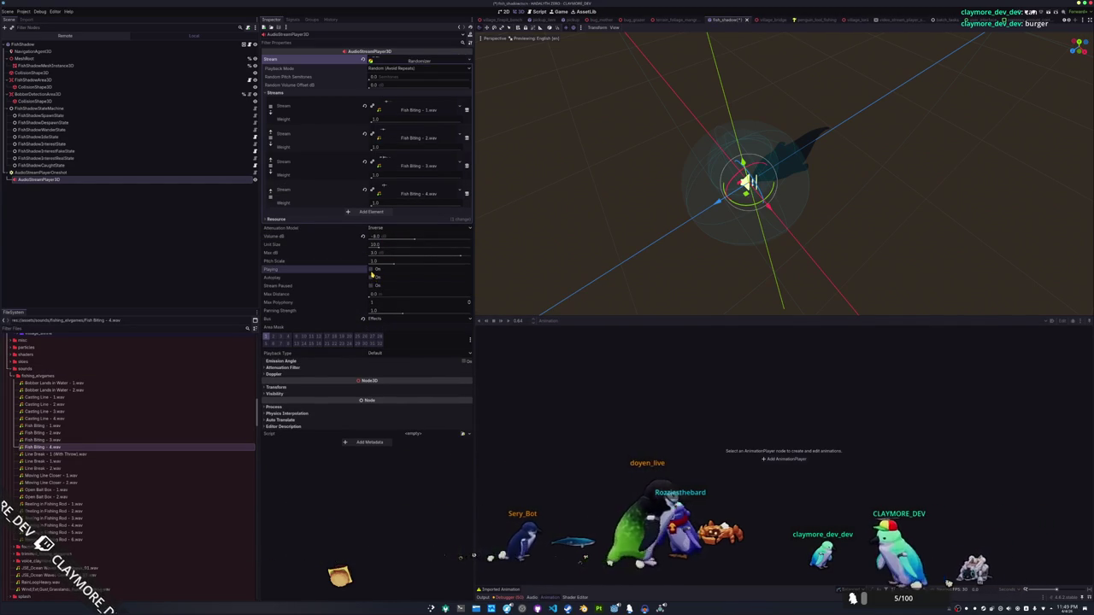
pyautogui.scroll(3, 569, 232)
# Turn on playback and expand all four Fish Biting stream entries.
pyautogui.click(370, 270)
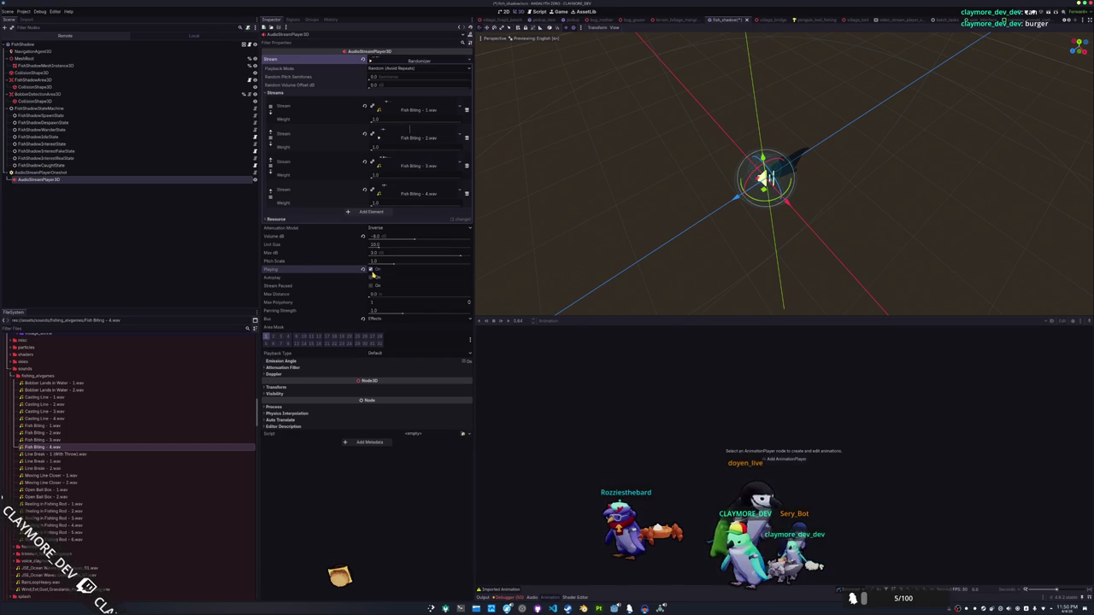
pyautogui.click(419, 194)
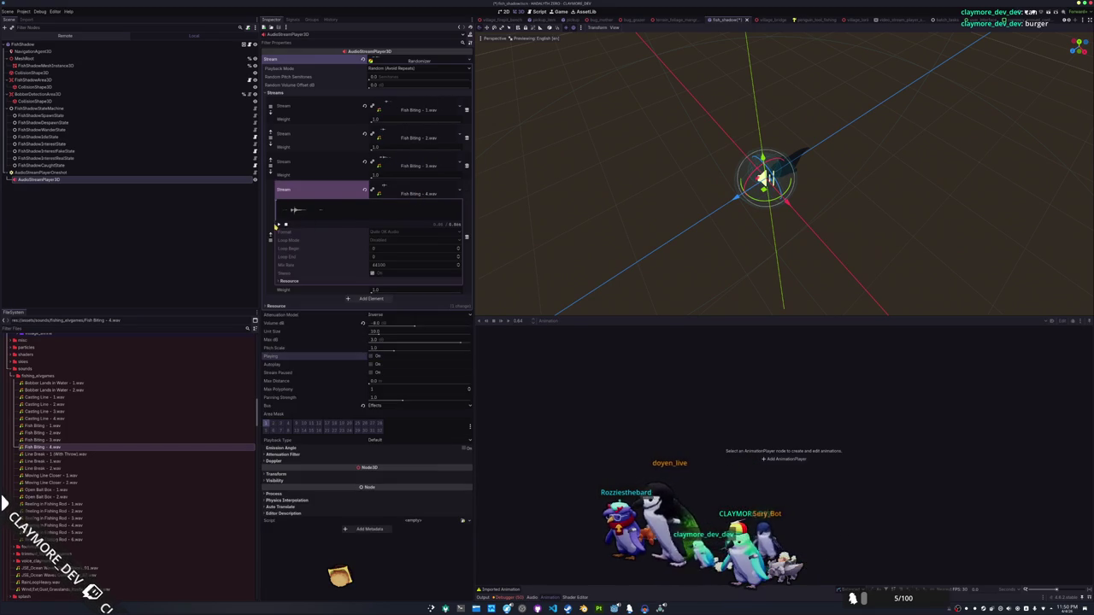
pyautogui.click(417, 165)
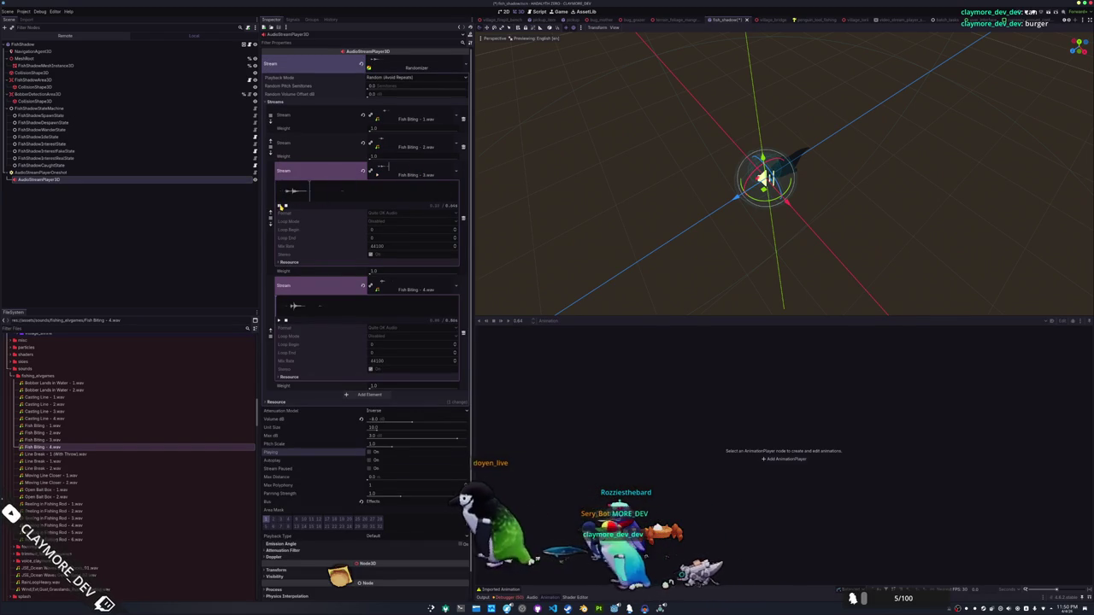
pyautogui.click(417, 147)
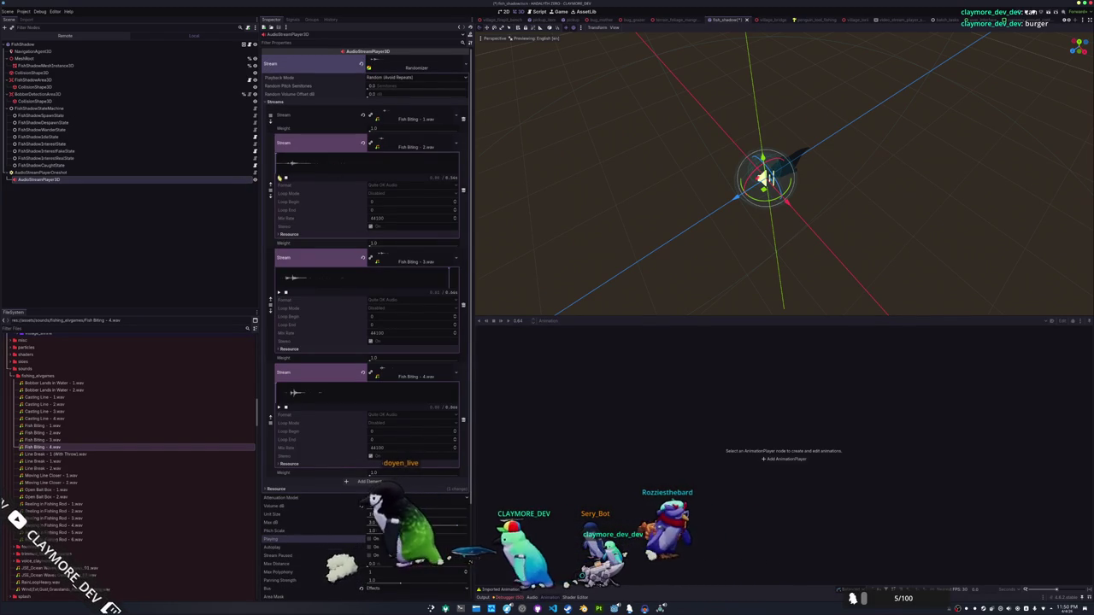
pyautogui.click(411, 121)
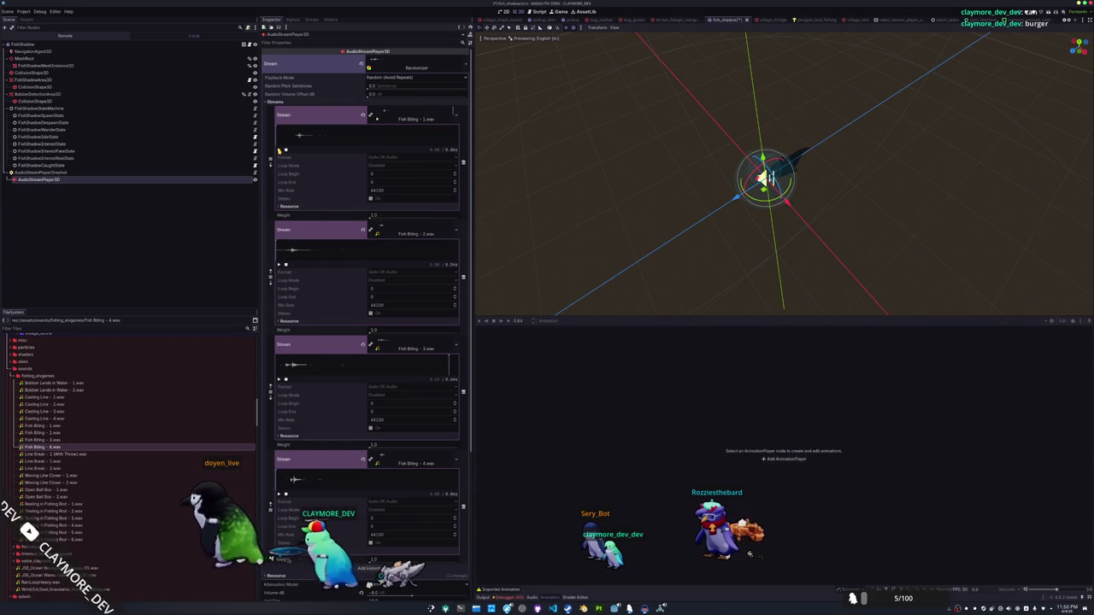
# Replay the Fish Biting - 3 clip, then collapse all four stream entries.
pyautogui.scroll(-2, 288, 298)
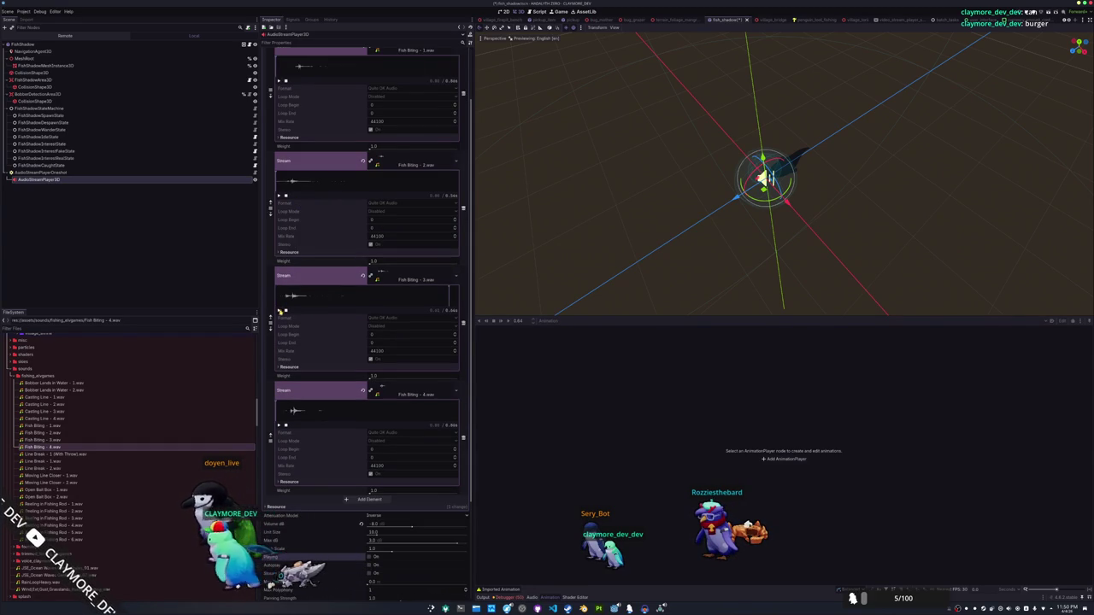
pyautogui.click(278, 312)
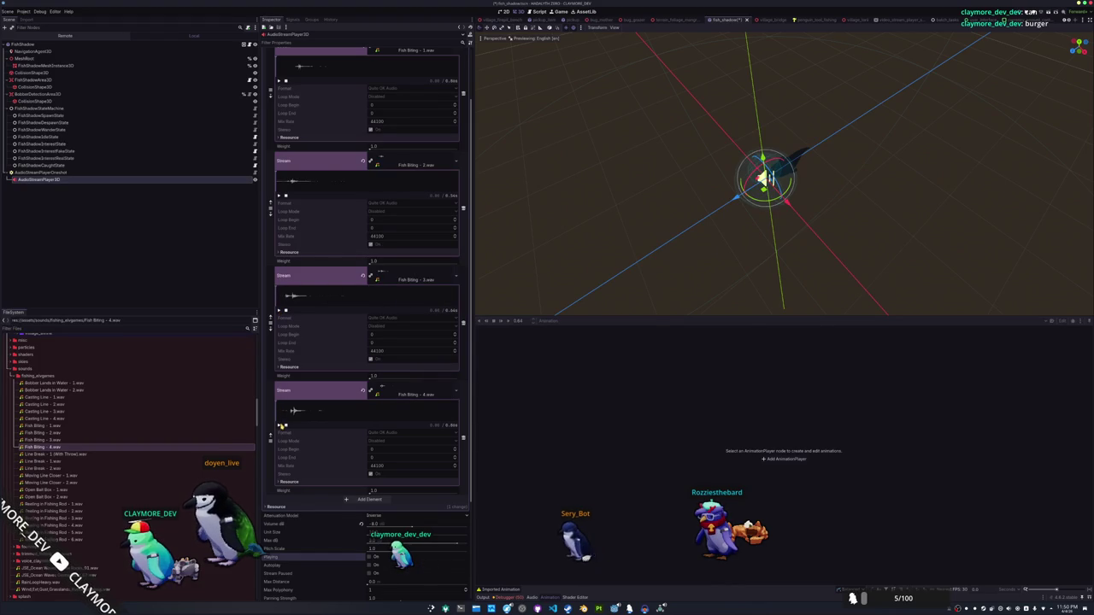
pyautogui.click(422, 278)
pyautogui.click(430, 279)
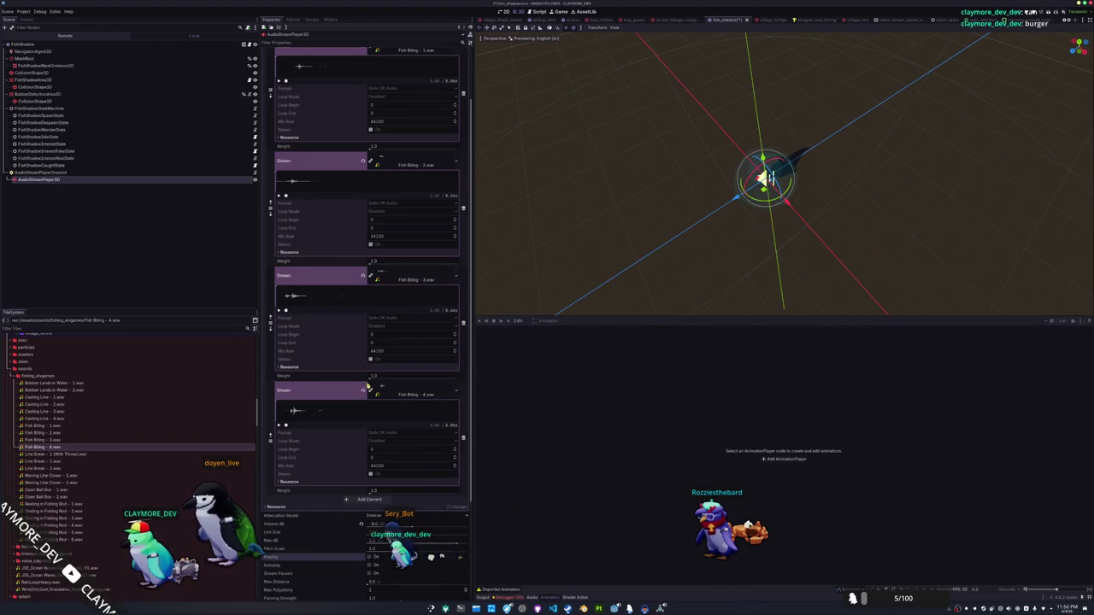
pyautogui.click(401, 286)
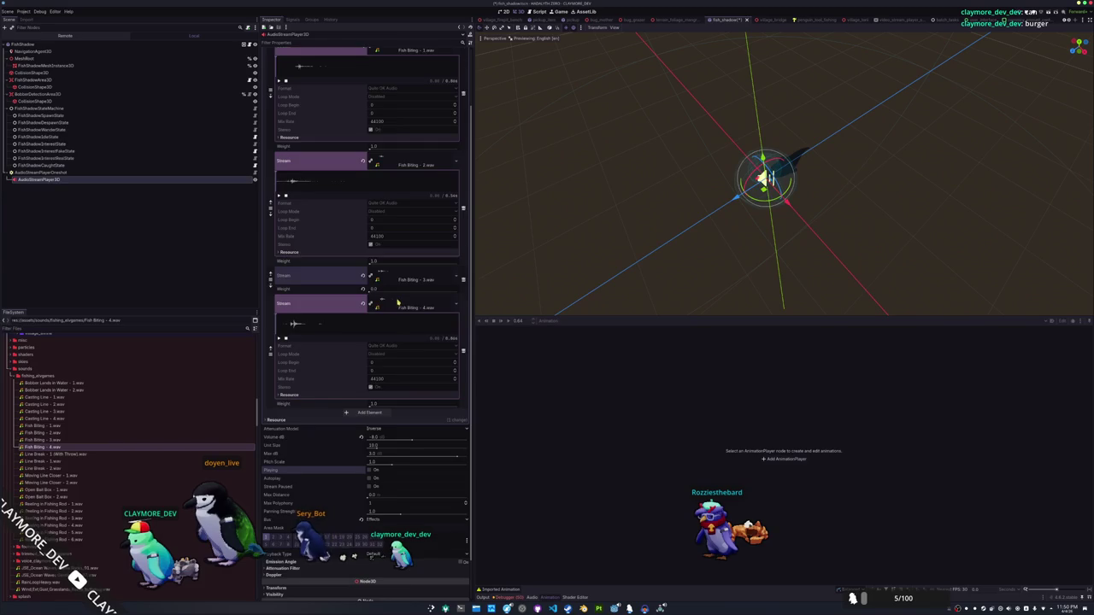
pyautogui.click(397, 301)
pyautogui.click(395, 206)
pyautogui.click(415, 119)
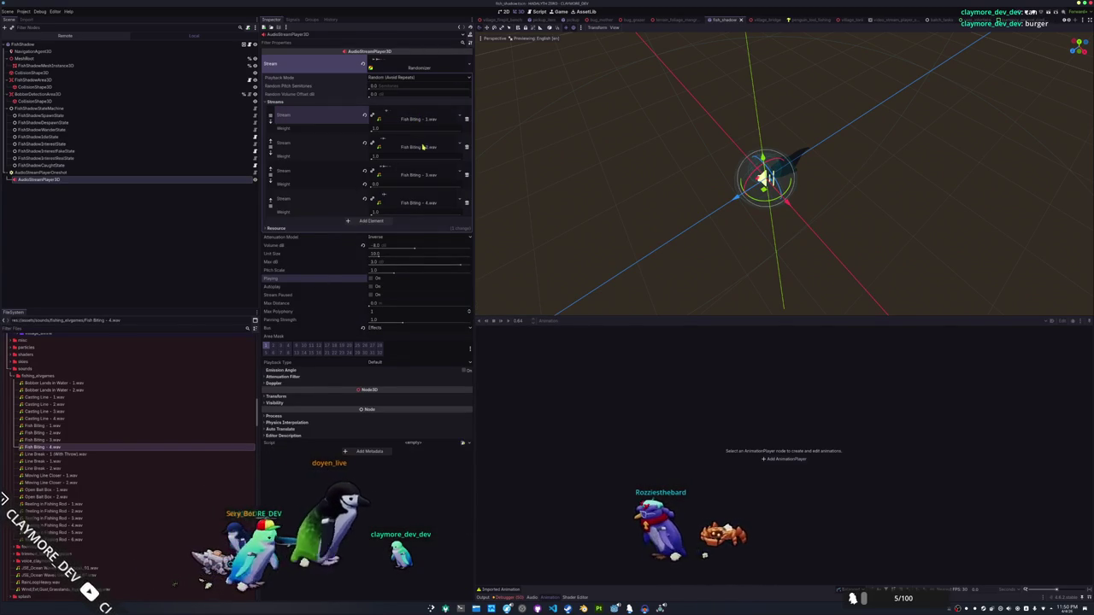
# Replace Fish Biting - 3 with clip 4, delete the duplicate fourth slot, and add 0.5 random pitch semitones.
pyautogui.click(415, 175)
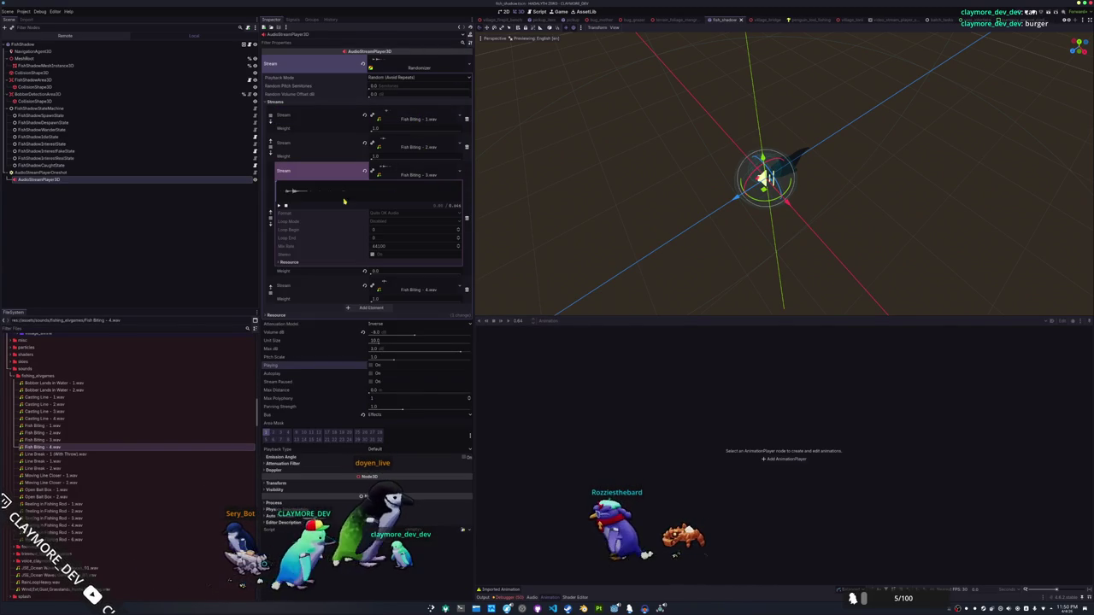
pyautogui.click(279, 206)
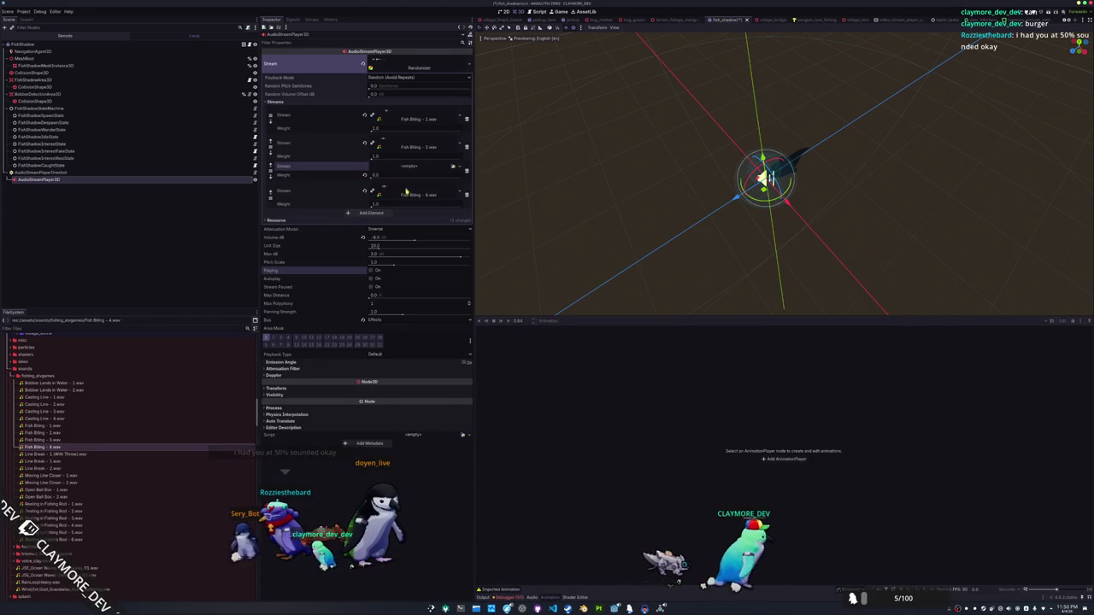
pyautogui.moveTo(43, 447); pyautogui.dragTo(409, 168)
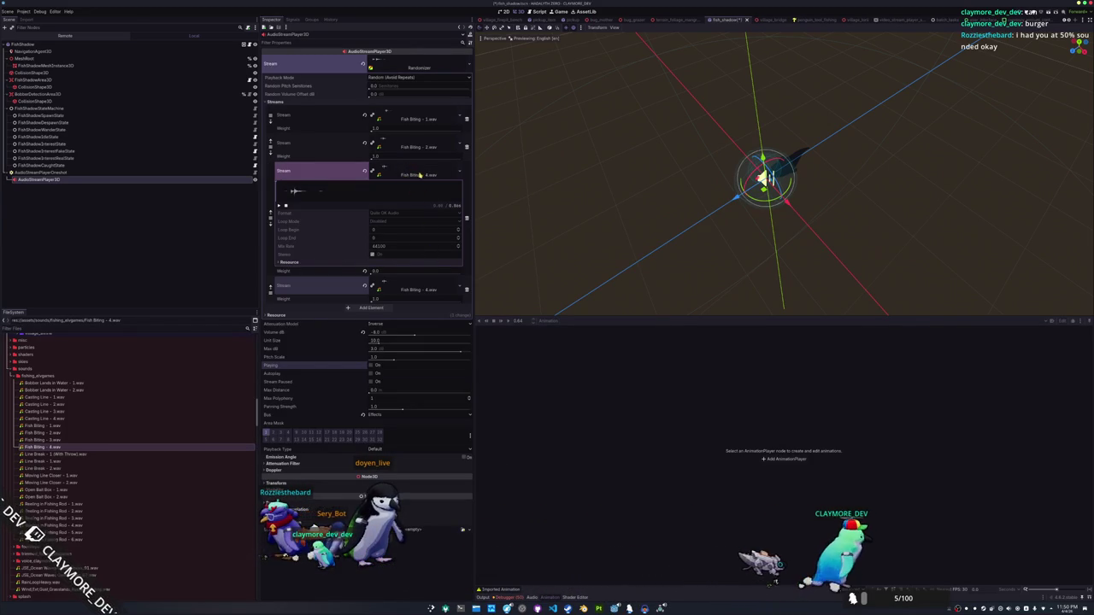
pyautogui.click(411, 173)
pyautogui.click(428, 203)
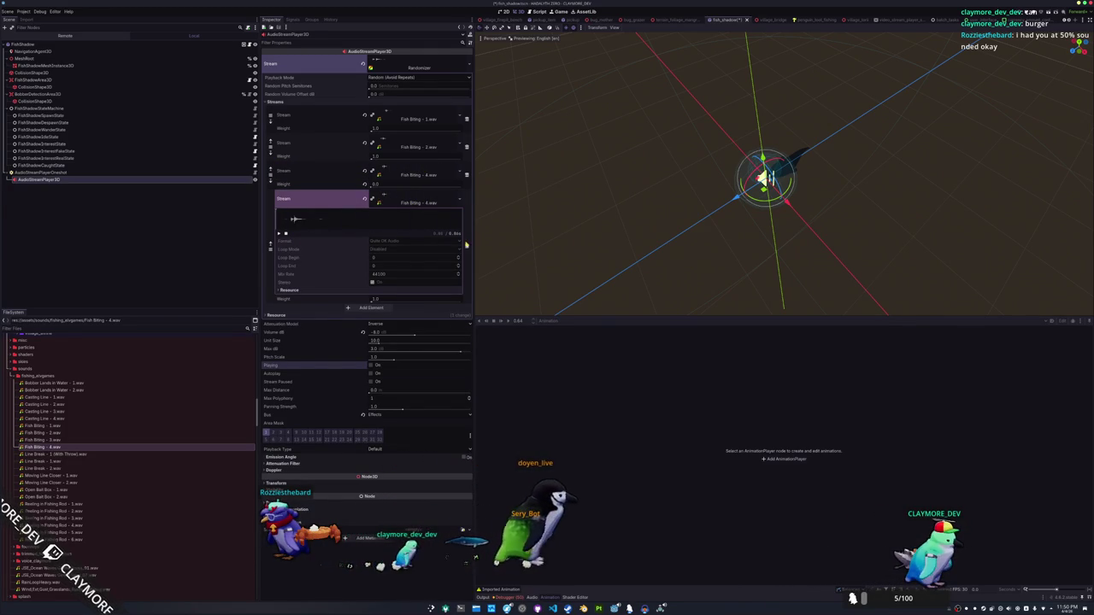
pyautogui.click(466, 203)
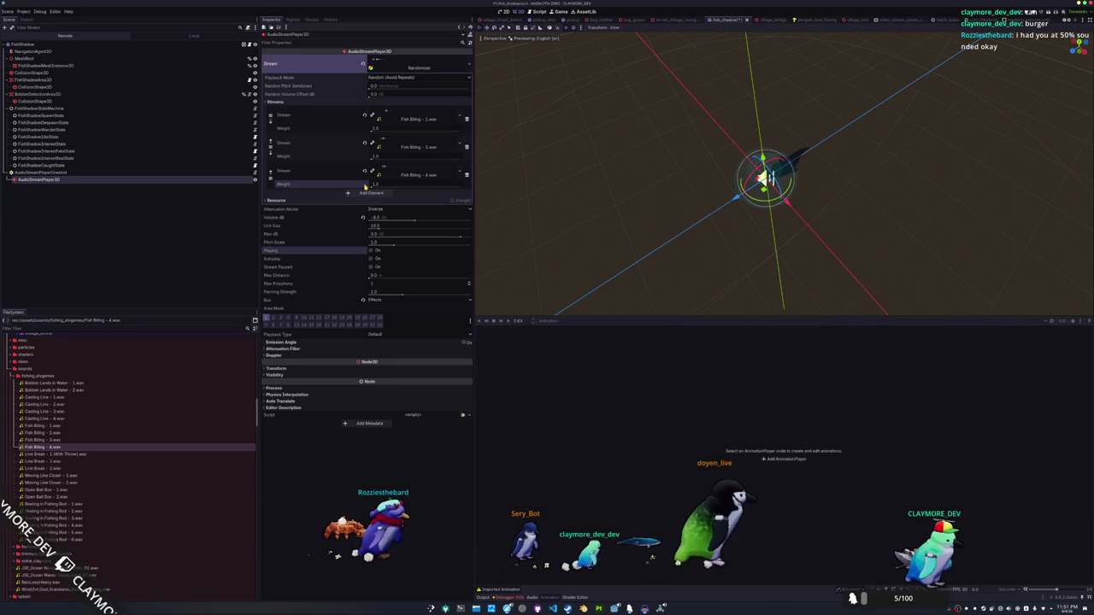
pyautogui.moveTo(387, 85); pyautogui.dragTo(385, 88)
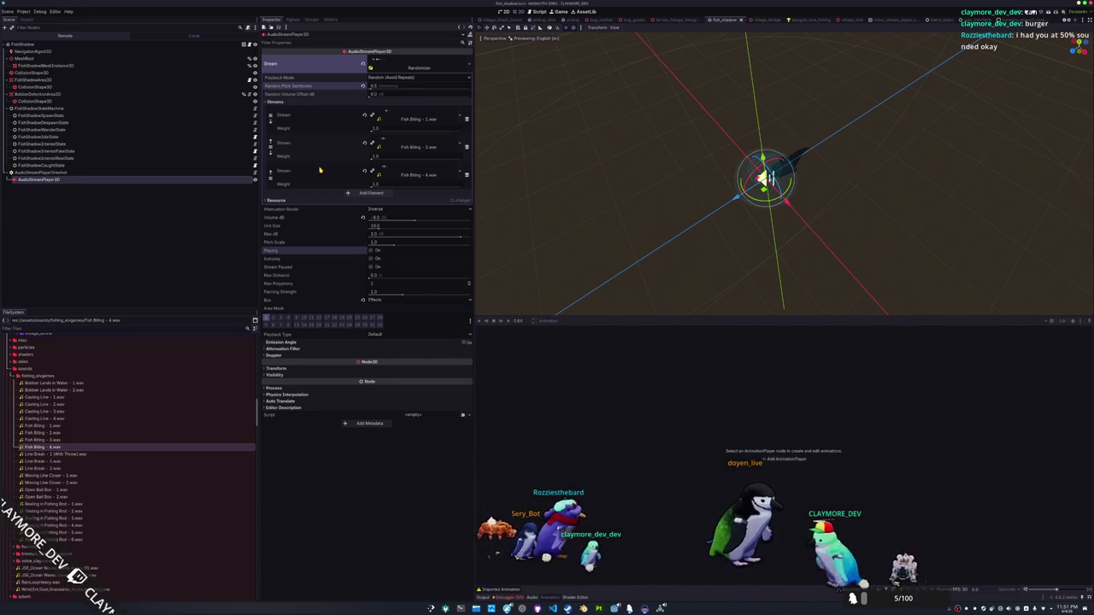
# Duplicate AudioStreamPlayerOneshot, name the copy RealAudioStreamPlayerOneshot, and select its AudioStreamPlayer3D child.
pyautogui.click(42, 179)
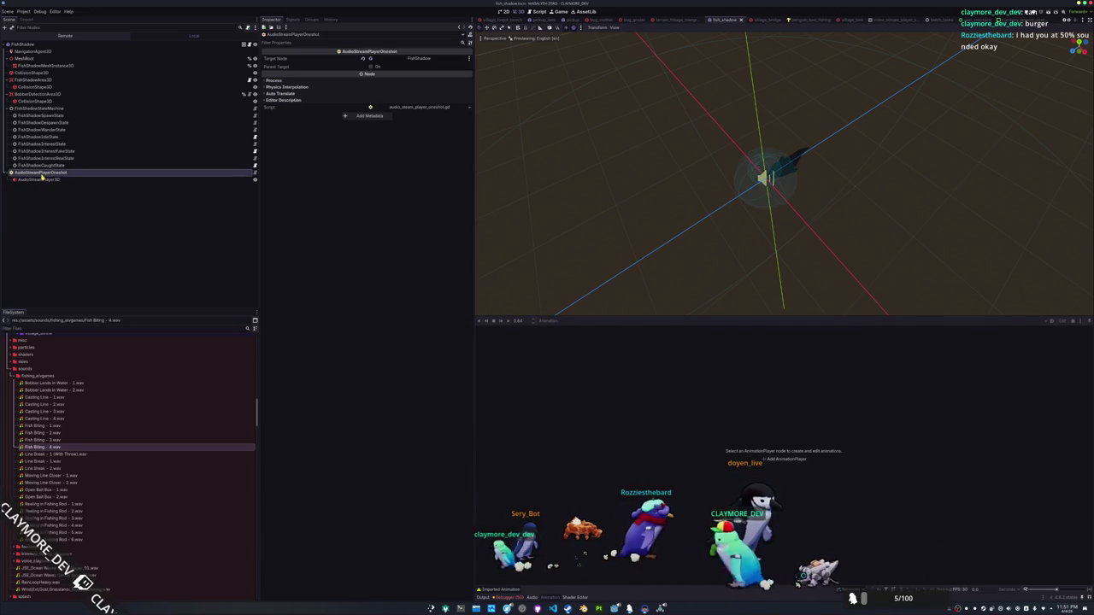
pyautogui.click(41, 179)
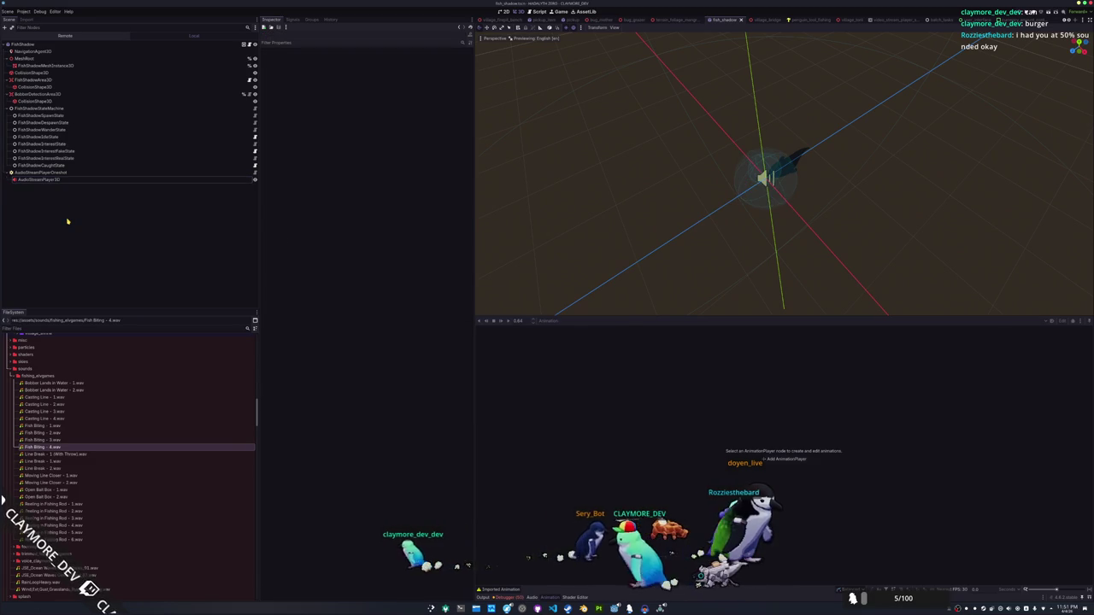
pyautogui.click(53, 173)
pyautogui.hotkey('ctrl', 'd')
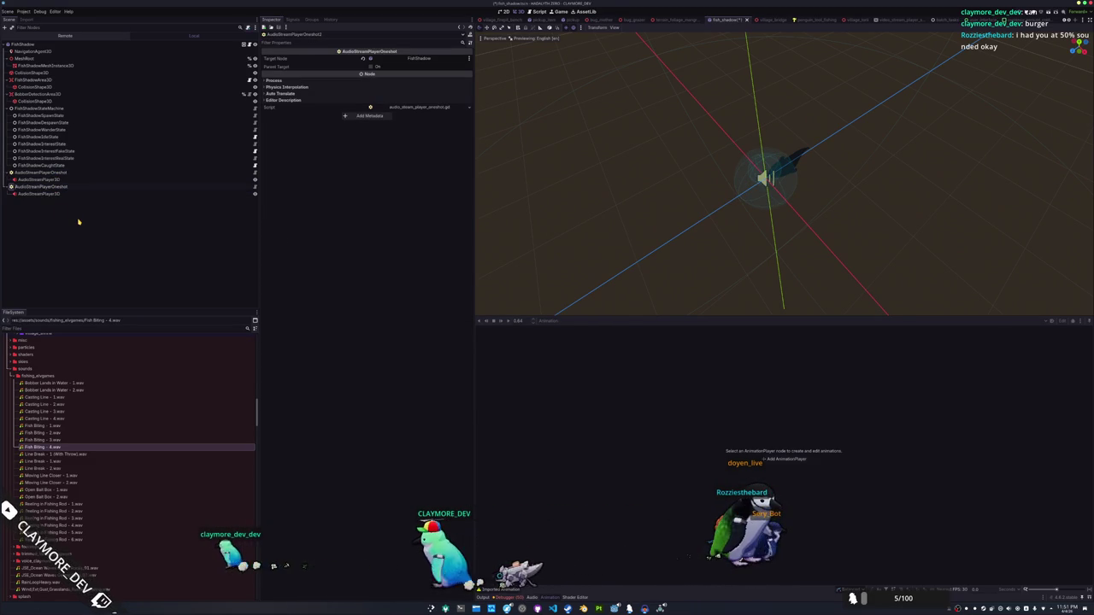
pyautogui.write('Real')
pyautogui.press('Return')
pyautogui.write('Fake')
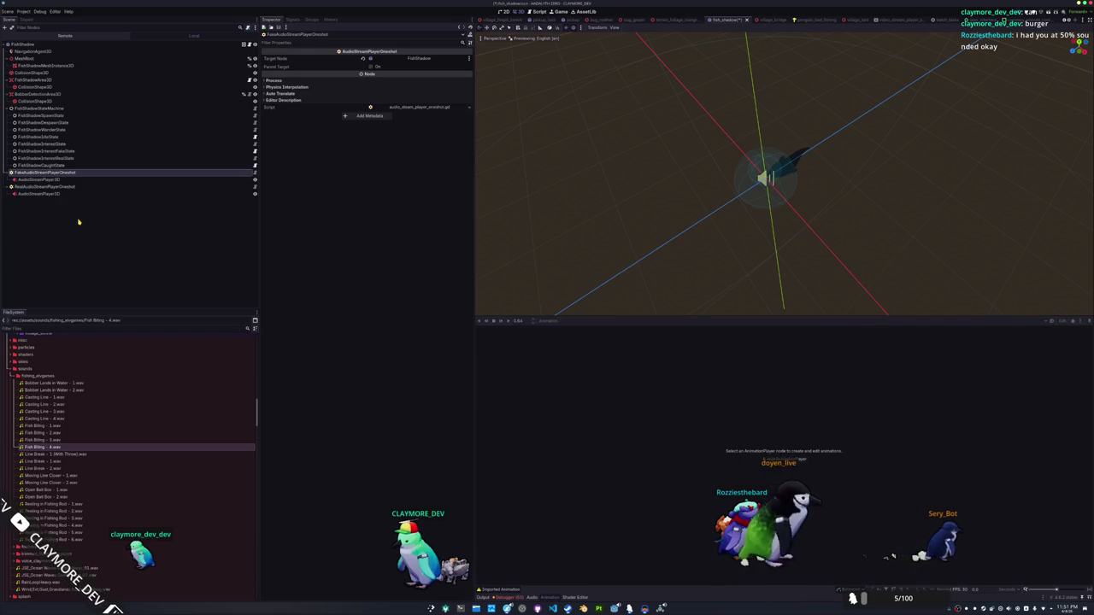
pyautogui.click(59, 186)
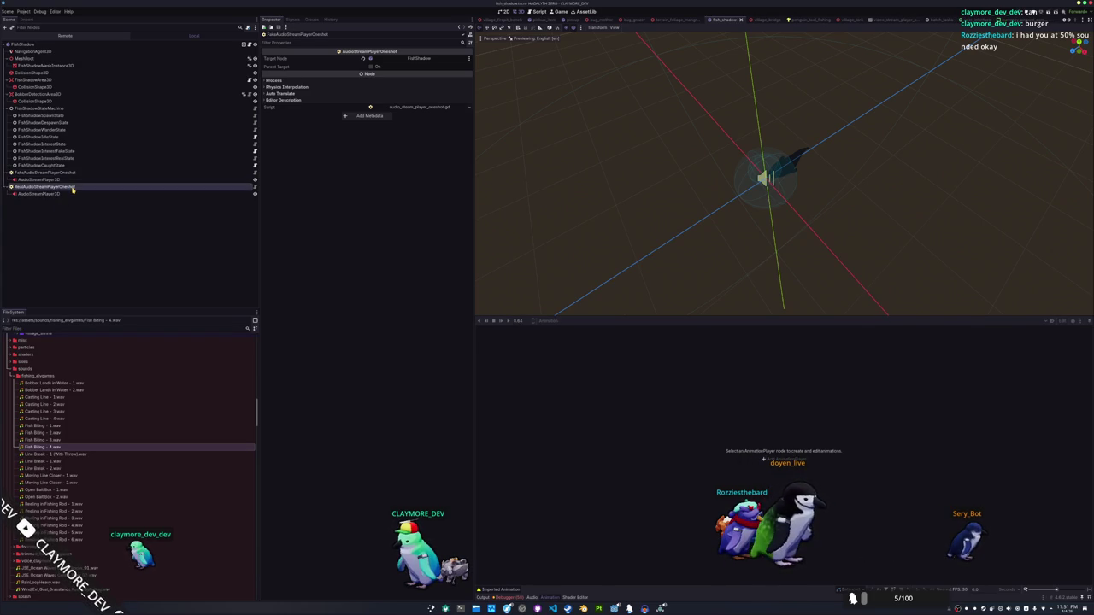
pyautogui.click(61, 194)
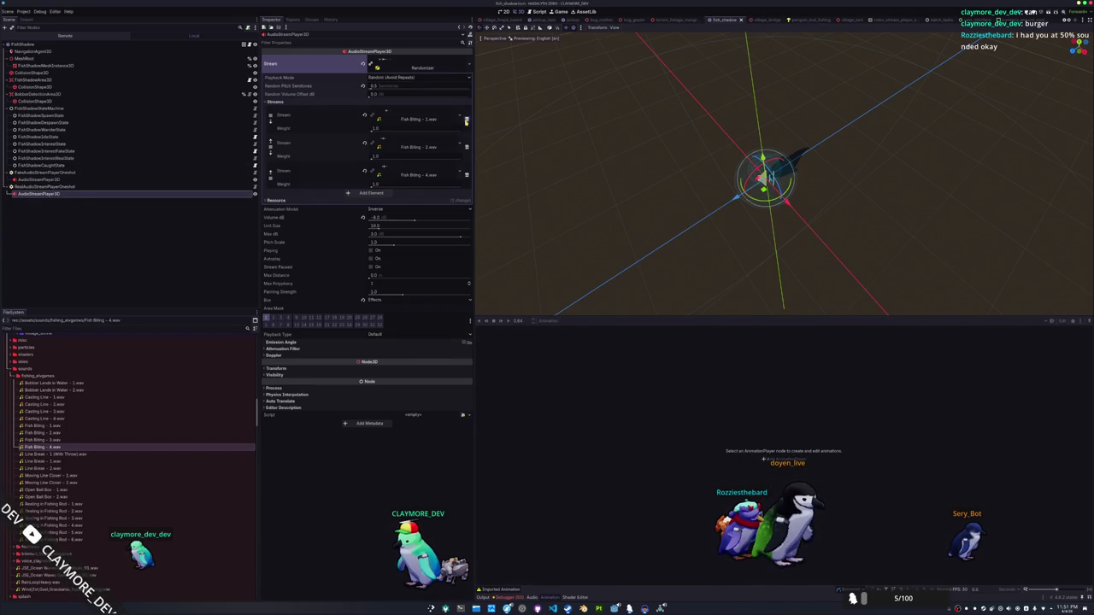
# Remove the three streams from the randomizer, then undo the removal.
pyautogui.click(466, 120)
pyautogui.click(465, 121)
pyautogui.click(466, 121)
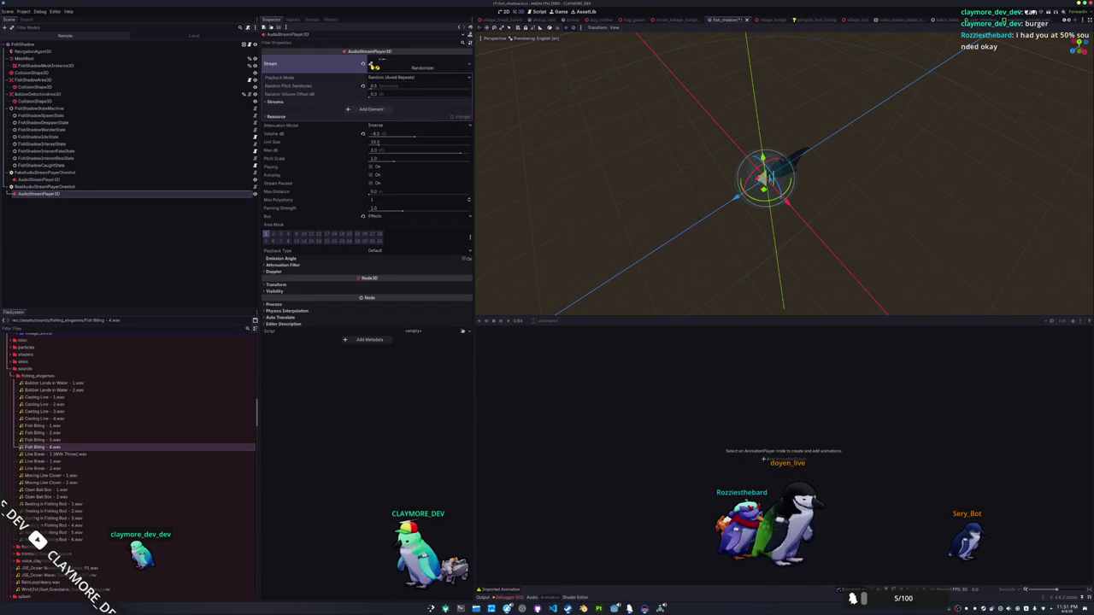
pyautogui.click(468, 66)
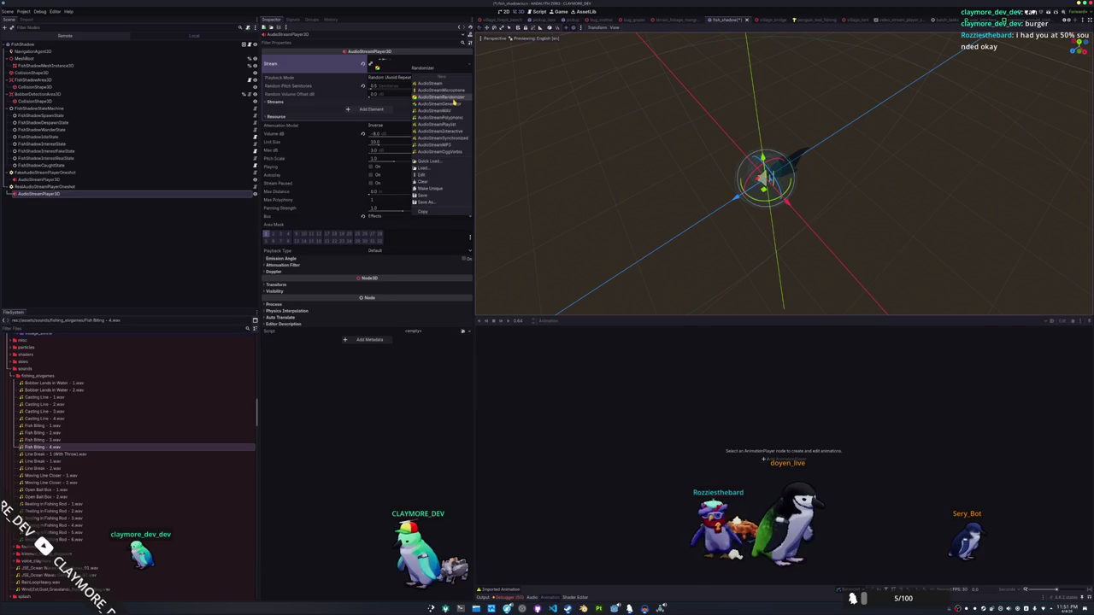
pyautogui.click(440, 97)
pyautogui.hotkey('ctrl', 'z')
pyautogui.hotkey('ctrl', 'z')
pyautogui.hotkey('ctrl', 'z')
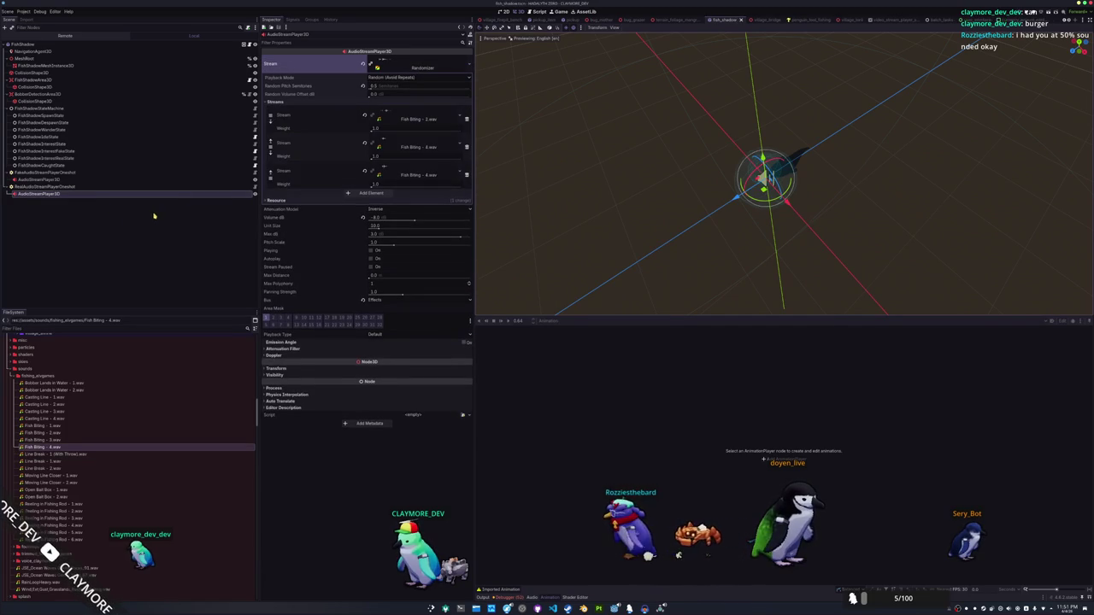
# Give the real player a new AudioStreamRandomizer holding only Fish Biting - 3.wav.
pyautogui.click(468, 67)
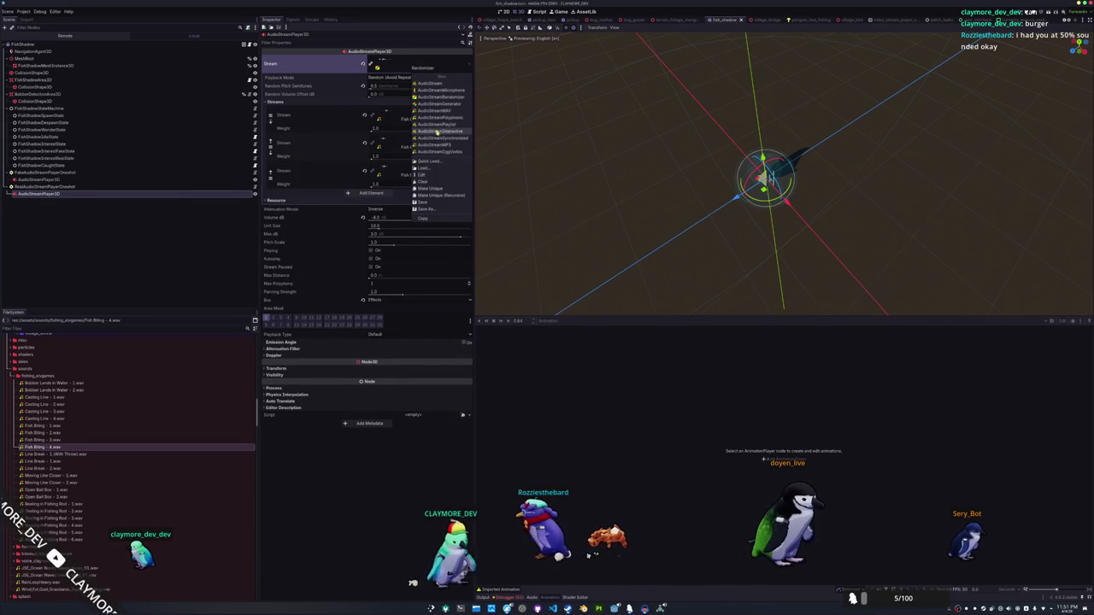
pyautogui.click(440, 97)
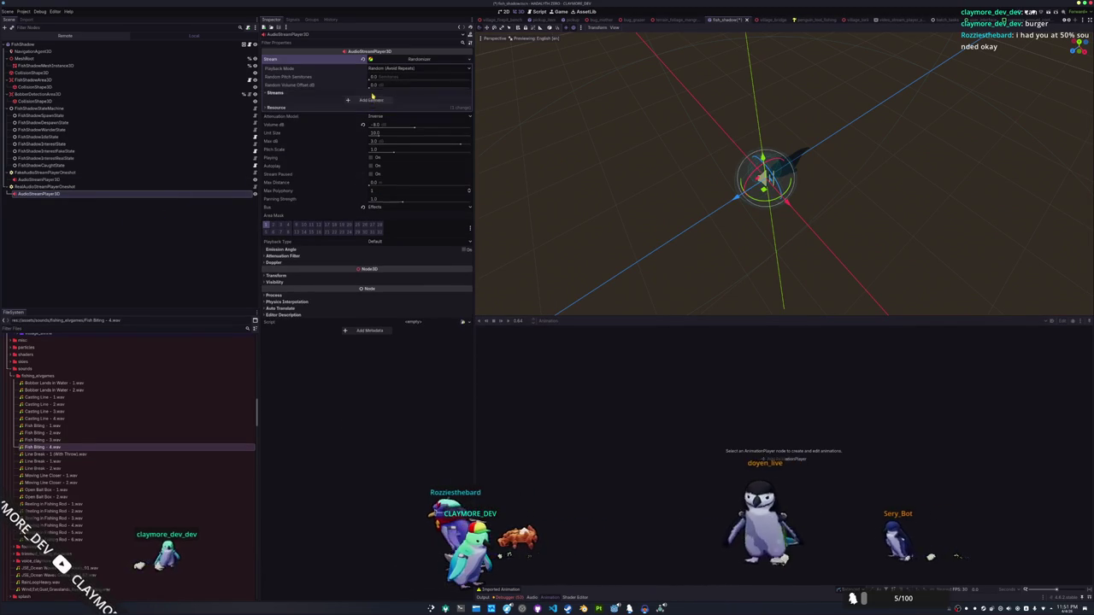
pyautogui.click(385, 101)
pyautogui.click(454, 102)
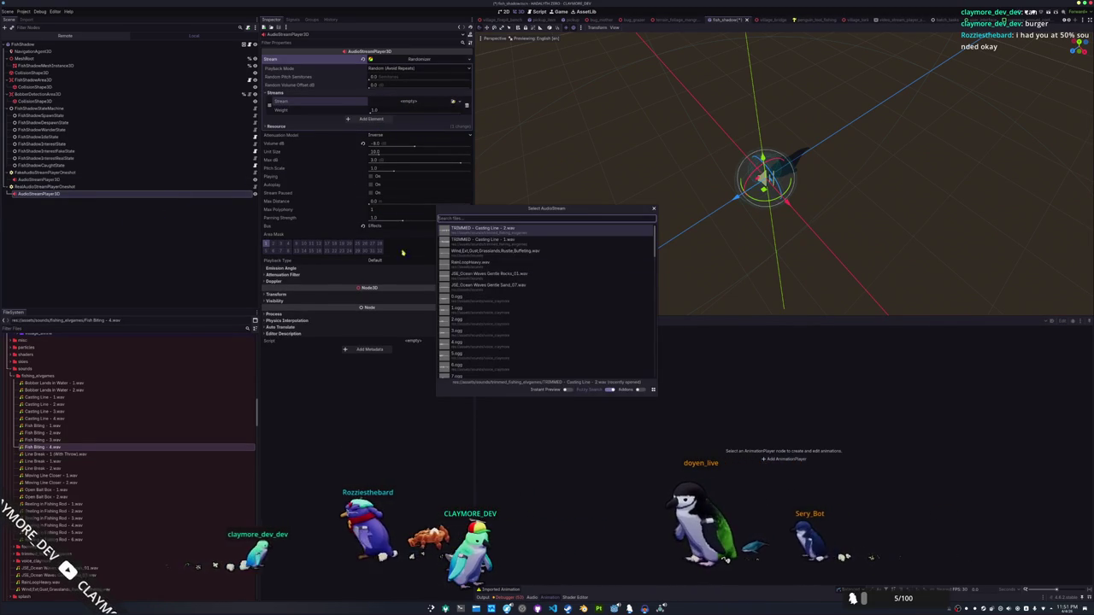
pyautogui.write('3')
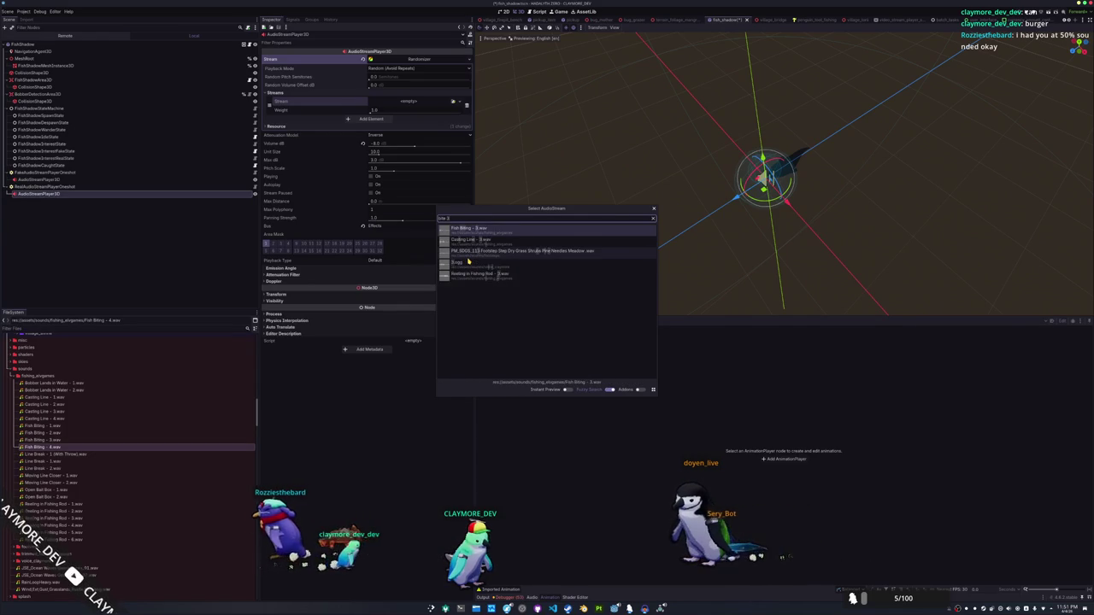
pyautogui.doubleClick(478, 230)
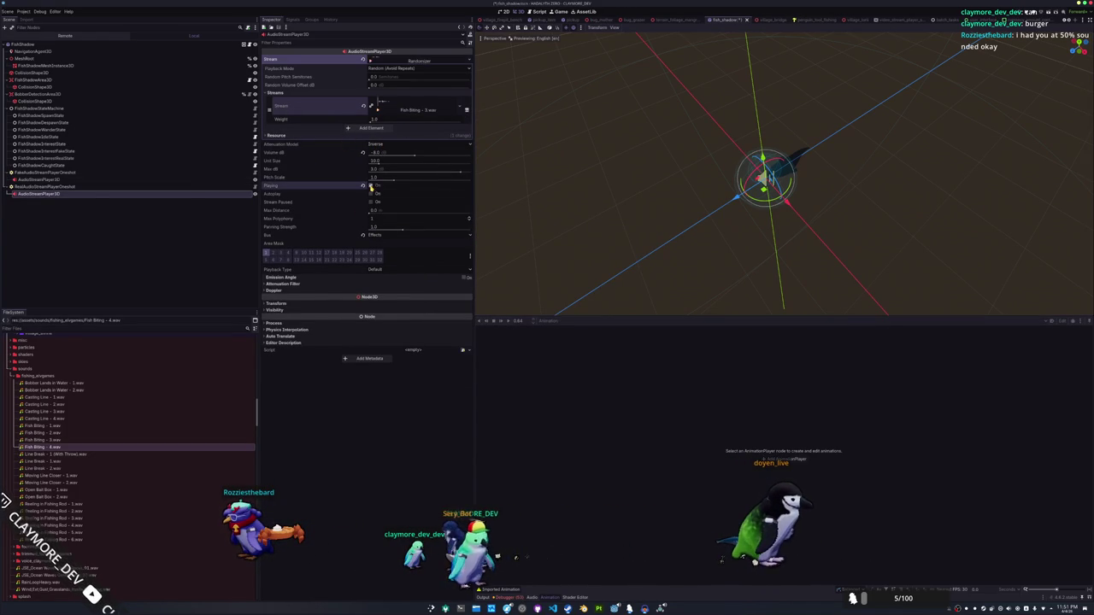
pyautogui.click(129, 181)
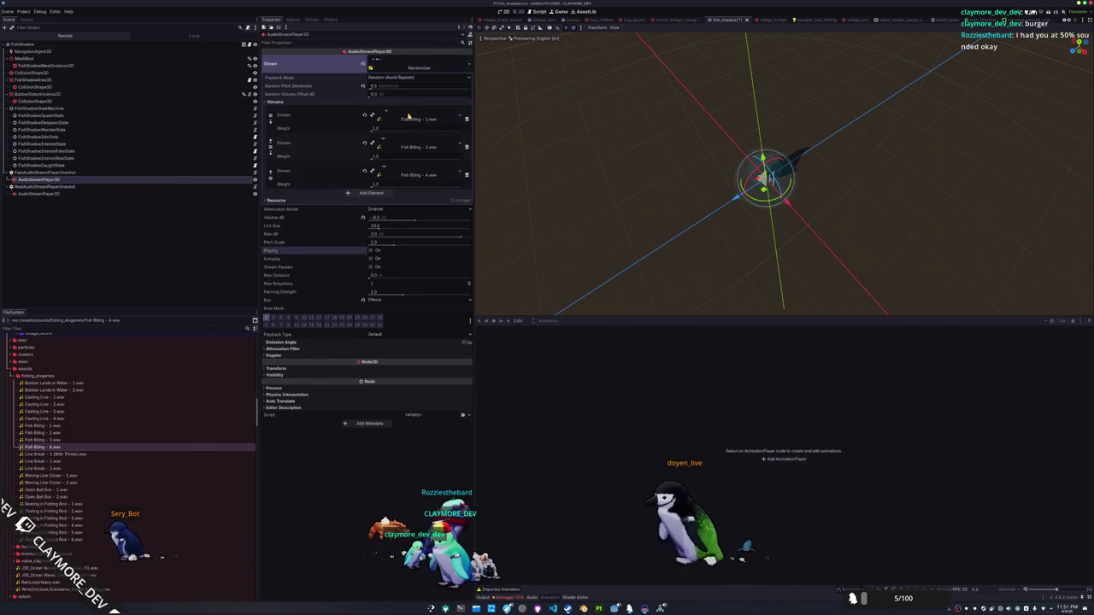
# Preview the fake player's clips and delete the Fish Biting - 4.wav slot, keeping clips 1 and 2.
pyautogui.click(409, 116)
pyautogui.click(401, 227)
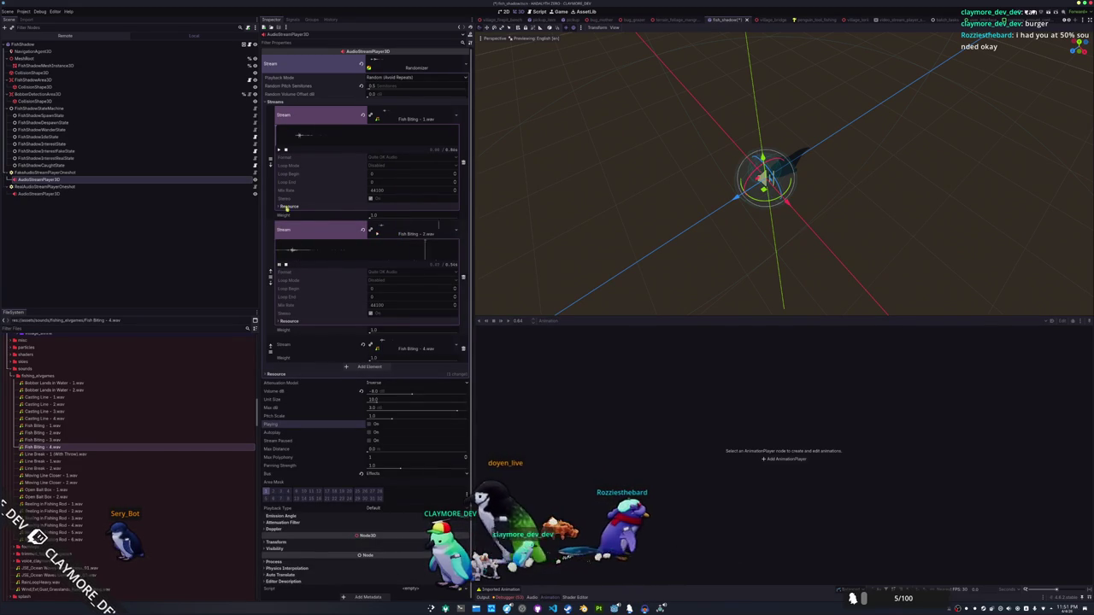
pyautogui.click(279, 149)
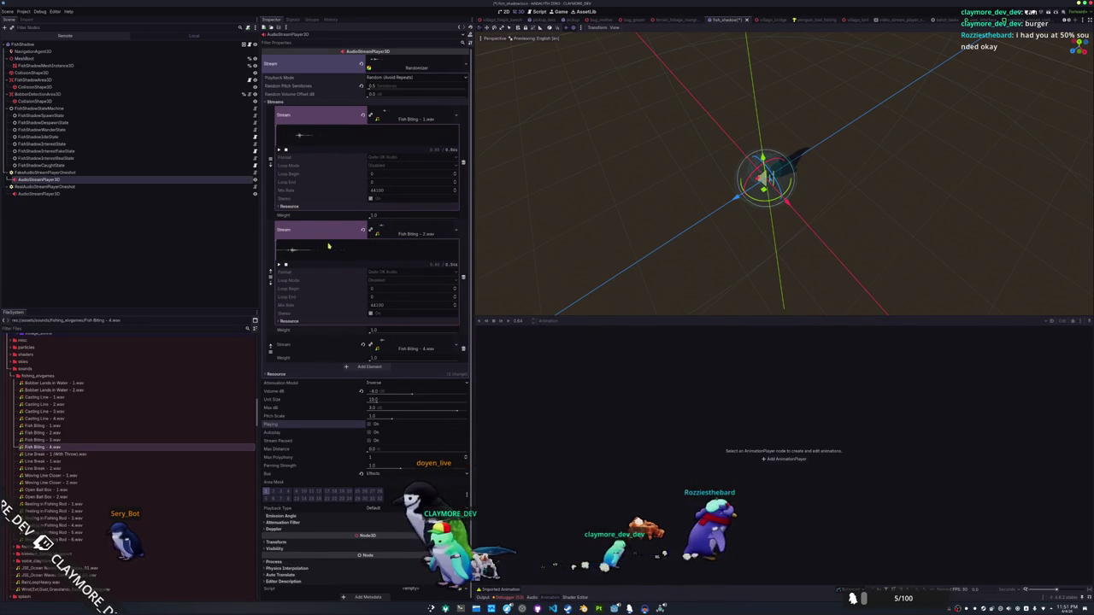
pyautogui.click(300, 348)
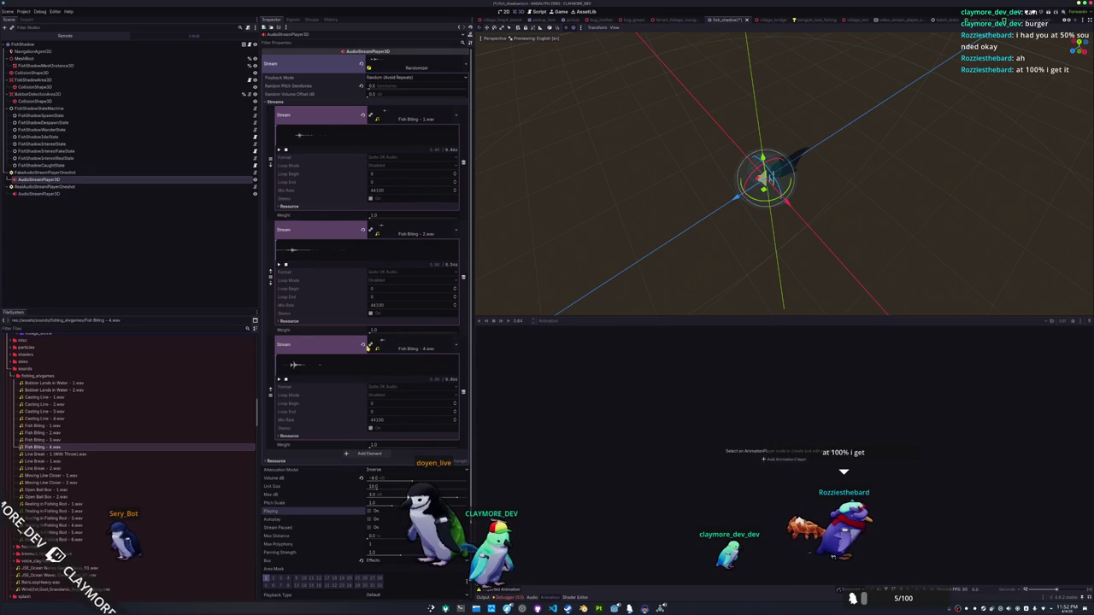
pyautogui.click(364, 346)
pyautogui.click(466, 344)
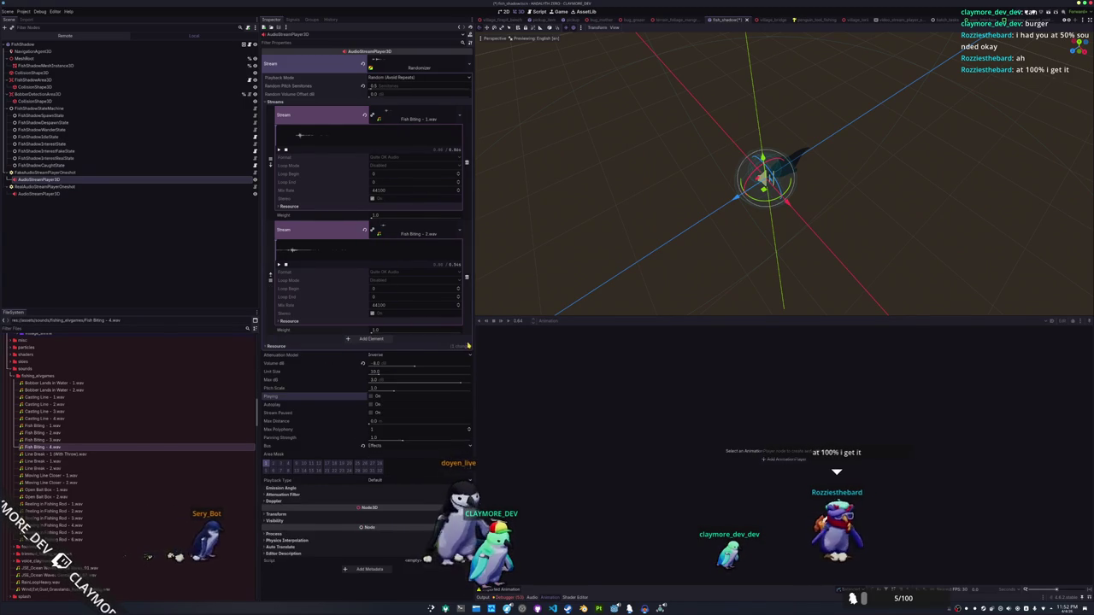
pyautogui.click(51, 193)
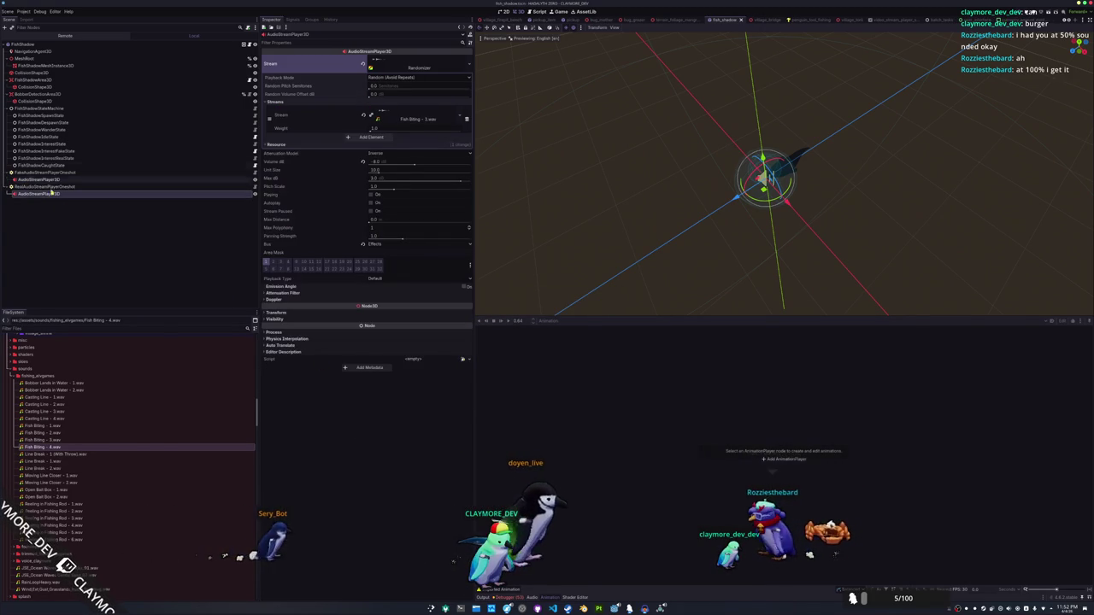
# Add Fish Biting - 4.wav to the real player's randomizer, ordered after Fish Biting - 3.wav.
pyautogui.click(364, 137)
pyautogui.moveTo(270, 139); pyautogui.dragTo(436, 119)
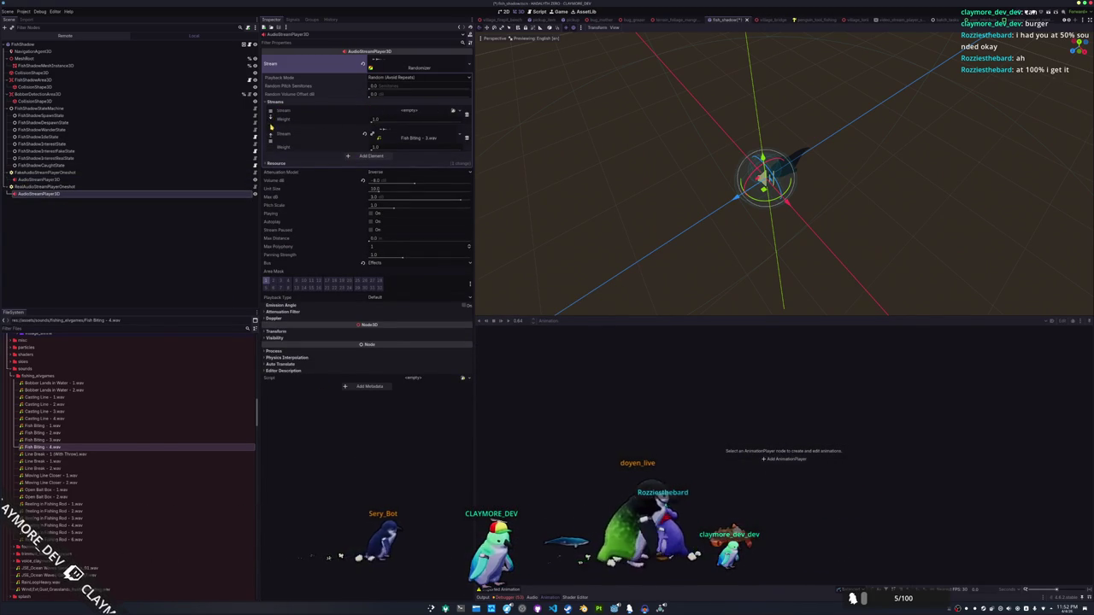
pyautogui.click(453, 111)
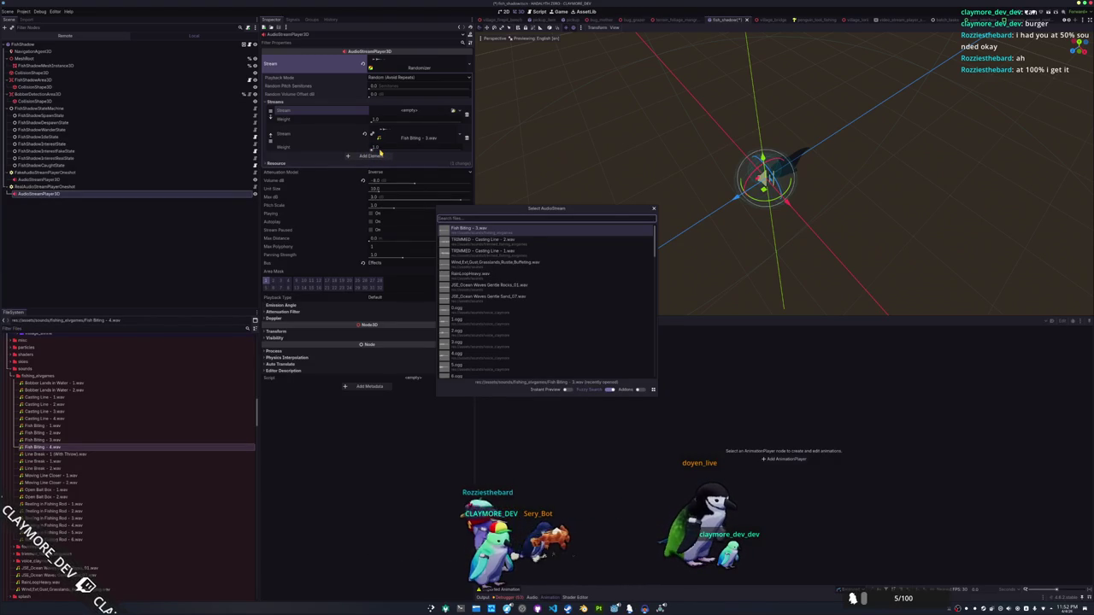
pyautogui.write('4')
pyautogui.press('Down')
pyautogui.press('Return')
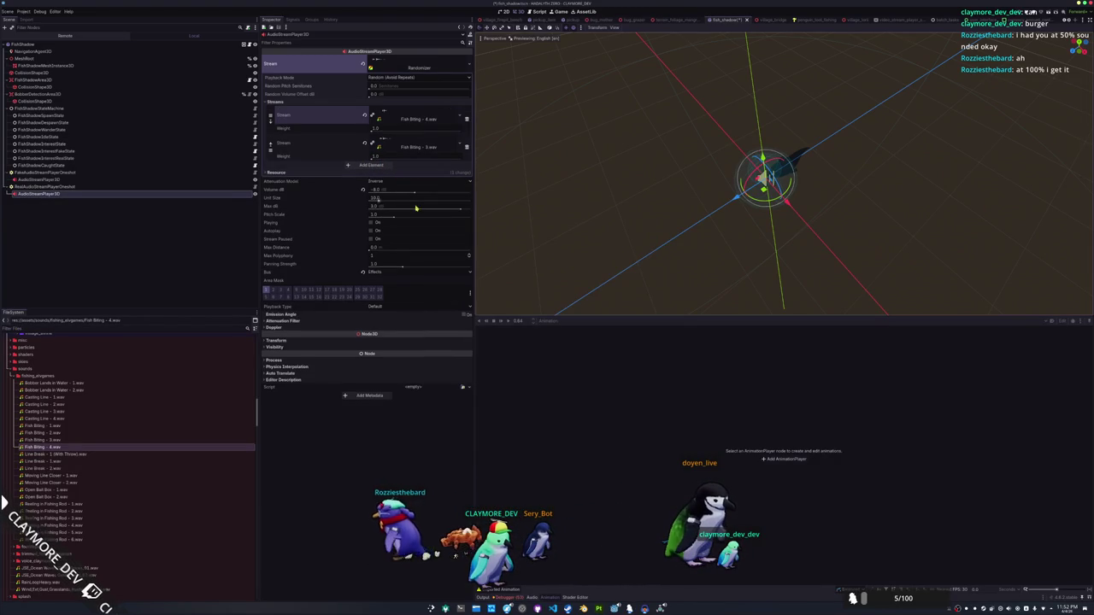
pyautogui.moveTo(270, 124); pyautogui.dragTo(271, 154)
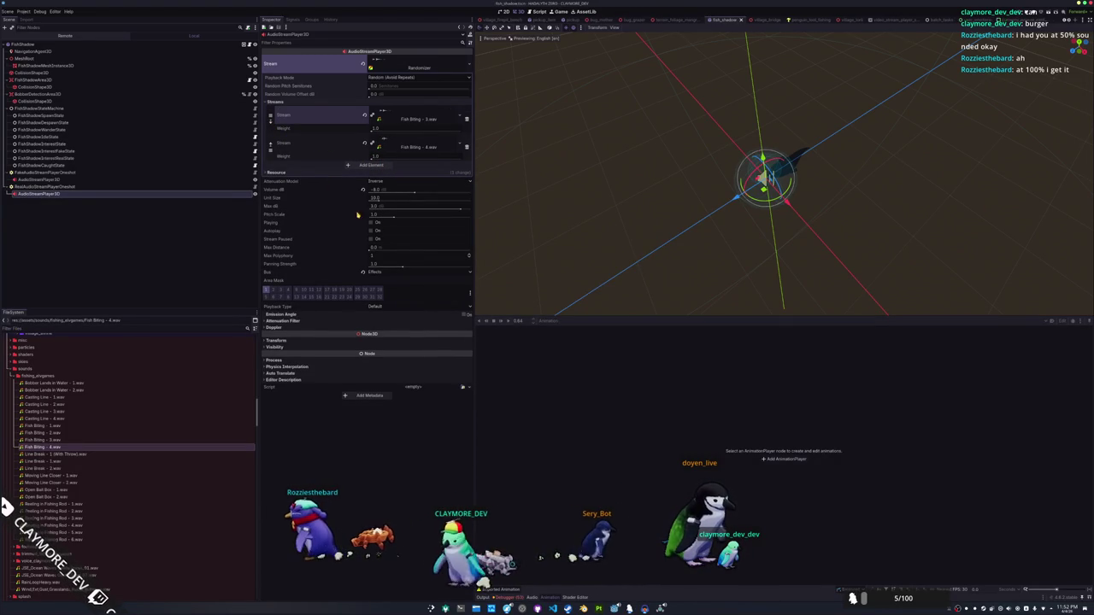
# Test-play the fake player's sounds, then select the FishShadow root and switch to the script.
pyautogui.click(140, 179)
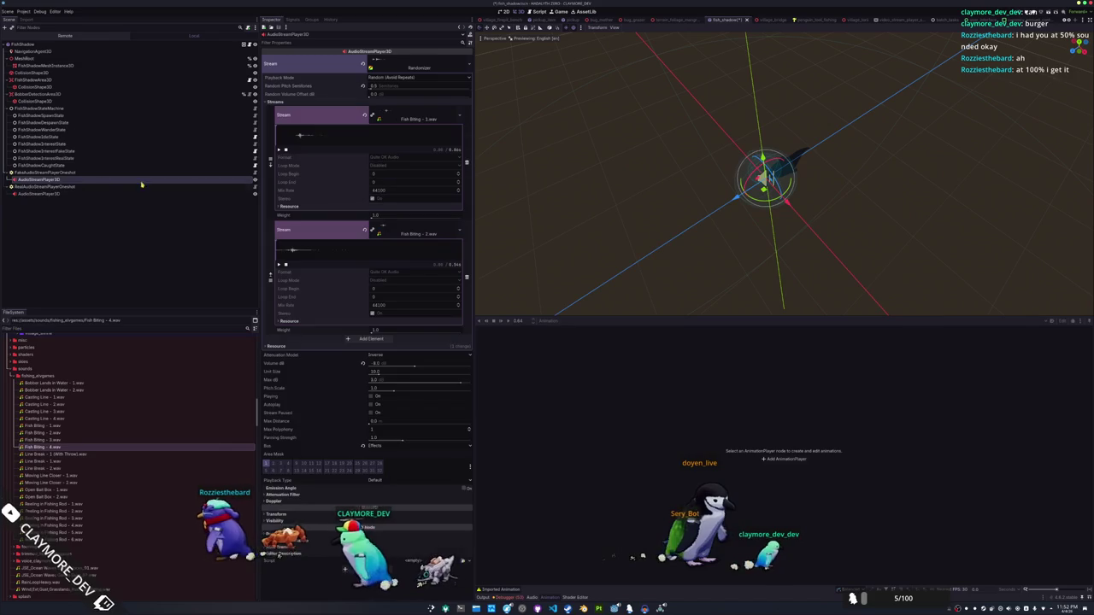
pyautogui.click(371, 396)
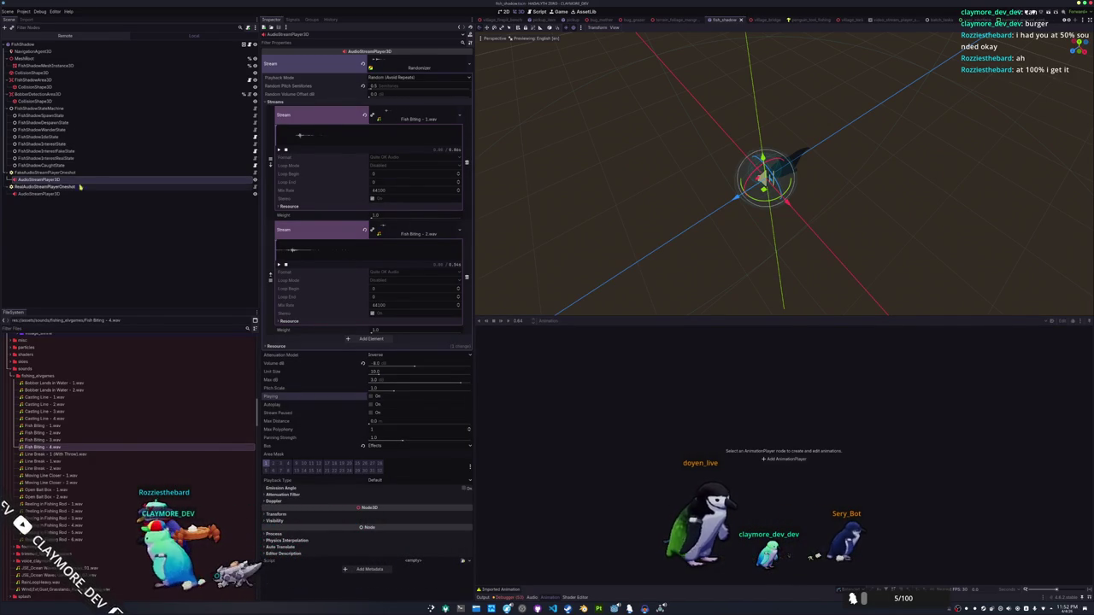
pyautogui.click(60, 224)
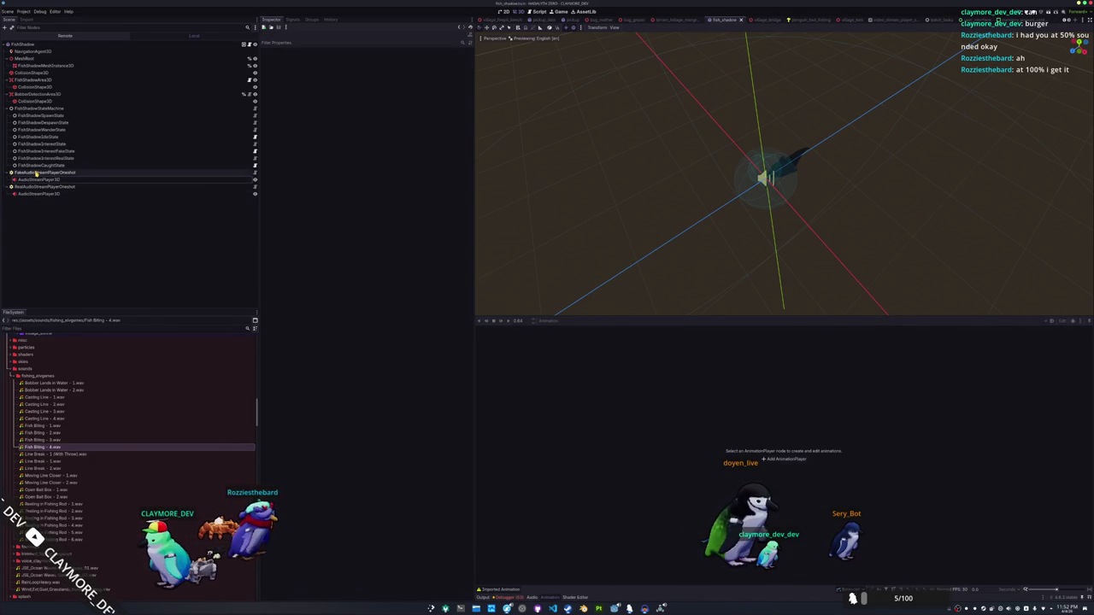
pyautogui.click(43, 194)
pyautogui.click(45, 180)
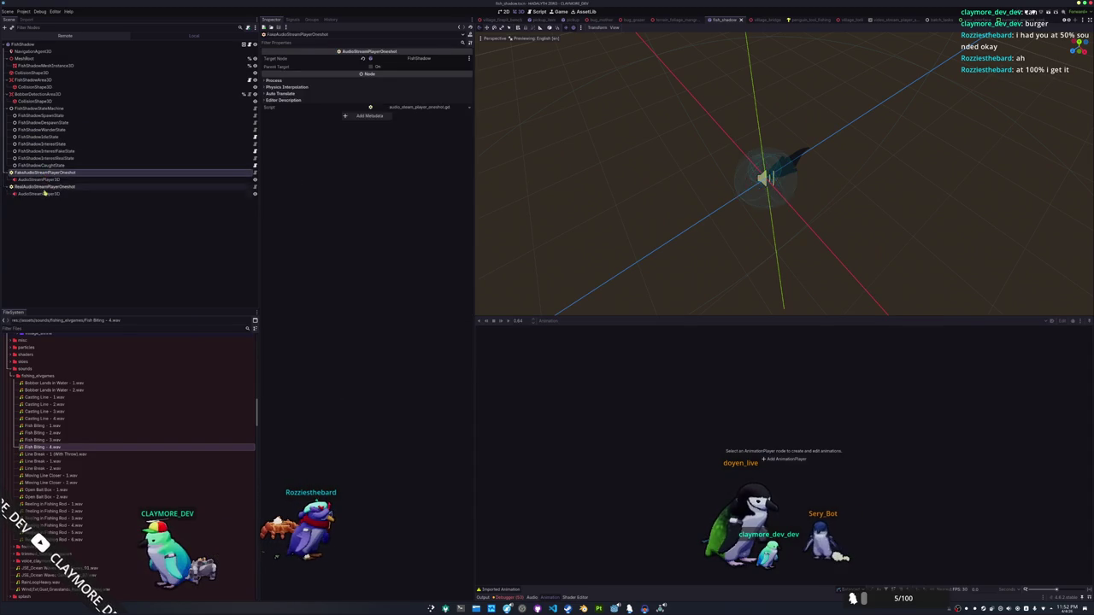
pyautogui.click(42, 194)
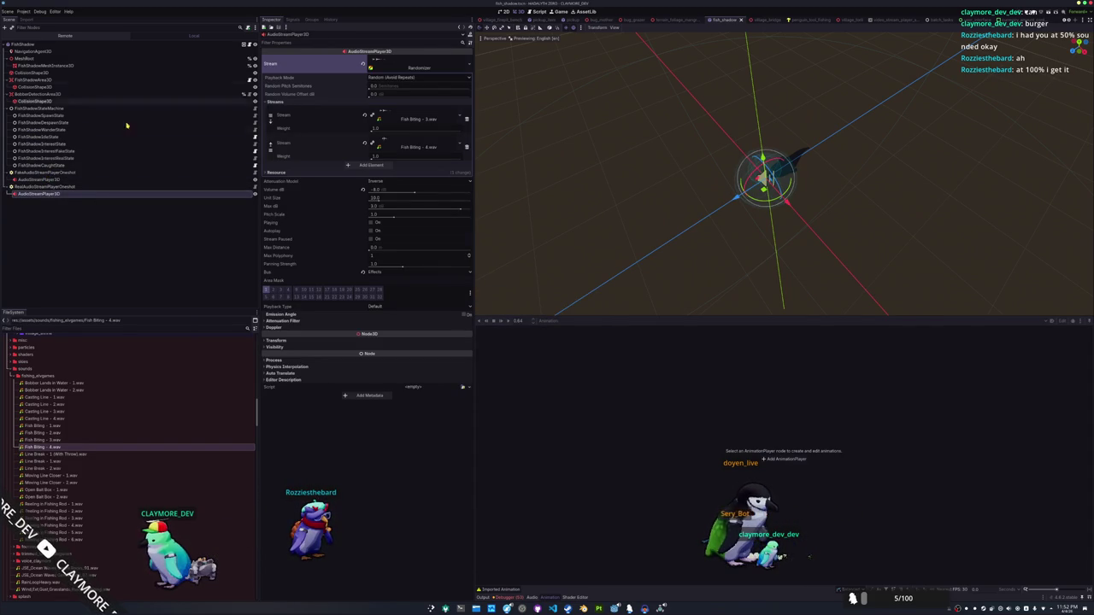
pyautogui.click(46, 45)
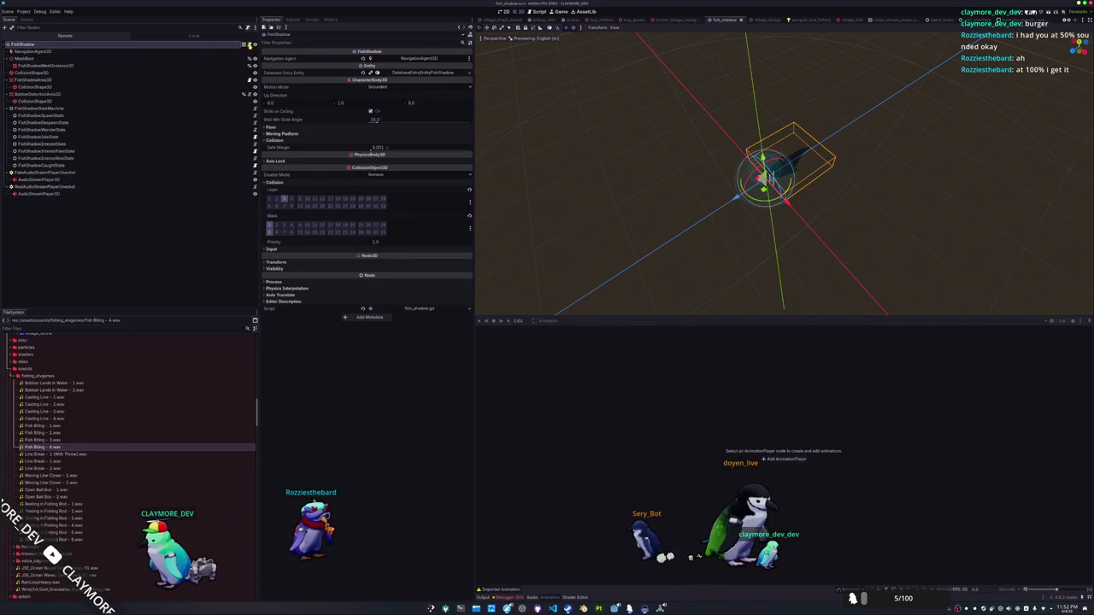
pyautogui.hotkey('alt', 'Tab')
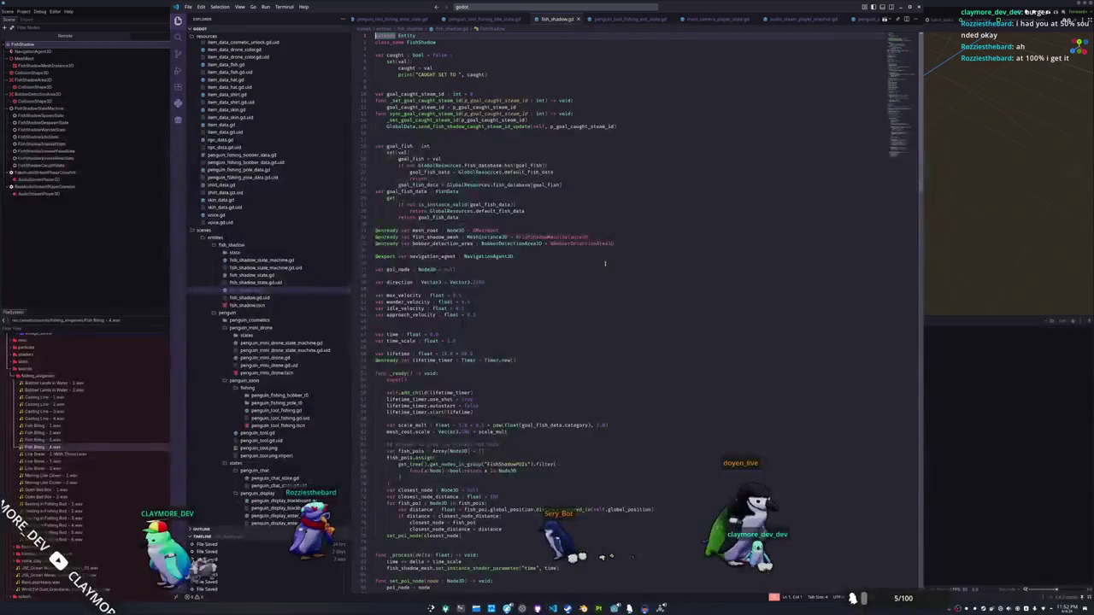
pyautogui.click(396, 86)
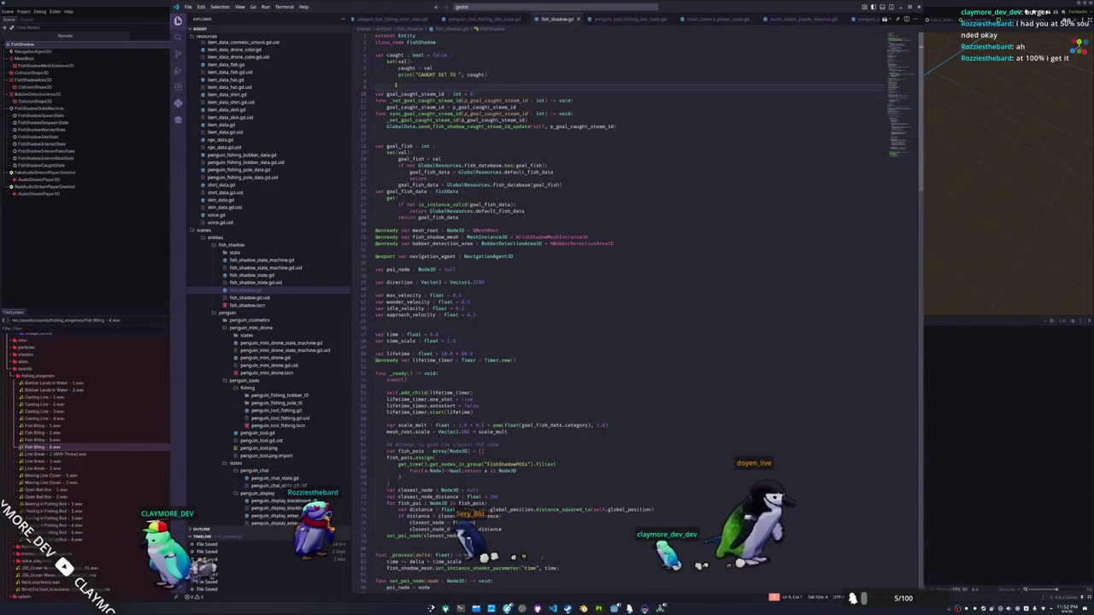
pyautogui.press('Down')
pyautogui.press('Down')
pyautogui.press('Down')
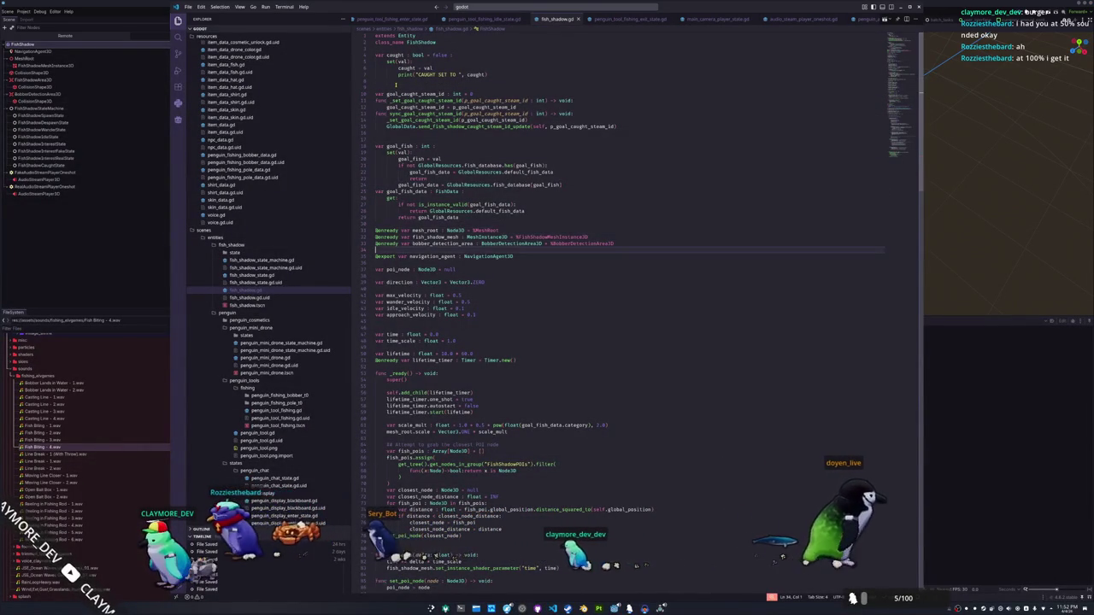
pyautogui.press('Return')
pyautogui.write('@export var')
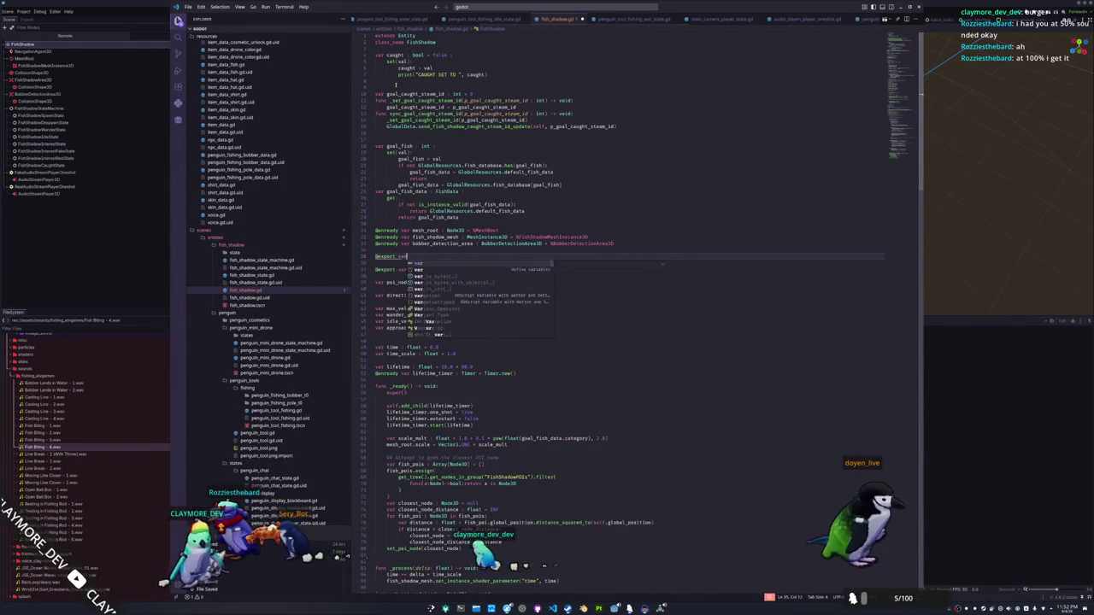
pyautogui.write(' fake_audio')
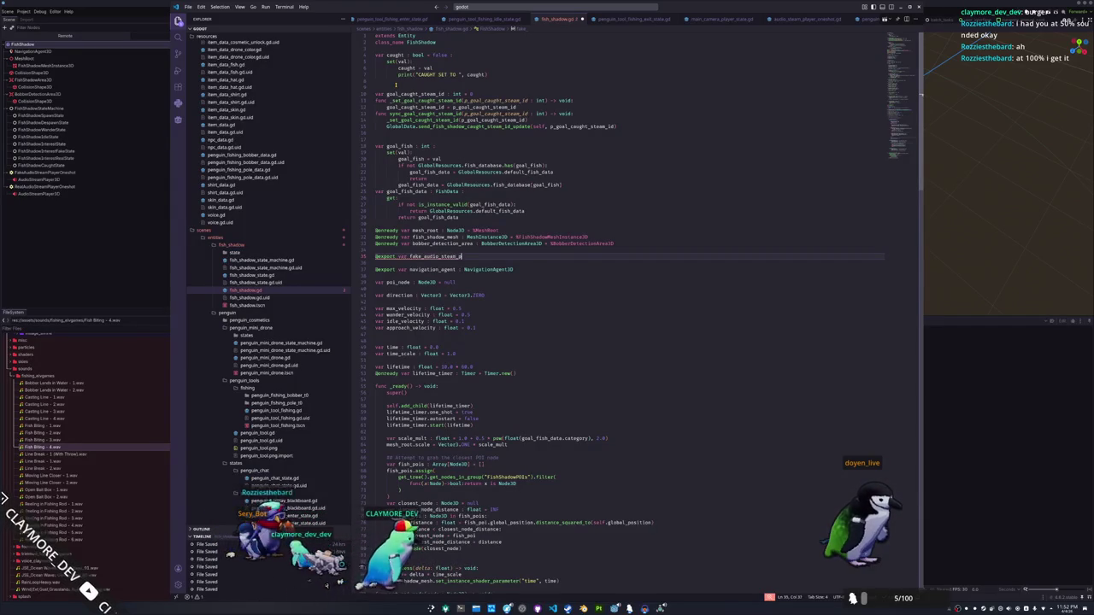
pyautogui.write('_stream_p')
pyautogui.press('BackSpace')
pyautogui.press('BackSpace')
pyautogui.press('BackSpace')
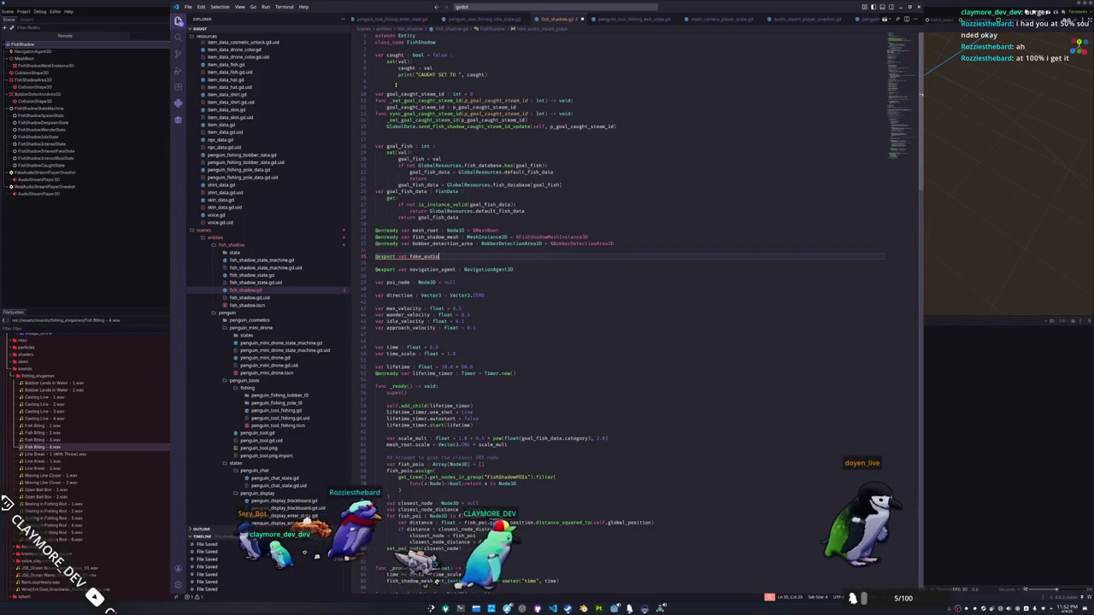
pyautogui.write(': AudioS')
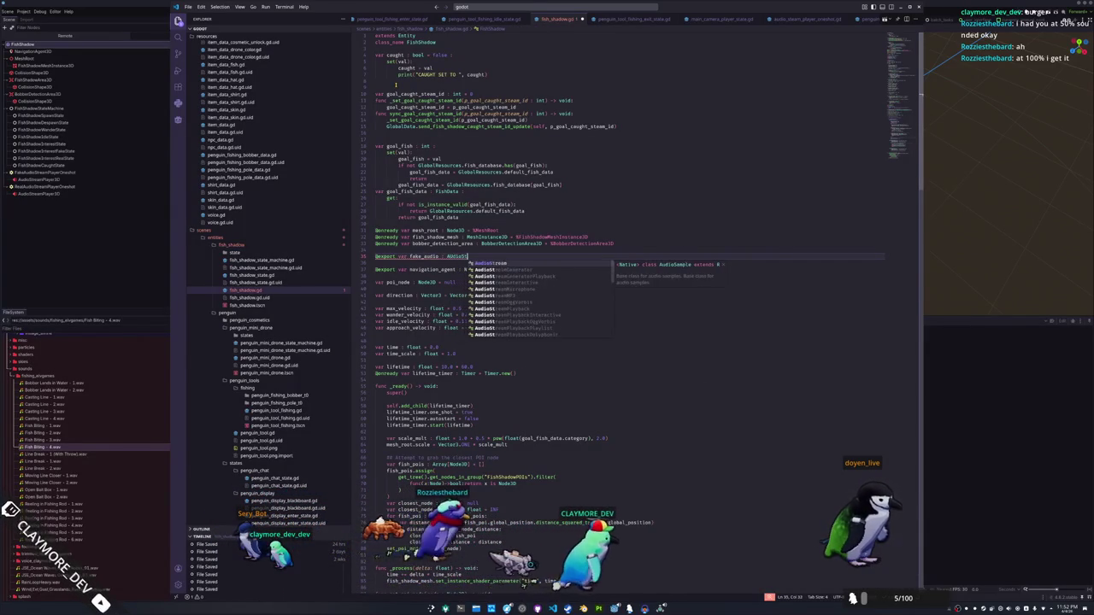
pyautogui.write('treamPlayer')
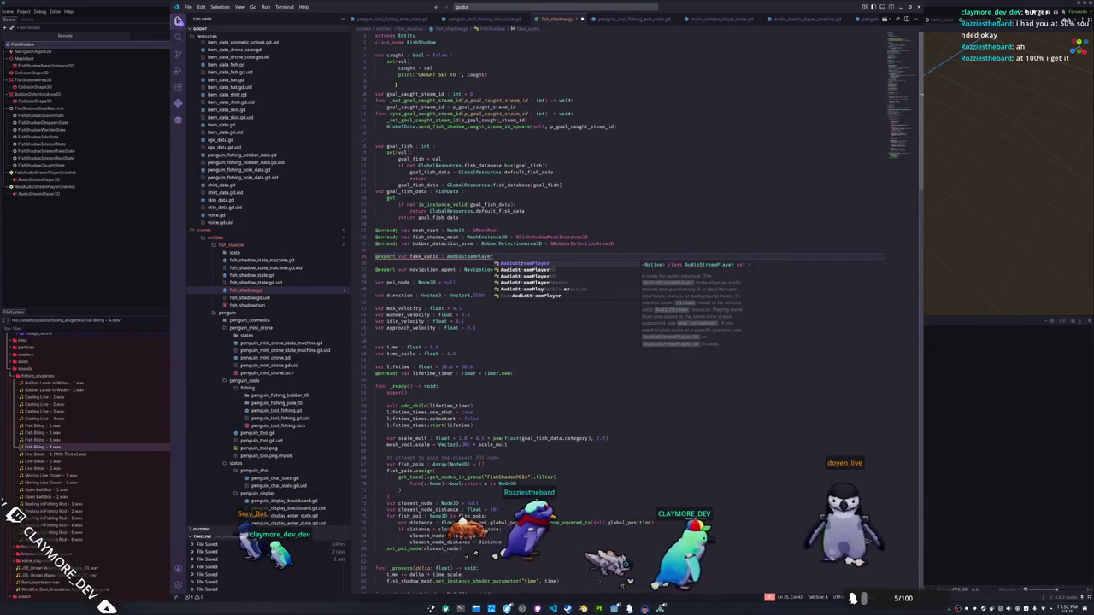
pyautogui.hotkey('ctrl', 'shift', 'Left')
pyautogui.write('Omnes')
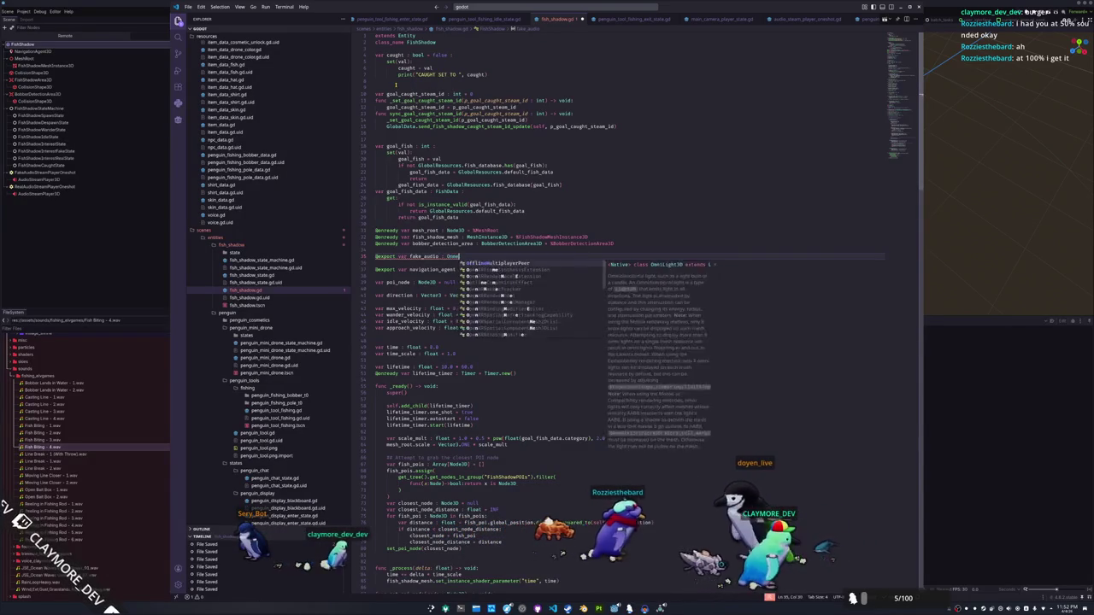
pyautogui.press('BackSpace')
pyautogui.press('BackSpace')
pyautogui.press('BackSpace')
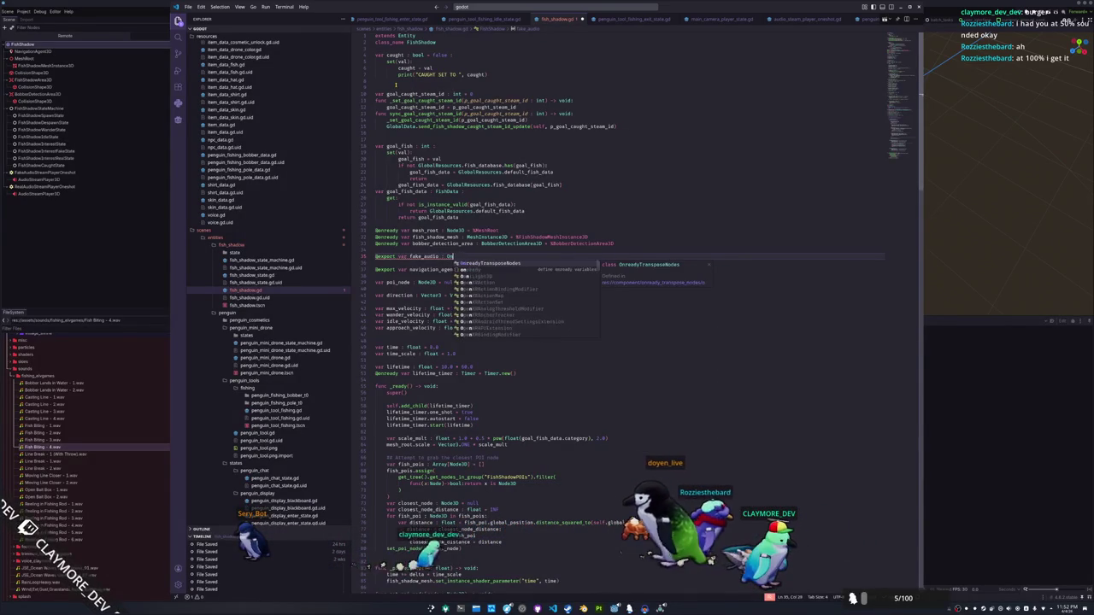
pyautogui.write('neShot')
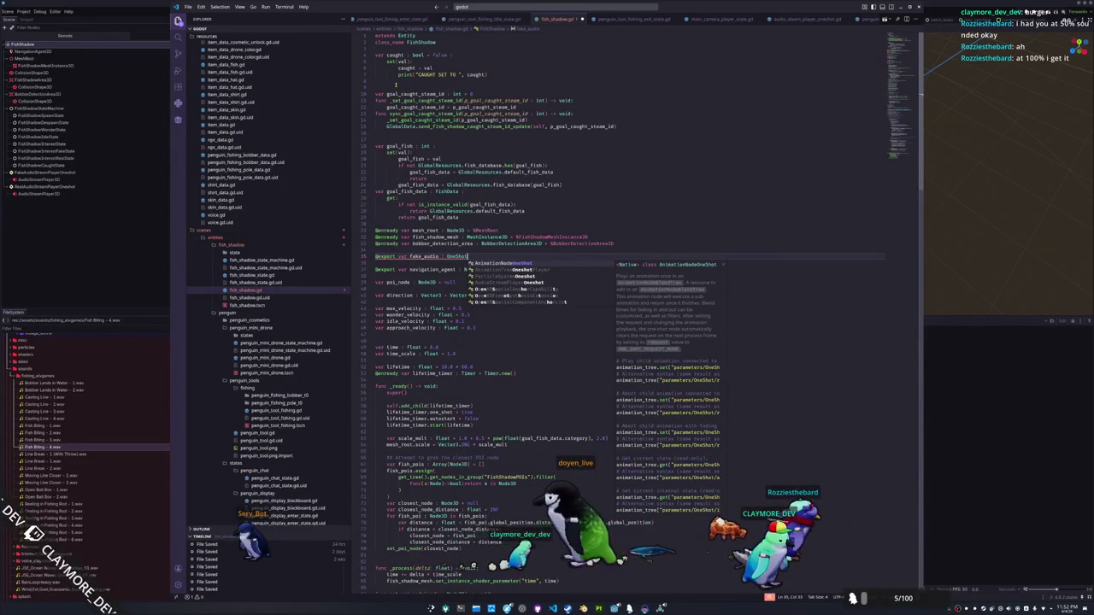
pyautogui.press('Down')
pyautogui.press('Down')
pyautogui.press('Down')
pyautogui.press('Return')
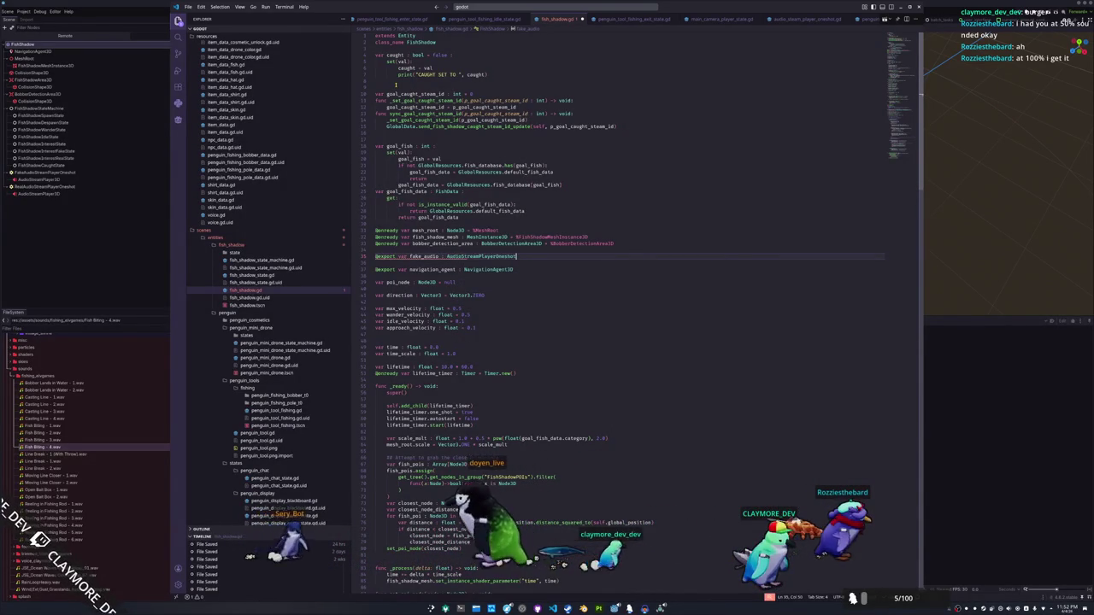
pyautogui.write('@export var real_audio')
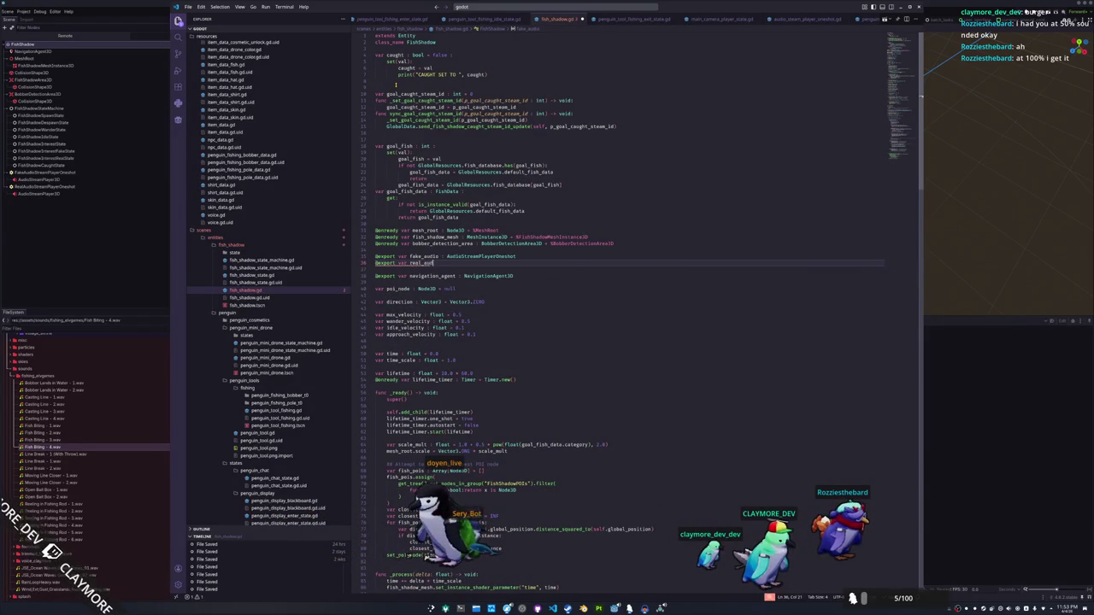
pyautogui.write(' : AudioStreamP')
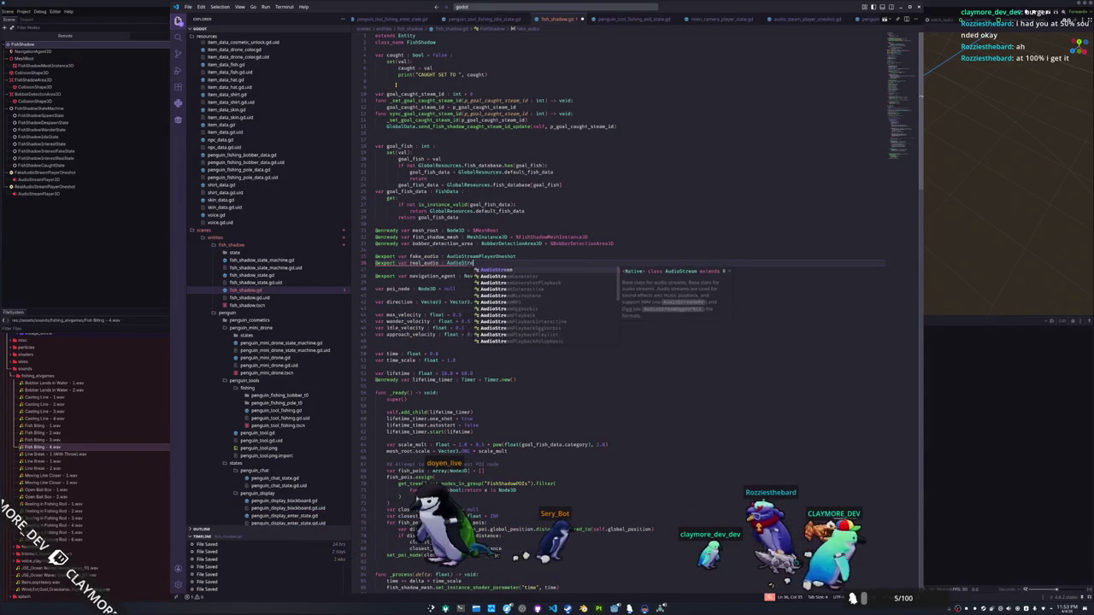
pyautogui.write('layerO')
pyautogui.press('Return')
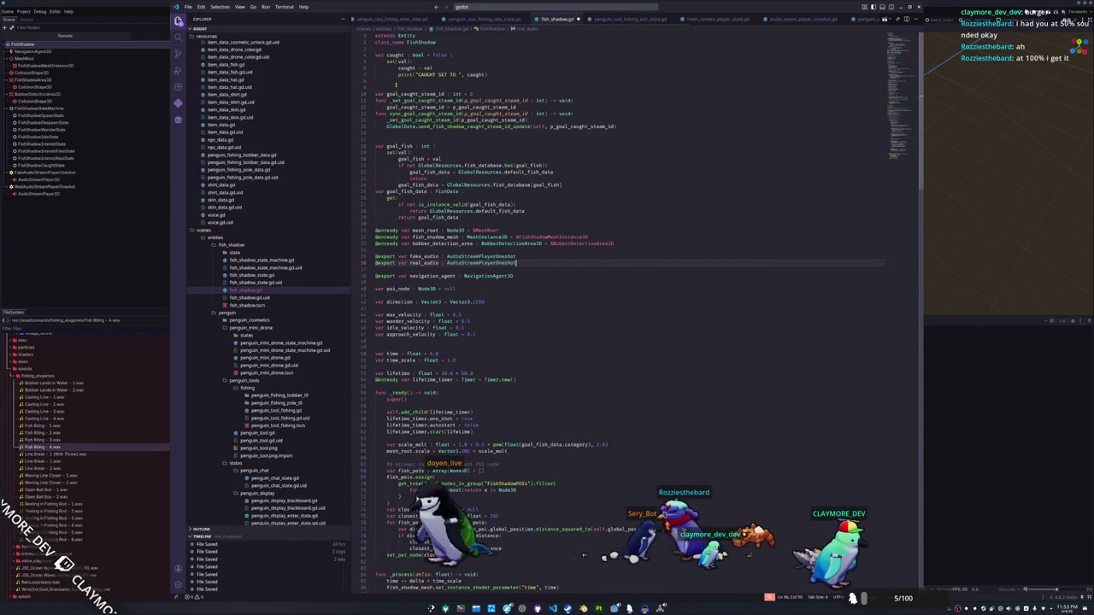
pyautogui.press('Down')
# In Godot's Inspector, assign FakeAudioStreamPlayerOneshot to Fake Audio and RealAudioStreamPlayerOneshot to Real Audio.
pyautogui.hotkey('alt', 'Tab')
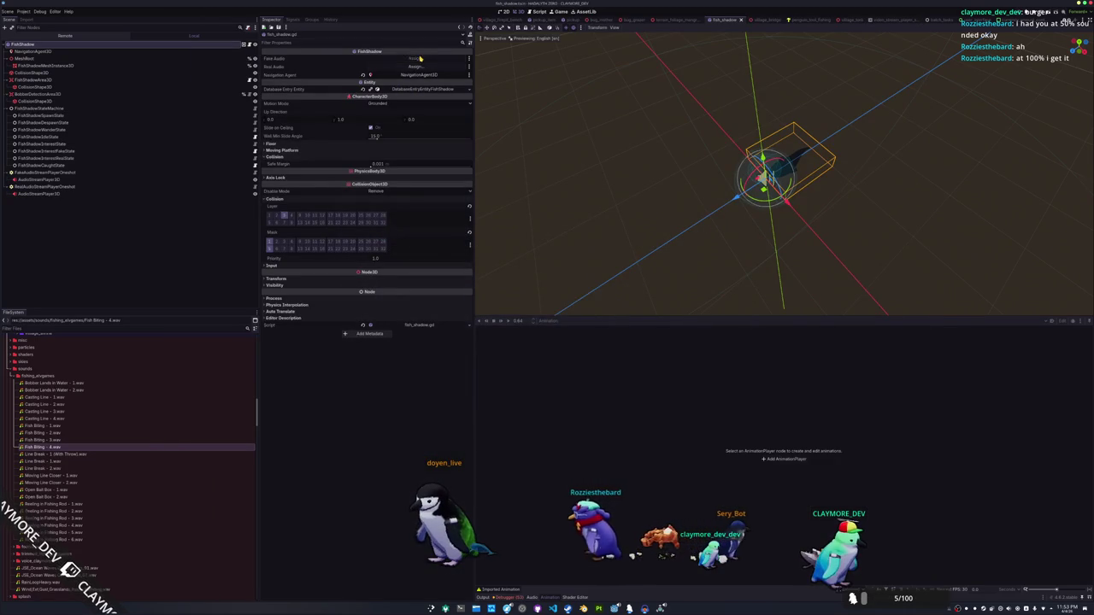
pyautogui.click(415, 65)
pyautogui.doubleClick(515, 232)
pyautogui.click(417, 67)
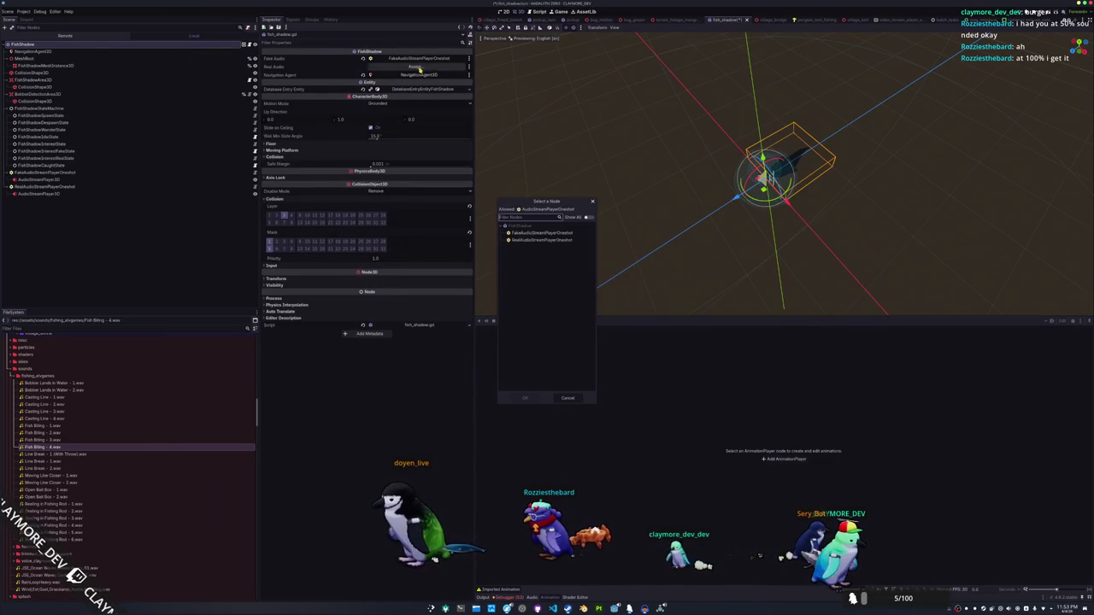
pyautogui.doubleClick(513, 241)
pyautogui.hotkey('alt', 'Tab')
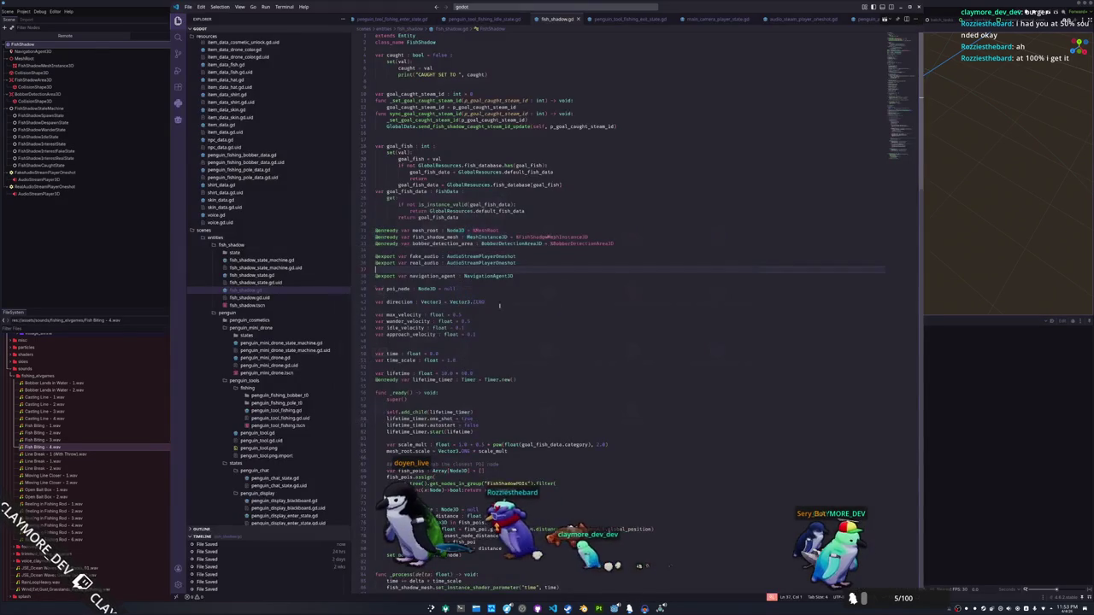
# Add fish_shadow.fake_audio.spawn_oneshot_audio() to fish_shadow_interest_fake_state.gd.
pyautogui.click(248, 254)
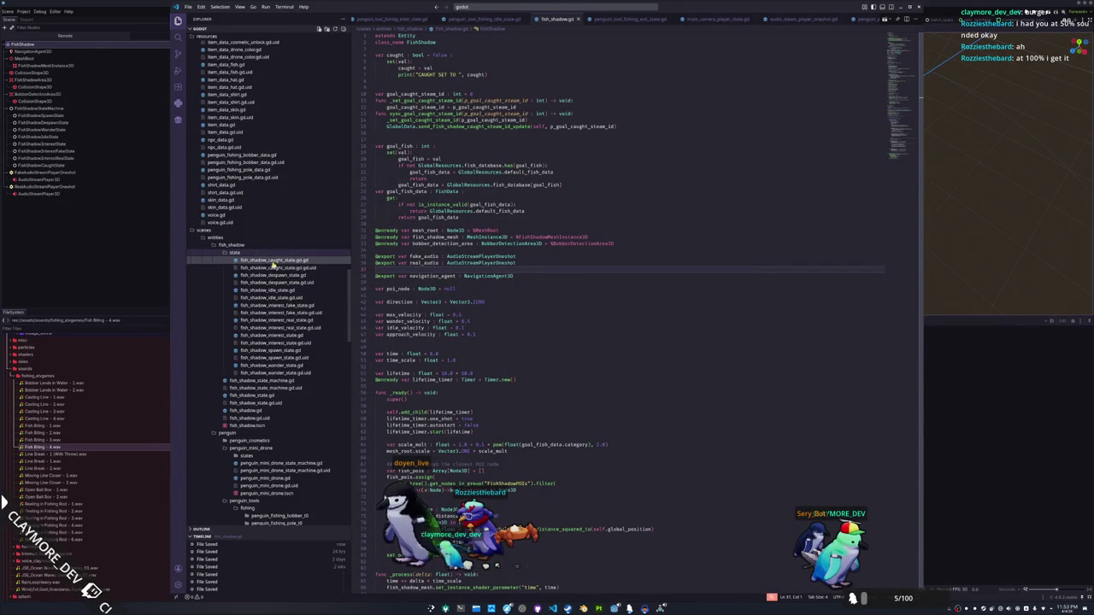
pyautogui.click(299, 306)
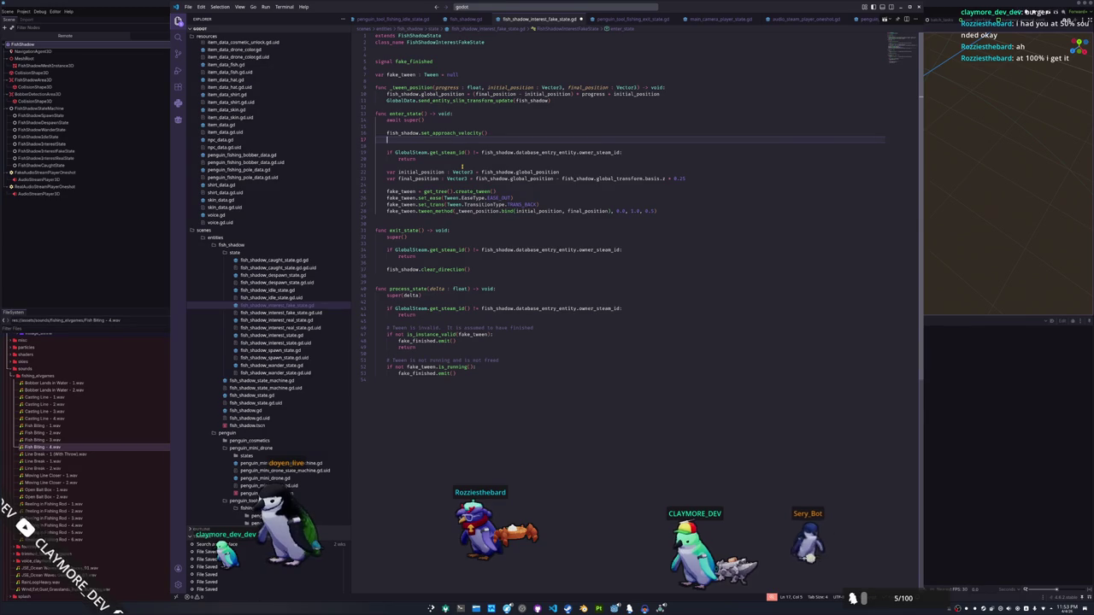
pyautogui.write('fish_shadow')
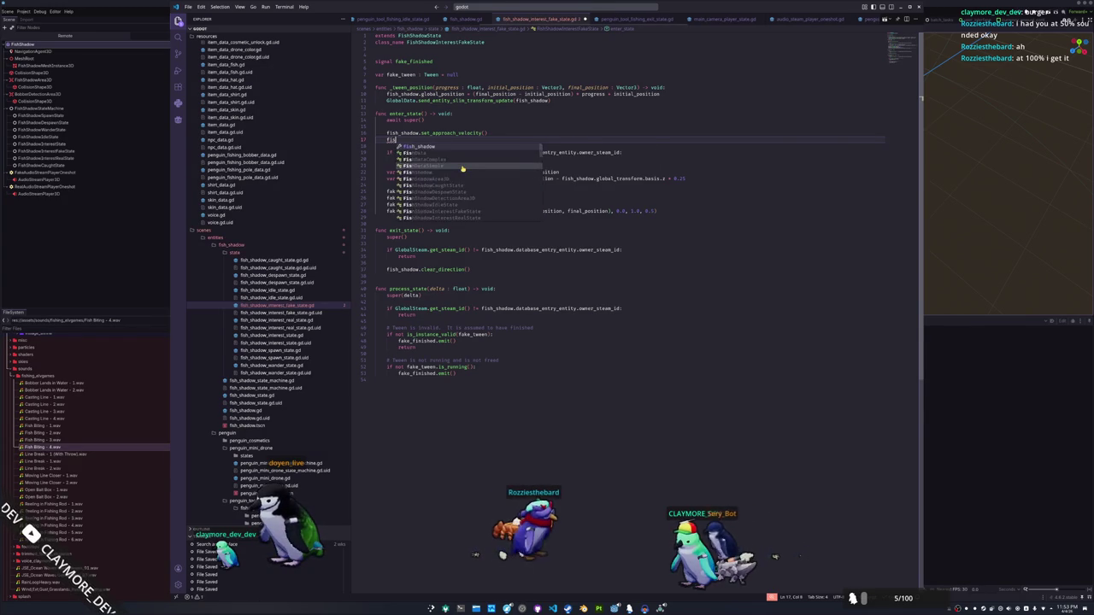
pyautogui.write('.fake_audio.spa')
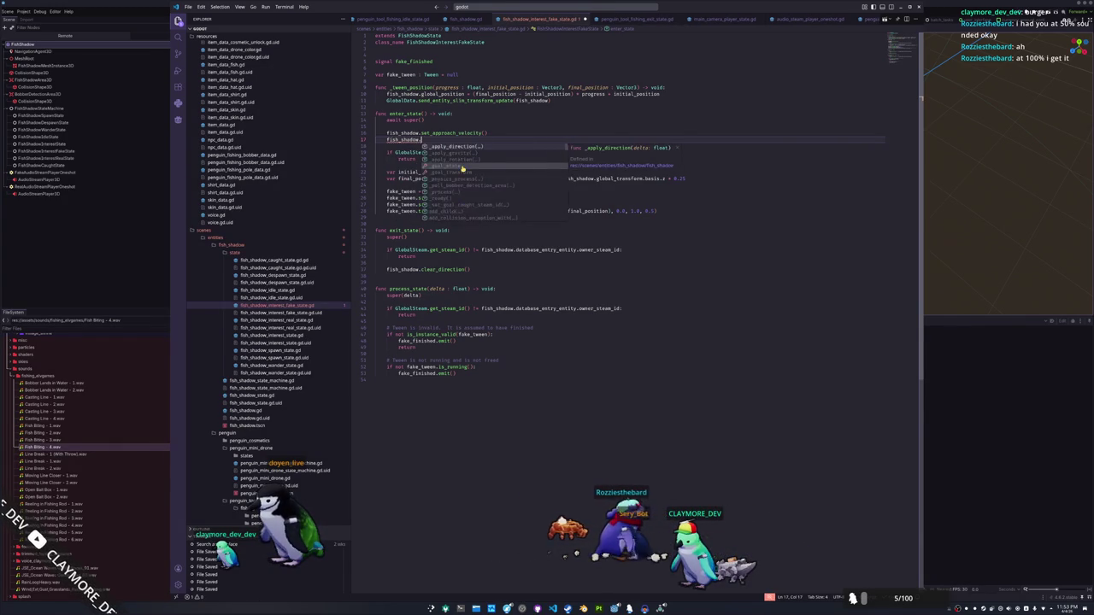
pyautogui.press('Return')
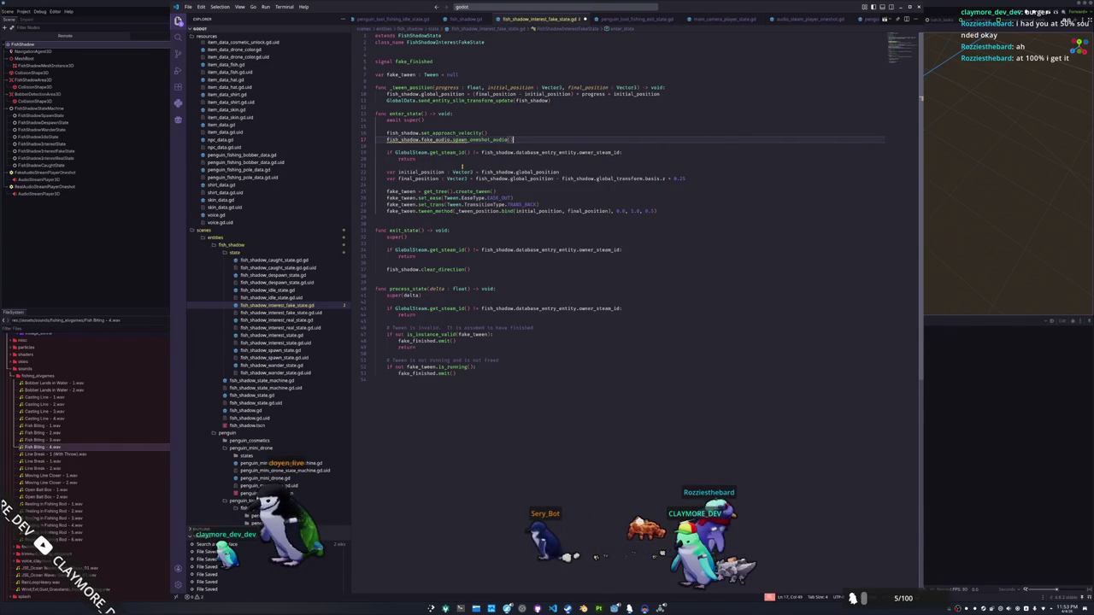
pyautogui.press('Down')
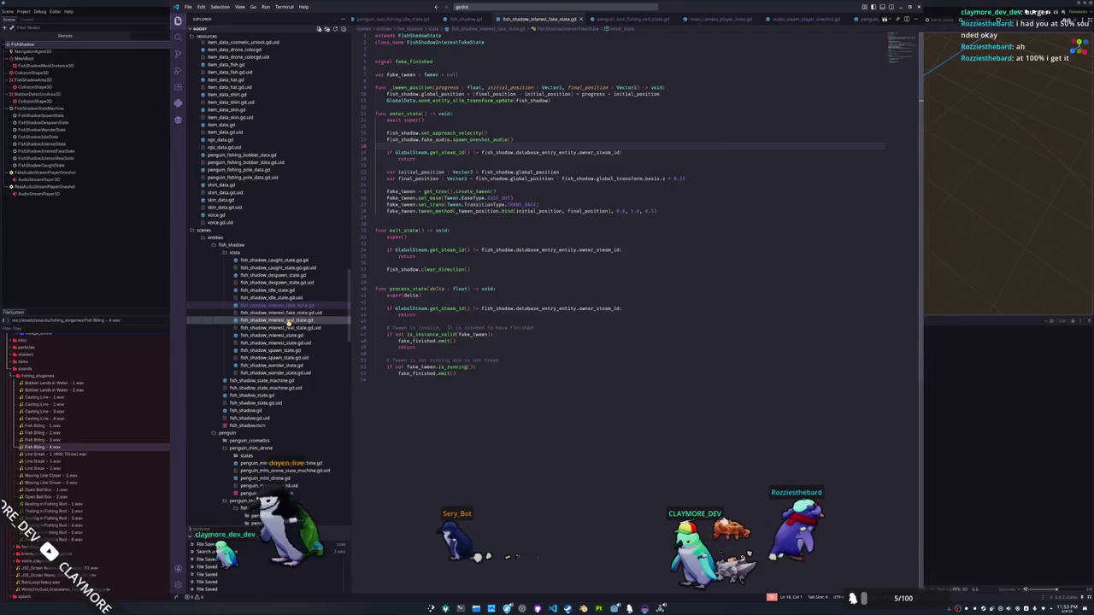
# Add fish_shadow.real_audio.spawn_oneshot_audio() to enter_state in fish_shadow_interest_real_state.gd.
pyautogui.click(286, 319)
pyautogui.click(408, 120)
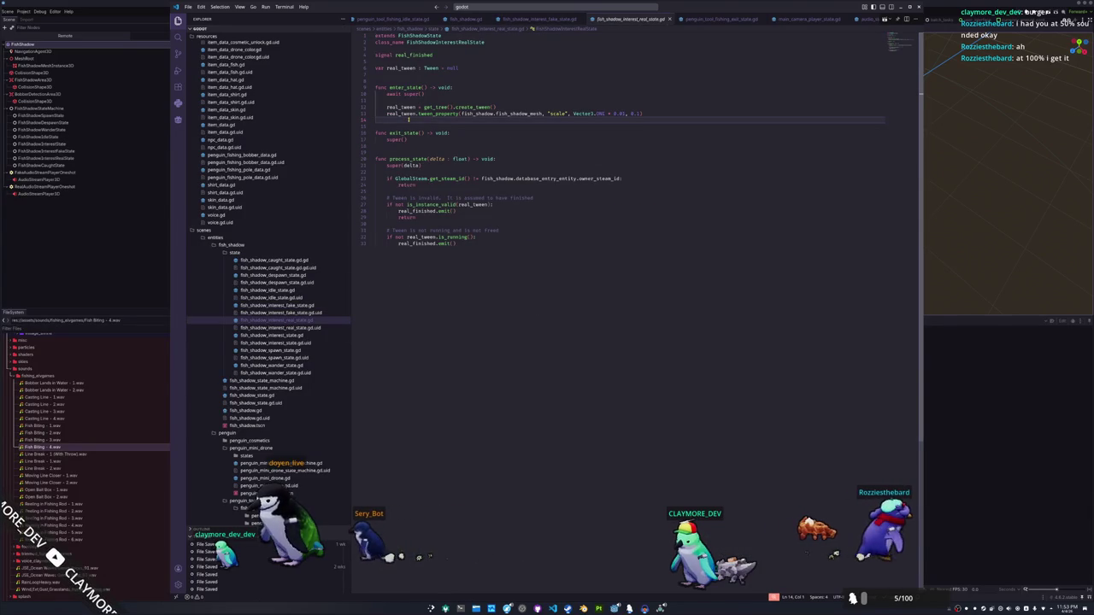
pyautogui.press('Up')
pyautogui.press('Up')
pyautogui.press('Return')
pyautogui.press('Return')
pyautogui.press('Up')
pyautogui.write('fi')
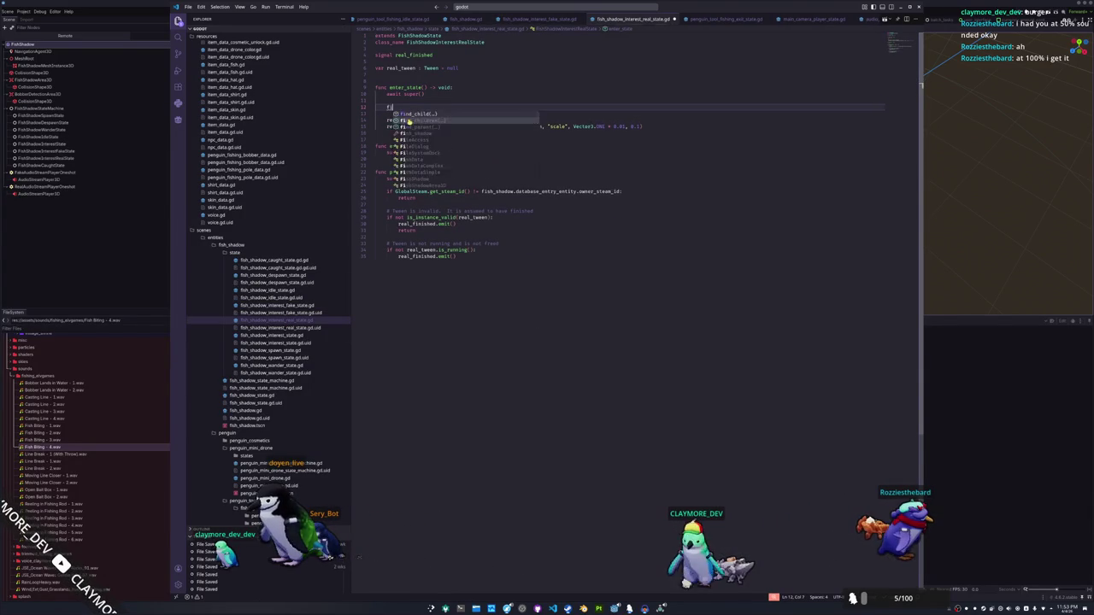
pyautogui.write('sh_shadow.real')
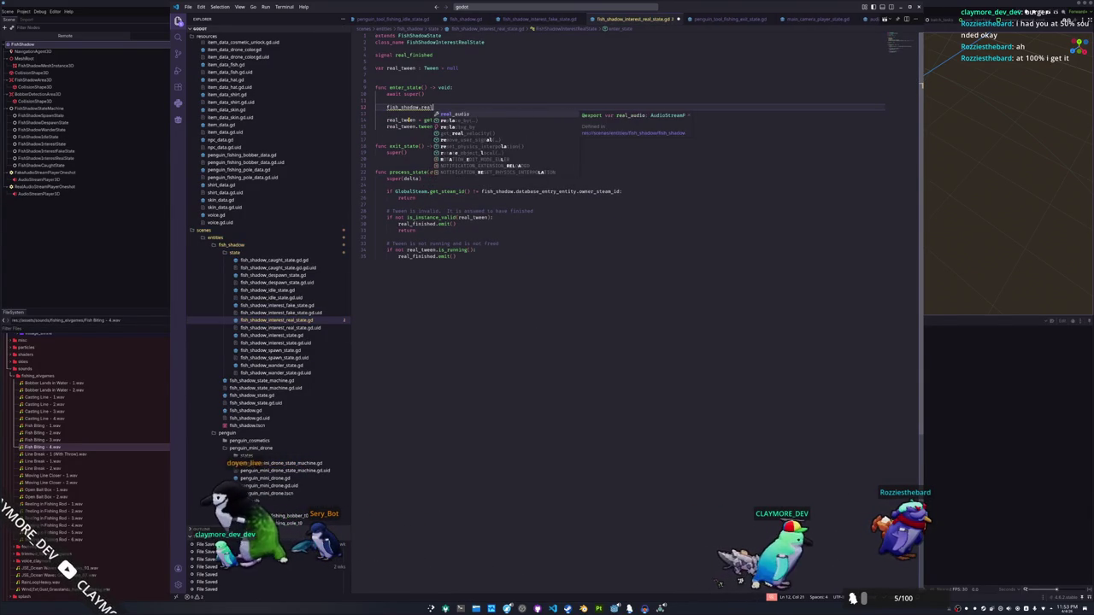
pyautogui.write('_audio.spa')
pyautogui.press('Return')
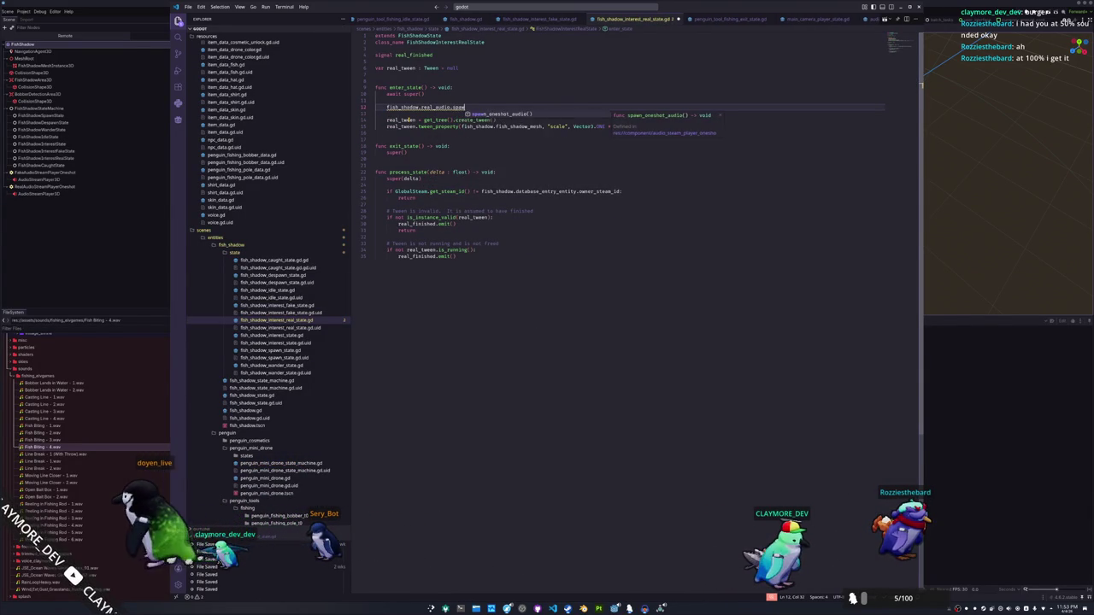
pyautogui.press('Down')
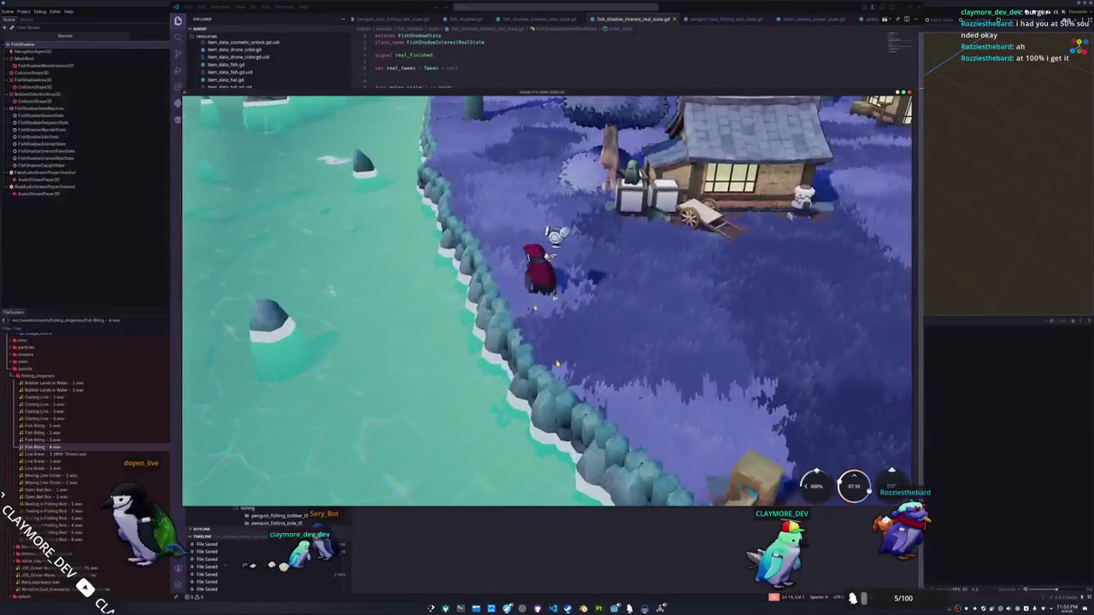
# Stop the game with F8, relaunch it with F5, and start playing from the main menu.
pyautogui.press('F8')
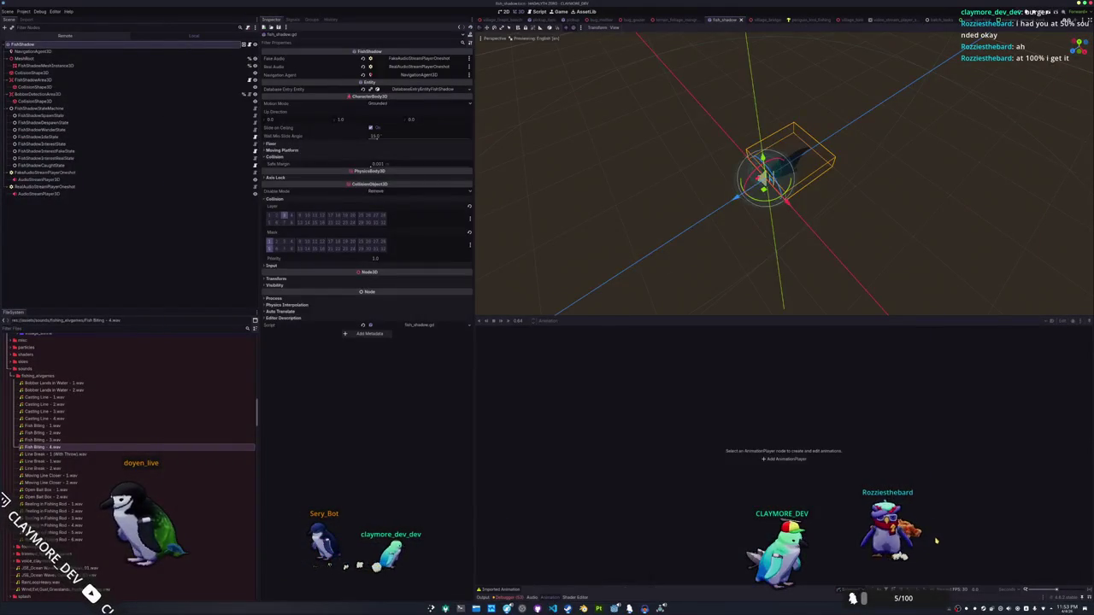
pyautogui.press('F5')
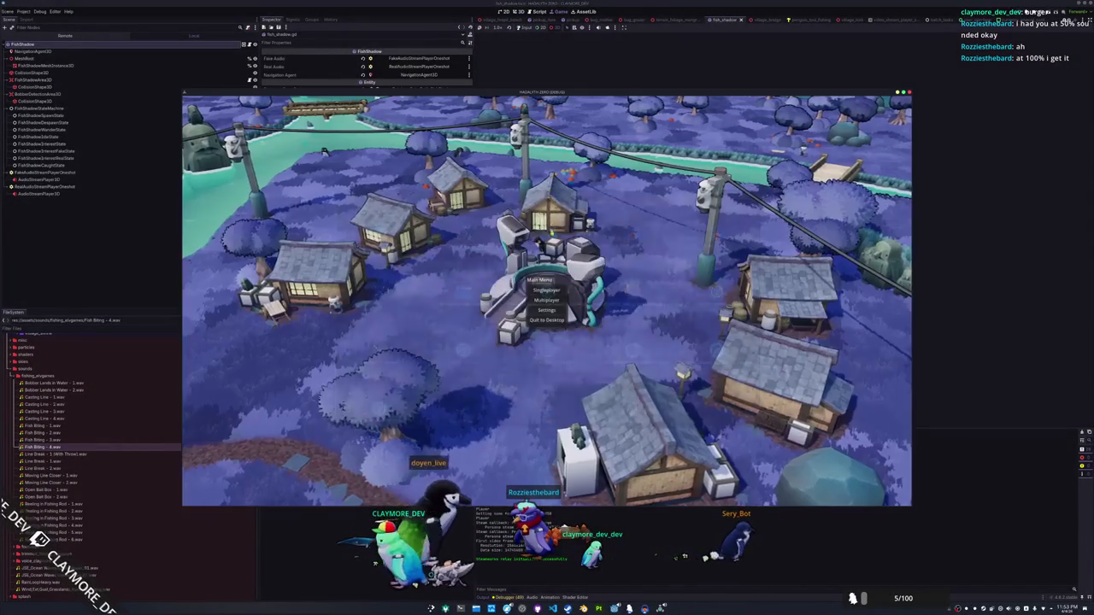
pyautogui.click(546, 290)
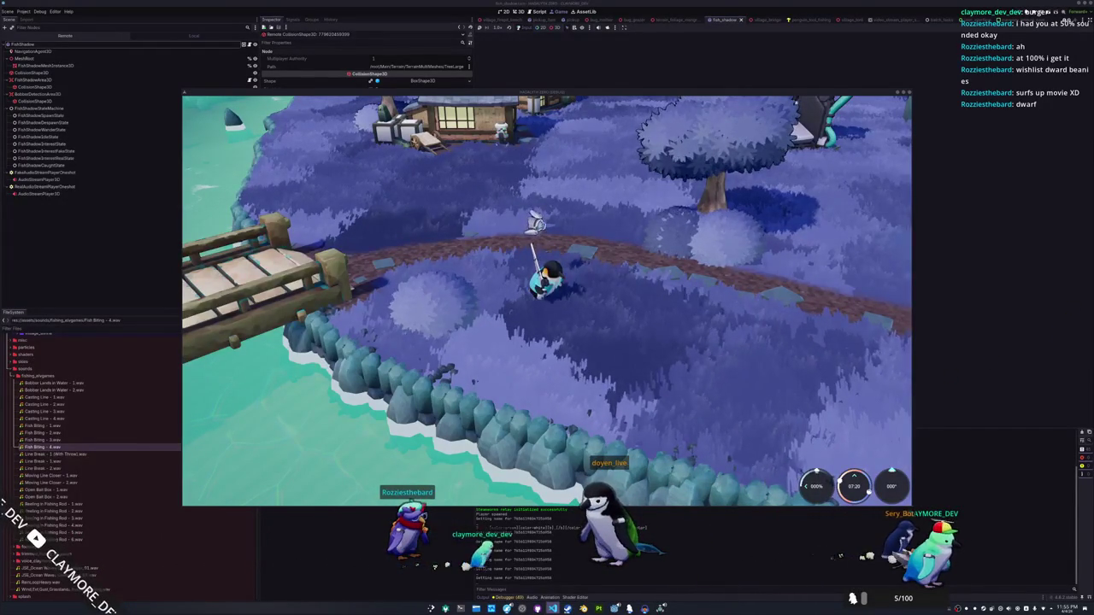
# Bring the WEBFISHING store page forward and search the Steam store for 'dwarfrf'.
pyautogui.hotkey('alt', 'Tab')
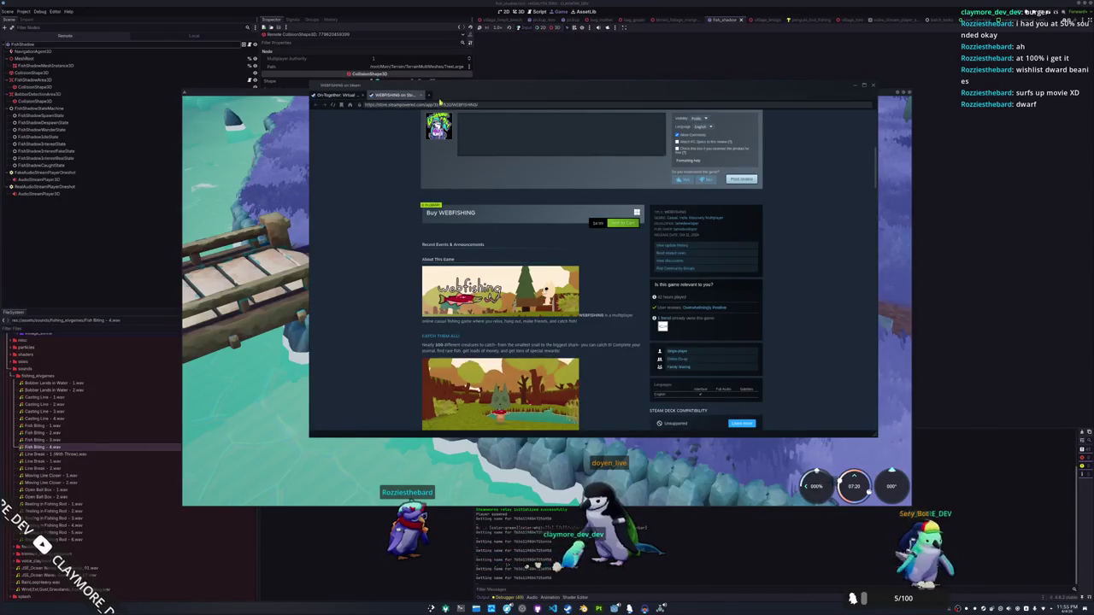
pyautogui.moveTo(439, 102); pyautogui.dragTo(526, 168)
pyautogui.hotkey('alt', 'Tab')
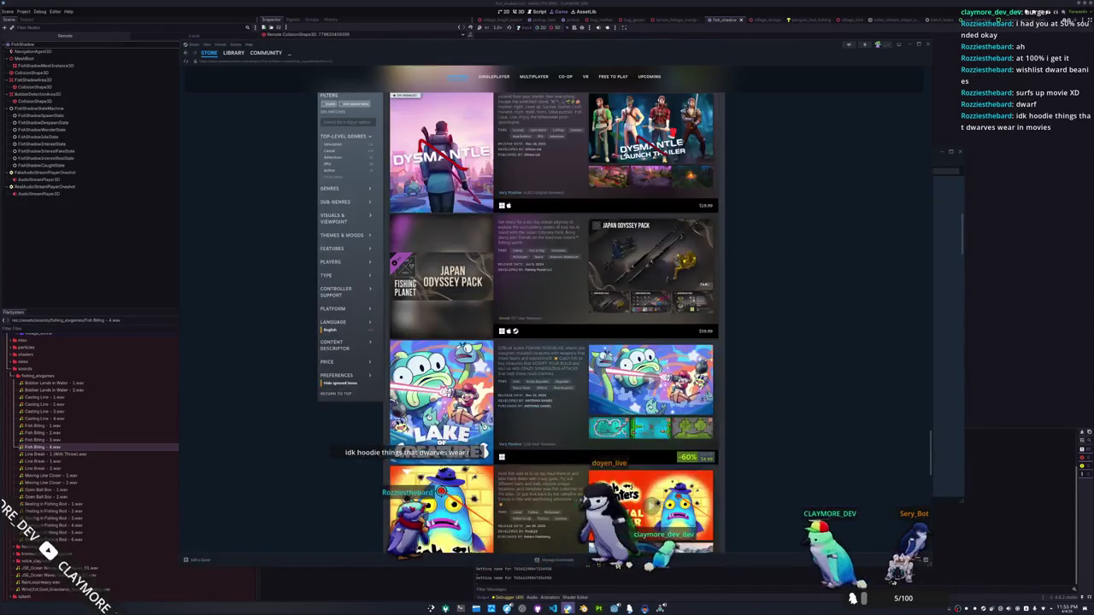
pyautogui.scroll(10, 233, 84)
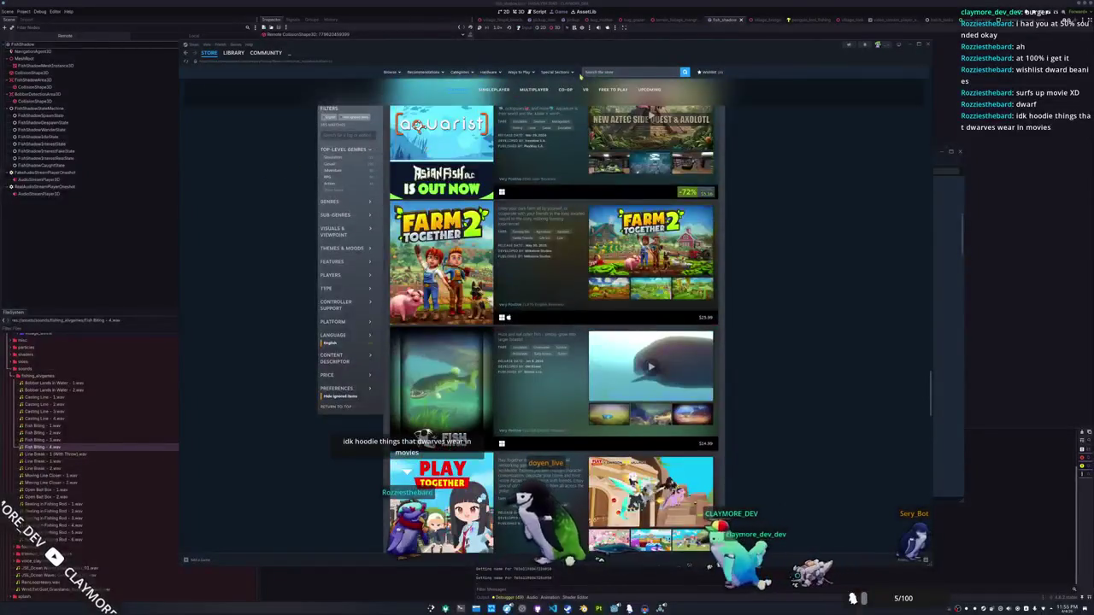
pyautogui.click(633, 72)
pyautogui.write('dwarf')
pyautogui.write('rf')
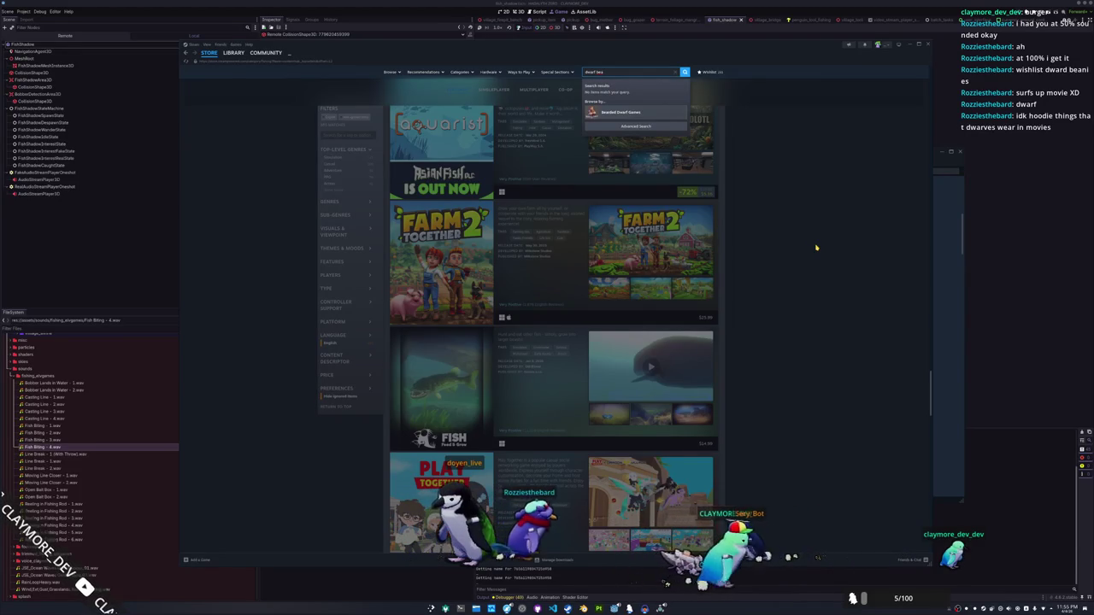
pyautogui.click(815, 246)
# Close the Steam store window and walk the character east along the shore past the house.
pyautogui.click(898, 44)
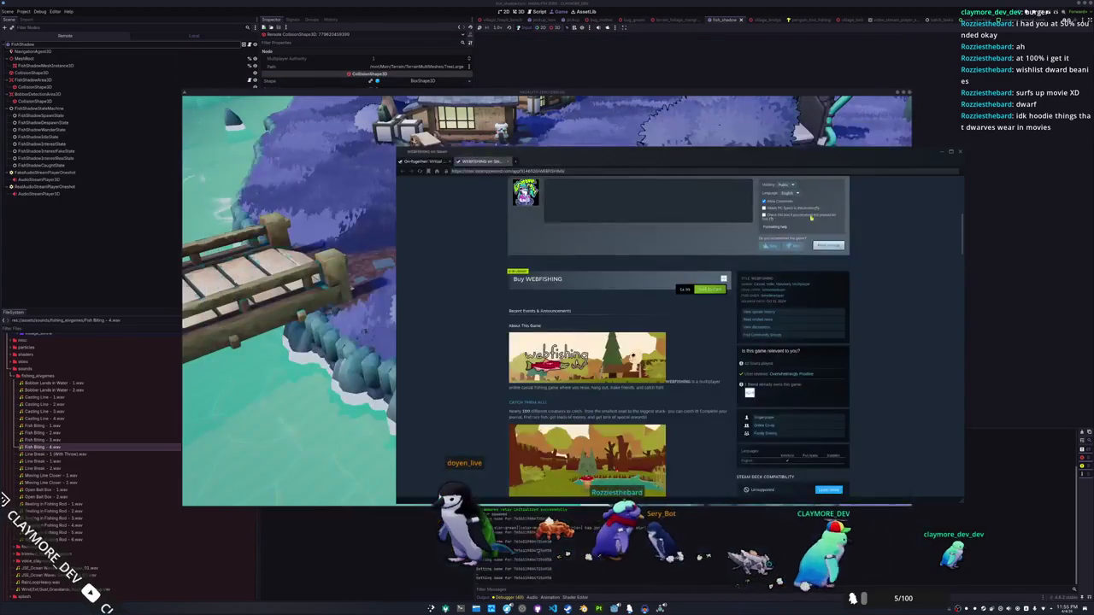
pyautogui.click(853, 129)
pyautogui.press('s')
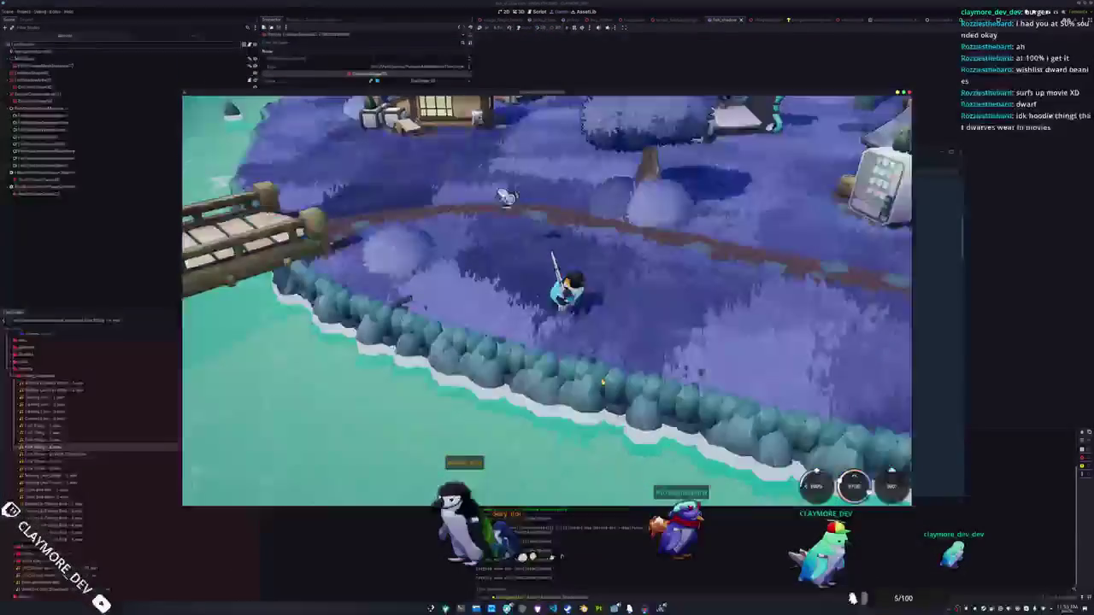
pyautogui.press('d')
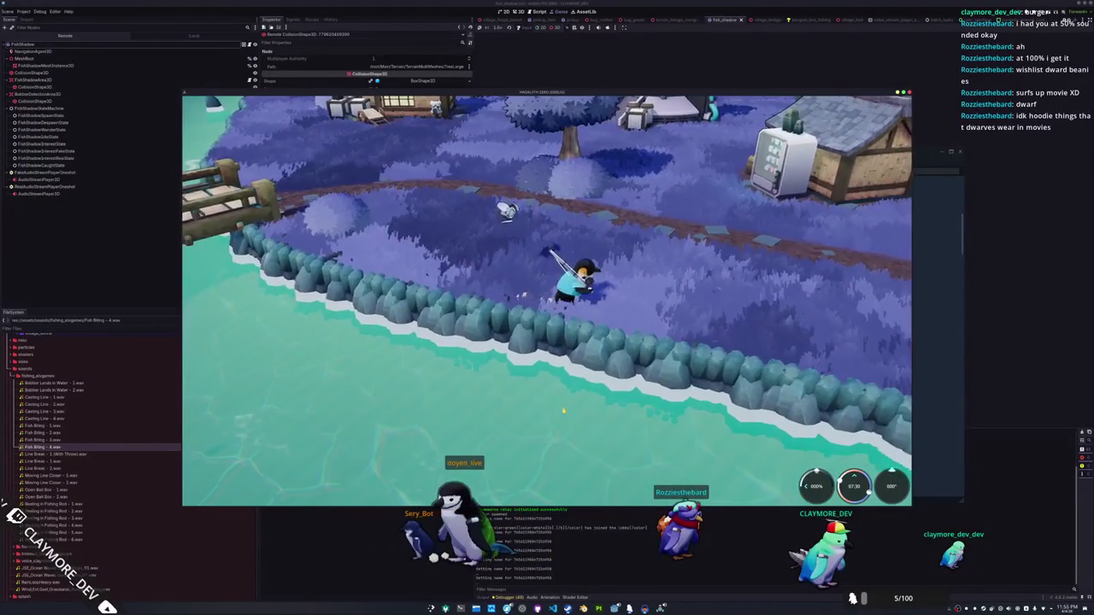
pyautogui.press('d')
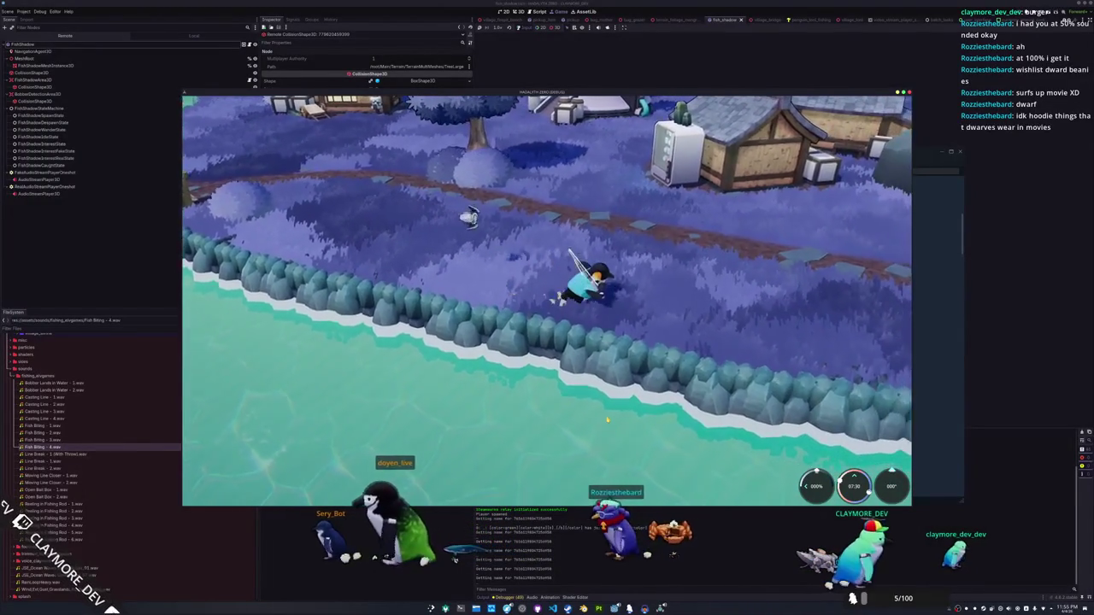
pyautogui.press('d')
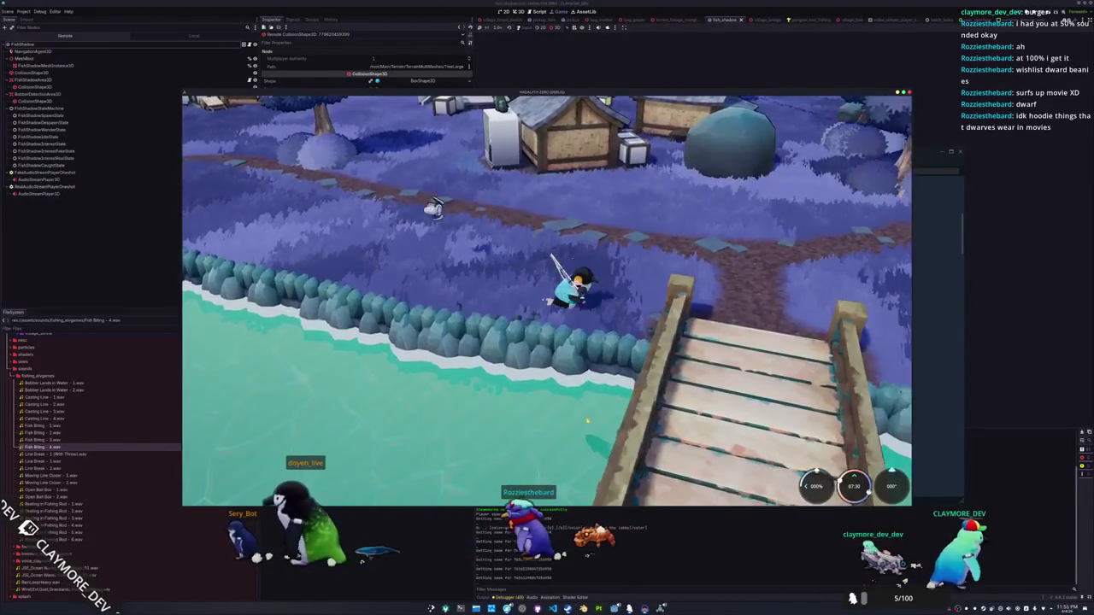
# Walk up toward the path, cast the fishing line into the water, and zoom the dwarves picture.
pyautogui.press('w')
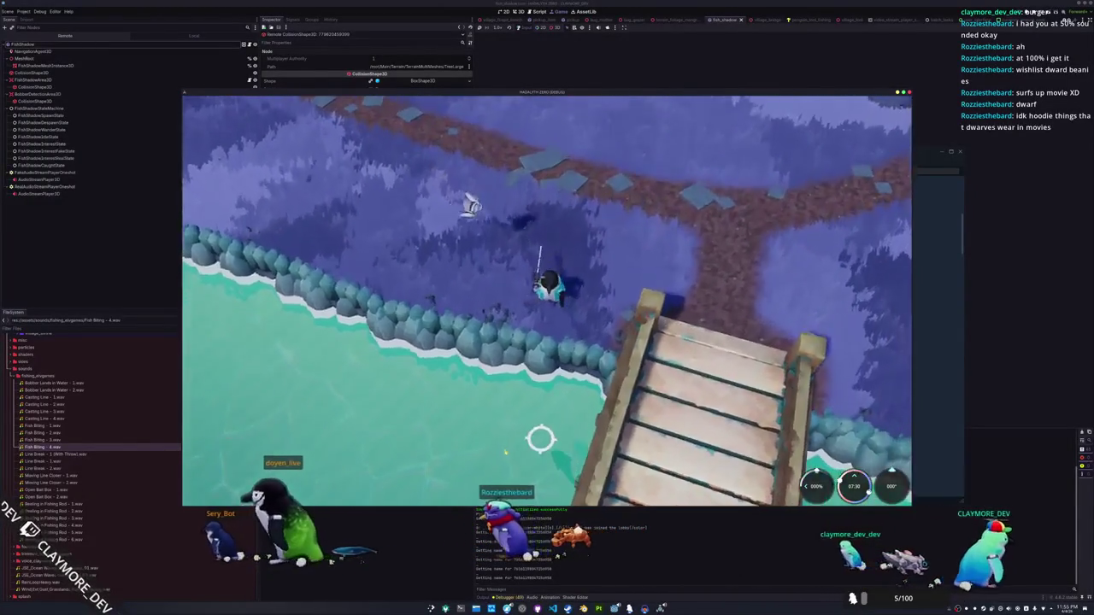
pyautogui.click(525, 445)
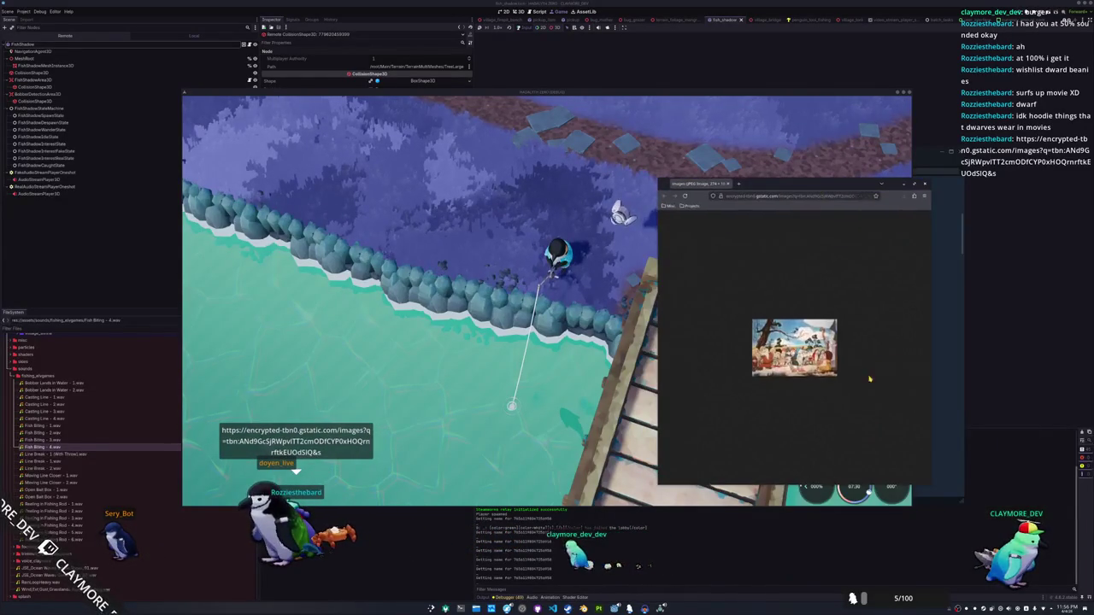
pyautogui.hotkey('ctrl', '+')
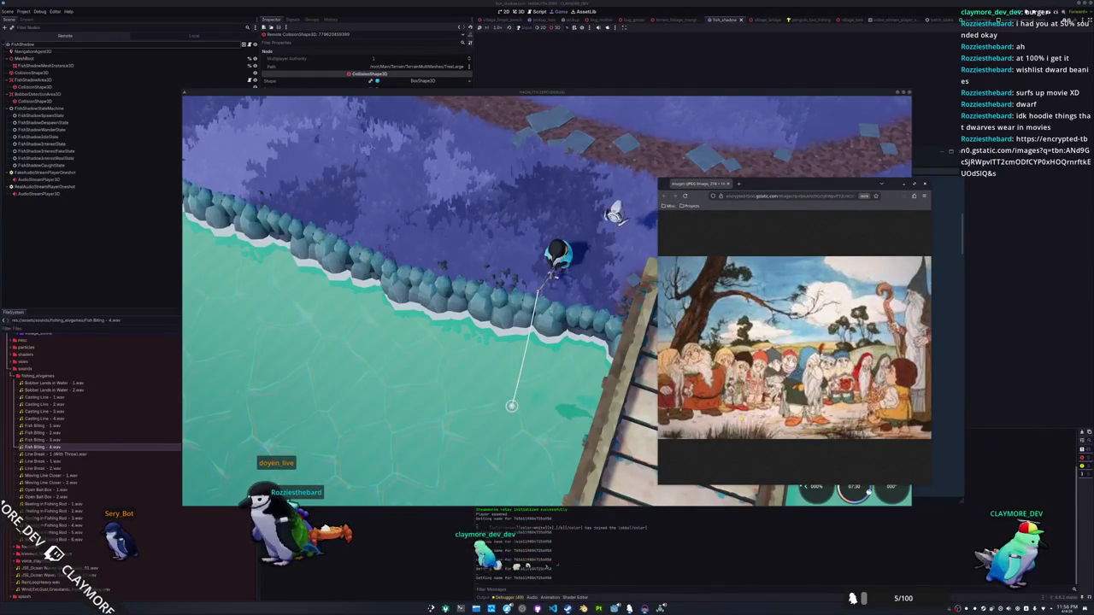
# Shrink the dwarves picture back with Ctrl+minus and return to the game to start reeling.
pyautogui.hotkey('ctrl', '-')
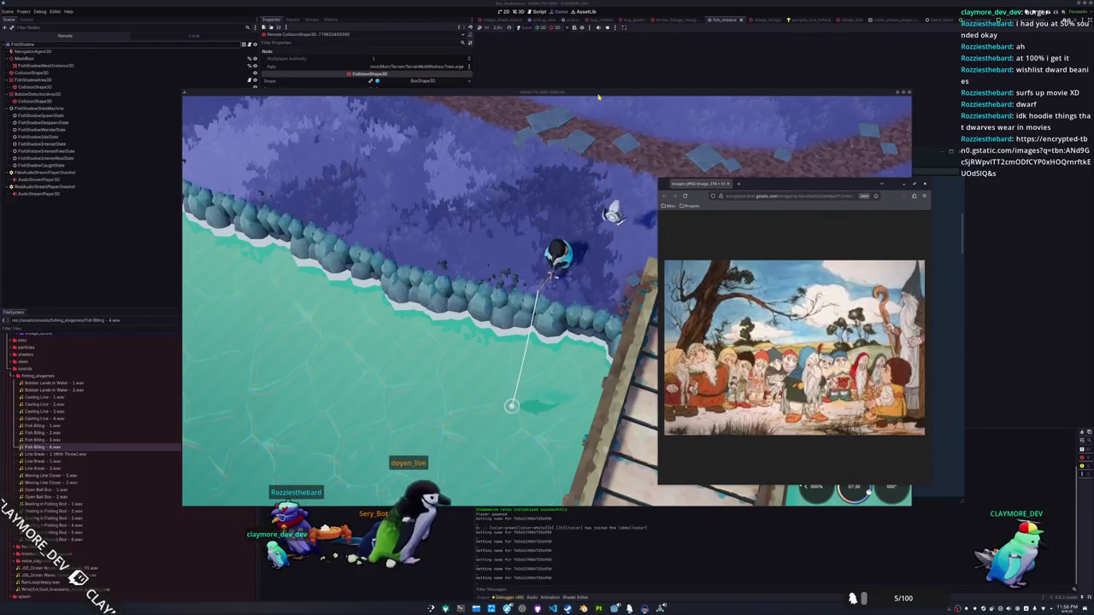
pyautogui.click(605, 387)
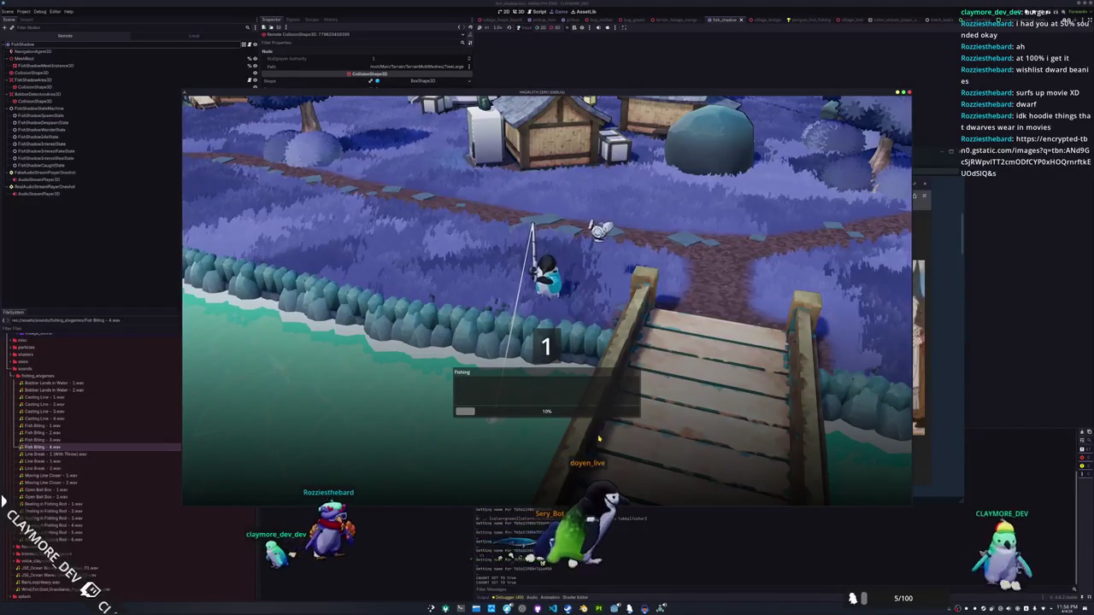
# Match the fishing arrow sequences to land the fish.
pyautogui.press('Up')
pyautogui.press('Right')
pyautogui.press('Up')
pyautogui.press('Up')
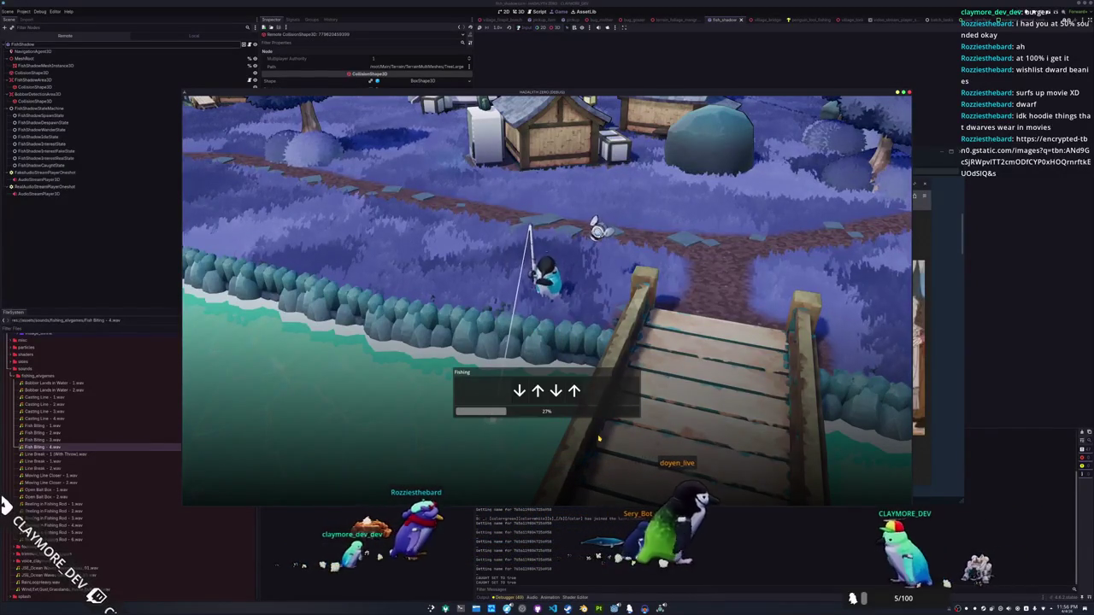
pyautogui.press('Up')
pyautogui.press('Down')
pyautogui.press('Right')
pyautogui.press('Right')
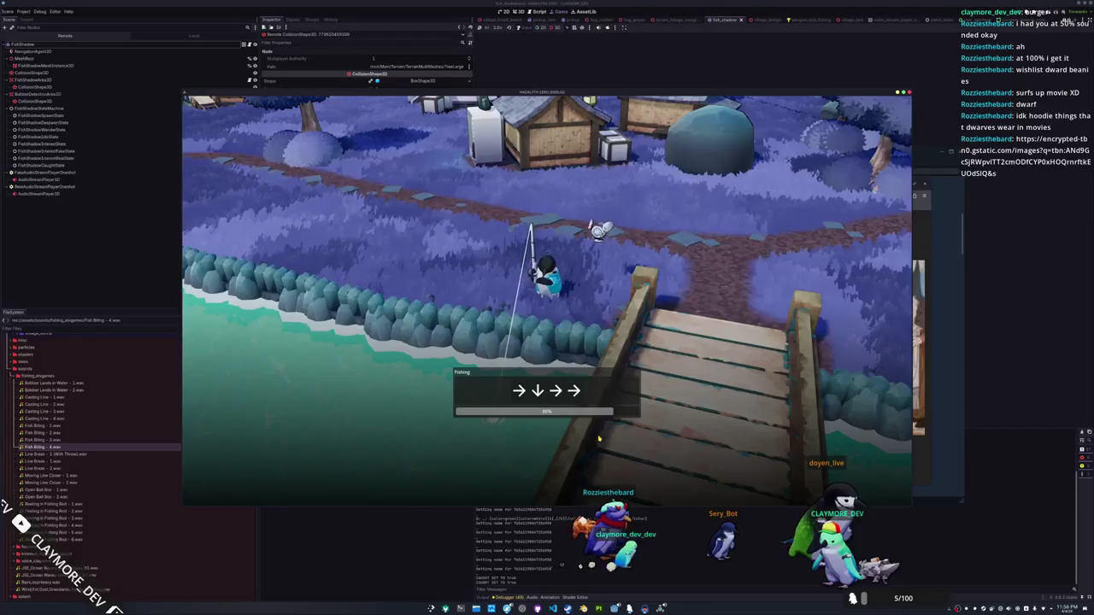
pyautogui.press('Right')
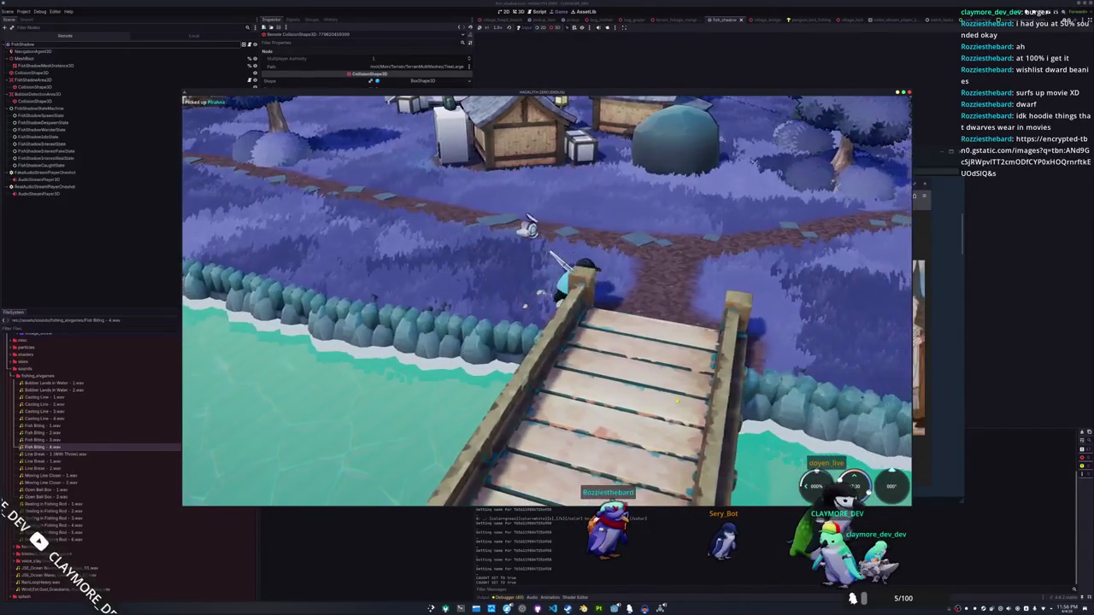
# Walk the penguin east to the pier and cast the bobber beside it.
pyautogui.press('d')
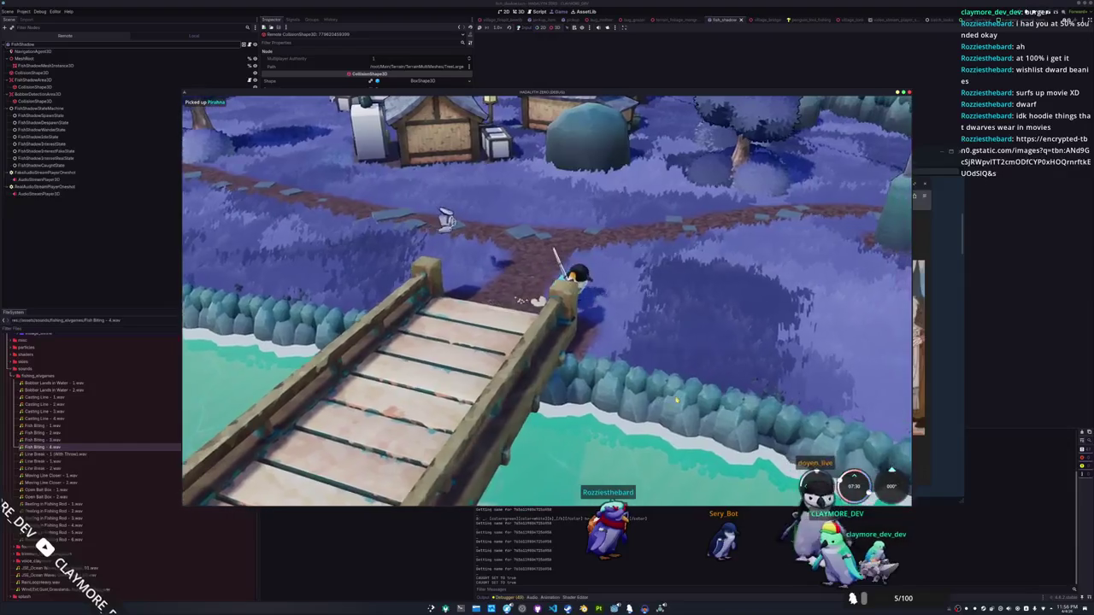
pyautogui.press('d')
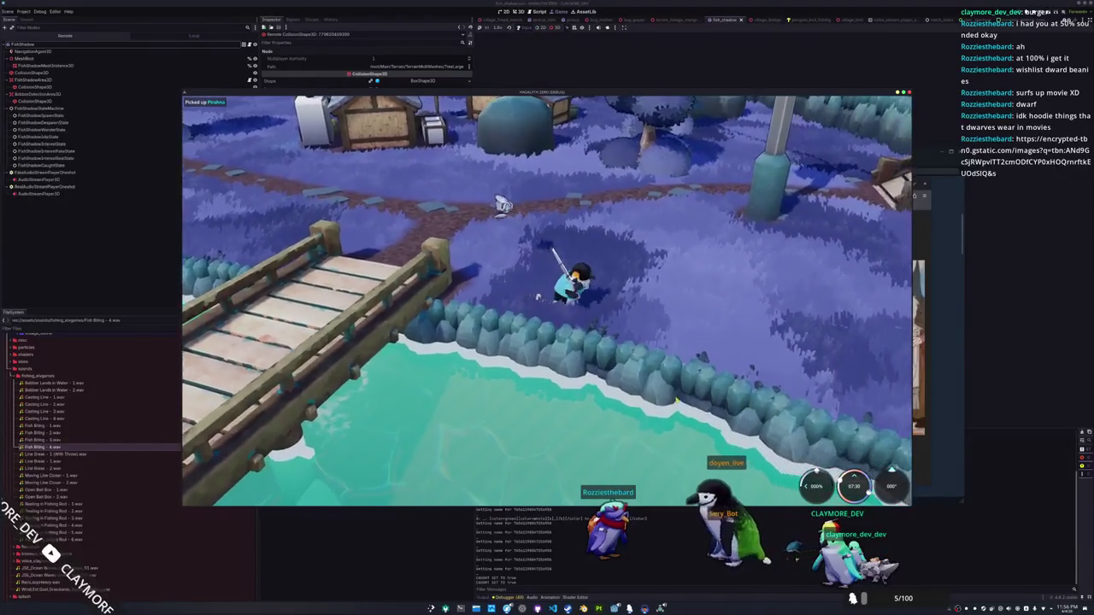
pyautogui.press('d')
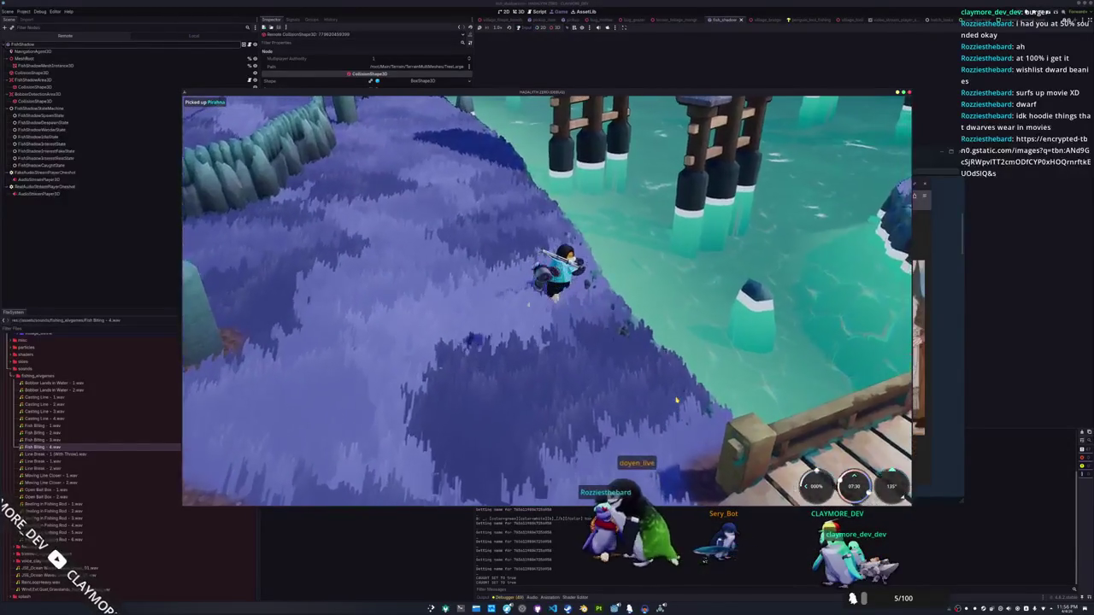
pyautogui.press('d')
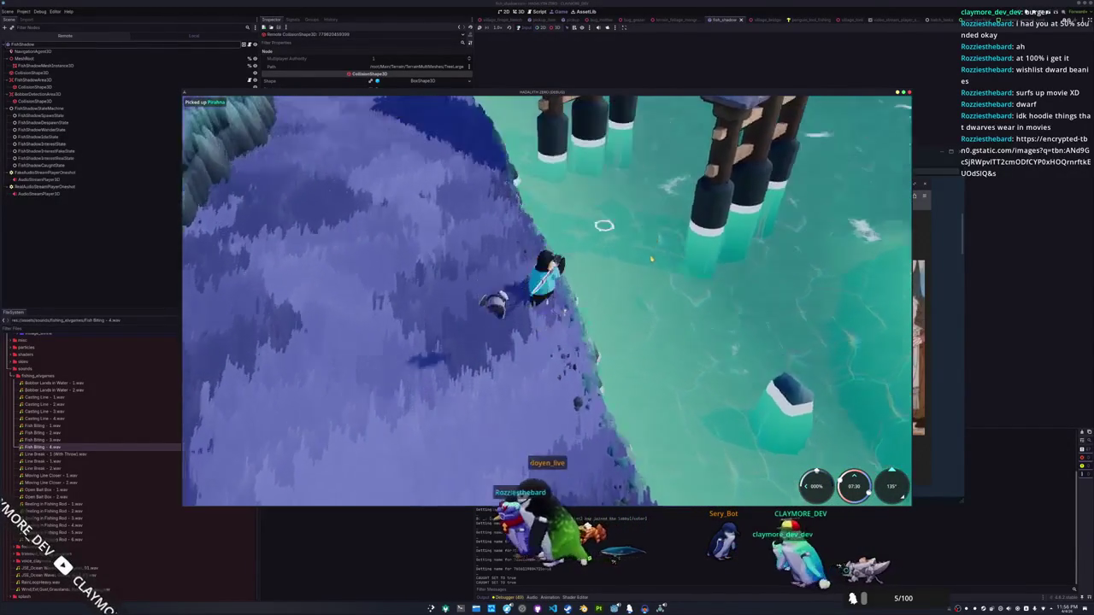
pyautogui.press('d')
pyautogui.click(640, 395)
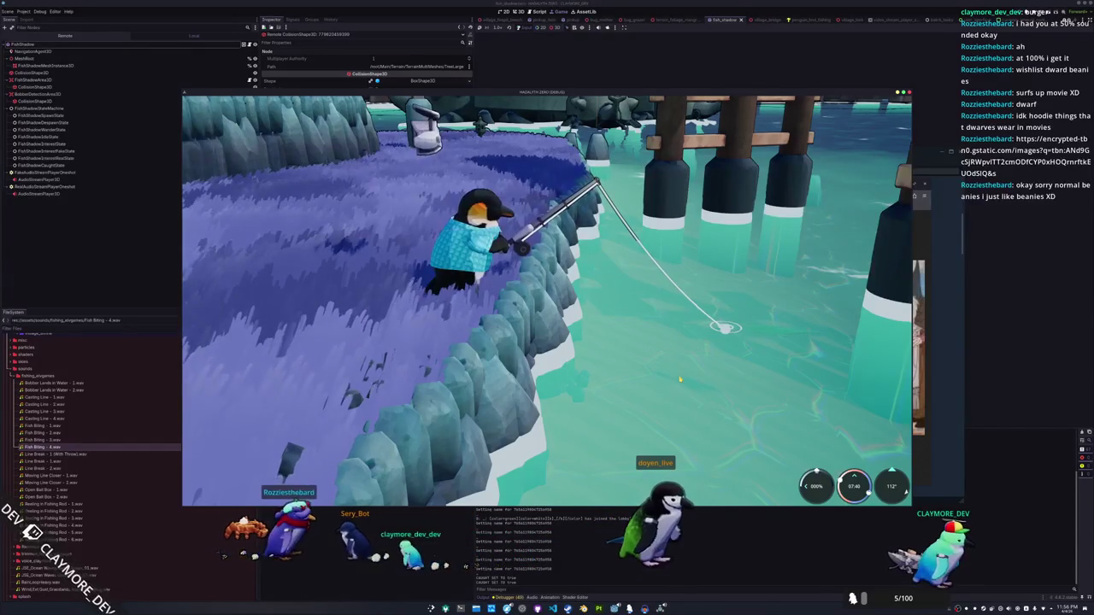
# Reel in and match the arrow sequences to catch the Pygmy Sunfish.
pyautogui.click(710, 366)
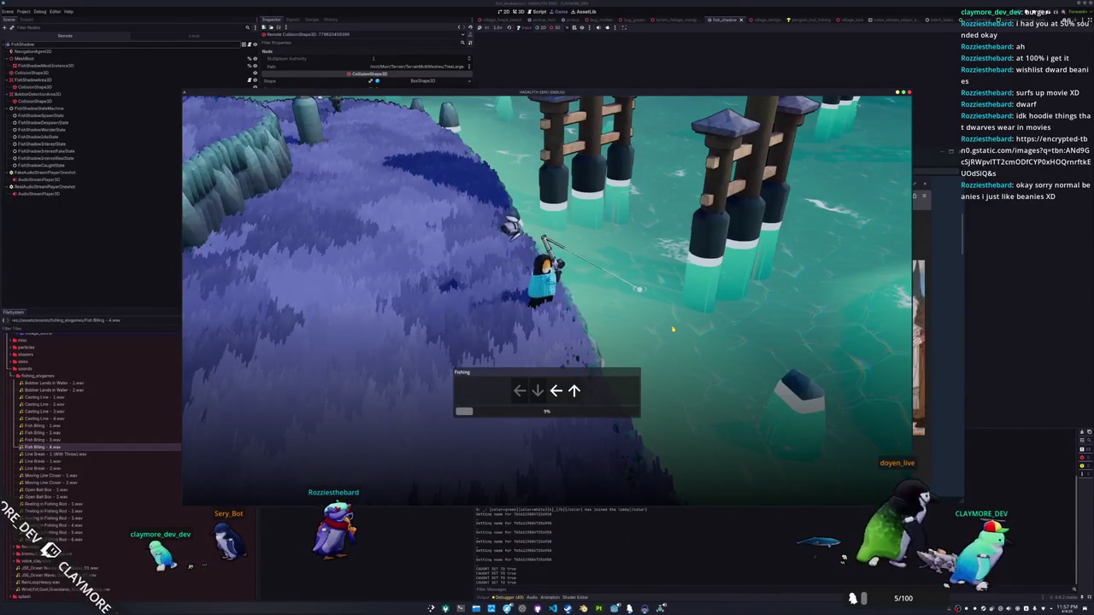
pyautogui.press('Left')
pyautogui.press('Down')
pyautogui.press('Left')
pyautogui.press('Up')
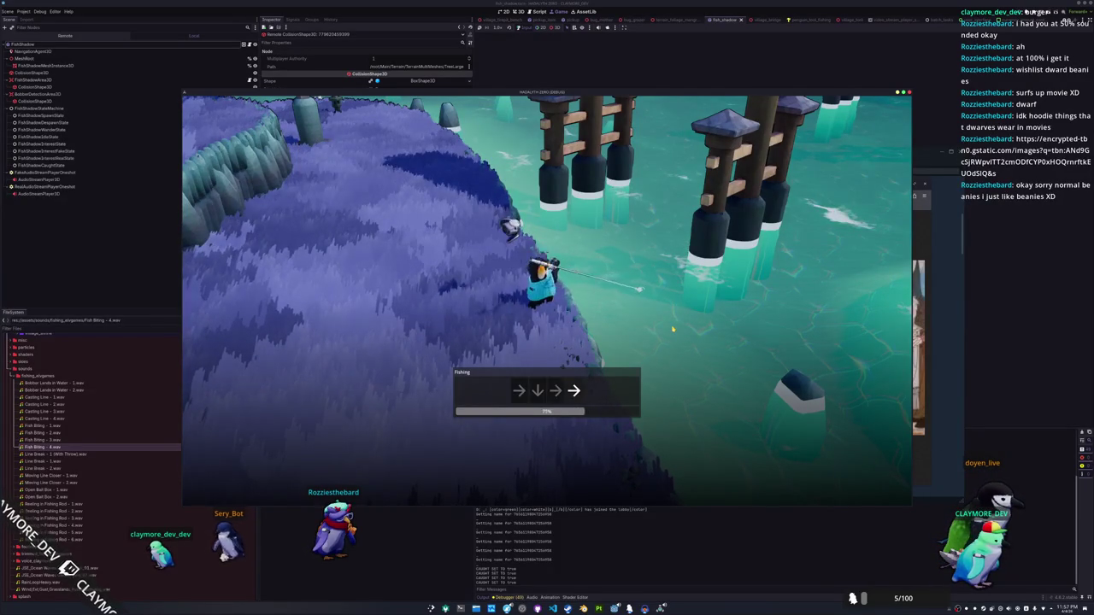
pyautogui.press('Left')
pyautogui.press('Down')
pyautogui.press('Up')
pyautogui.press('Up')
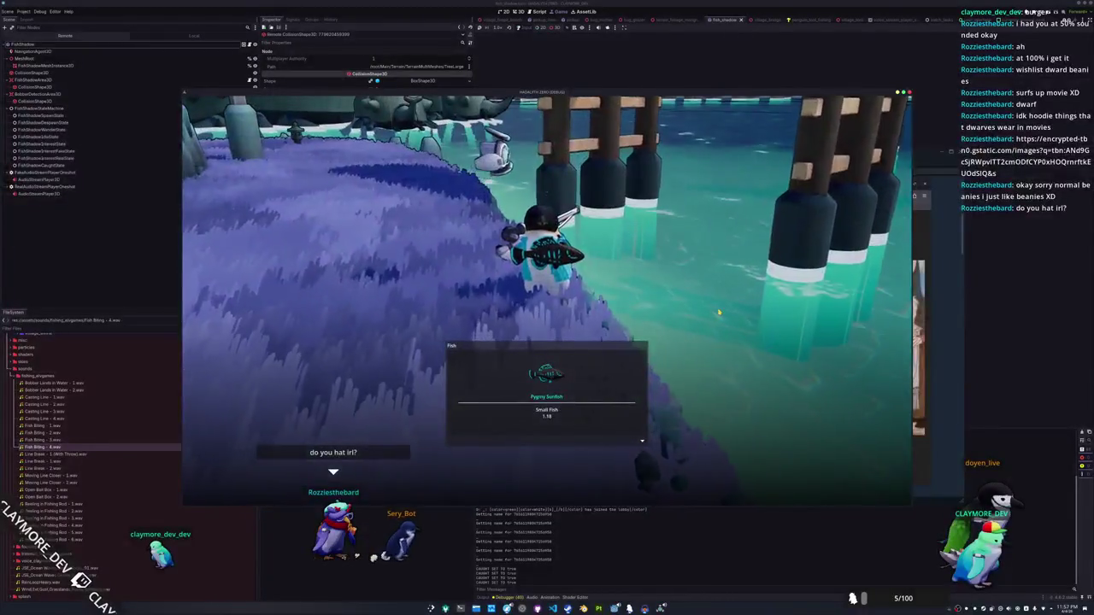
# Walk the penguin along the shore to the end of the bridge.
pyautogui.press('d')
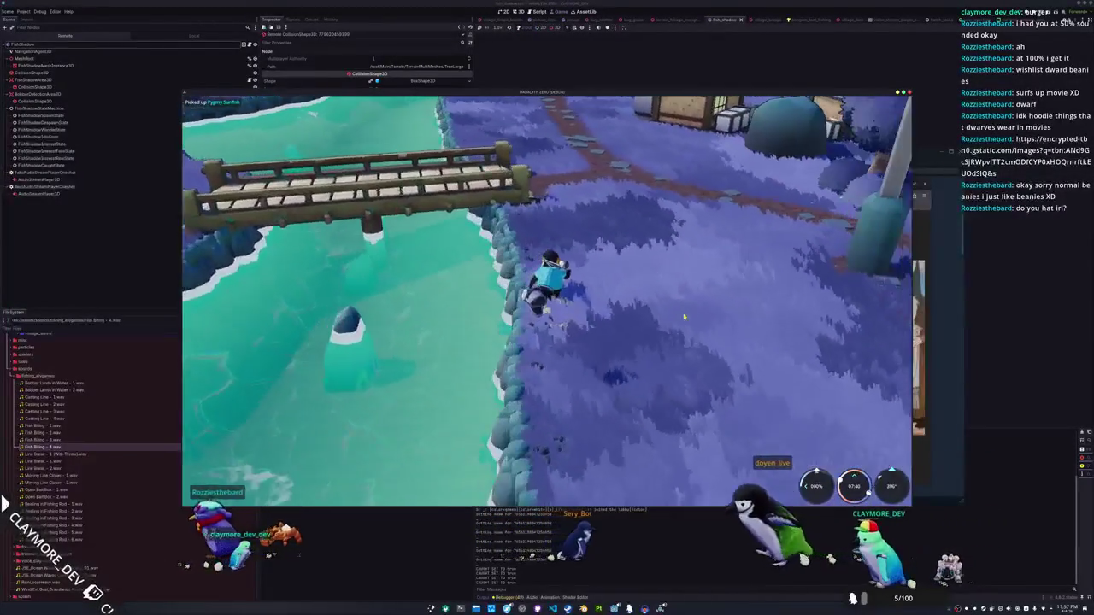
pyautogui.press('a')
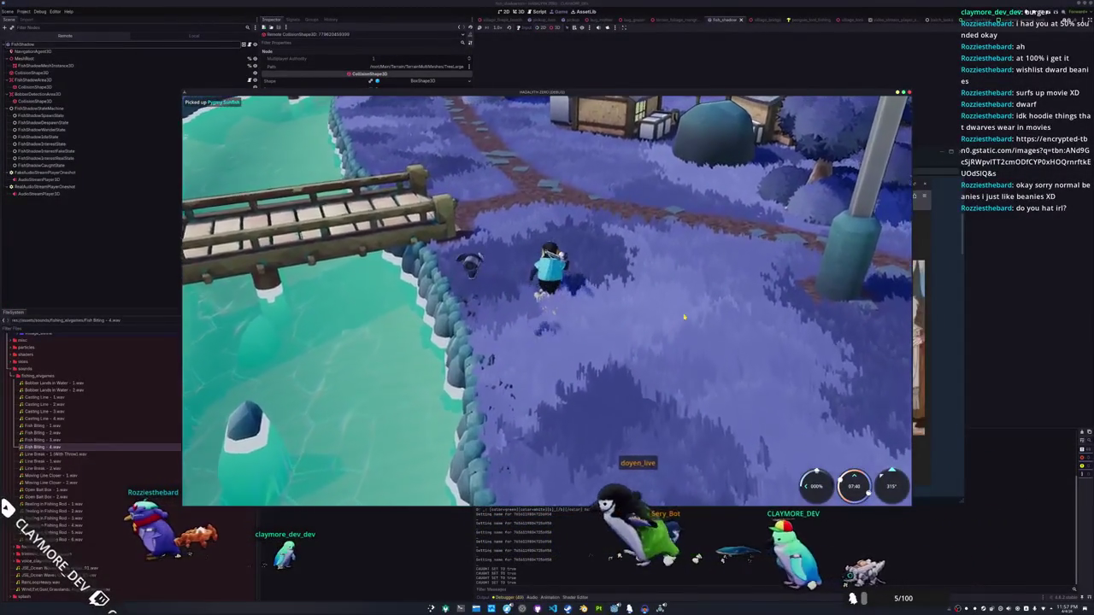
pyautogui.press('a')
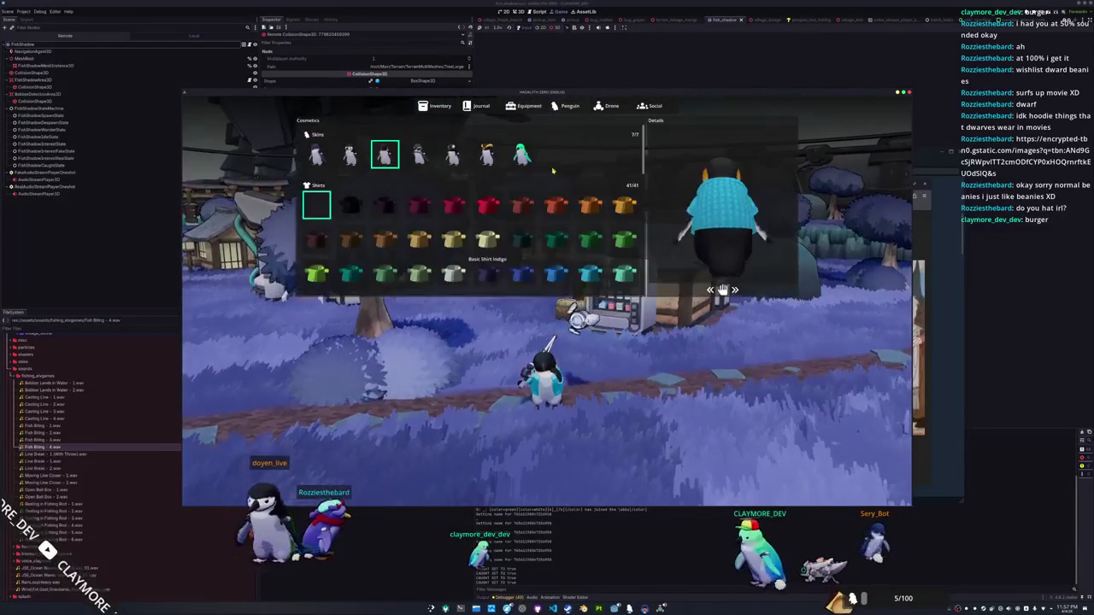
# Close the cosmetics menu, walk the penguin toward the tree, and open the inventory.
pyautogui.scroll(5, 551, 188)
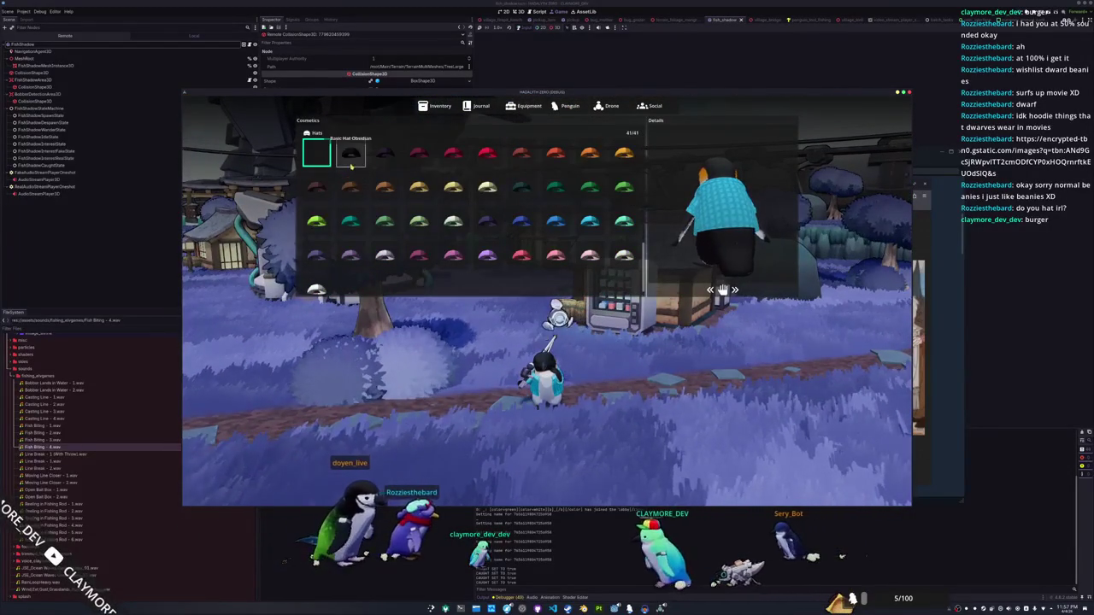
pyautogui.press('Escape')
pyautogui.press('s')
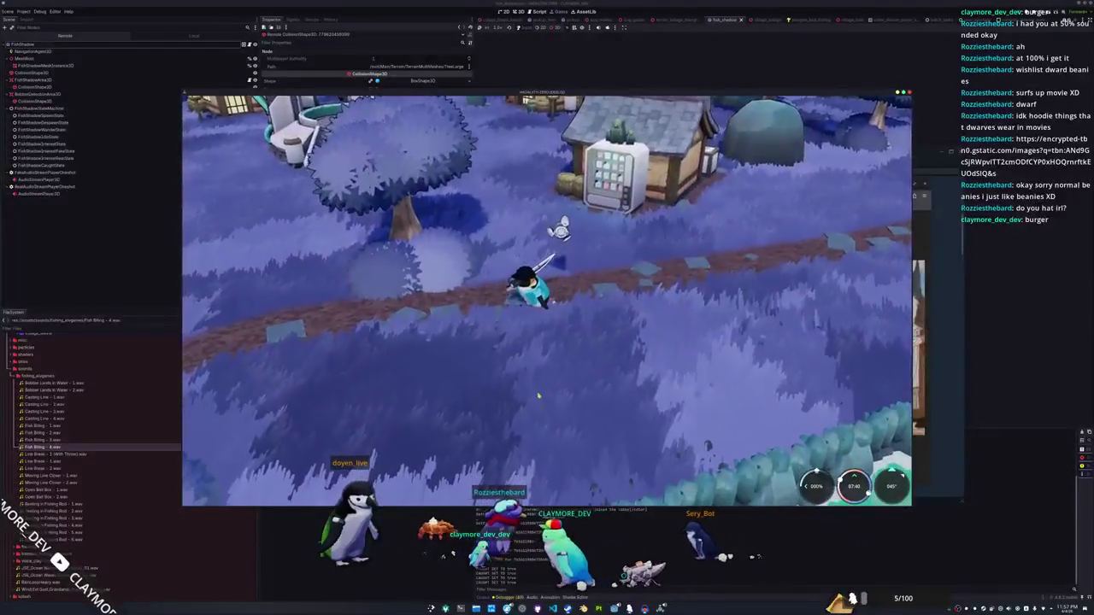
pyautogui.press('a')
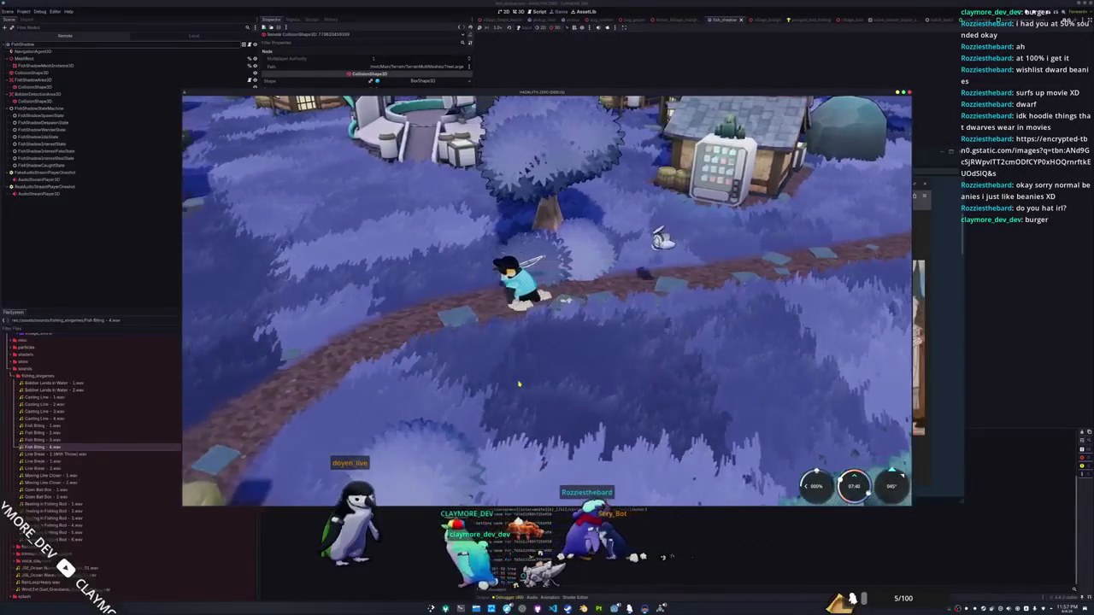
pyautogui.press('w')
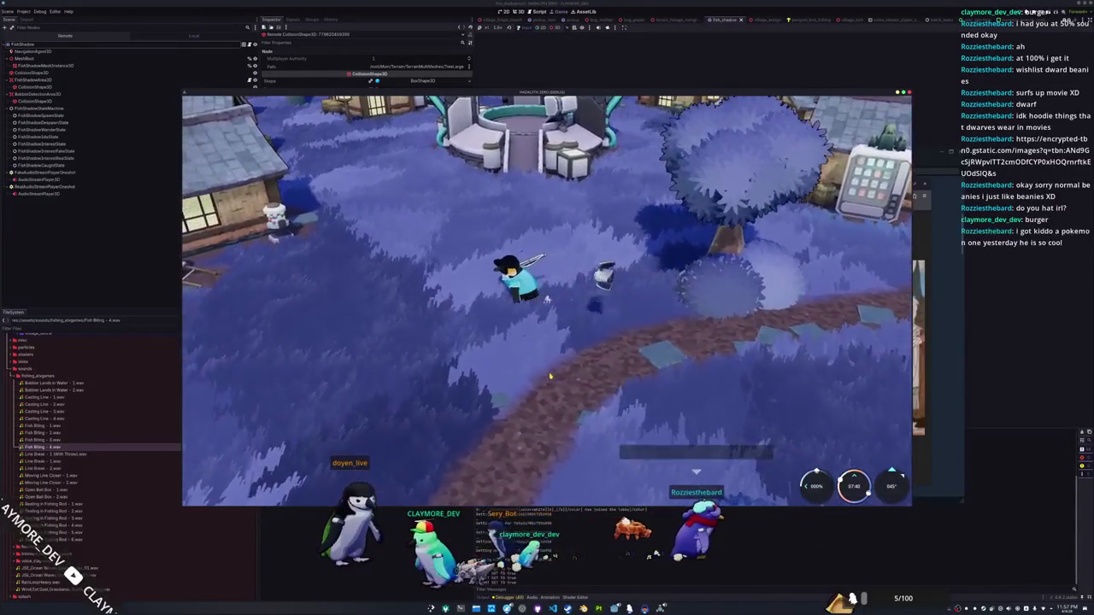
pyautogui.press('w')
pyautogui.press('i')
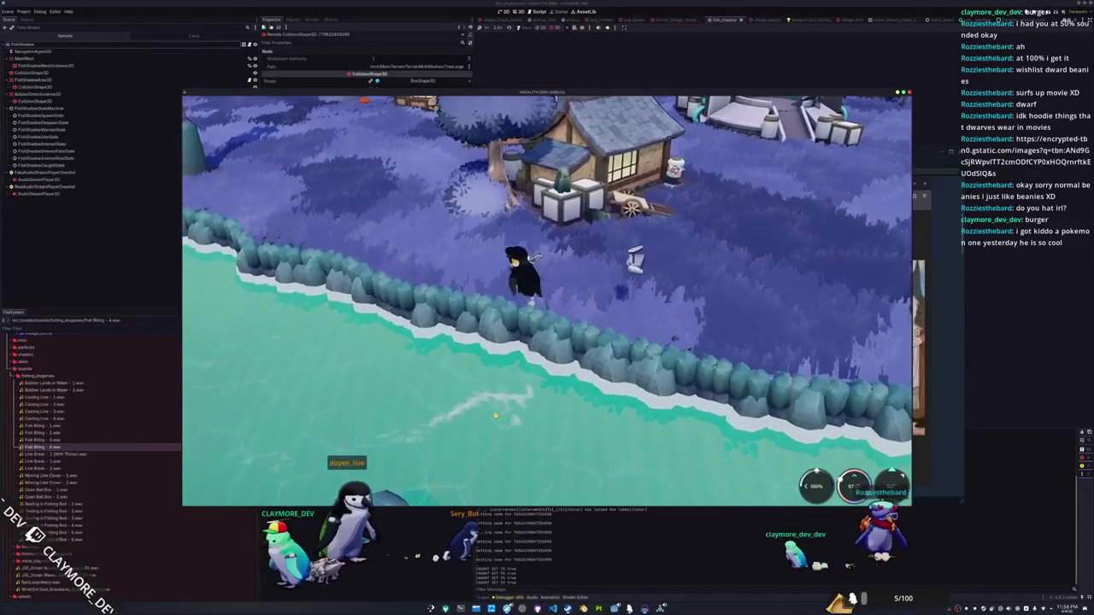
# Walk the penguin far west along the shore and zoom the camera in.
pyautogui.press('a')
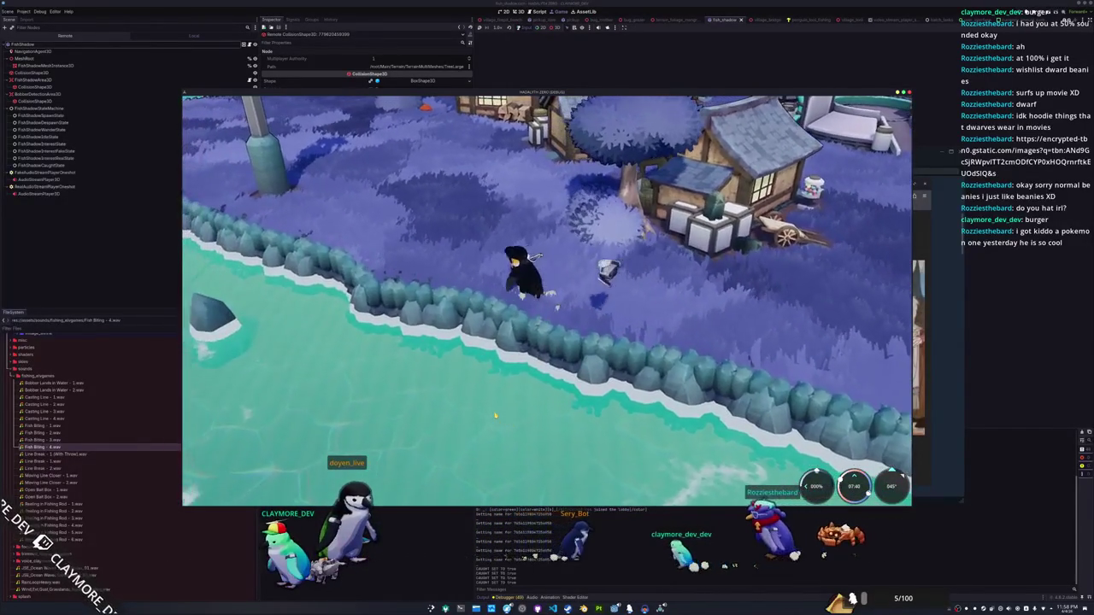
pyautogui.press('a')
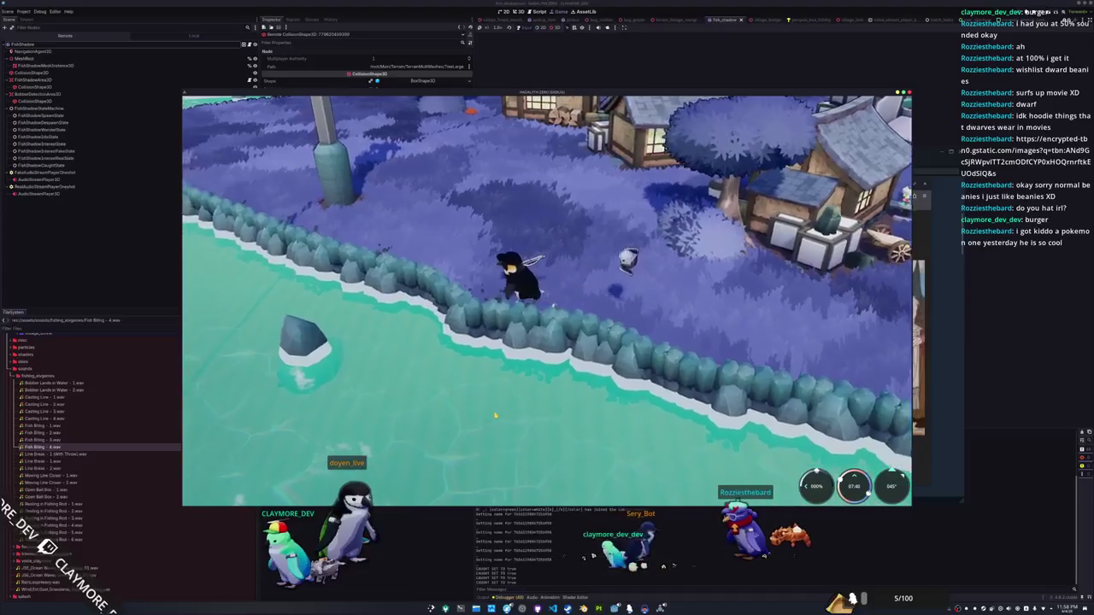
pyautogui.press('a')
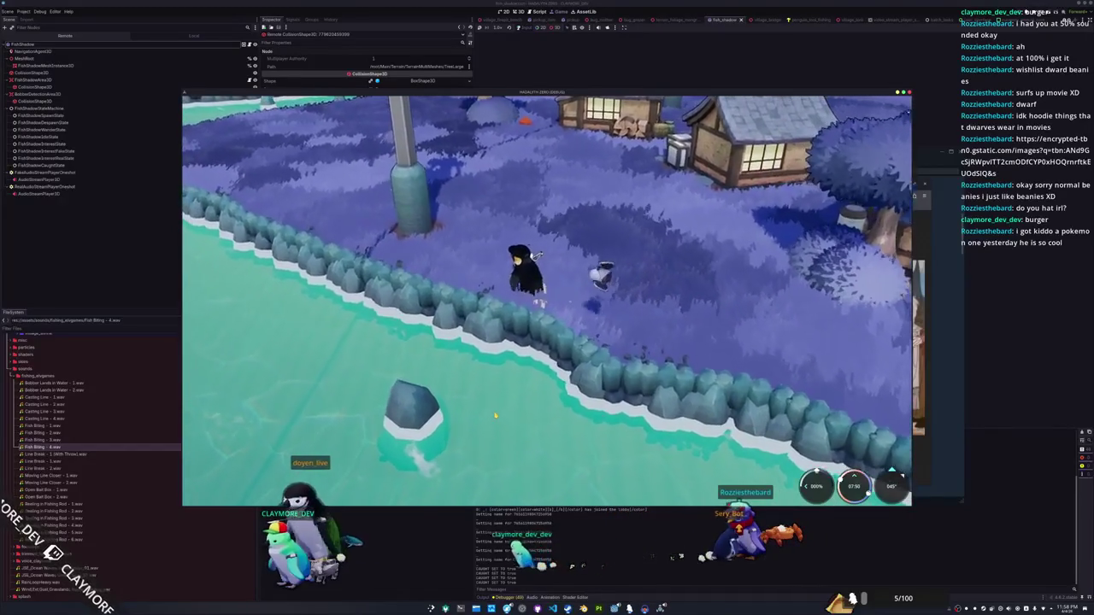
pyautogui.press('a')
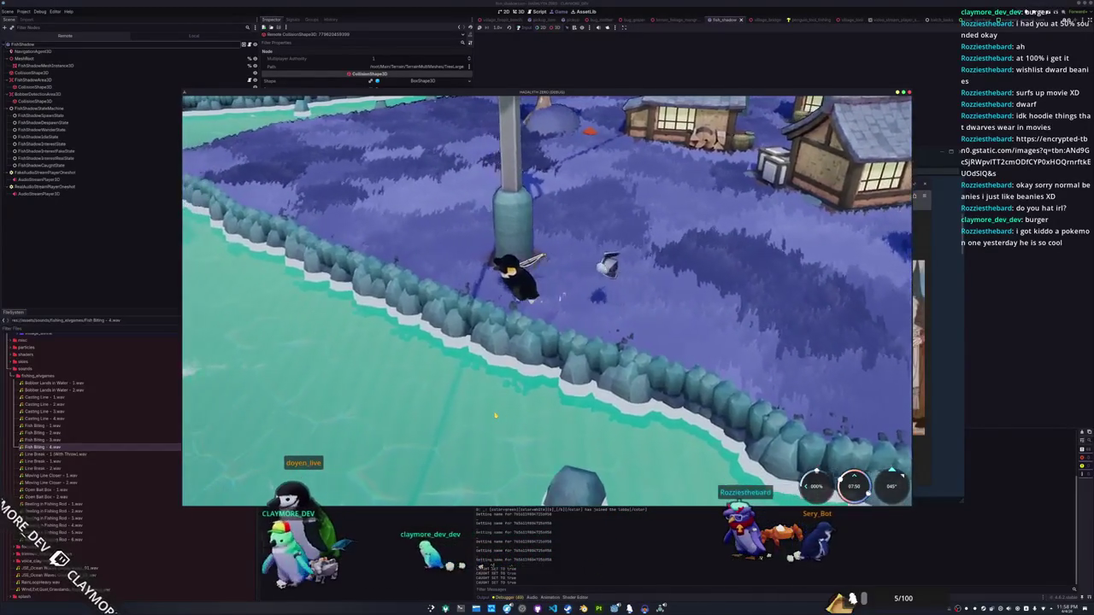
pyautogui.press('a')
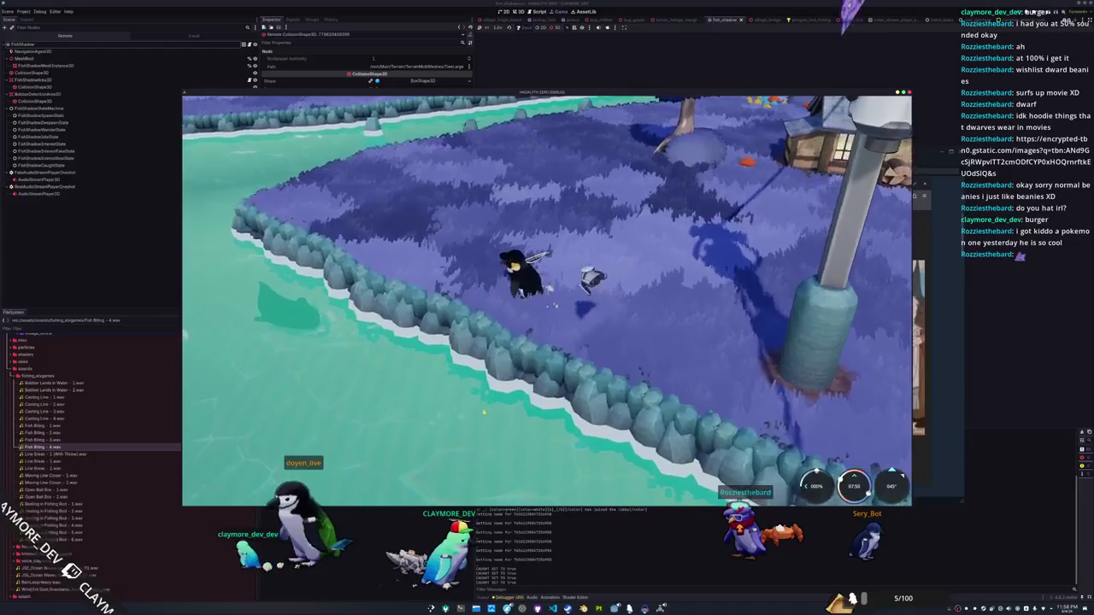
pyautogui.scroll(3, 483, 413)
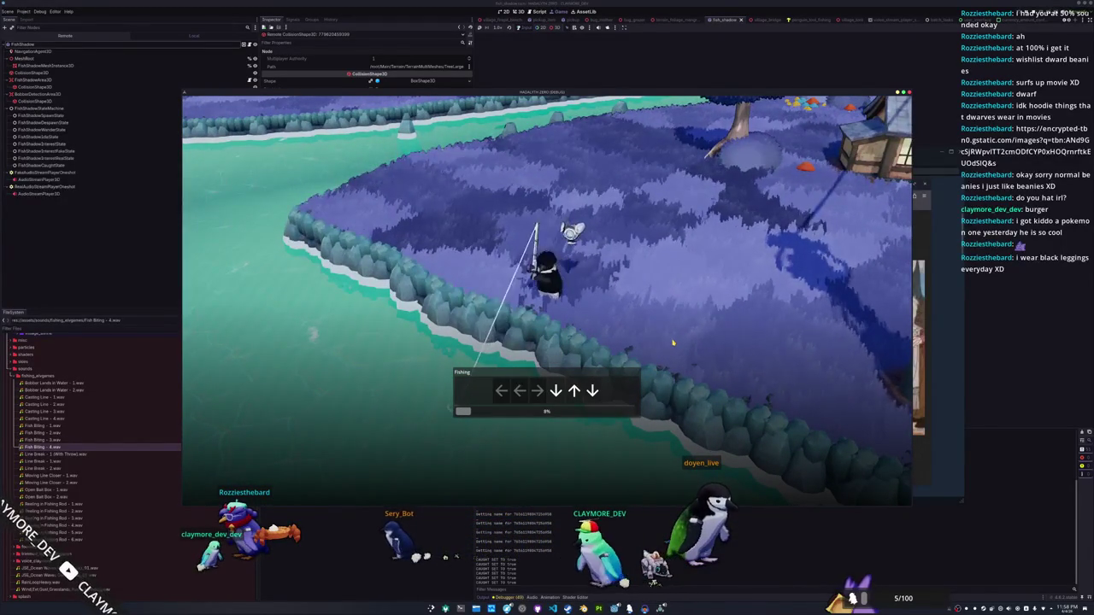
# Enter every fishing arrow prompt until the minigame progress passes 80%.
pyautogui.press('Up')
pyautogui.press('Down')
pyautogui.press('Up')
pyautogui.press('Right')
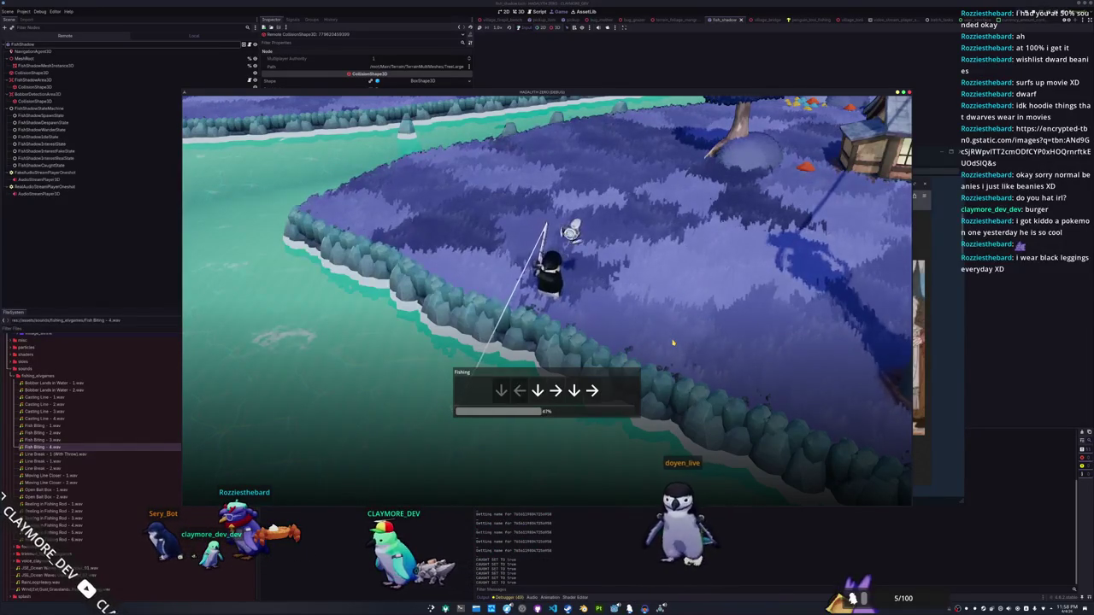
pyautogui.press('Right')
pyautogui.press('Down')
pyautogui.press('Right')
pyautogui.press('Left')
pyautogui.press('Left')
pyautogui.press('Left')
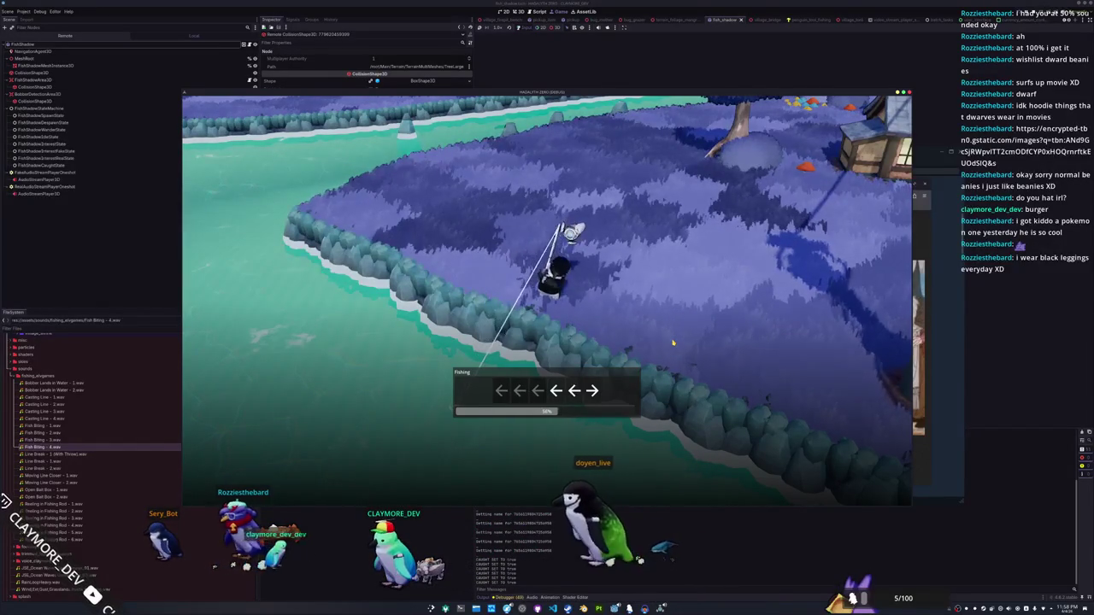
pyautogui.press('Left')
pyautogui.press('Right')
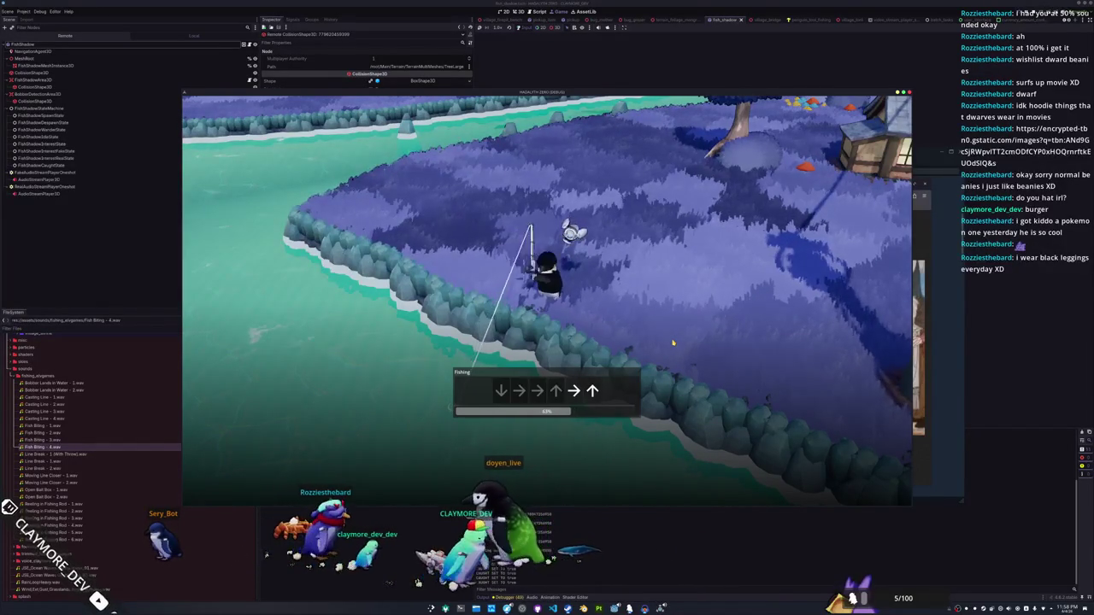
pyautogui.press('Down')
pyautogui.press('Right')
pyautogui.press('Right')
pyautogui.press('Up')
pyautogui.press('Right')
pyautogui.press('Up')
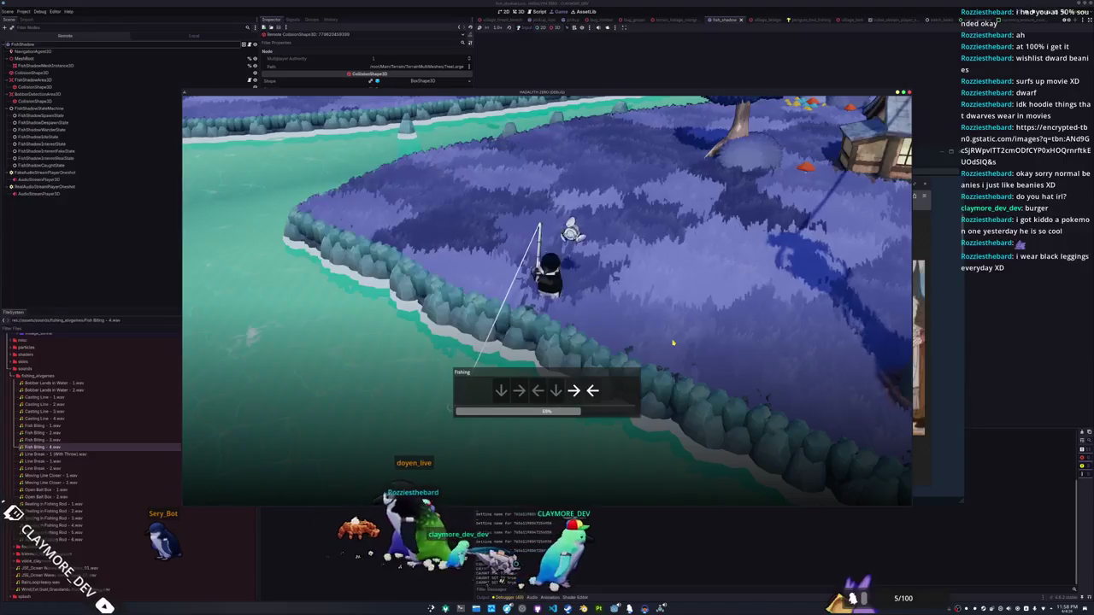
pyautogui.press('Left')
pyautogui.press('Right')
pyautogui.press('Up')
pyautogui.press('Down')
pyautogui.press('Right')
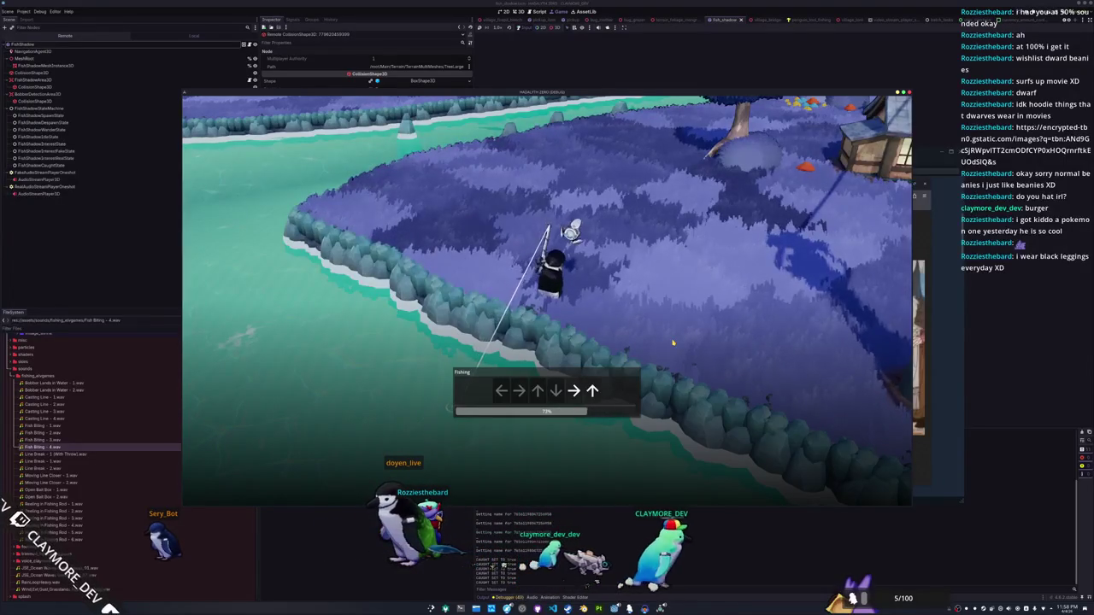
pyautogui.press('Up')
pyautogui.press('Right')
pyautogui.press('Right')
pyautogui.press('Up')
pyautogui.press('Up')
pyautogui.press('Up')
pyautogui.press('Down')
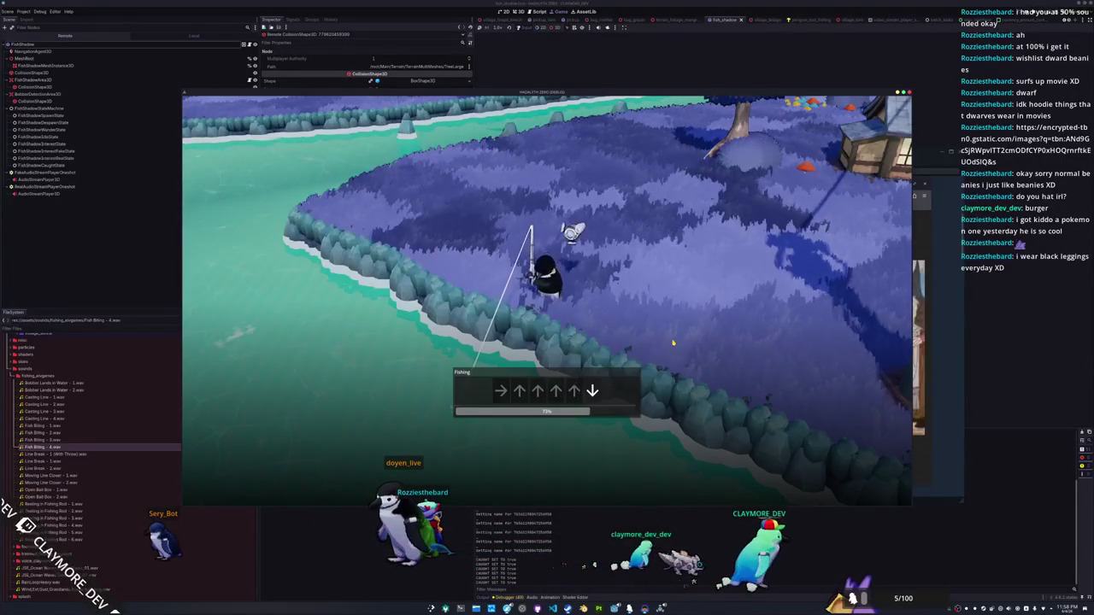
pyautogui.press('Up')
pyautogui.press('Down')
pyautogui.press('Right')
pyautogui.press('Left')
pyautogui.press('Right')
pyautogui.press('Up')
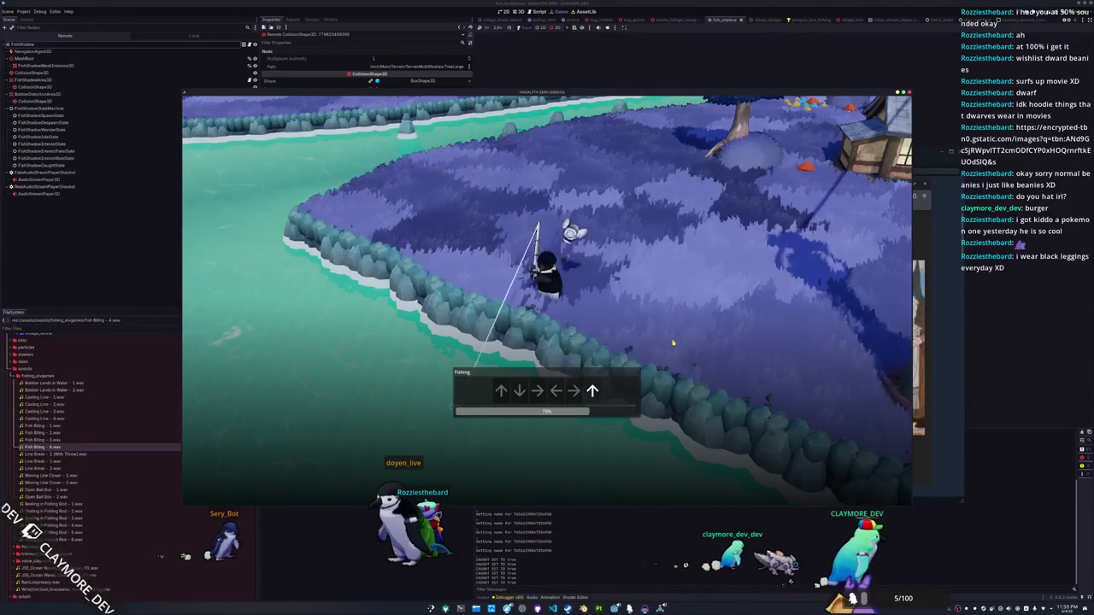
pyautogui.press('Left')
pyautogui.press('Down')
pyautogui.press('Down')
pyautogui.press('Down')
pyautogui.press('Up')
pyautogui.press('Down')
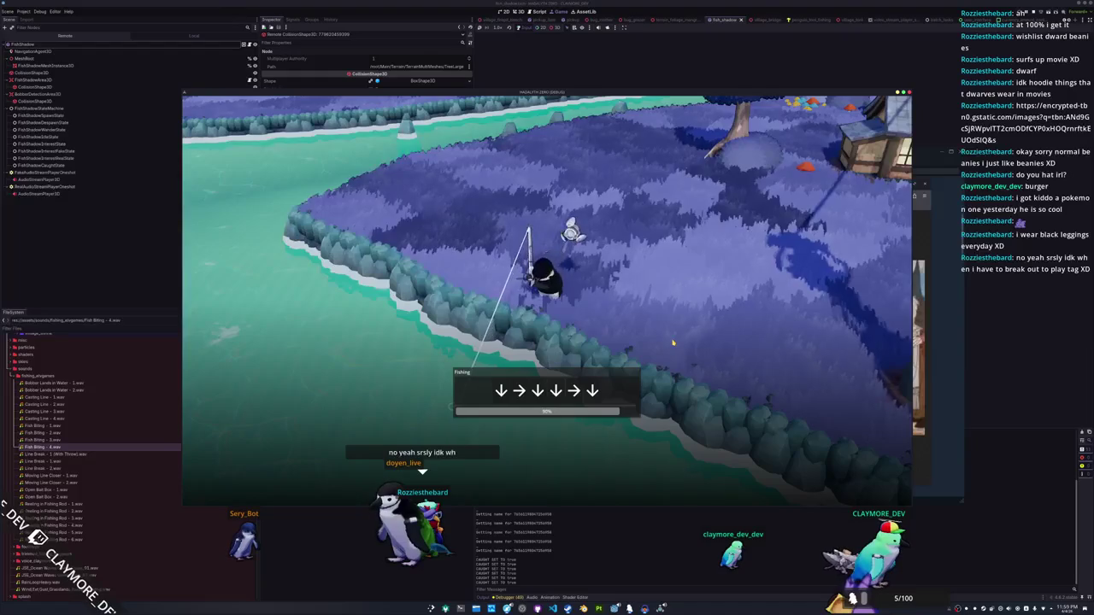
pyautogui.press('Right')
pyautogui.press('Down')
pyautogui.press('Down')
pyautogui.press('Right')
pyautogui.press('Down')
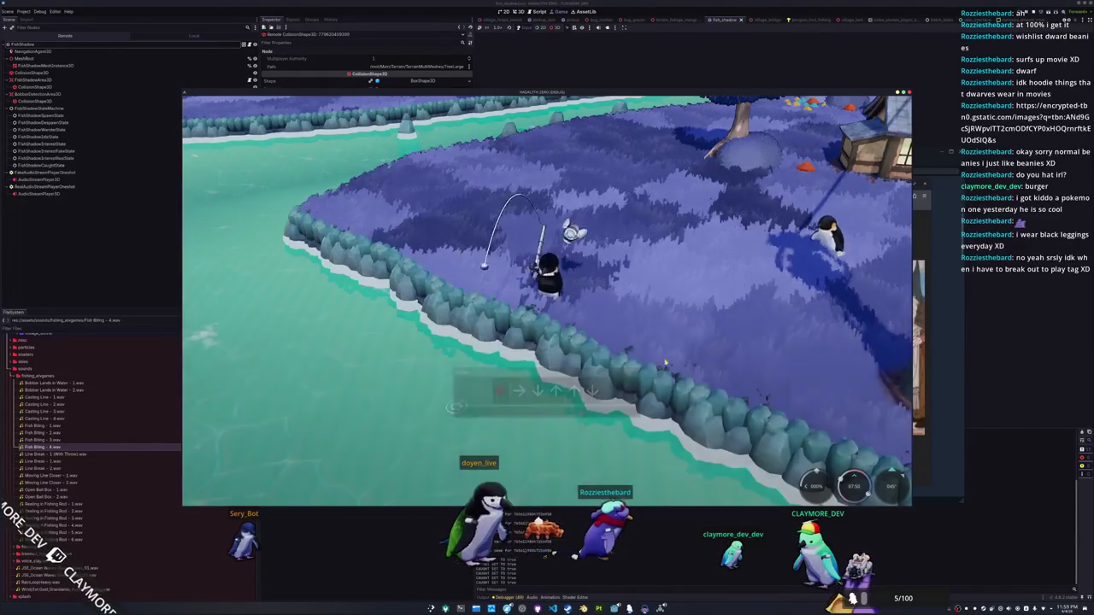
# Walk the character toward the penguin NPC and rotate the camera around it with E.
pyautogui.press('d')
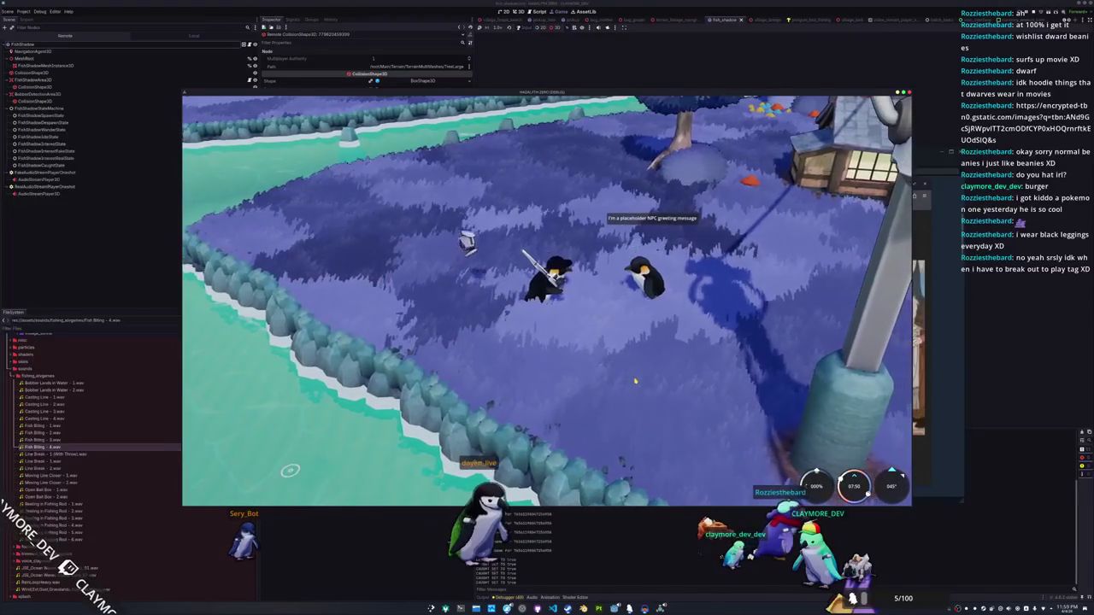
pyautogui.press('e')
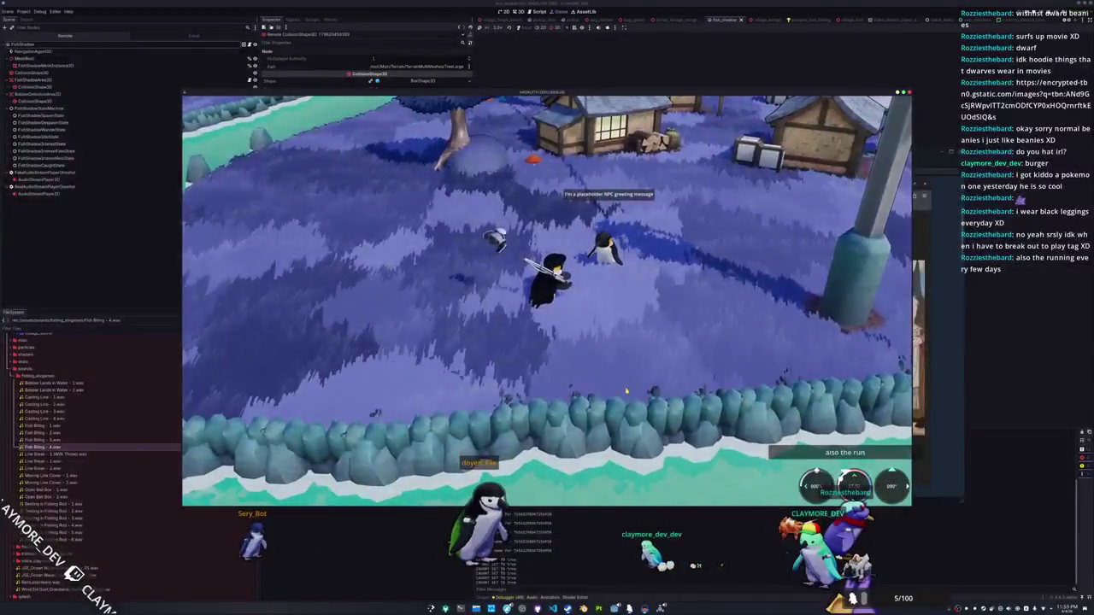
pyautogui.press('e')
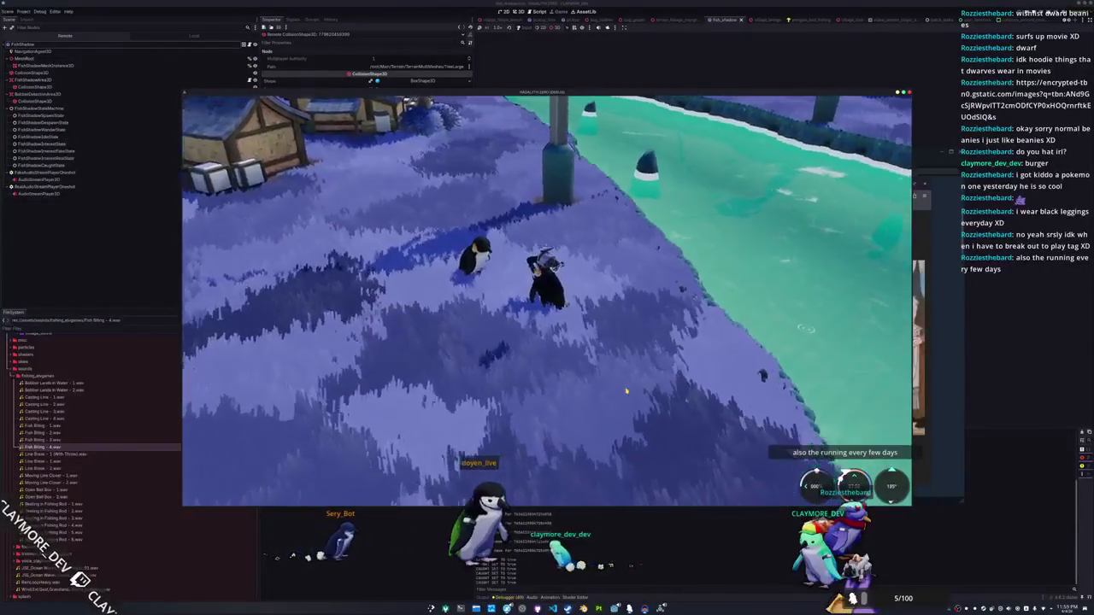
pyautogui.press('e')
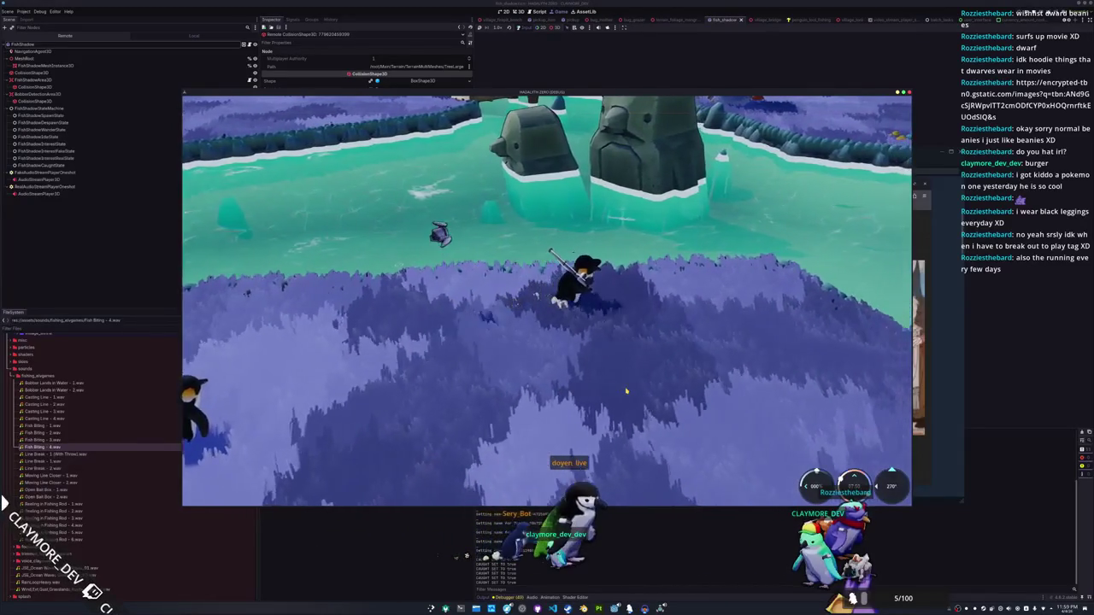
# Equip the green Claymore Penguin skin from the inventory's Penguin cosmetics page.
pyautogui.press('e')
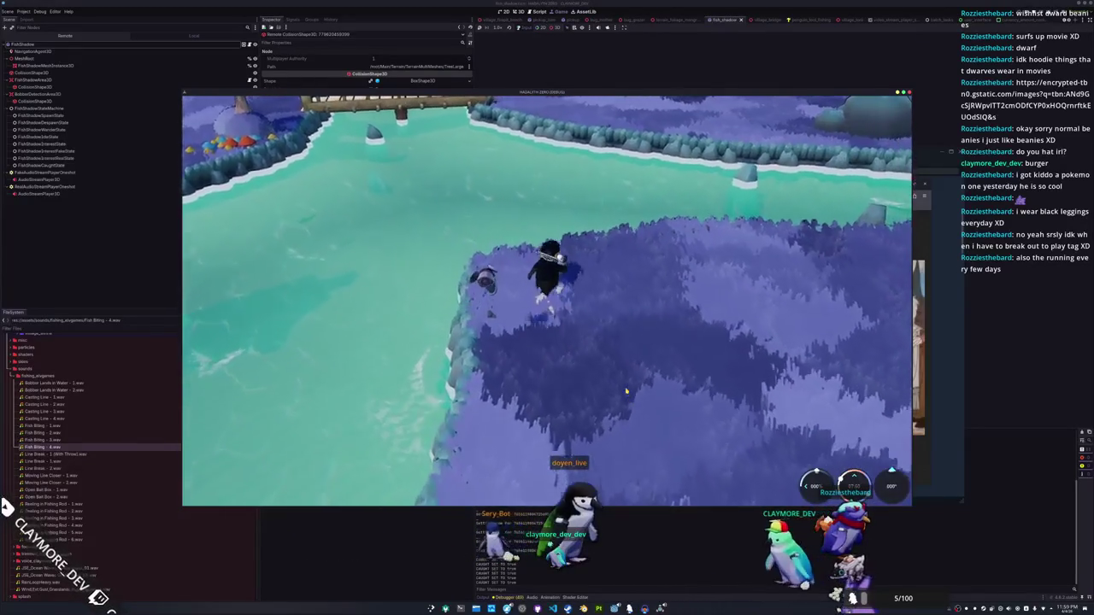
pyautogui.press('1')
pyautogui.press('s')
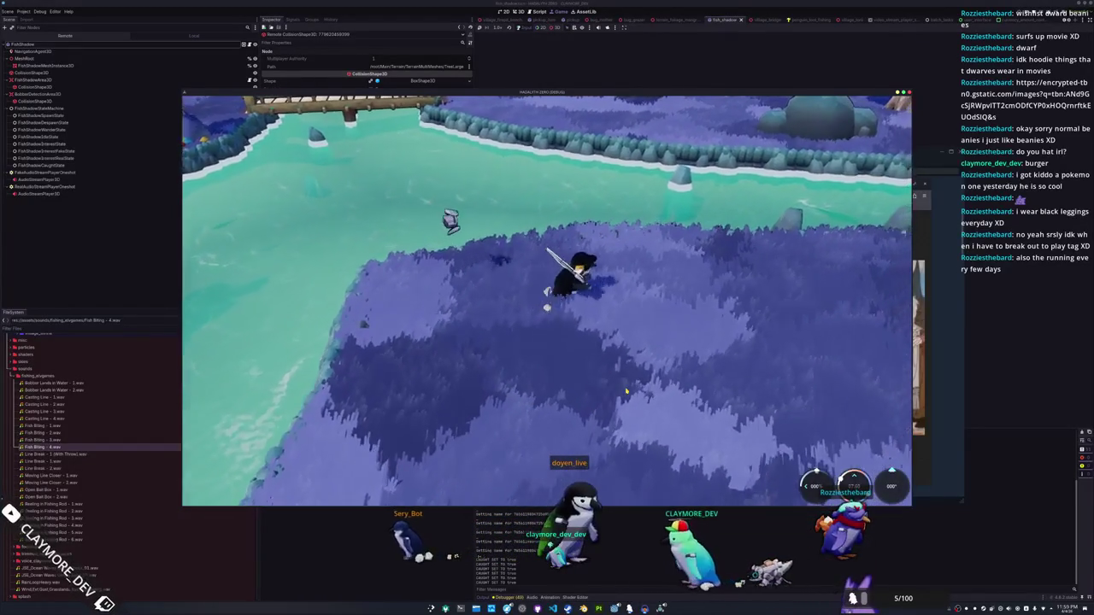
pyautogui.press('i')
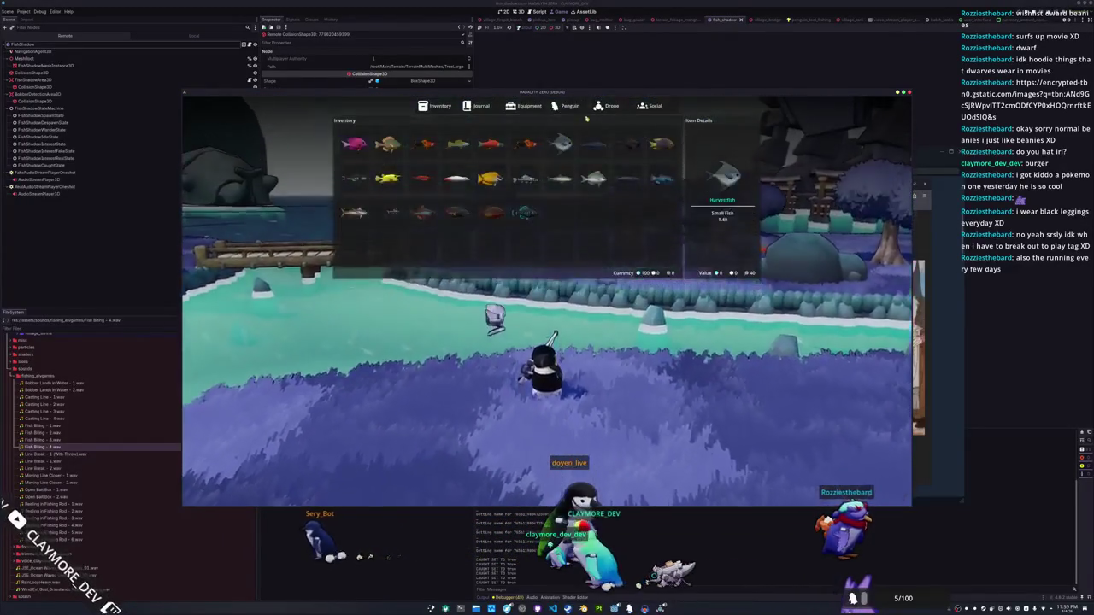
pyautogui.click(564, 105)
pyautogui.click(522, 154)
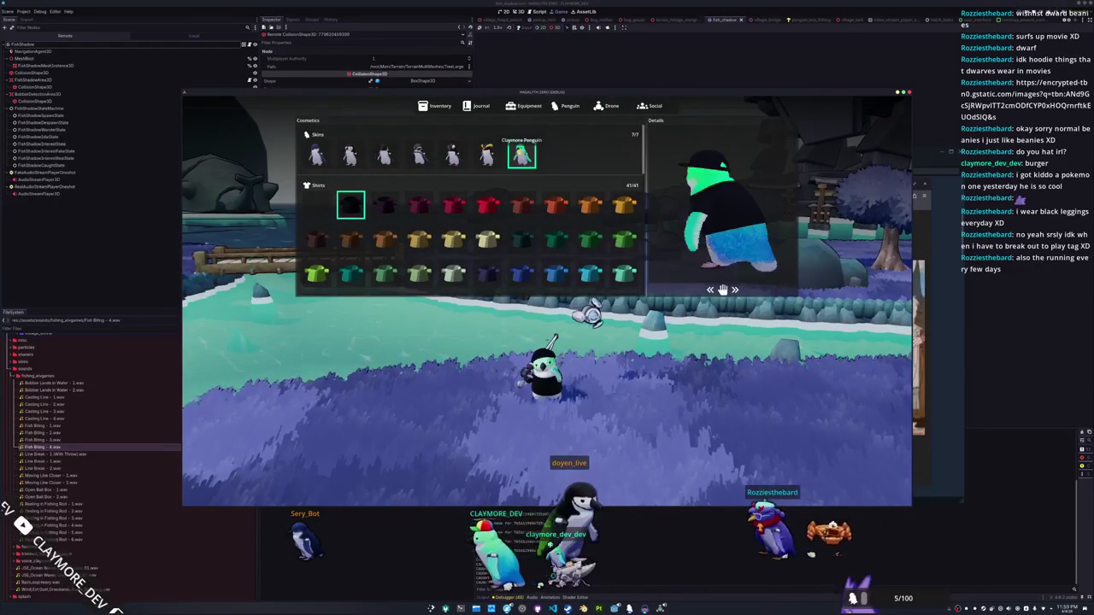
pyautogui.press('i')
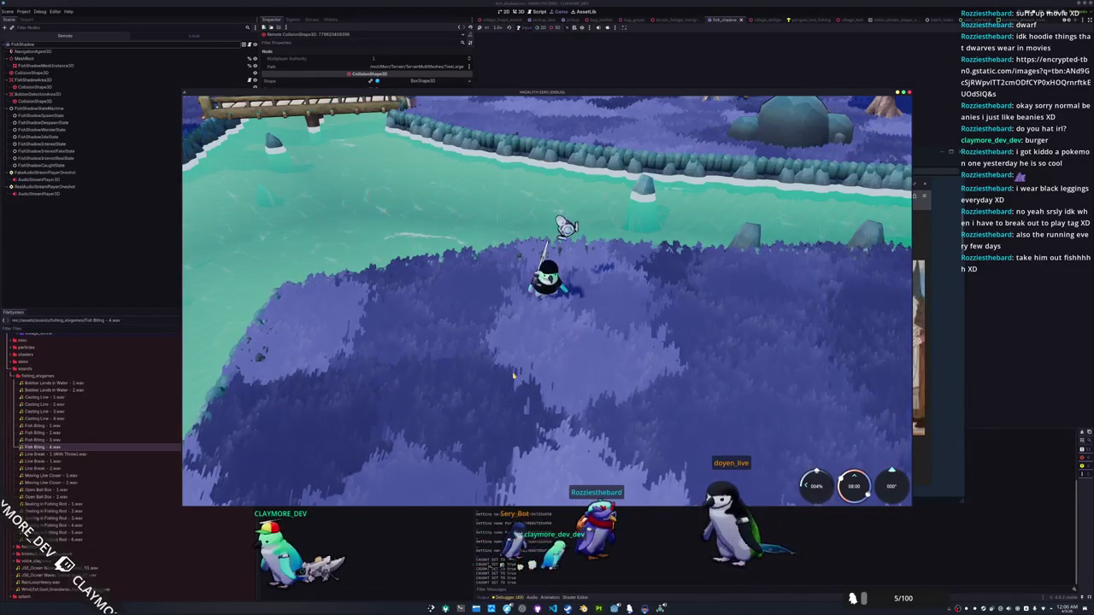
# Walk the penguin across the grass back to the shoreline.
pyautogui.press('d')
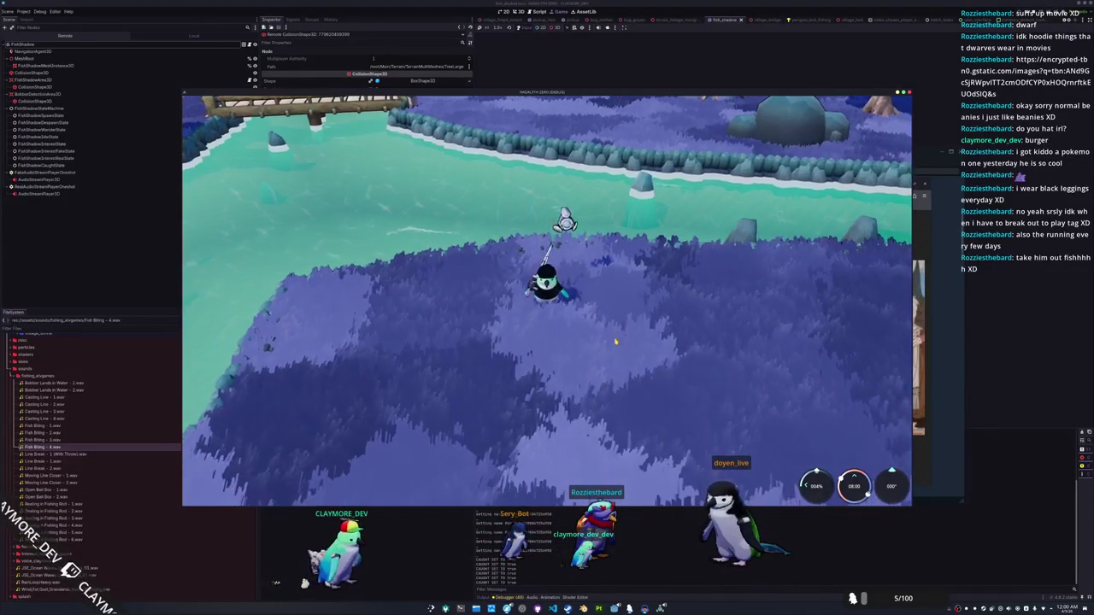
pyautogui.press('s')
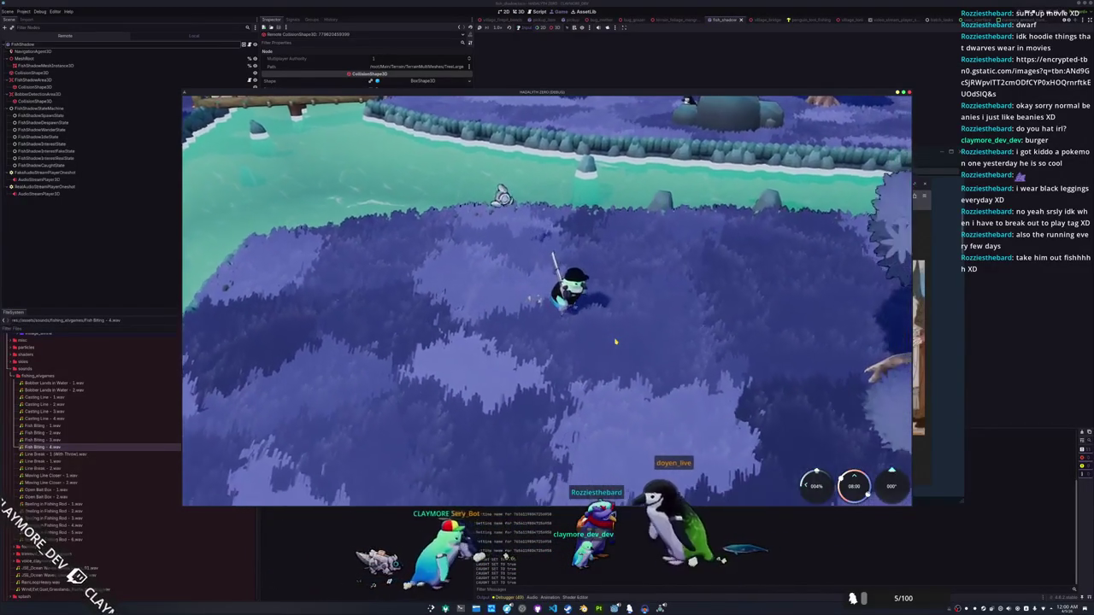
pyautogui.press('d')
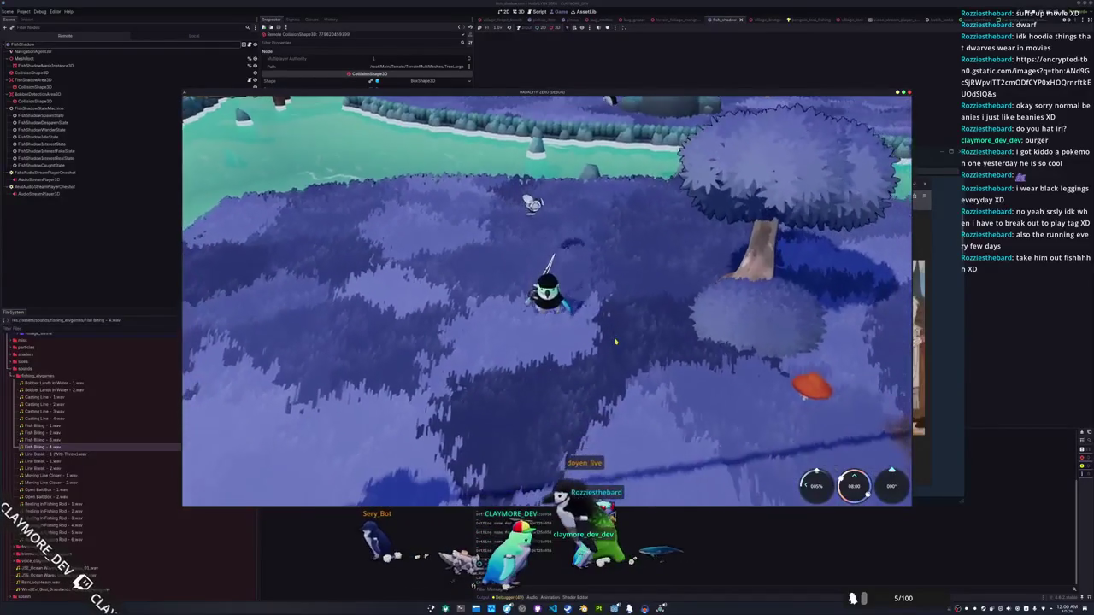
pyautogui.press('w')
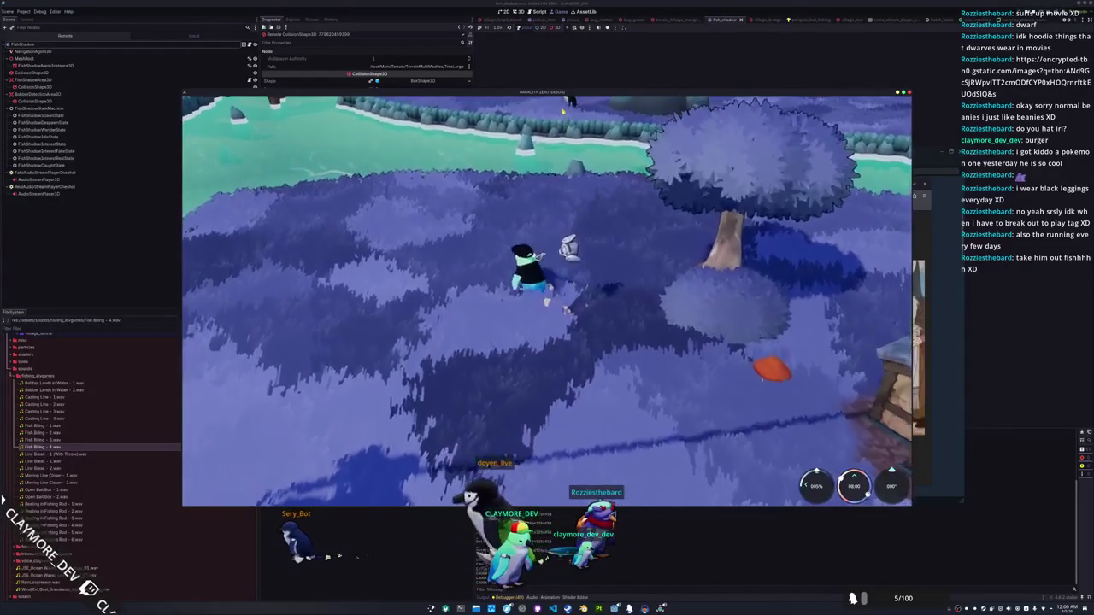
pyautogui.press('w')
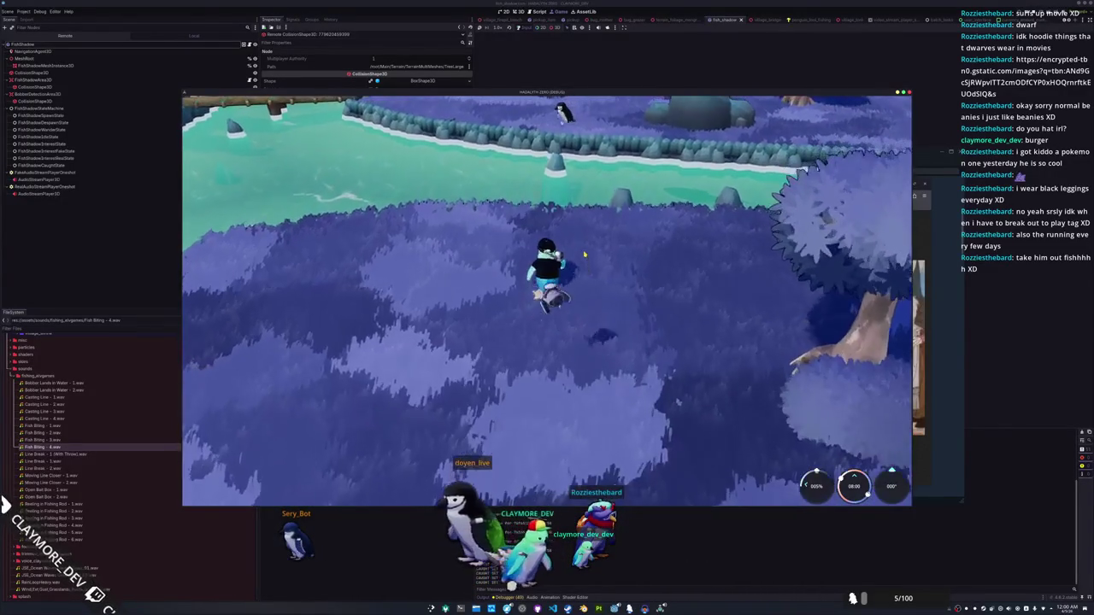
pyautogui.press('w')
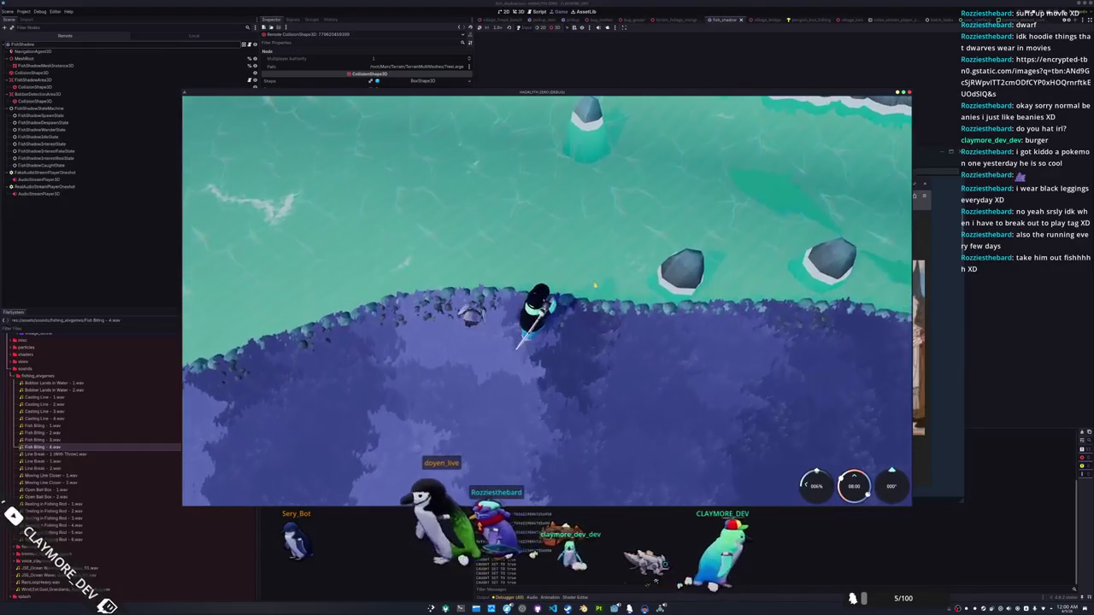
# Cast into the river and enter the first fishing arrow prompts.
pyautogui.click(600, 243)
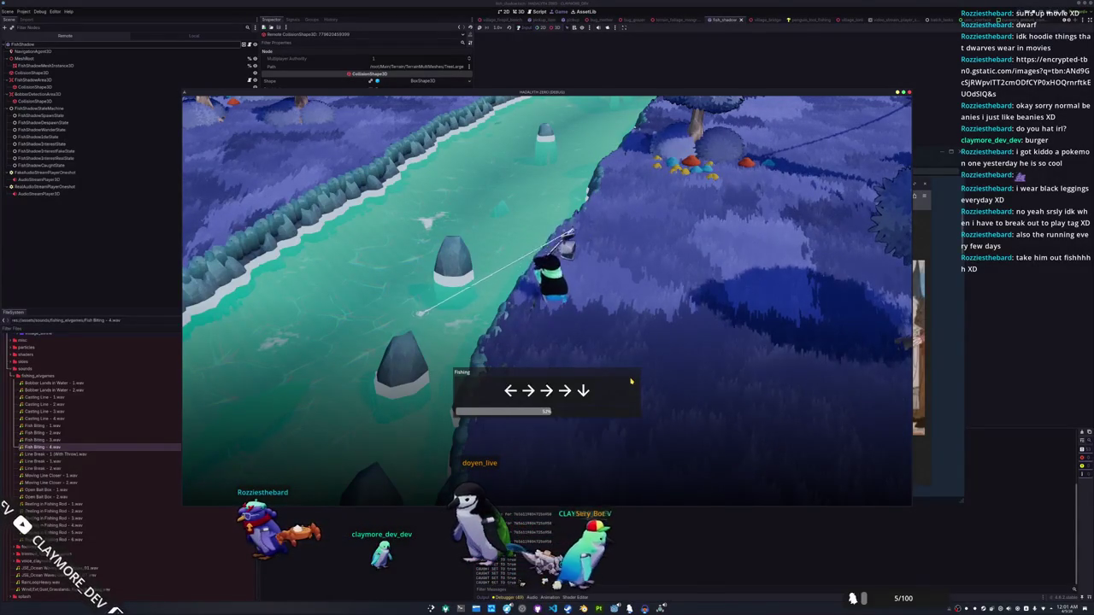
pyautogui.press('Left')
pyautogui.press('Right')
pyautogui.press('Right')
pyautogui.press('Right')
pyautogui.press('Down')
pyautogui.press('Right')
pyautogui.press('Left')
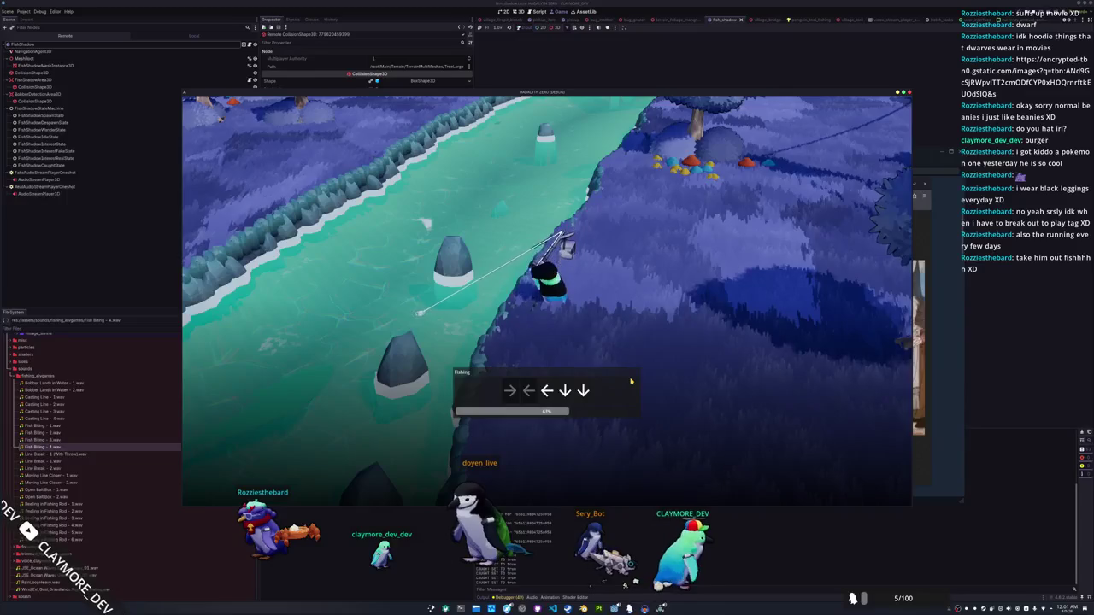
pyautogui.press('Left')
pyautogui.press('Down')
pyautogui.press('Down')
# Finish the remaining arrow sequences to land the 4.58 Grass Carp, then stop the game with F8.
pyautogui.press('Right')
pyautogui.press('Up')
pyautogui.press('Down')
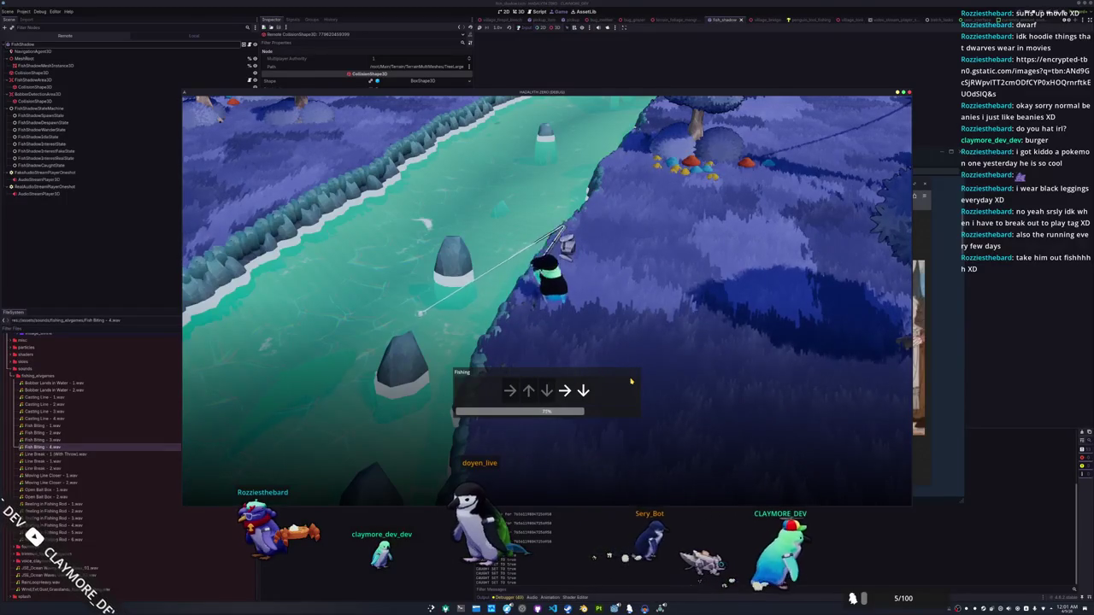
pyautogui.press('Right')
pyautogui.press('Down')
pyautogui.press('Left')
pyautogui.press('Left')
pyautogui.press('Left')
pyautogui.press('Left')
pyautogui.press('Down')
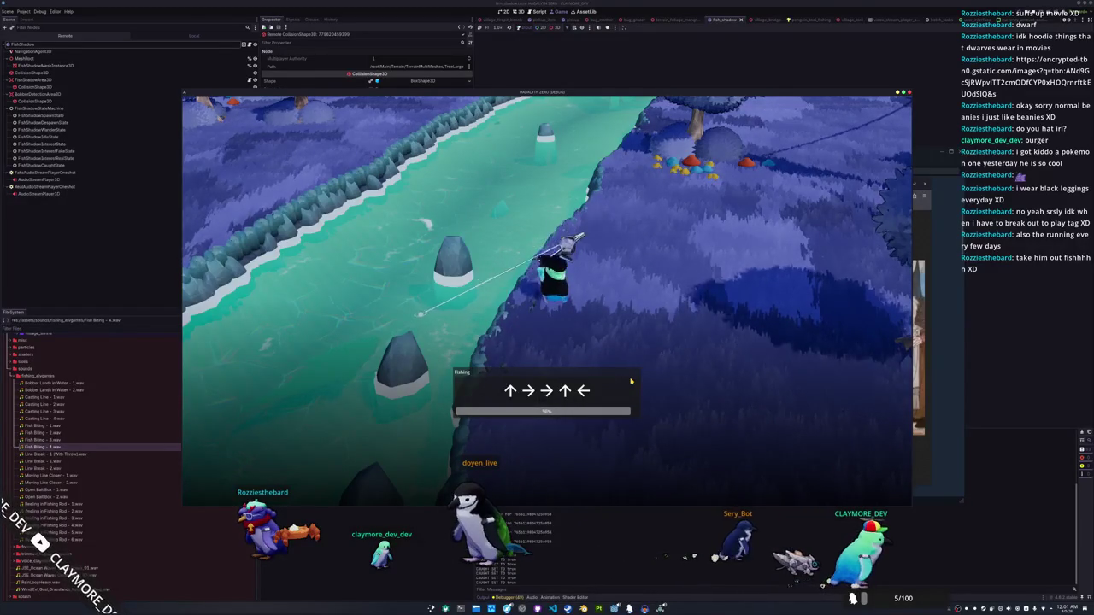
pyautogui.press('Left')
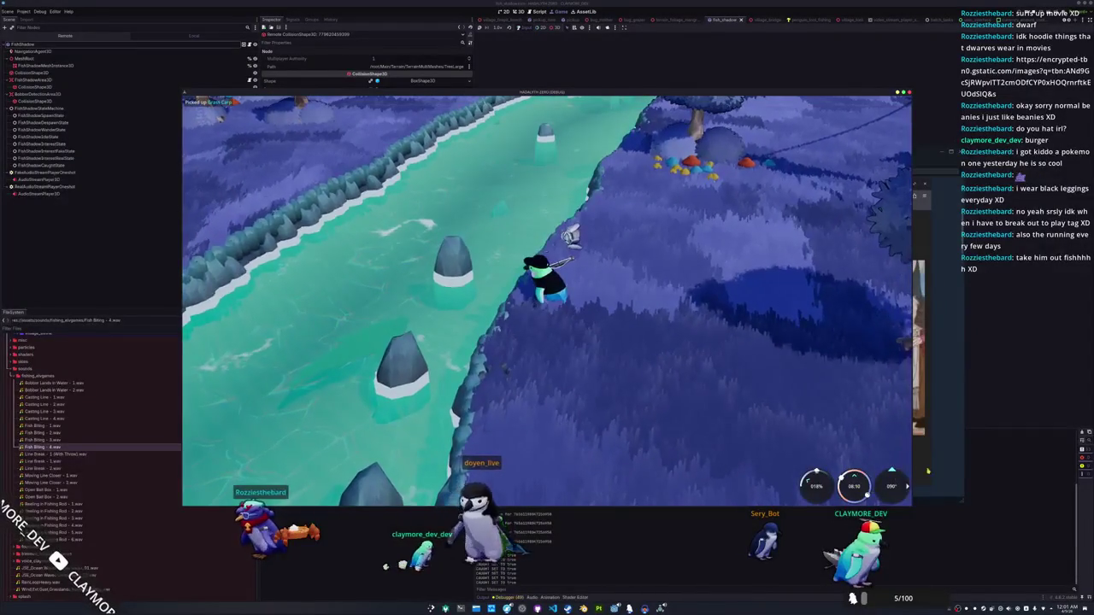
pyautogui.press('F8')
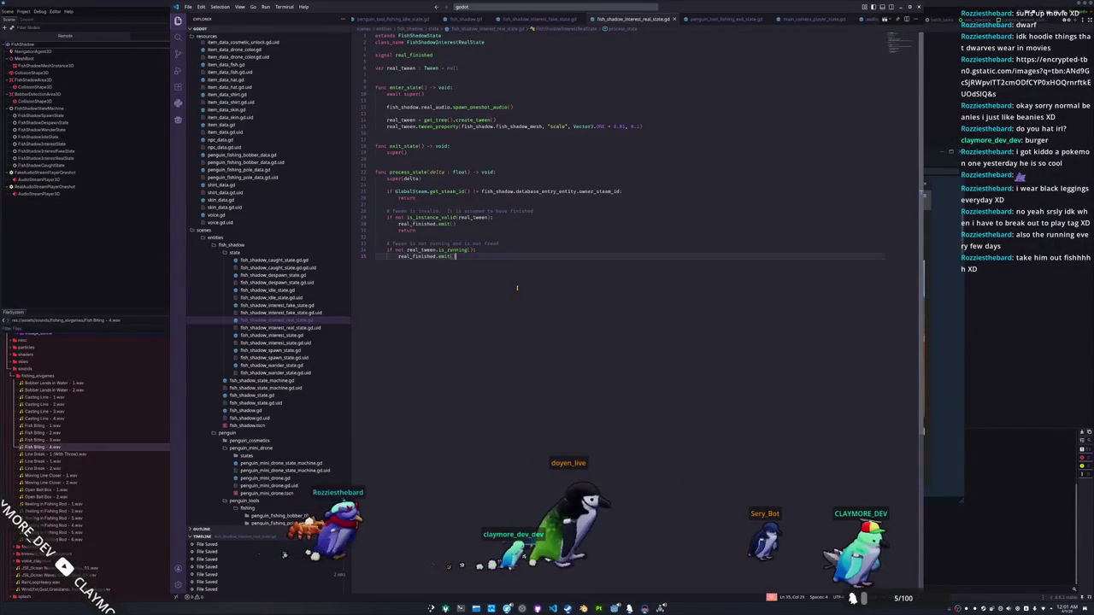
# Review the fake-interest, idle and despawn state scripts, selecting fish_shadow_mesh on line 16.
pyautogui.click(277, 305)
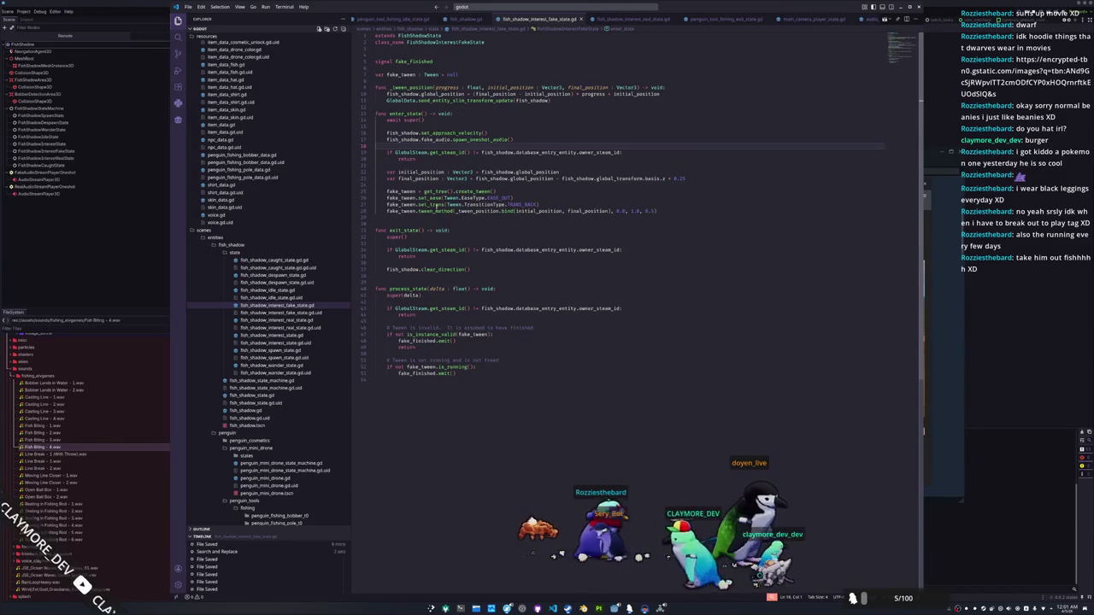
pyautogui.click(264, 290)
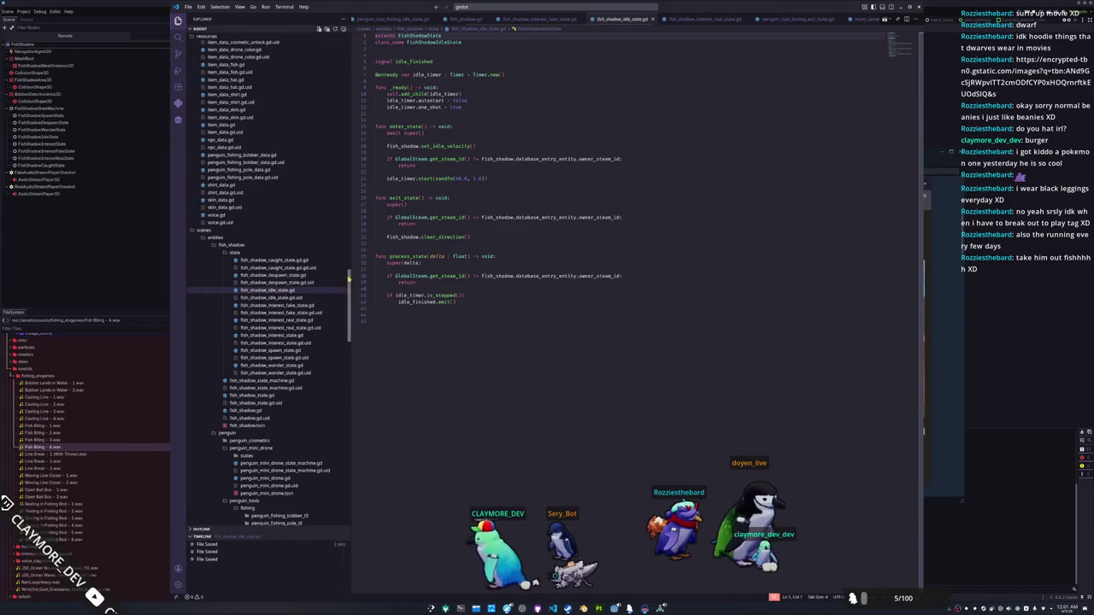
pyautogui.click(284, 276)
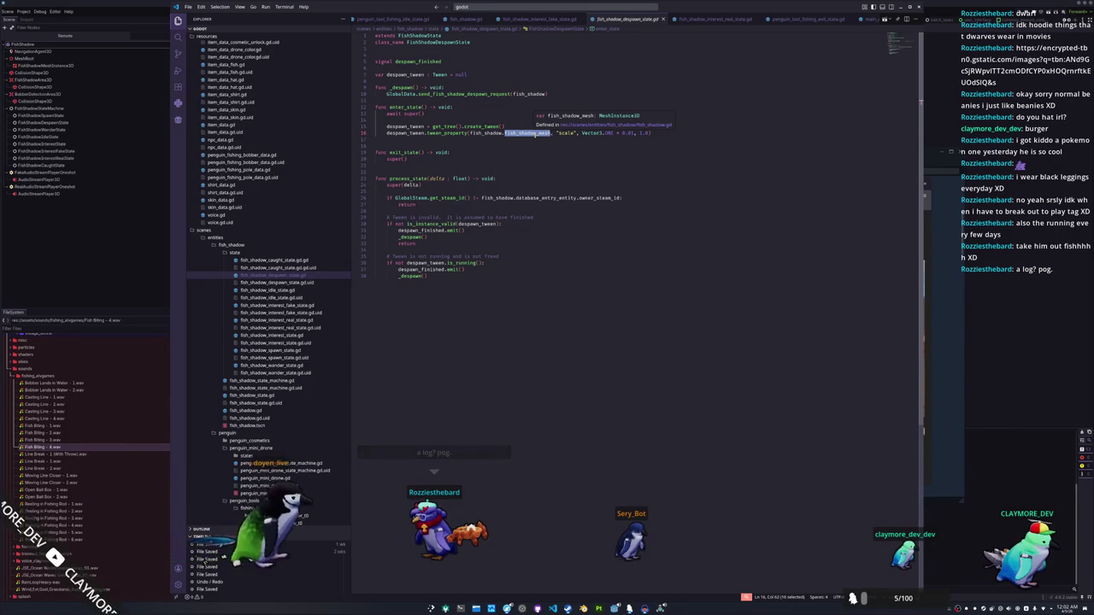
pyautogui.click(501, 167)
pyautogui.doubleClick(527, 133)
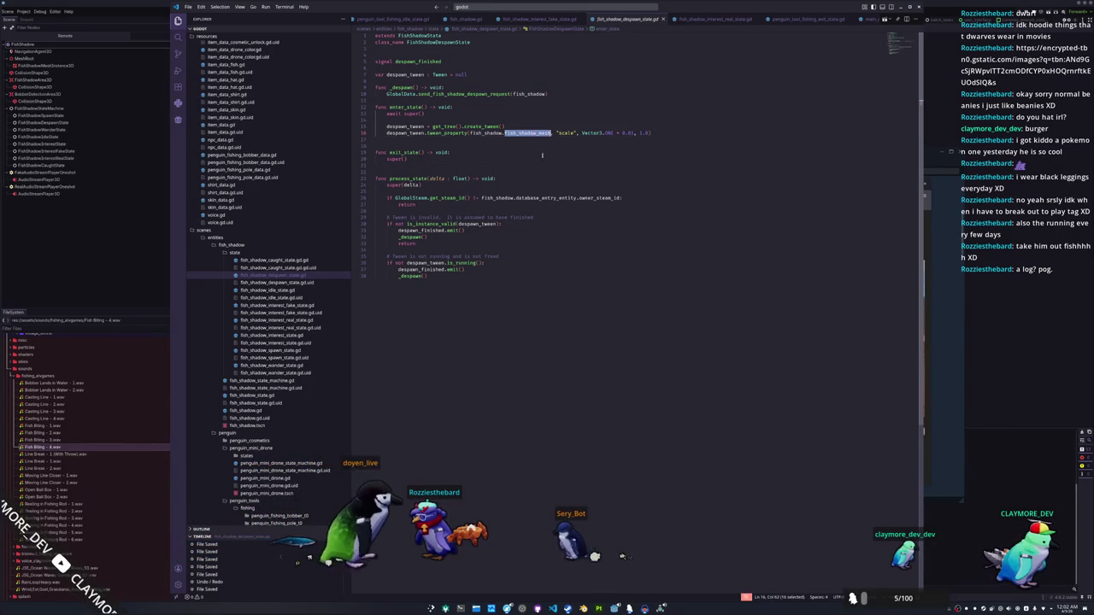
pyautogui.hotkey('alt', 'Tab')
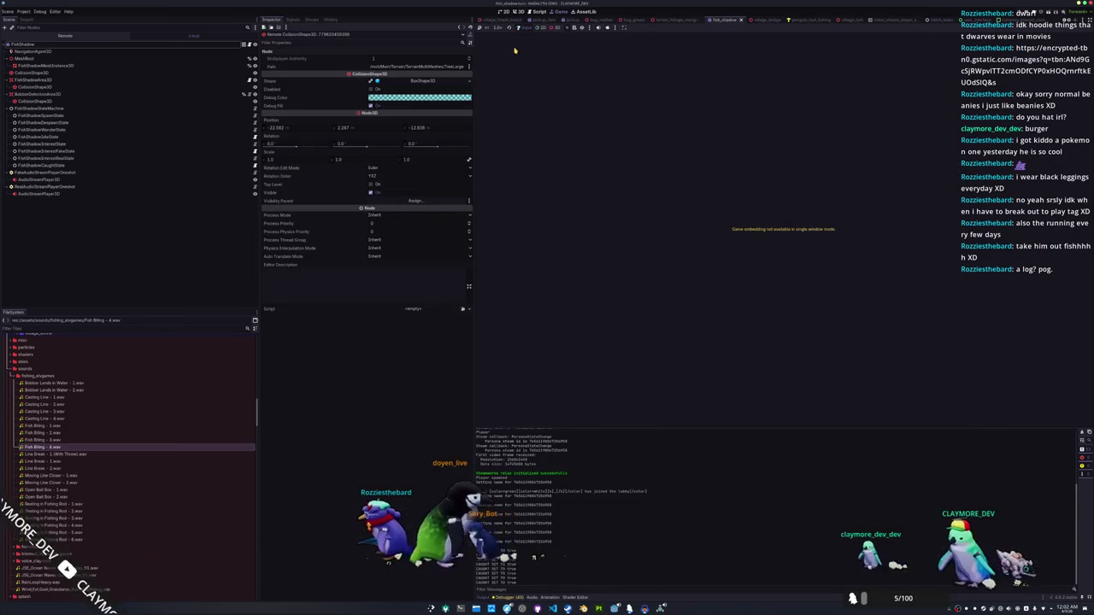
pyautogui.click(518, 11)
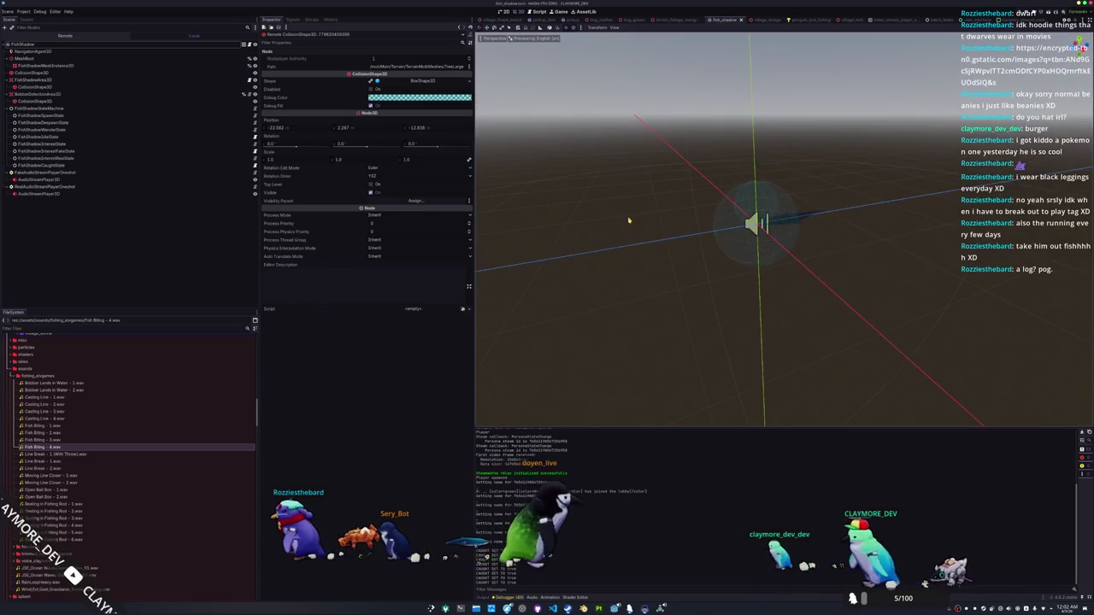
pyautogui.click(137, 80)
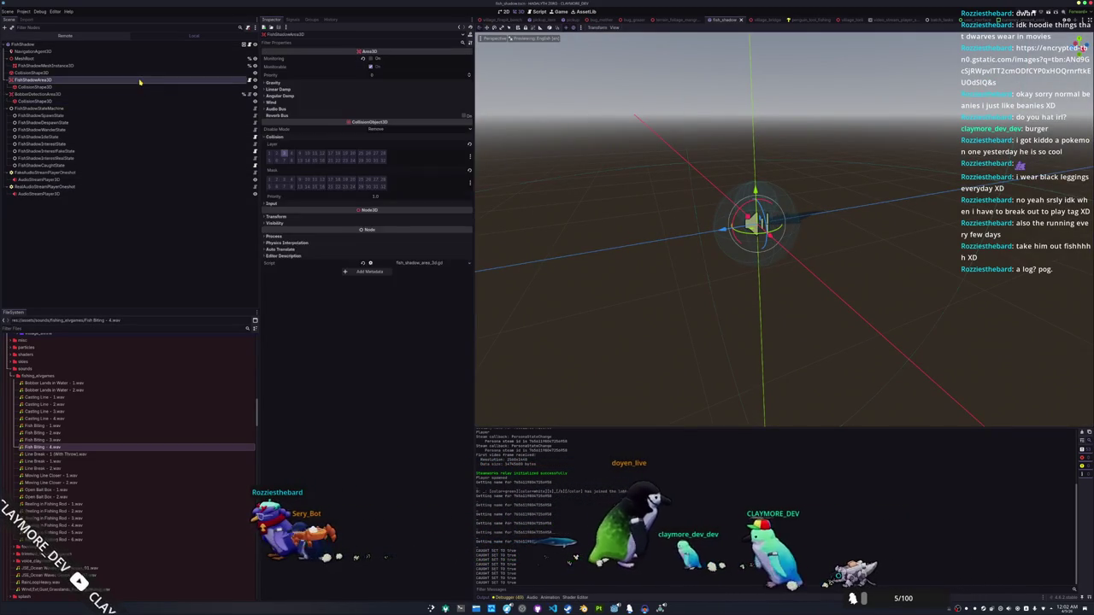
pyautogui.click(628, 139)
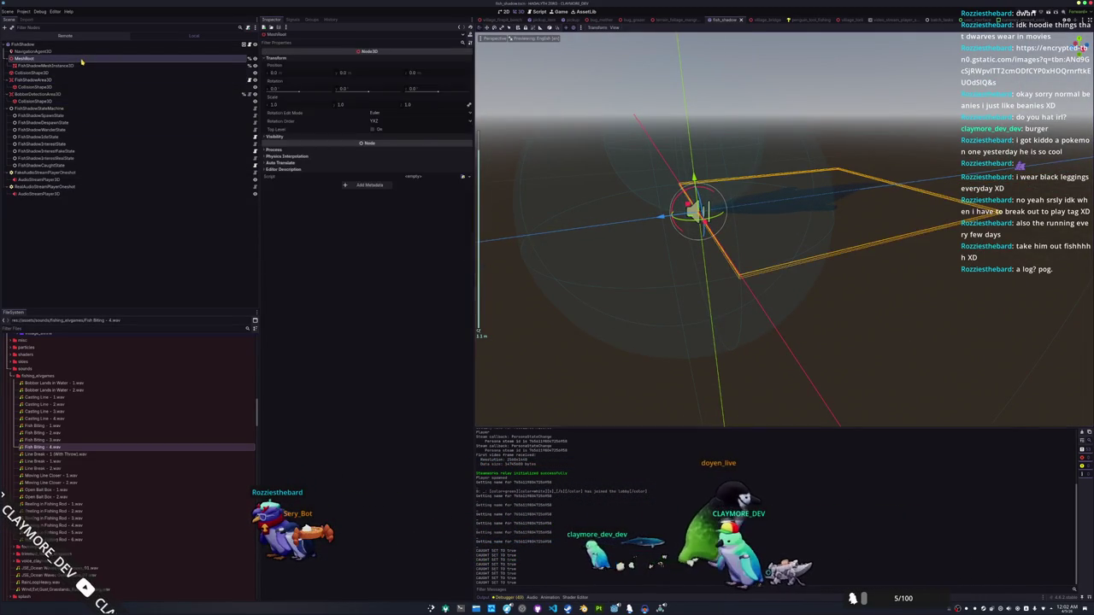
pyautogui.moveTo(628, 139); pyautogui.dragTo(547, 141)
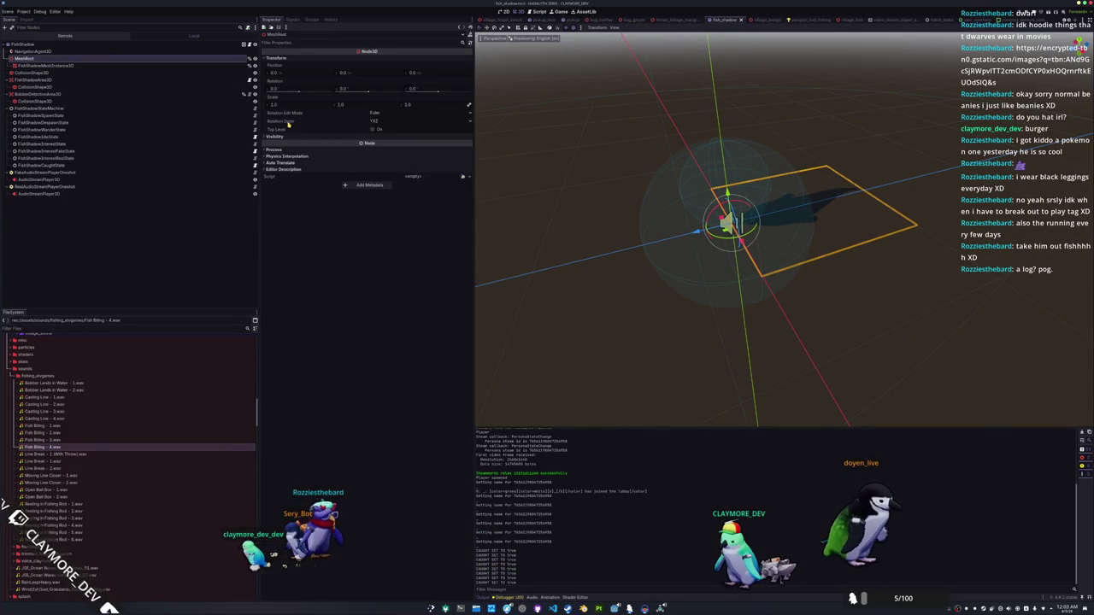
pyautogui.moveTo(284, 104)
pyautogui.mouseDown()
pyautogui.moveTo(254, 104)
pyautogui.moveTo(291, 106)
pyautogui.mouseUp()
pyautogui.hotkey('ctrl', 'z')
pyautogui.scroll(5, 795, 239)
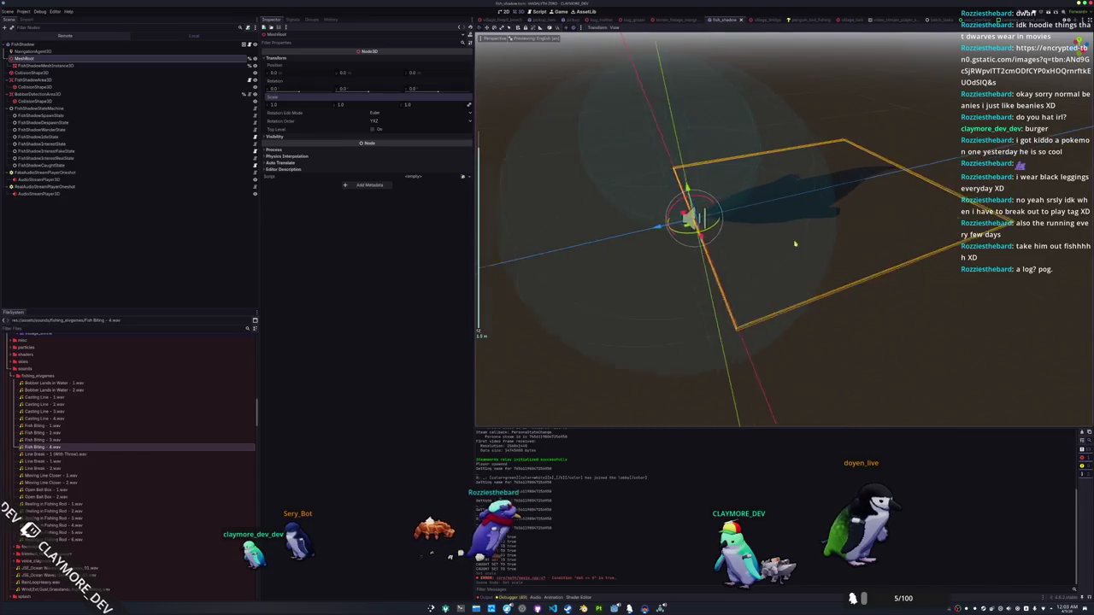
pyautogui.scroll(2, 605, 211)
pyautogui.scroll(-5, 646, 258)
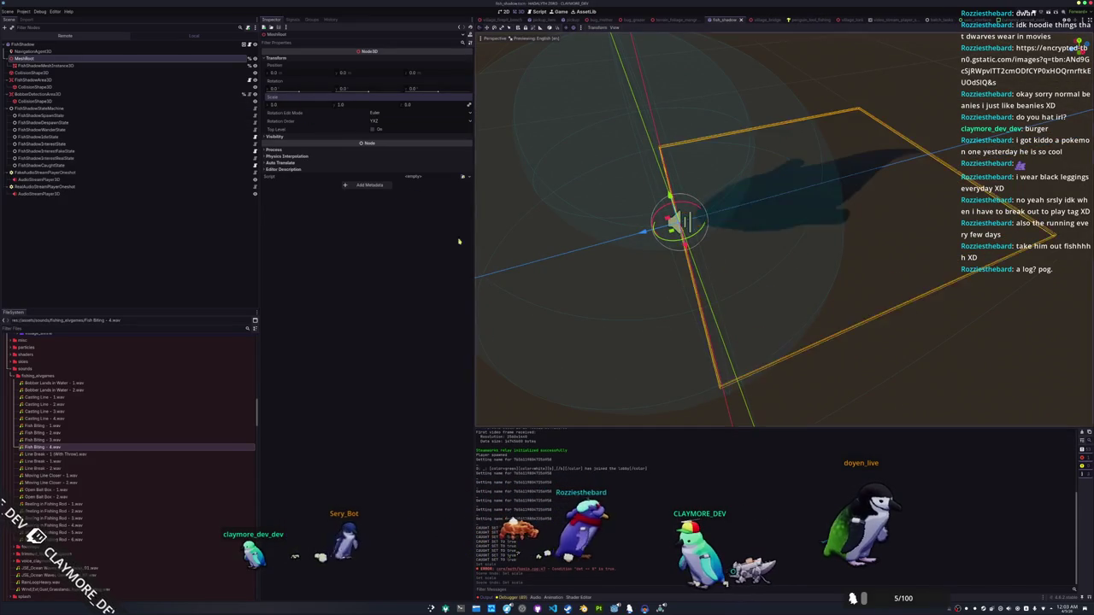
pyautogui.click(249, 44)
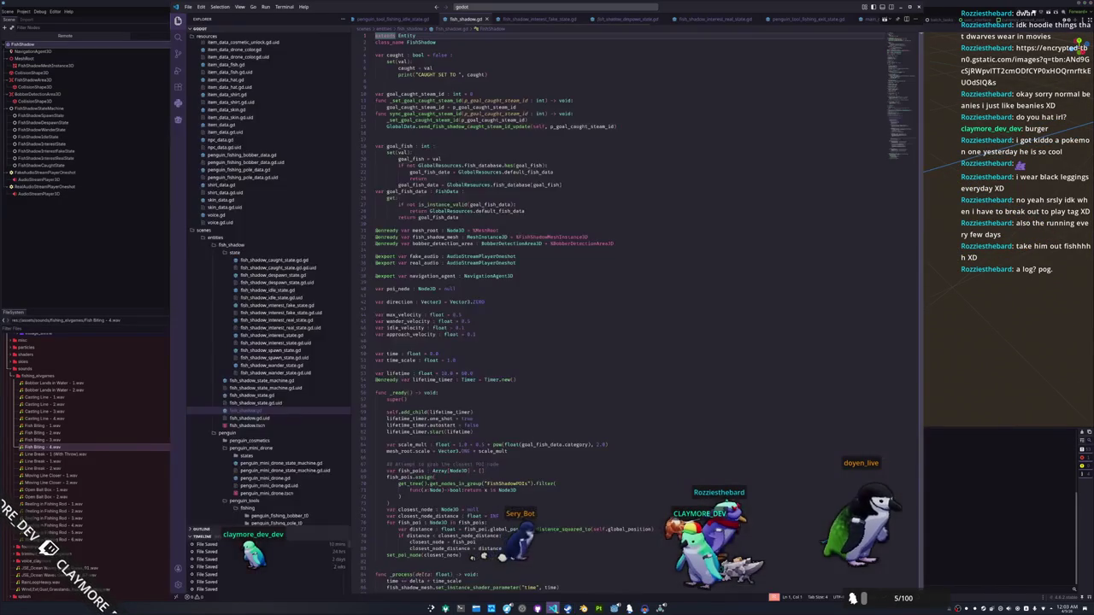
# Inspect the mesh_root scale line and where scale_mult and mesh_root are defined.
pyautogui.scroll(-9, 699, 182)
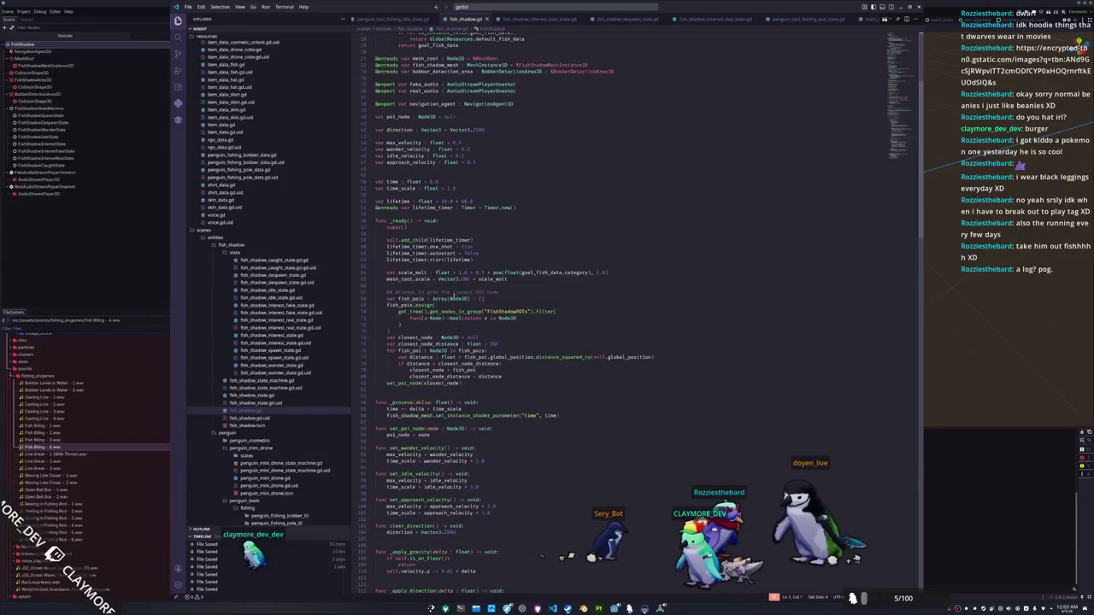
pyautogui.click(421, 279)
pyautogui.doubleClick(413, 272)
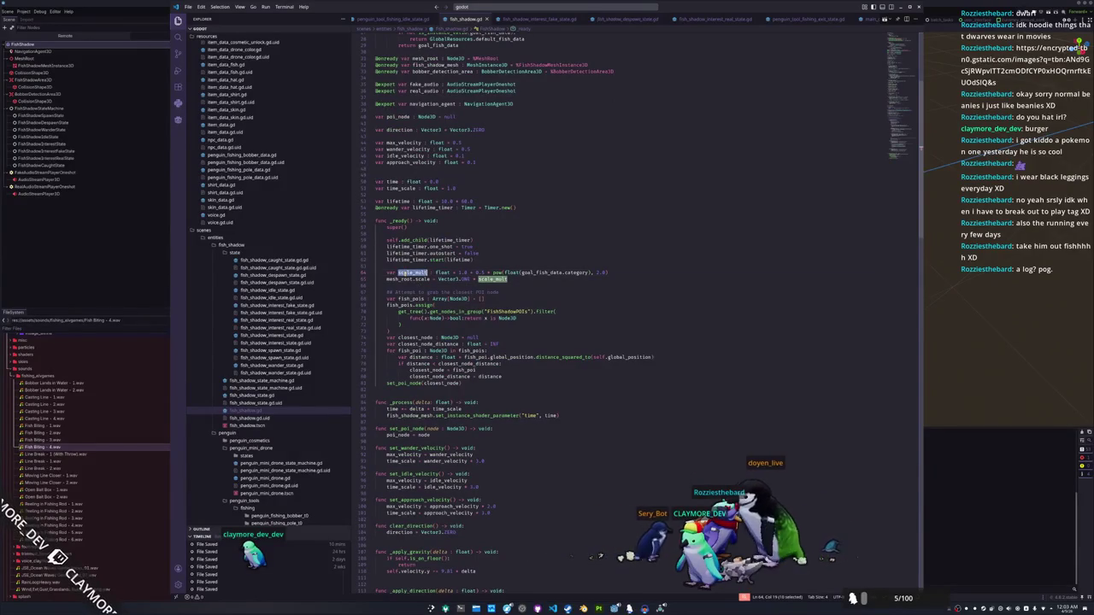
pyautogui.click(548, 279)
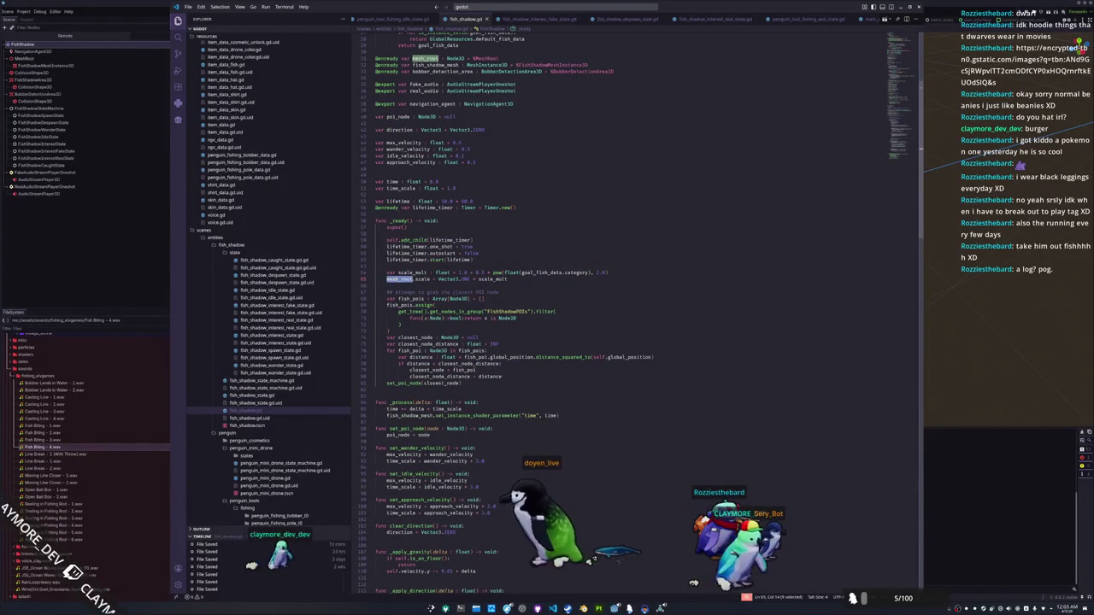
pyautogui.doubleClick(398, 279)
pyautogui.scroll(-1, 507, 284)
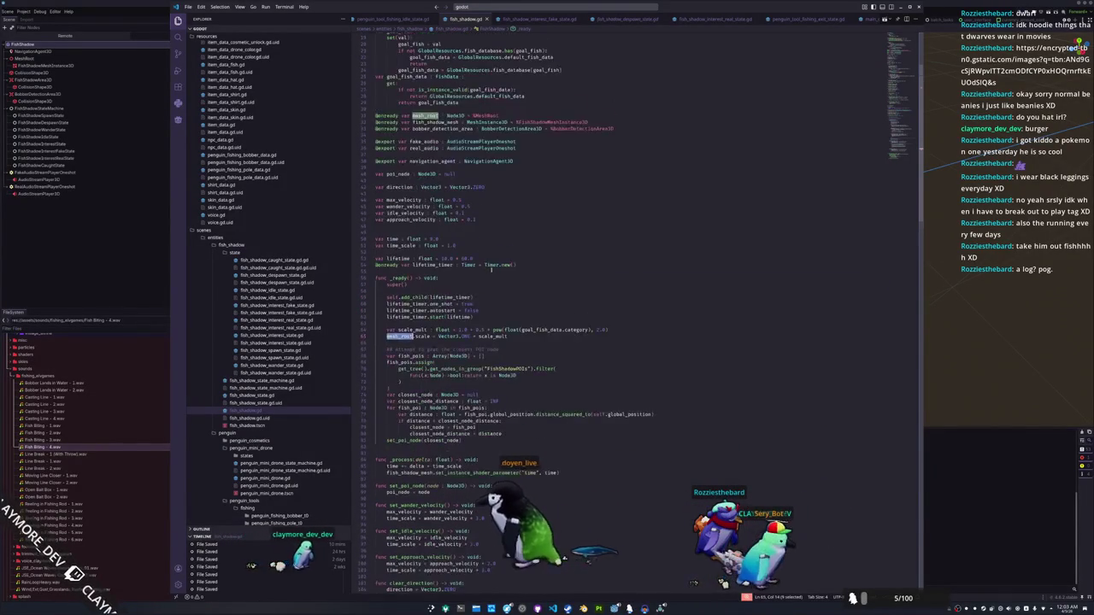
# Replace fish_shadow_mesh with mesh_root in the caught and real-interest state scale tweens.
pyautogui.click(277, 260)
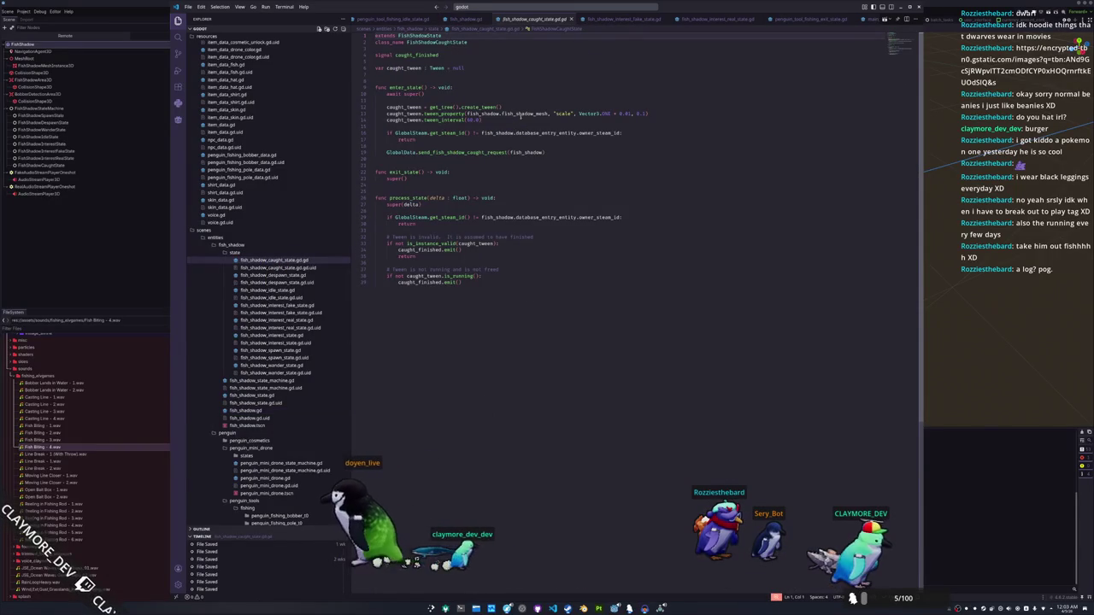
pyautogui.doubleClick(520, 113)
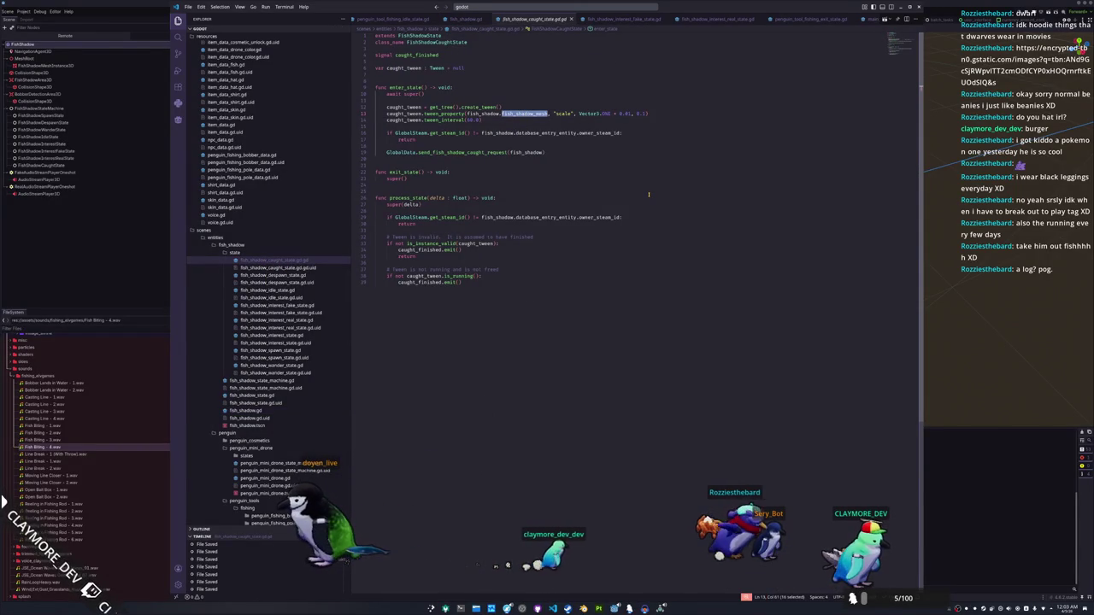
pyautogui.write('mesh_root')
pyautogui.click(278, 275)
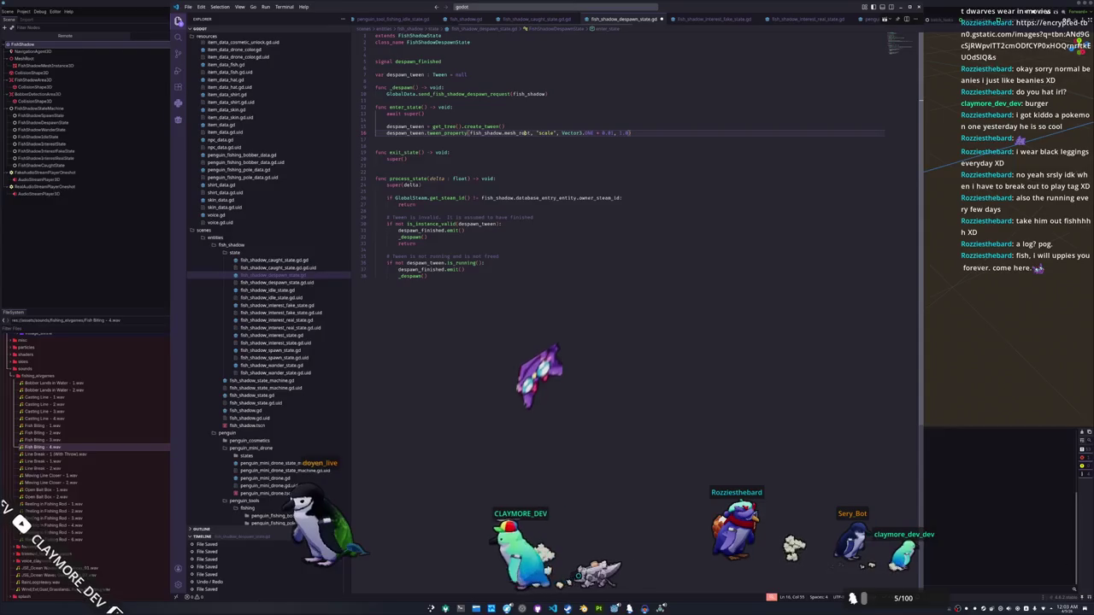
pyautogui.click(267, 290)
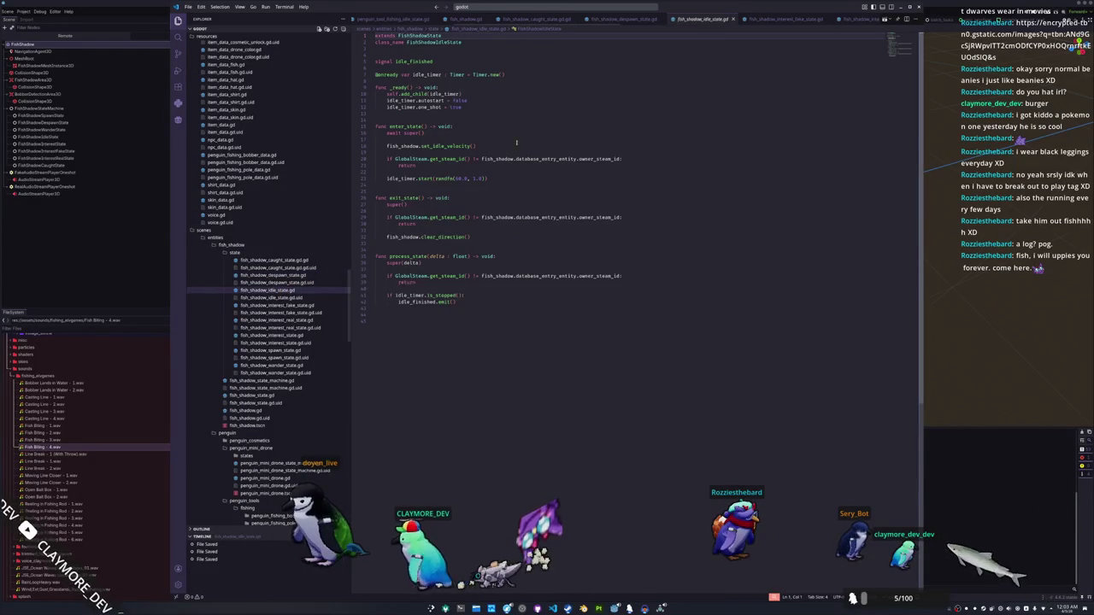
pyautogui.click(325, 305)
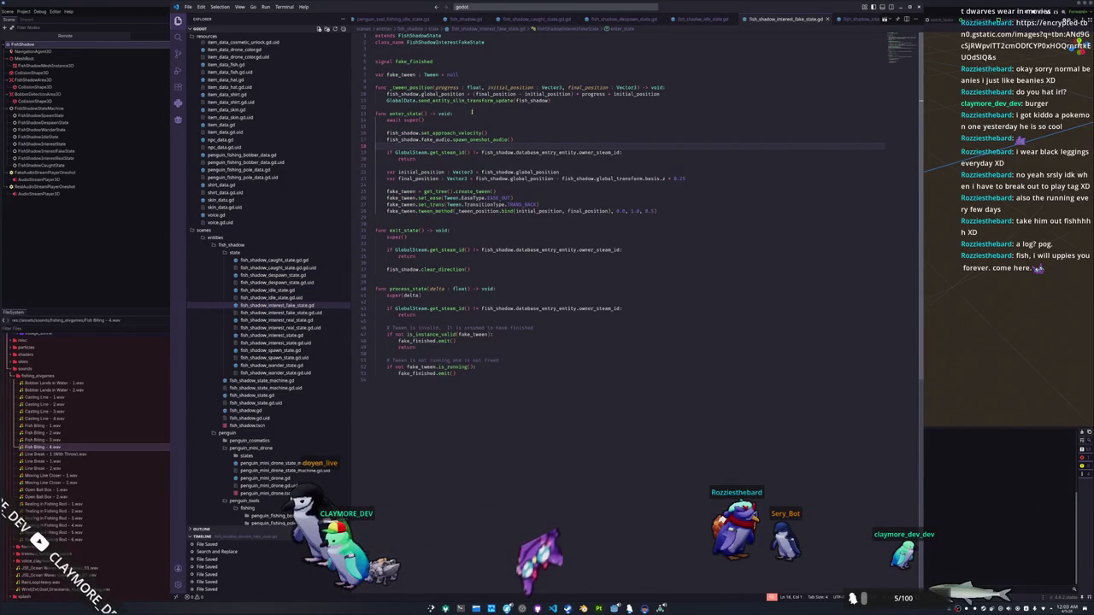
pyautogui.click(321, 320)
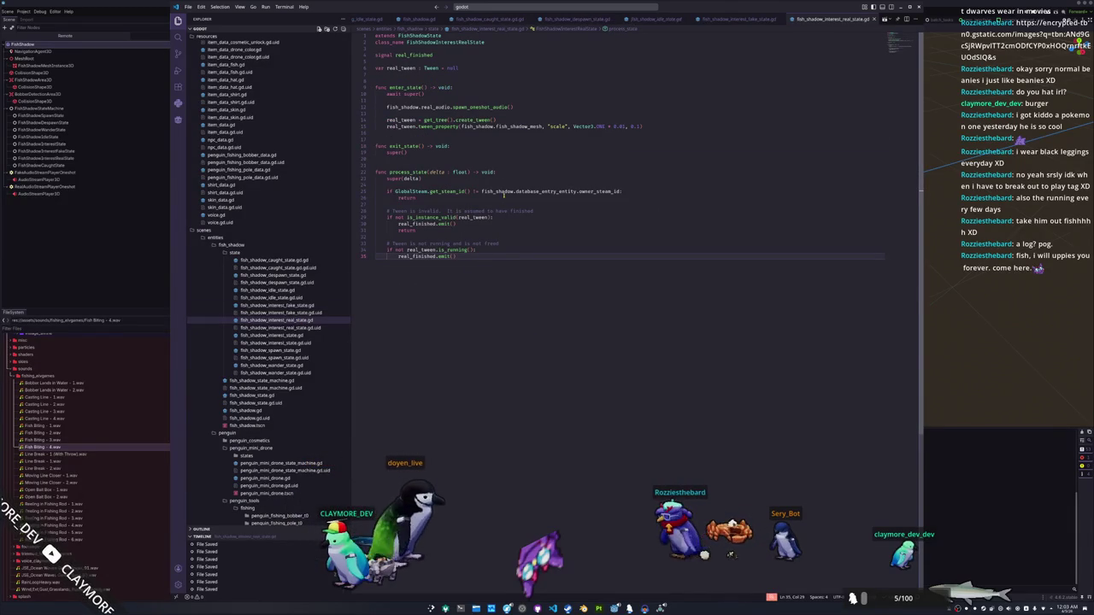
pyautogui.doubleClick(513, 126)
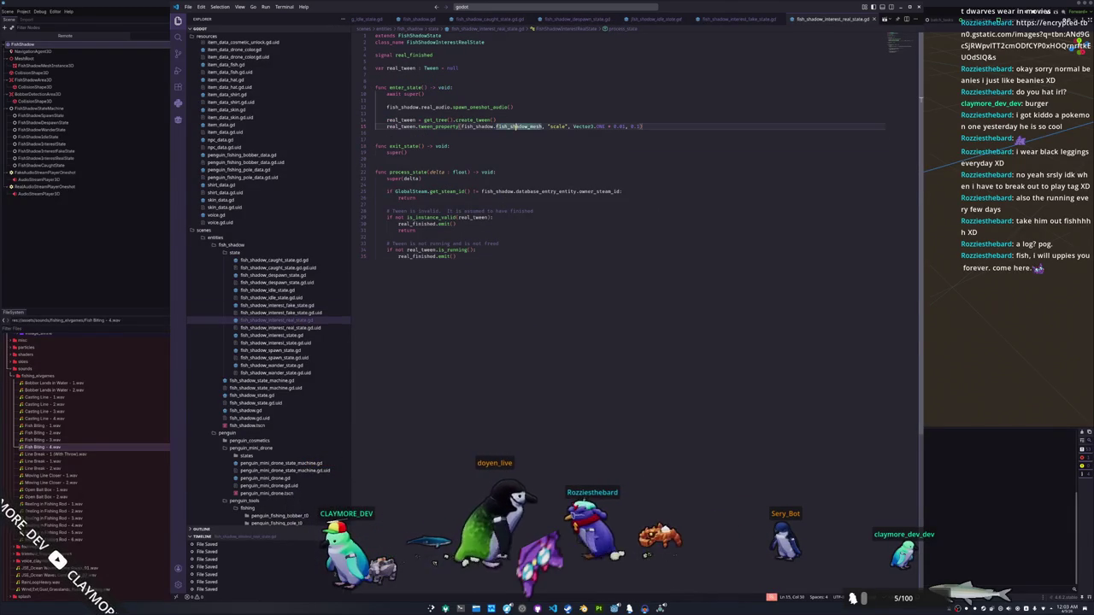
pyautogui.write('mesh_root')
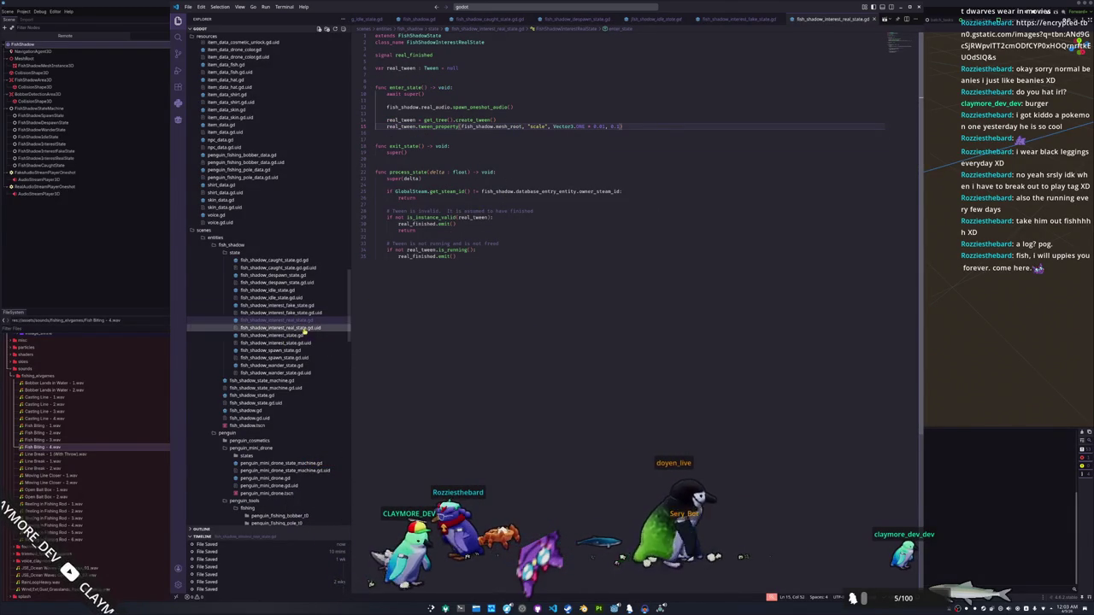
# Check the interest, spawn and wander state scripts, then return to Godot.
pyautogui.click(273, 335)
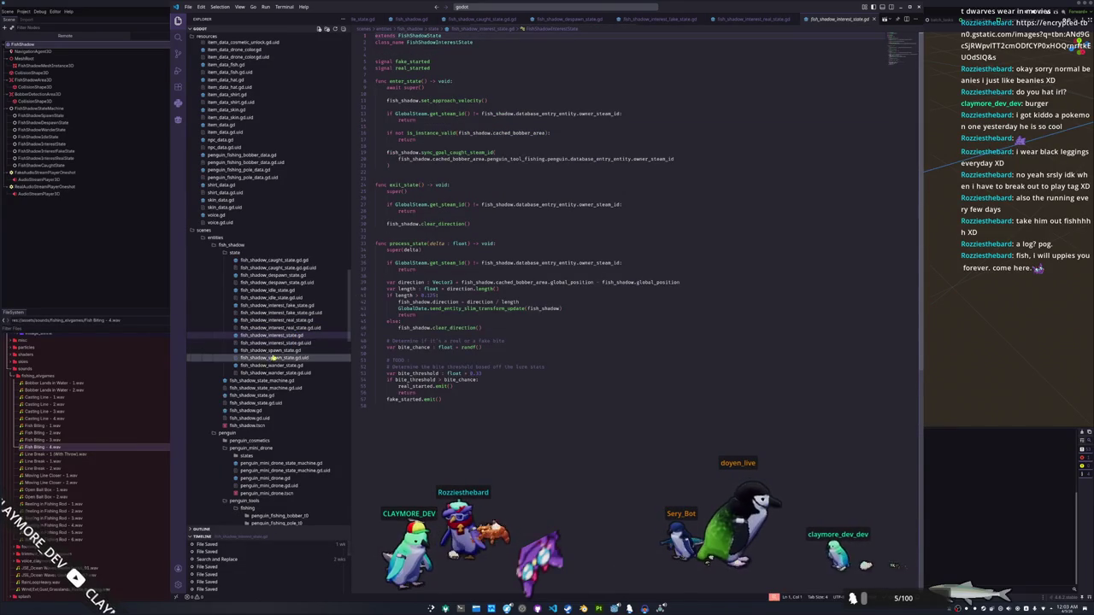
pyautogui.click(274, 350)
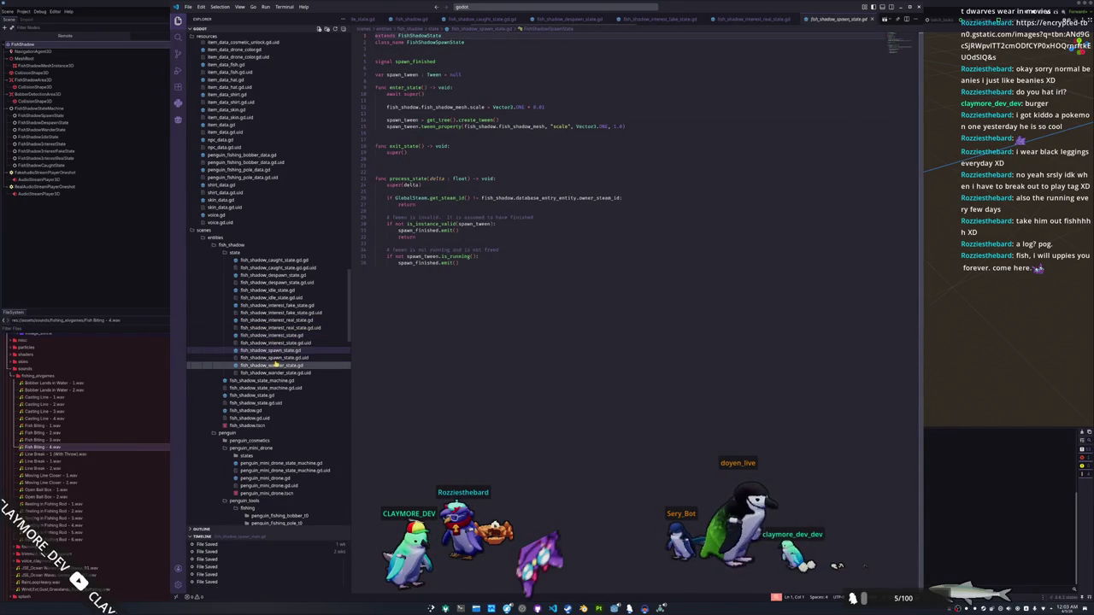
pyautogui.click(526, 126)
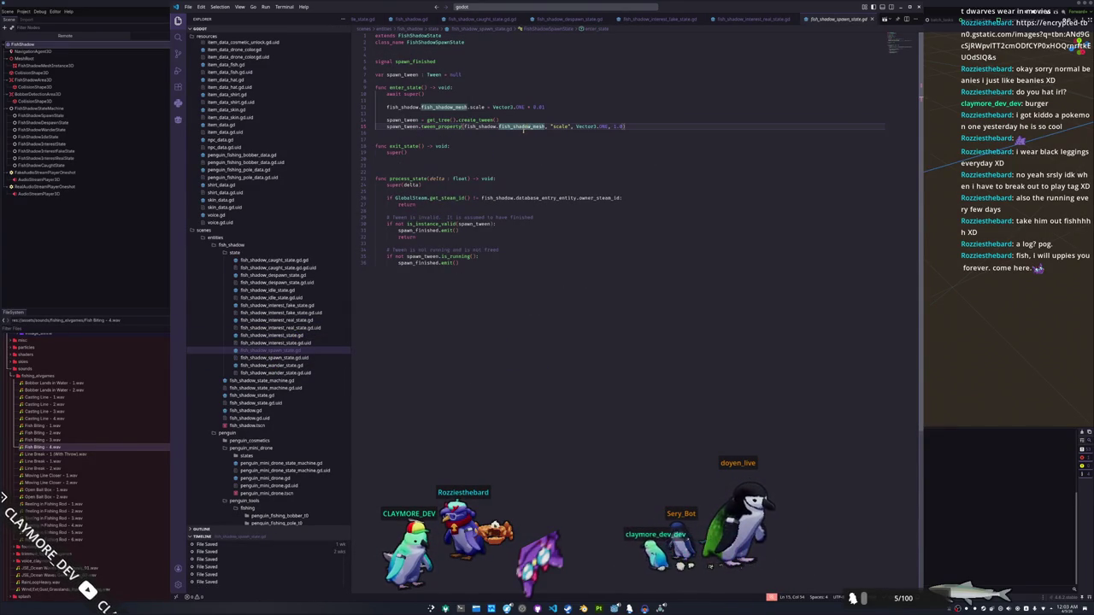
pyautogui.click(521, 134)
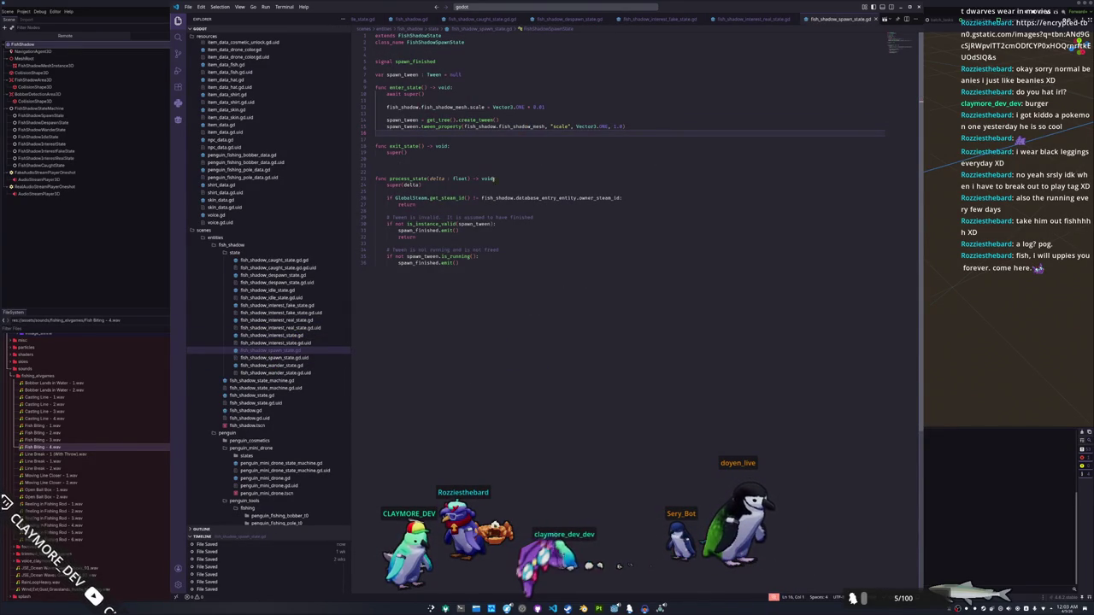
pyautogui.click(272, 366)
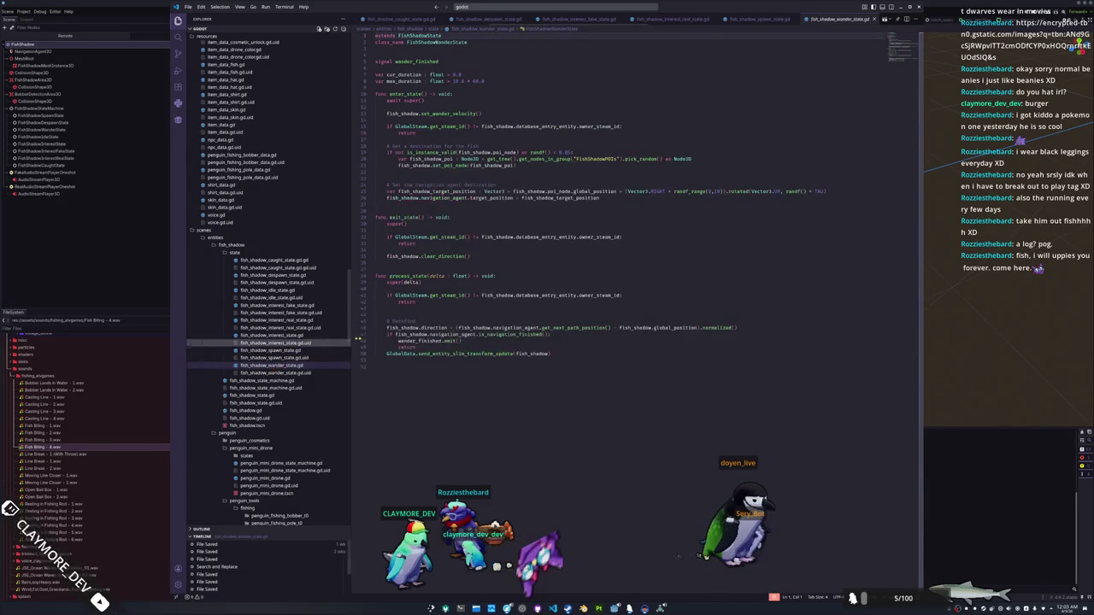
pyautogui.click(439, 397)
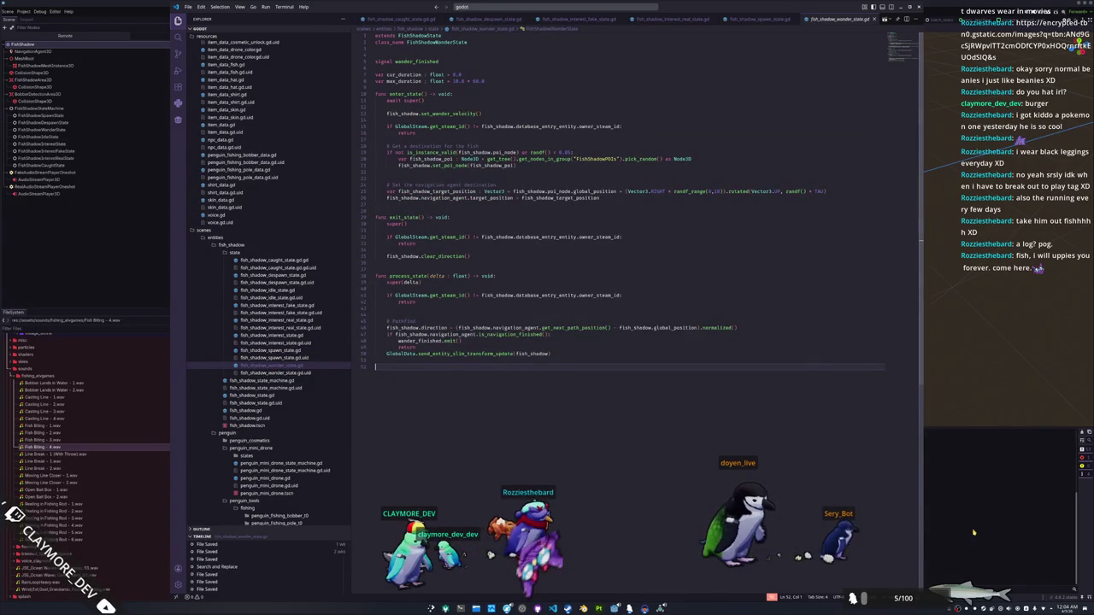
pyautogui.hotkey('alt', 'Tab')
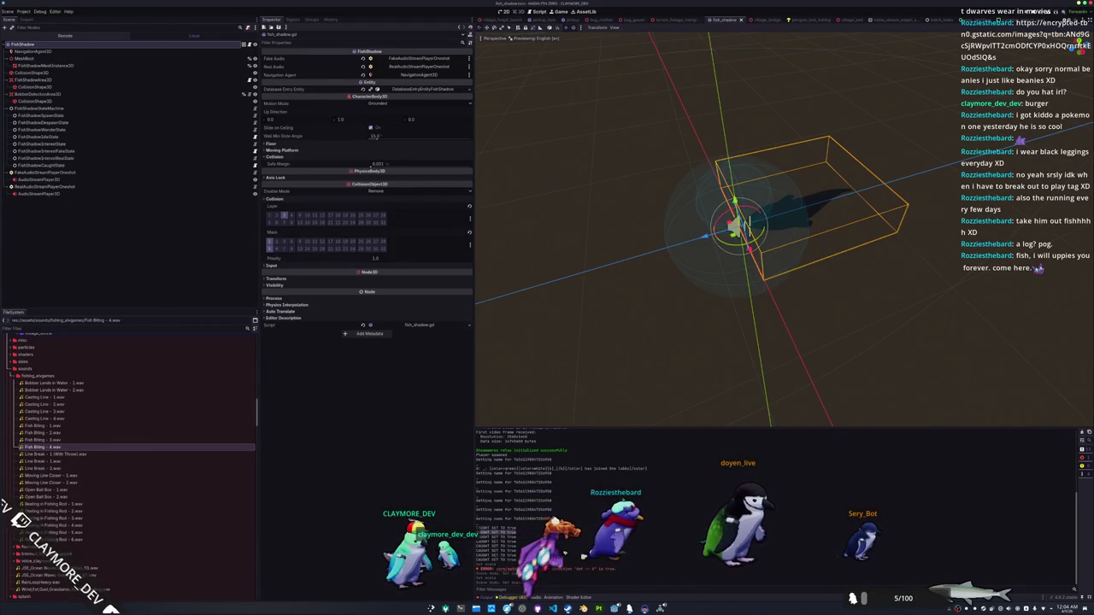
# Run the game with F6, start playing, and walk the penguin along the shore.
pyautogui.press('F6')
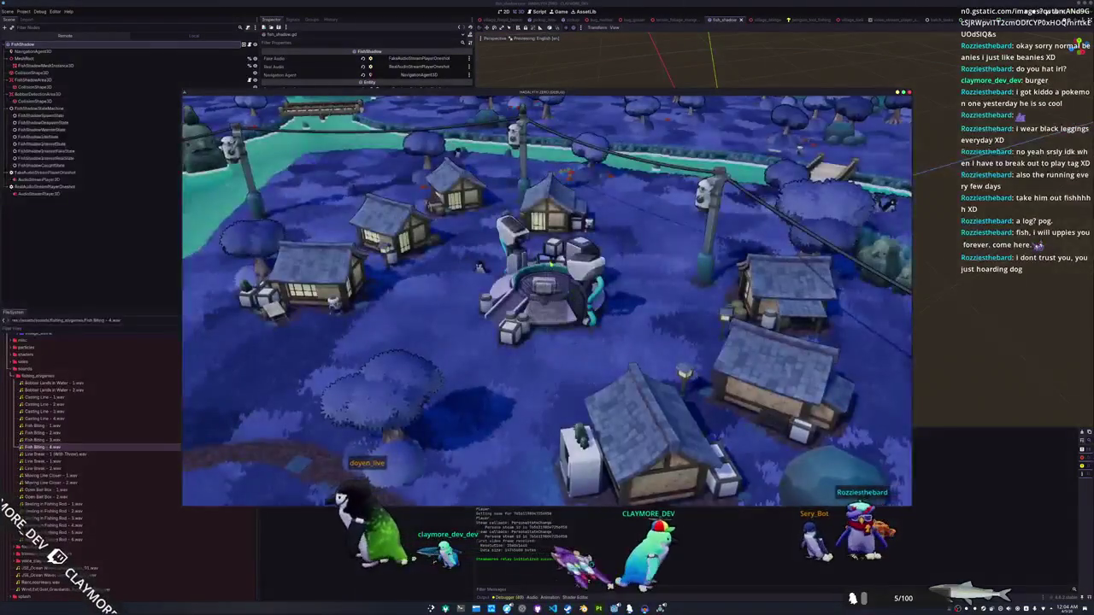
pyautogui.click(562, 11)
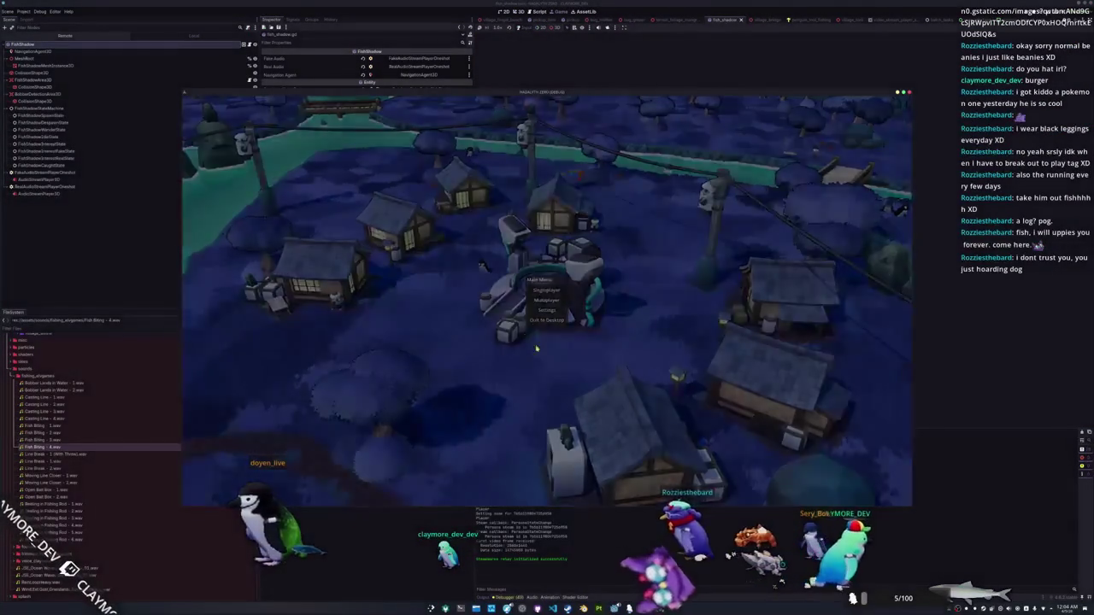
pyautogui.click(542, 291)
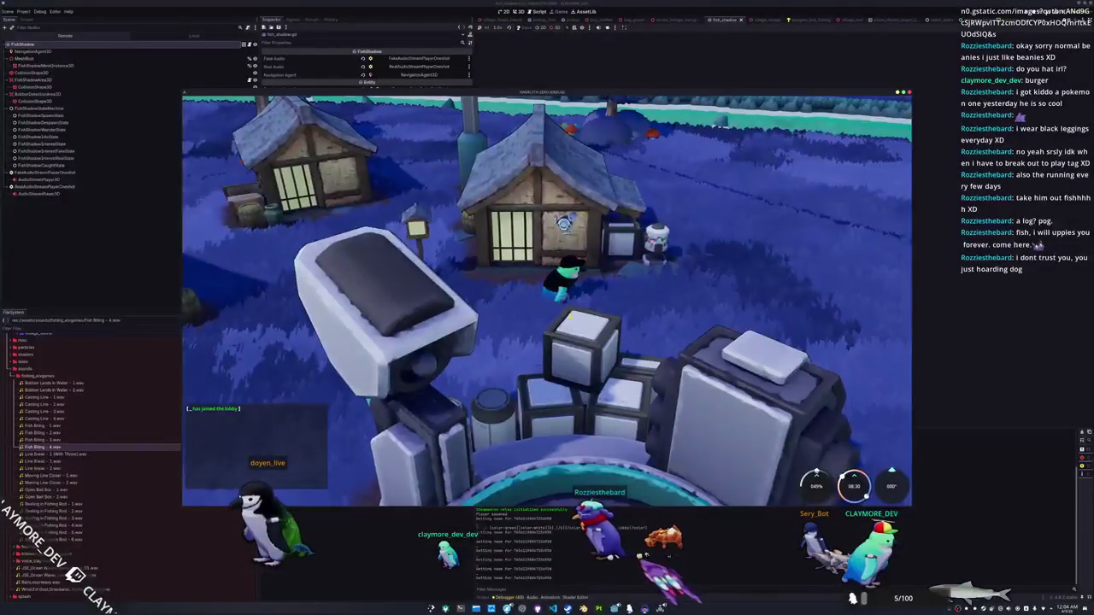
pyautogui.press('w')
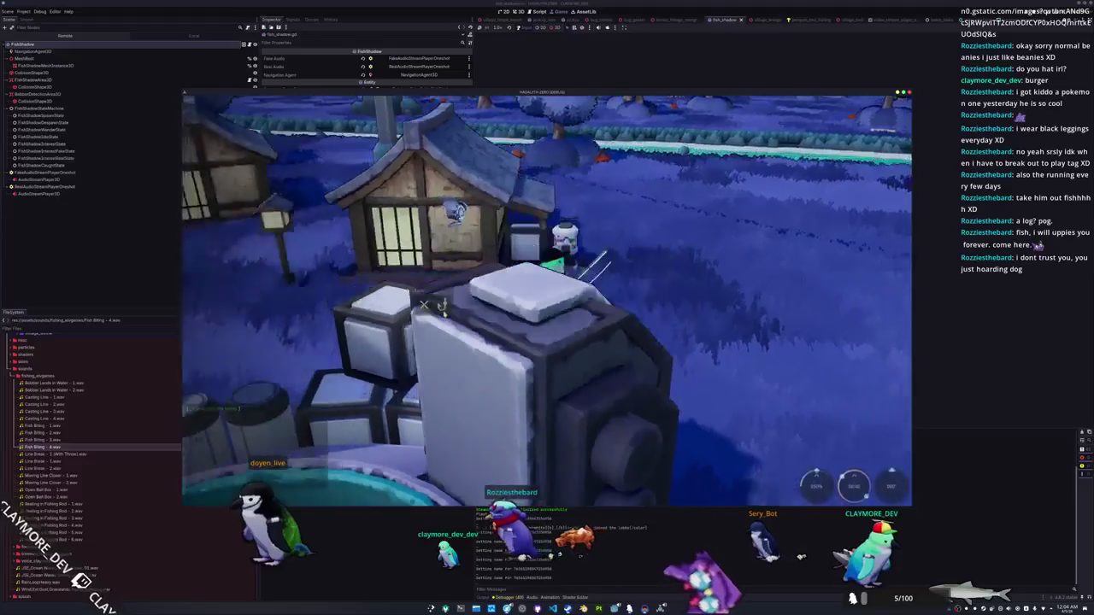
pyautogui.press('d')
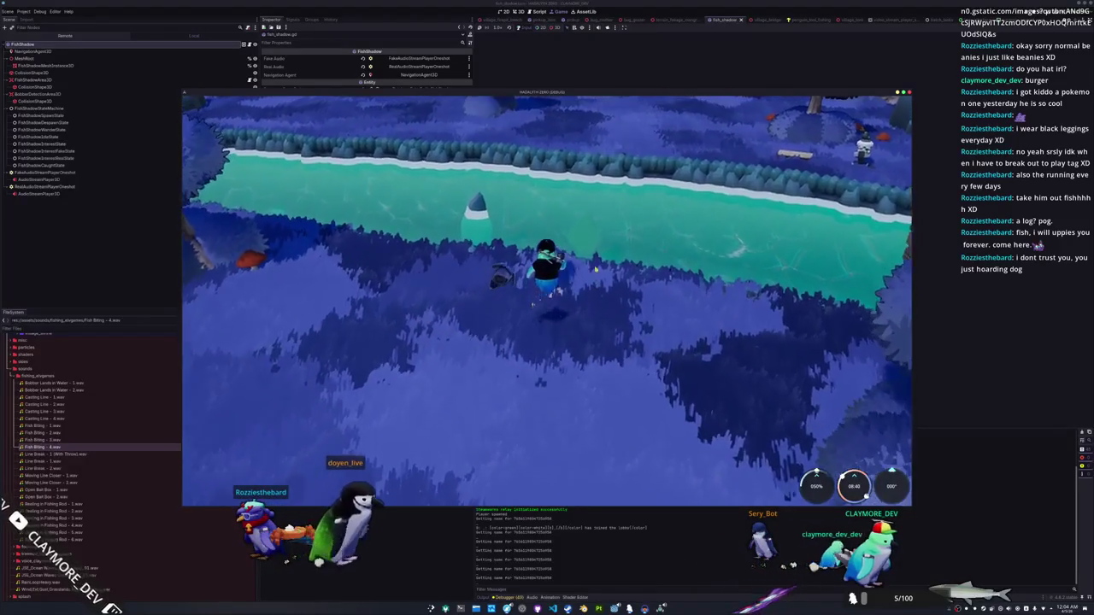
pyautogui.press('a')
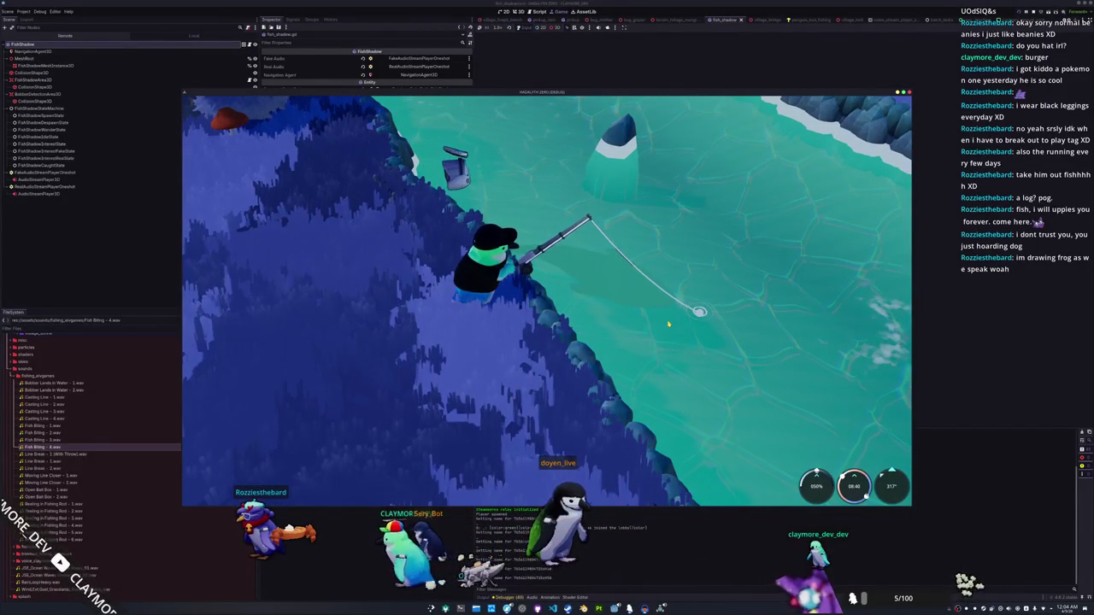
# Cast, walk up the shoreline to the water's edge, recast and hook a fish.
pyautogui.click(669, 324)
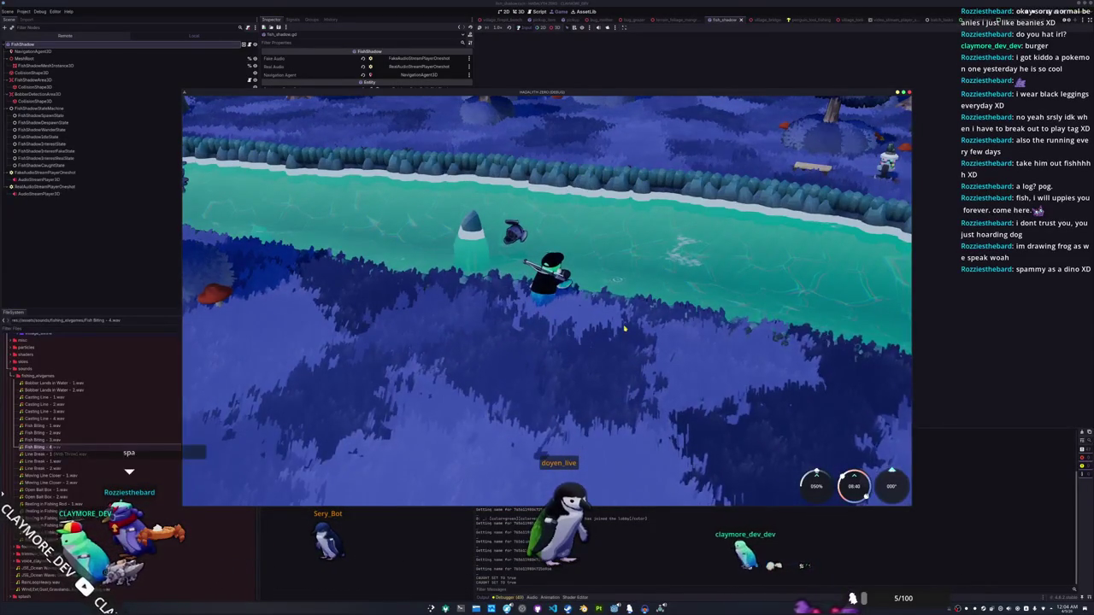
pyautogui.press('q')
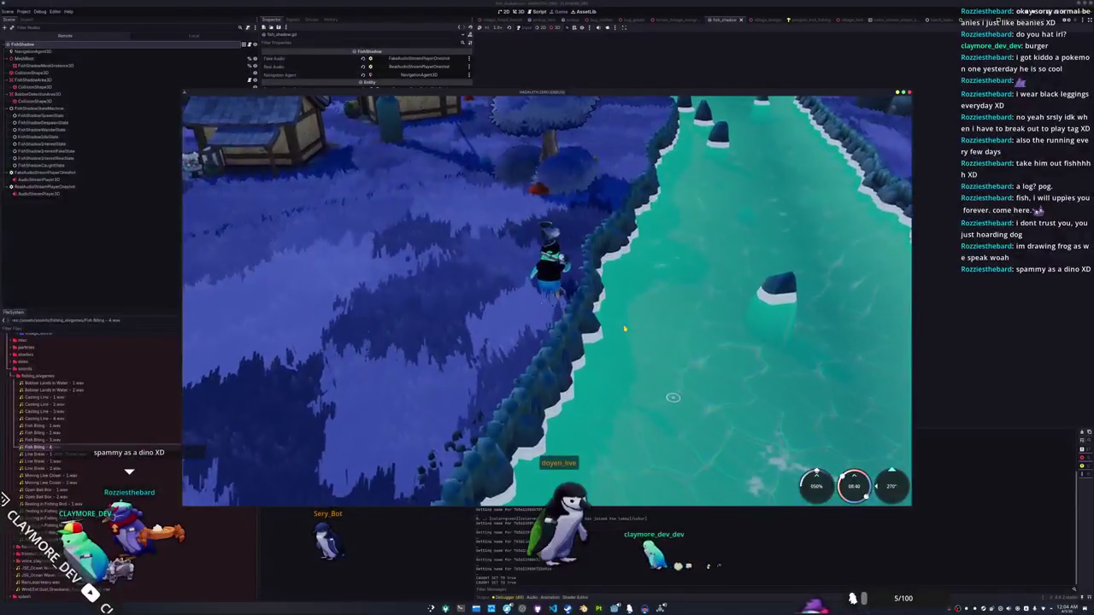
pyautogui.press('w')
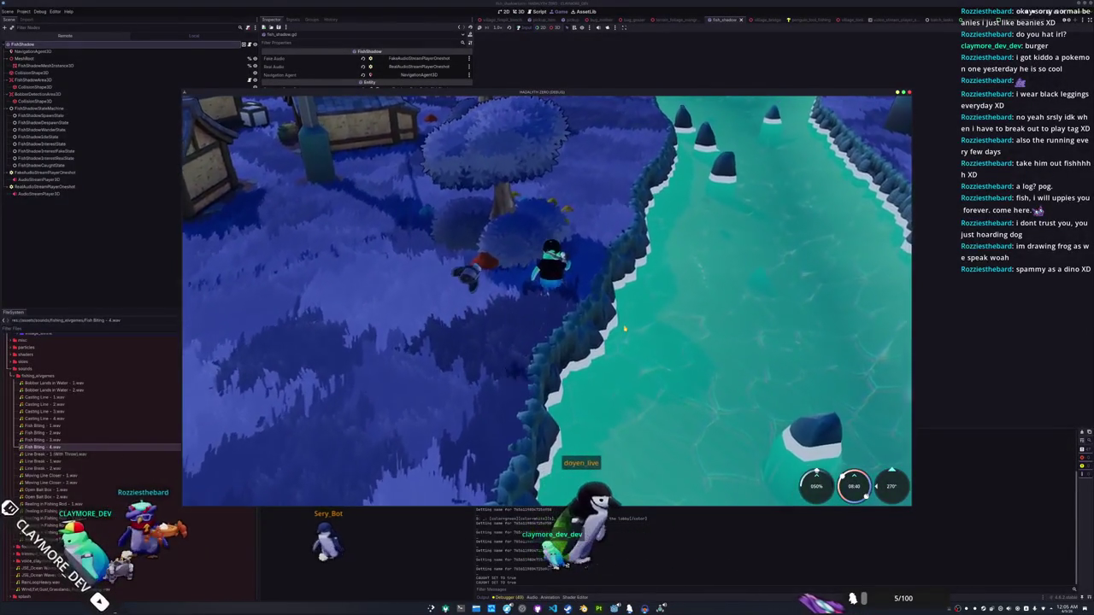
pyautogui.press('w')
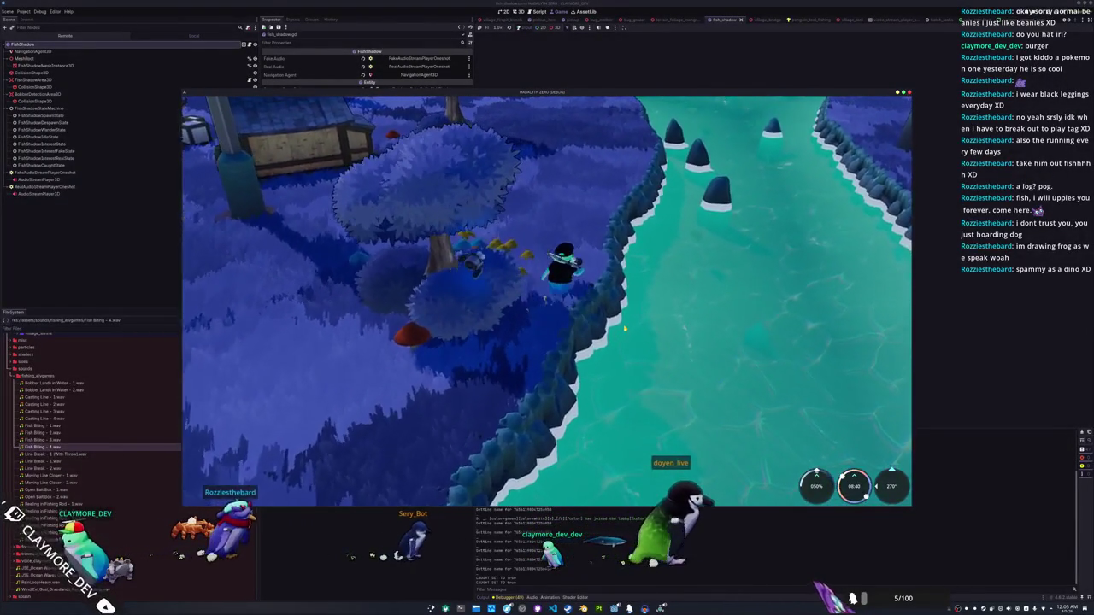
pyautogui.press('w')
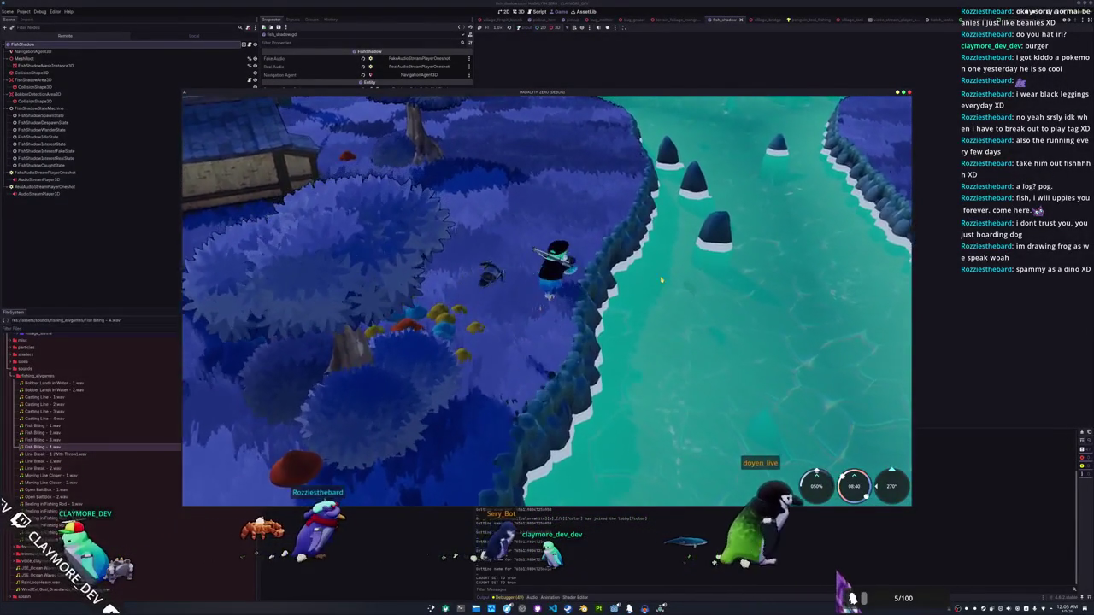
pyautogui.press('w')
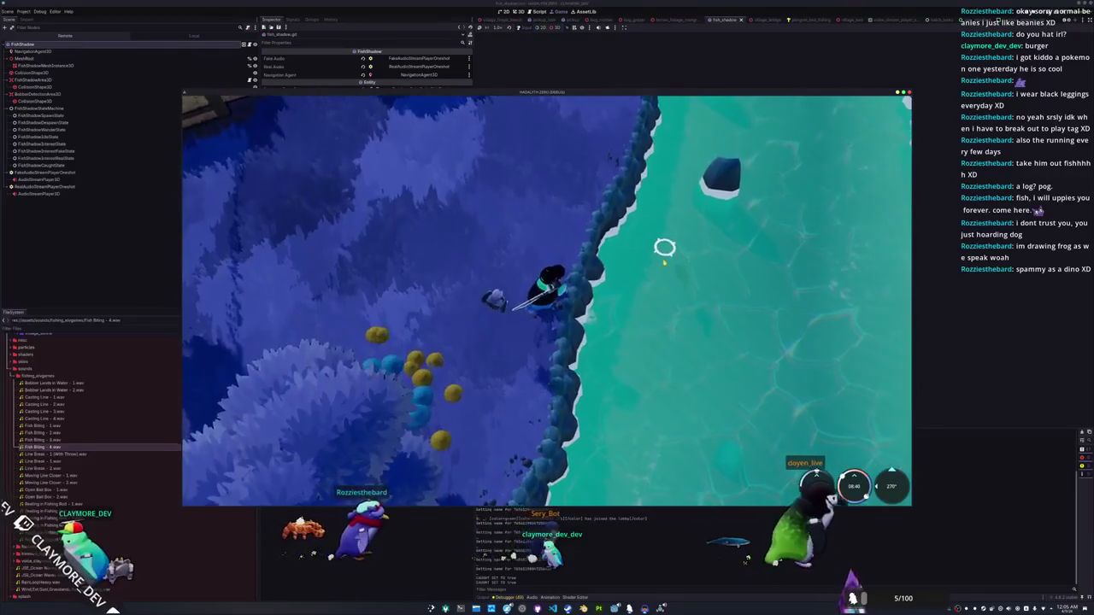
pyautogui.click(625, 347)
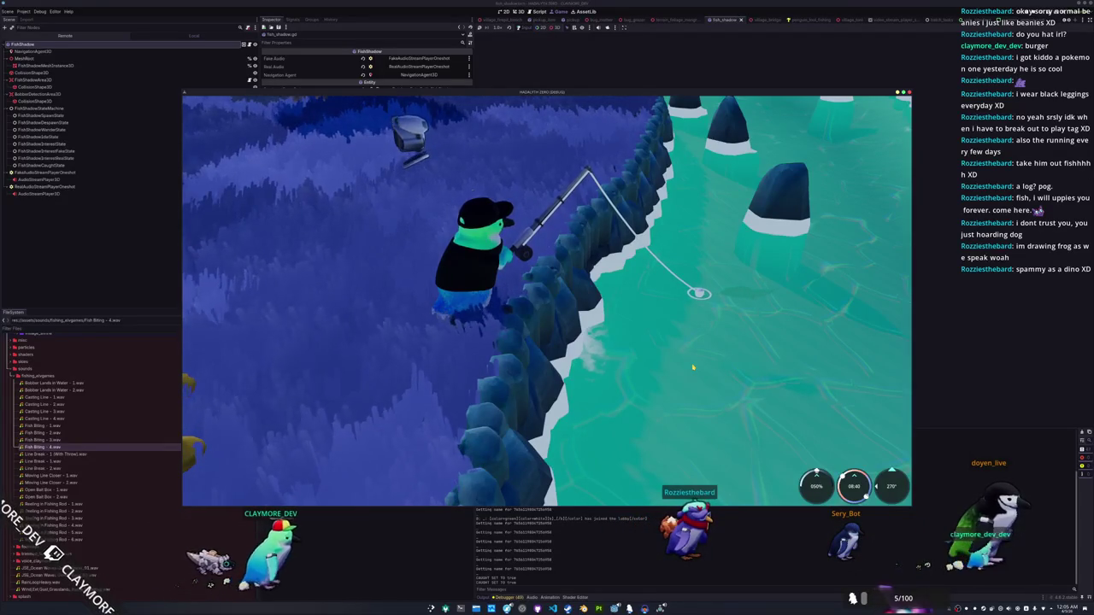
pyautogui.click(688, 359)
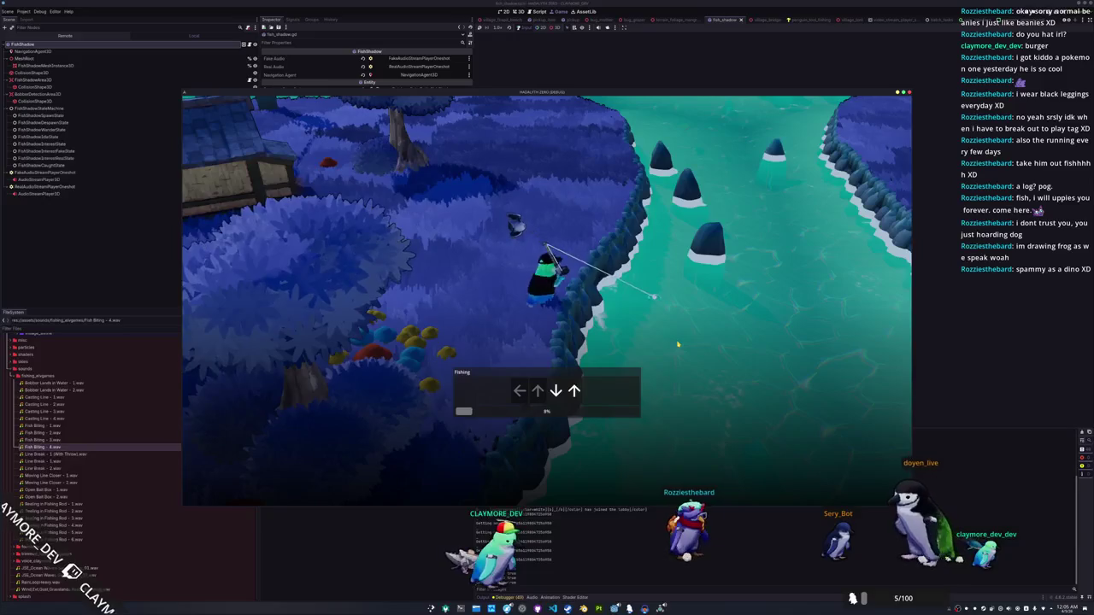
# Match every fishing arrow prompt to 100% to land the Spotted Garden Eel, then walk on.
pyautogui.press('Up')
pyautogui.press('Up')
pyautogui.press('Up')
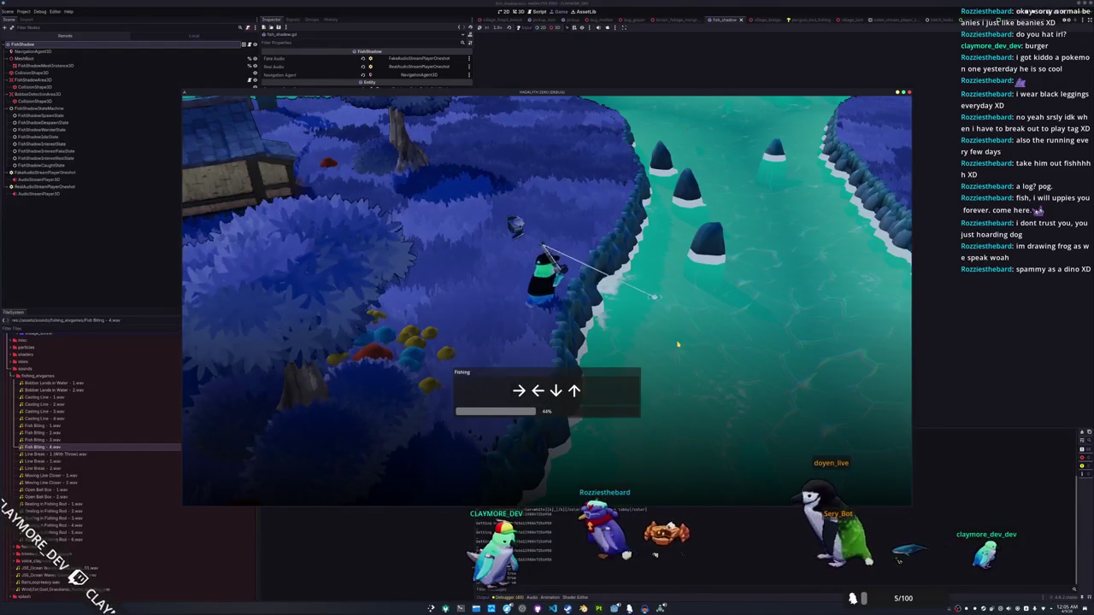
pyautogui.press('Right')
pyautogui.press('Down')
pyautogui.press('Down')
pyautogui.press('Up')
pyautogui.press('Left')
pyautogui.press('Left')
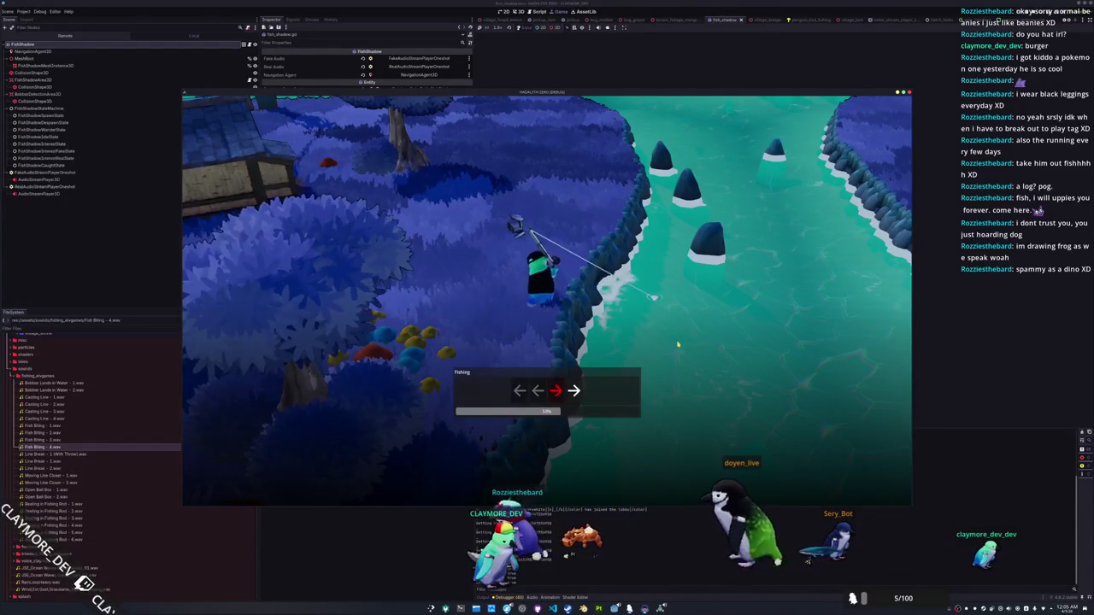
pyautogui.press('Left')
pyautogui.press('Left')
pyautogui.press('Up')
pyautogui.press('Left')
pyautogui.press('Up')
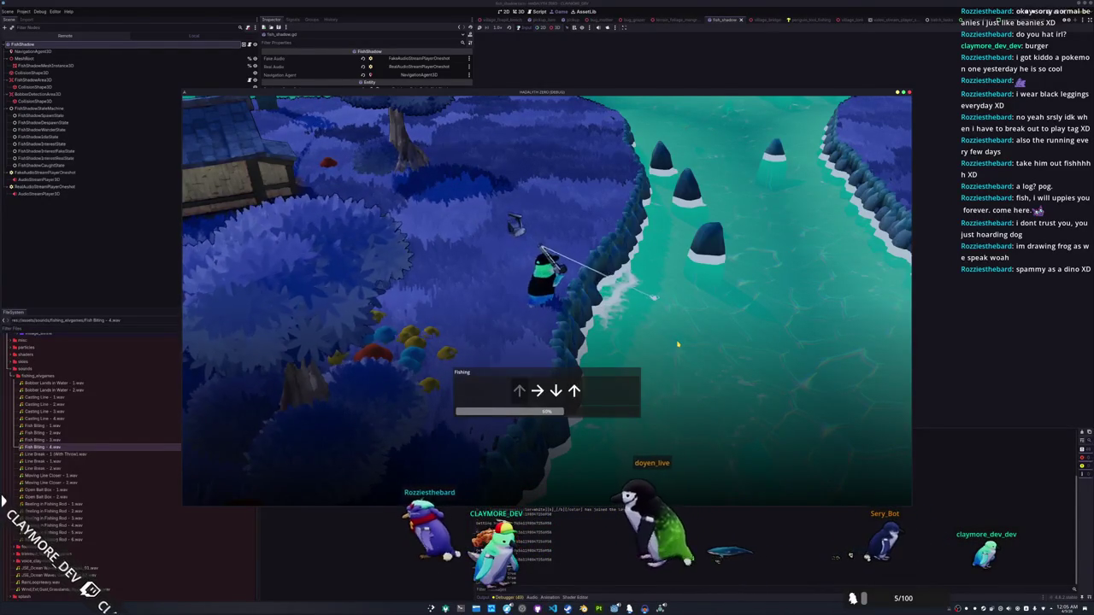
pyautogui.press('Up')
pyautogui.press('Down')
pyautogui.press('Up')
pyautogui.press('Down')
pyautogui.press('Up')
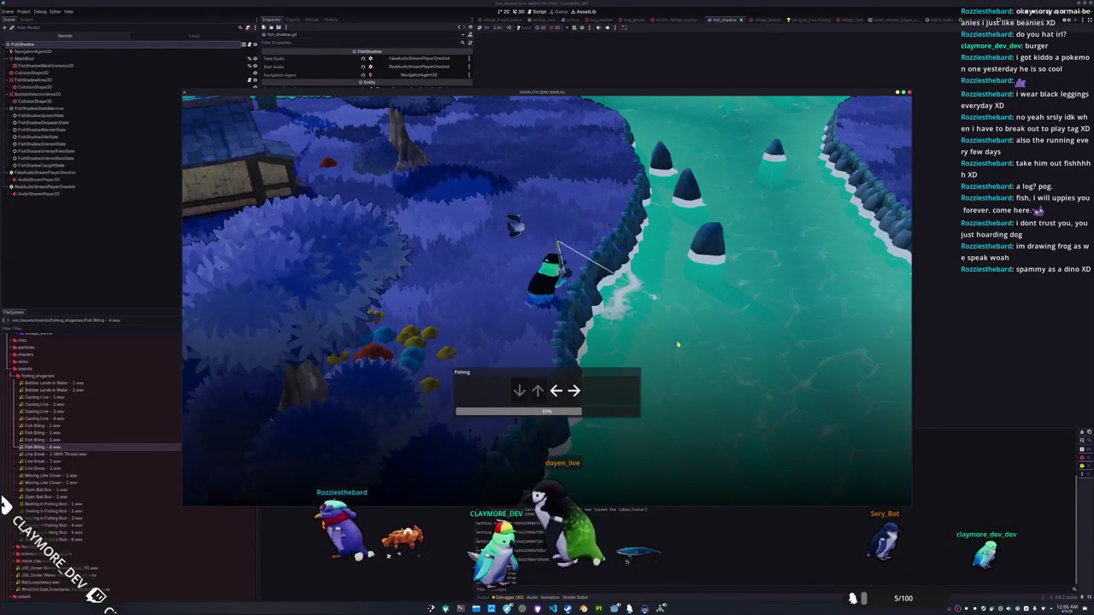
pyautogui.press('Left')
pyautogui.press('Right')
pyautogui.press('Left')
pyautogui.press('Up')
pyautogui.press('Right')
pyautogui.press('Down')
pyautogui.press('Right')
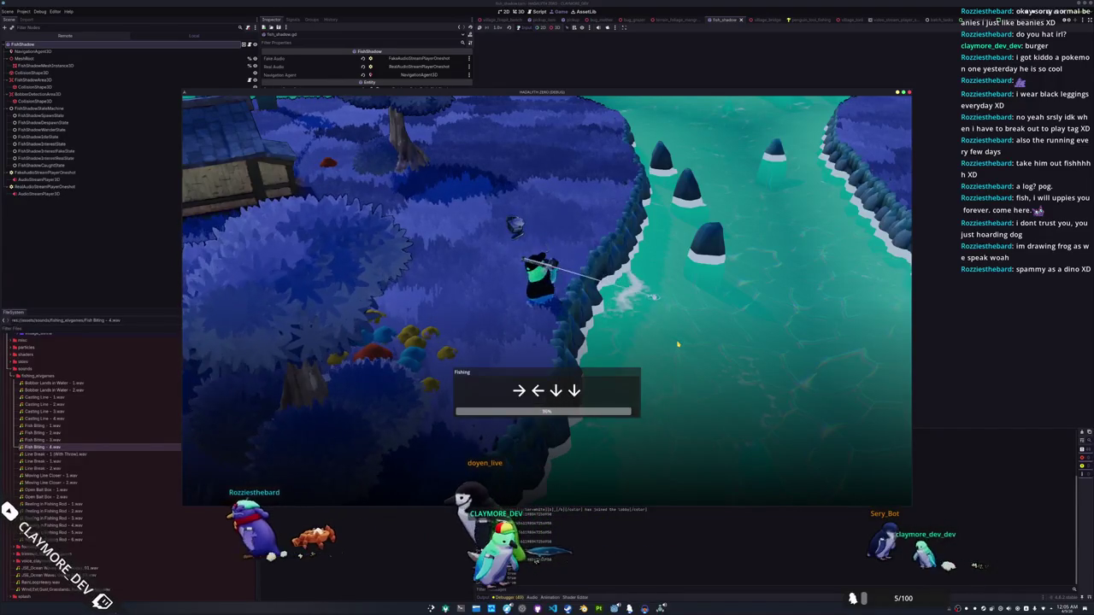
pyautogui.press('Left')
pyautogui.press('Down')
pyautogui.press('Down')
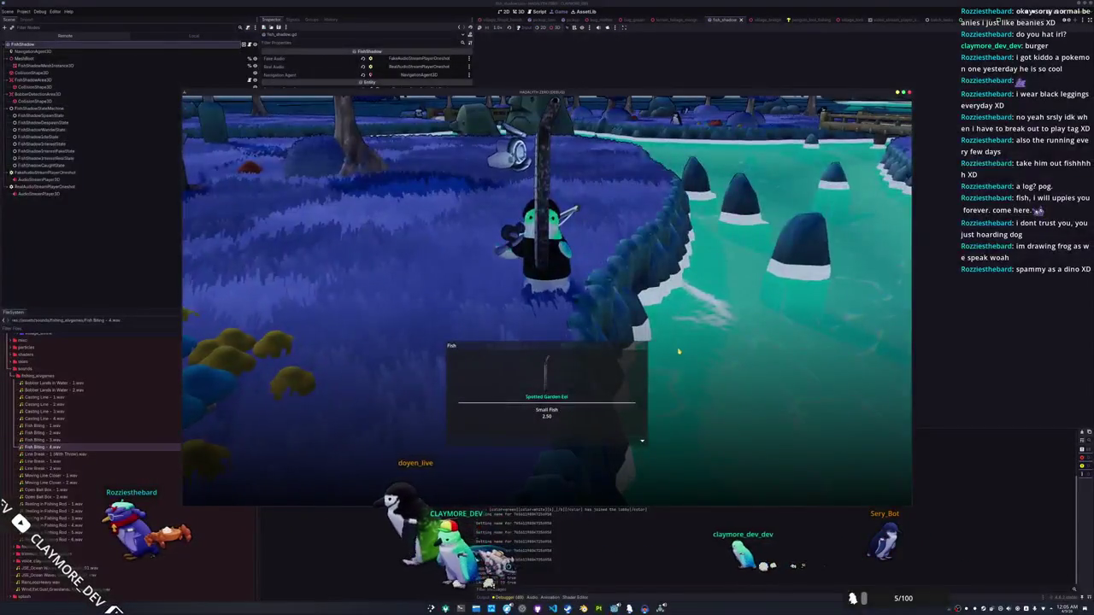
pyautogui.press('w')
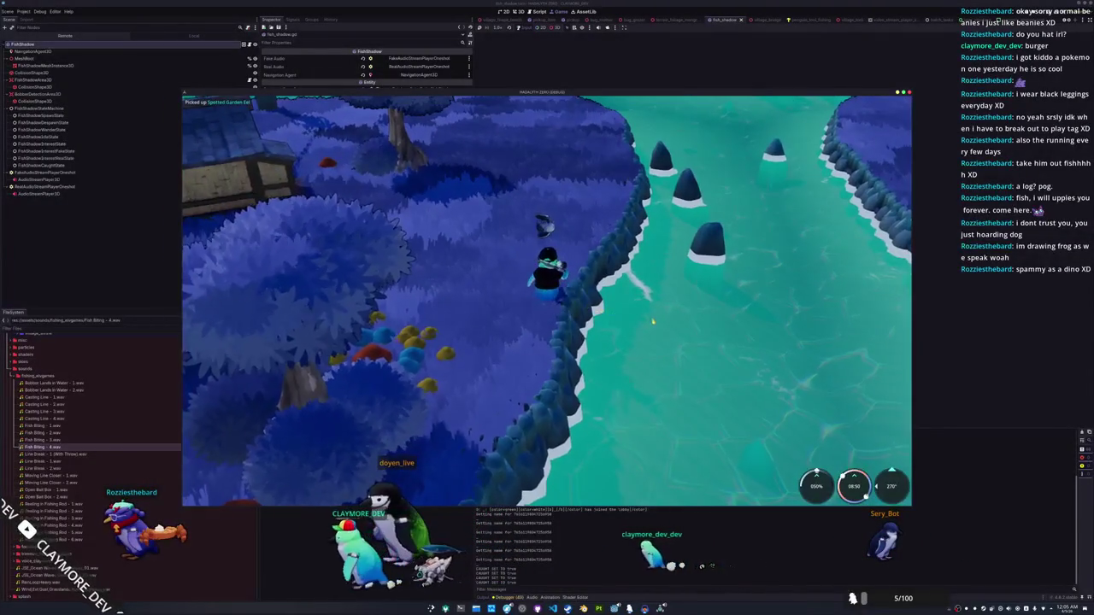
pyautogui.press('w')
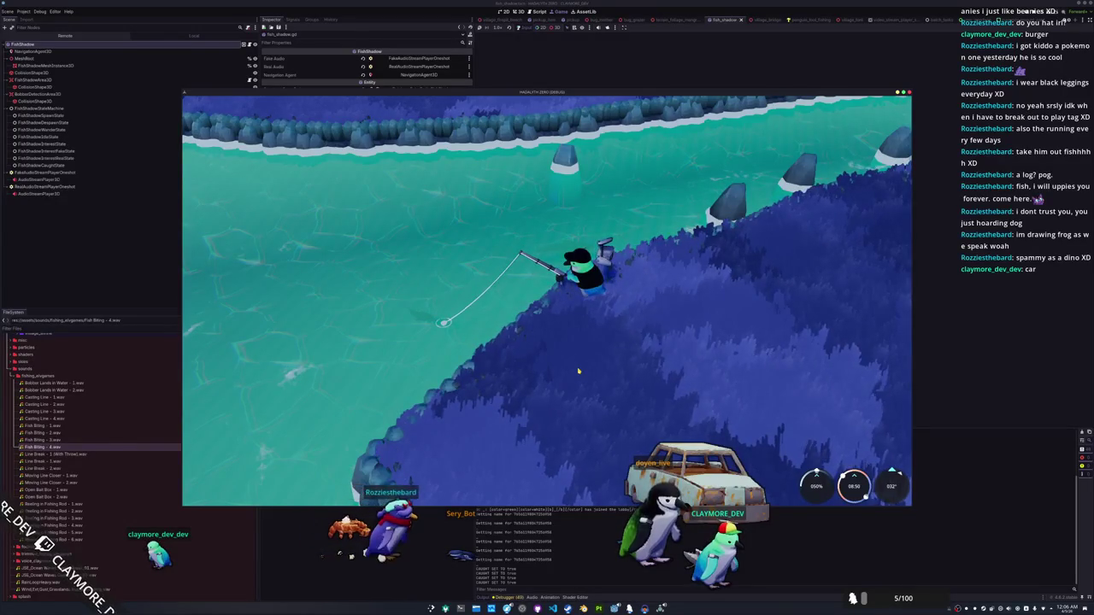
# Cast again and clear the arrow sequences to land a 1.37 Longhorn Cowfish.
pyautogui.click(563, 366)
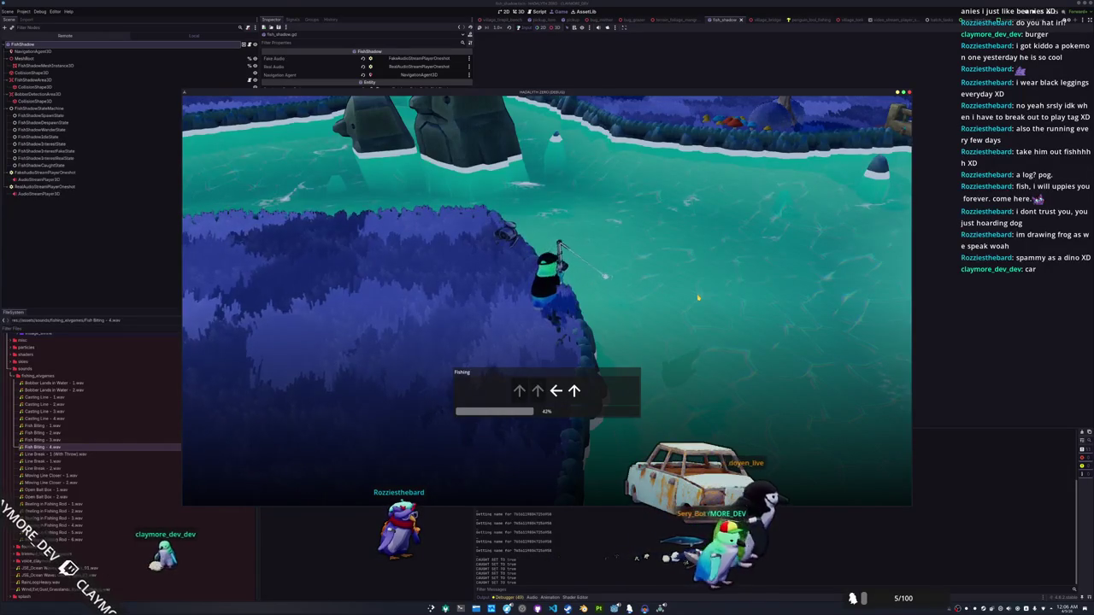
pyautogui.press('Up')
pyautogui.press('Left')
pyautogui.press('Up')
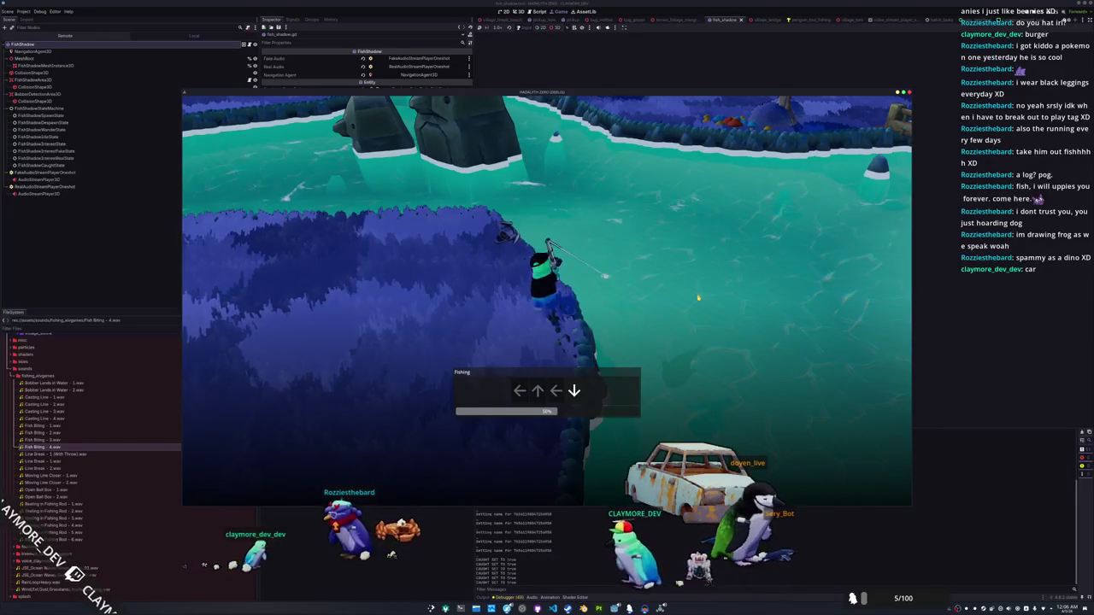
pyautogui.press('Left')
pyautogui.press('Down')
pyautogui.press('Down')
pyautogui.press('Right')
pyautogui.press('Up')
pyautogui.press('Right')
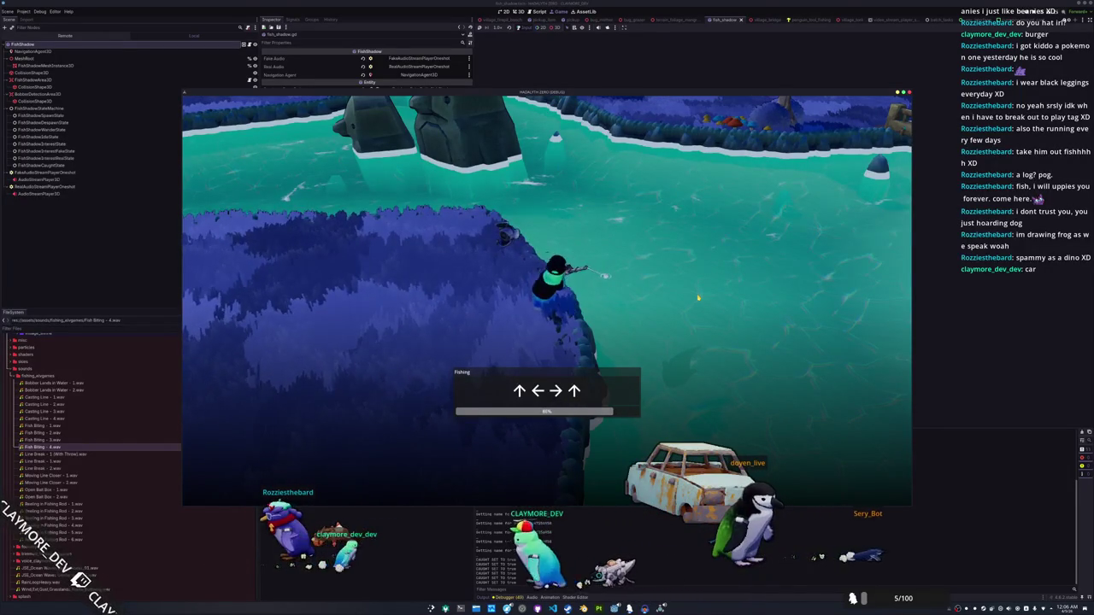
pyautogui.press('Up')
pyautogui.press('Left')
pyautogui.press('Right')
pyautogui.press('Up')
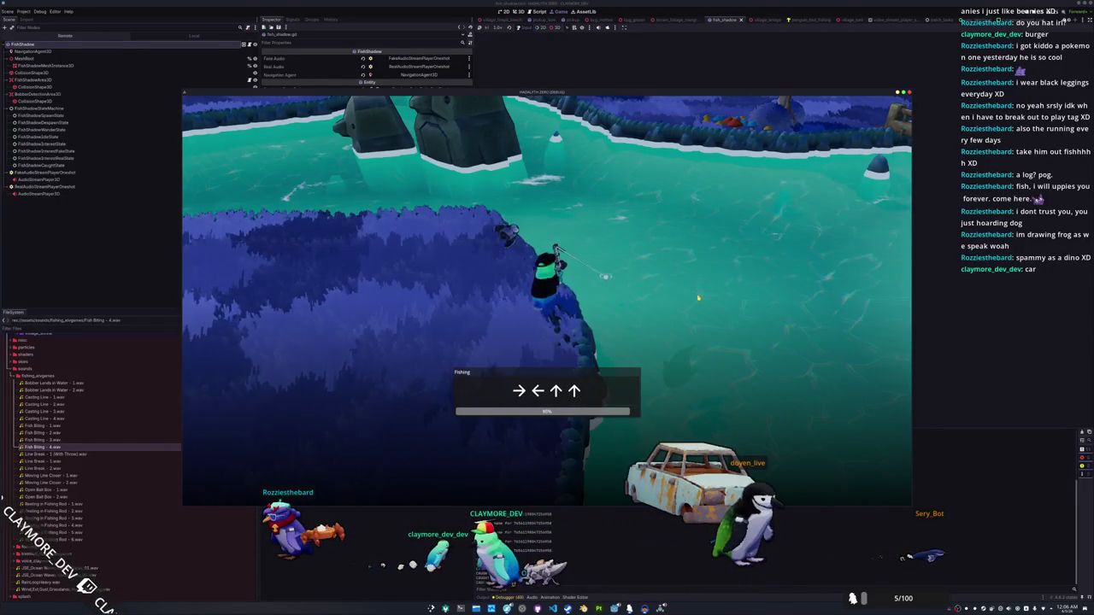
pyautogui.press('Up')
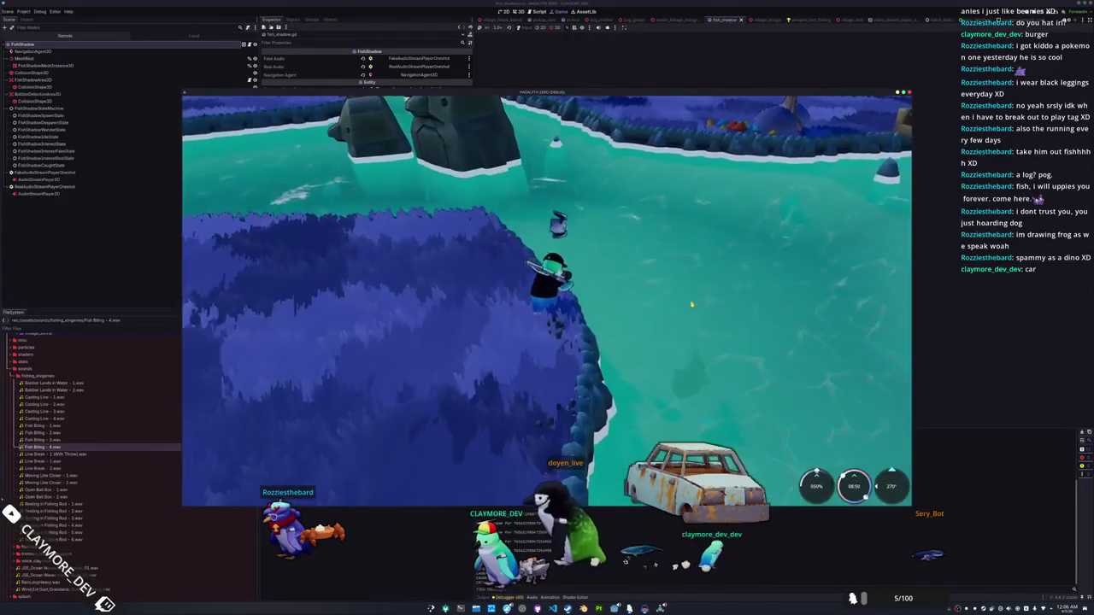
# View the penguin skins in the in-game menu, then stop the running game.
pyautogui.press('Tab')
pyautogui.click(559, 109)
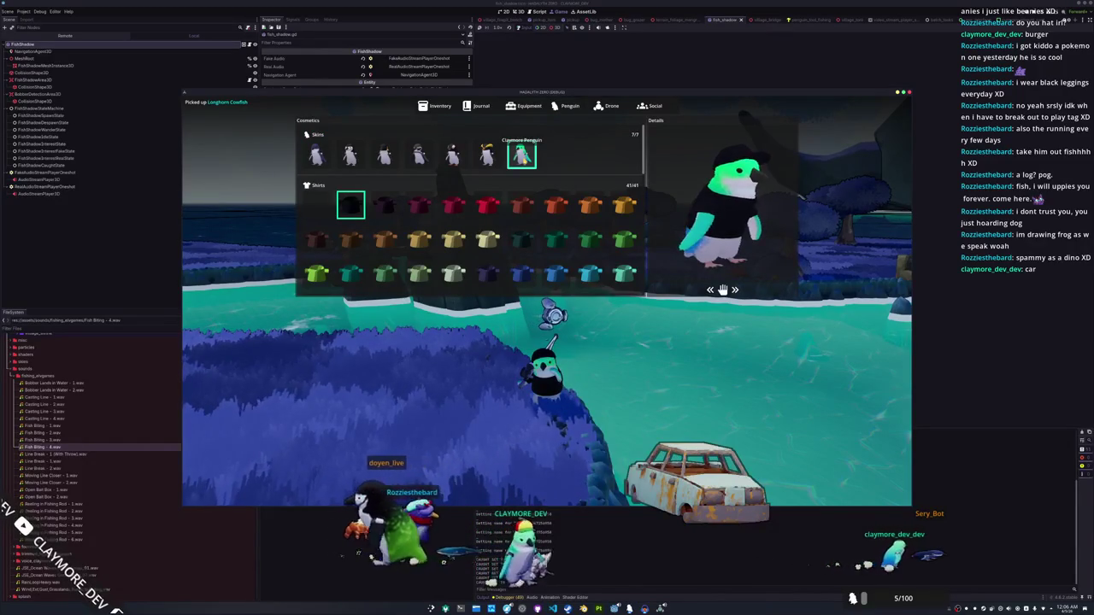
pyautogui.press('Tab')
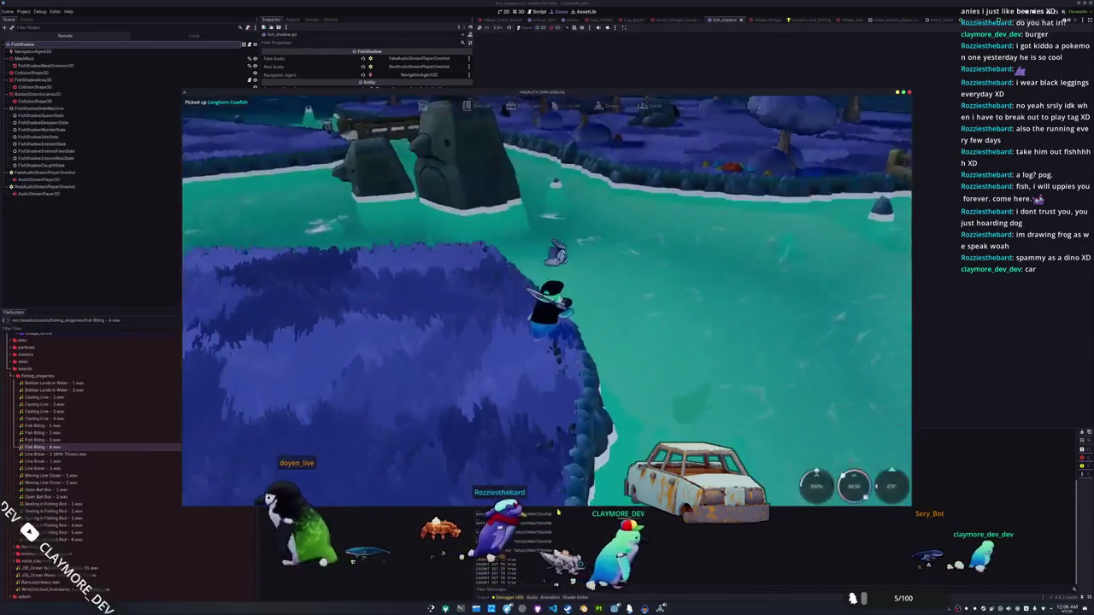
pyautogui.press('F8')
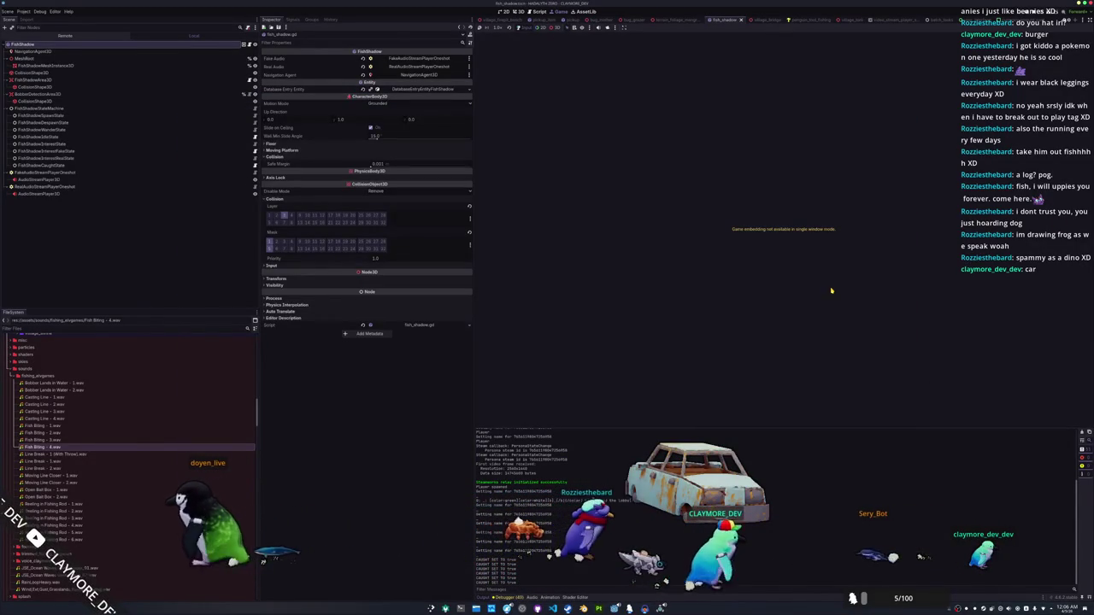
# Navigate the FileSystem to data/cosmetics_data/skin_data/skin_data_raw.
pyautogui.doubleClick(53, 370)
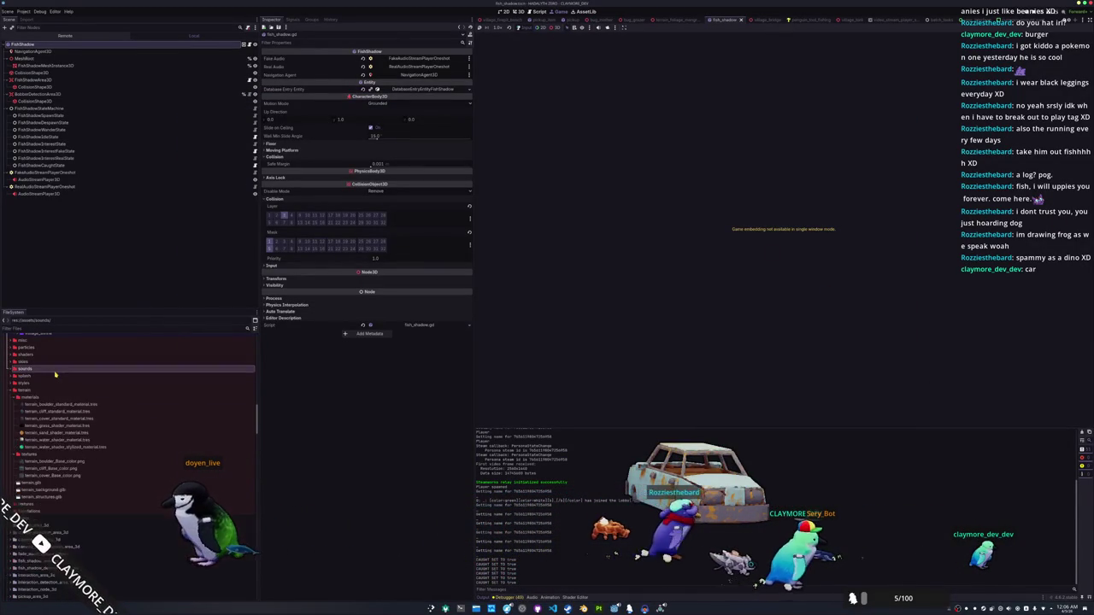
pyautogui.scroll(10, 61, 454)
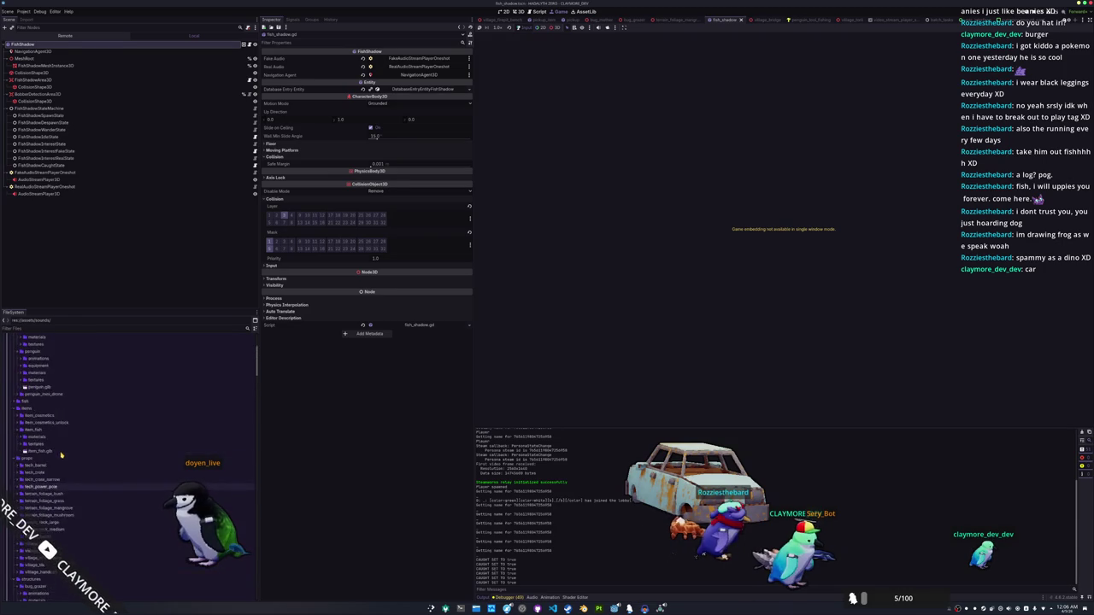
pyautogui.scroll(-10, 62, 455)
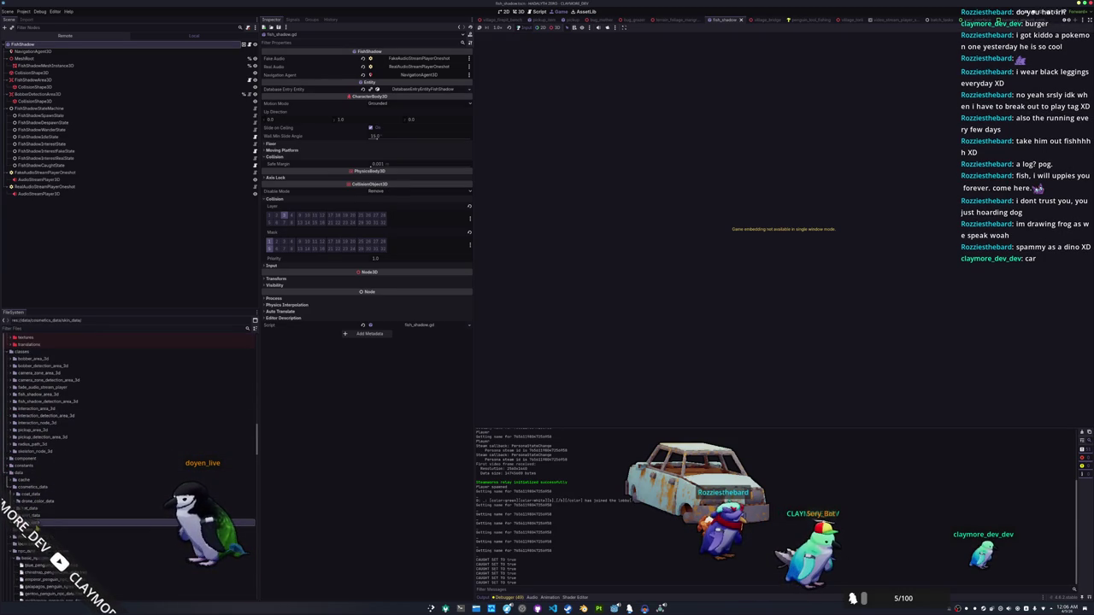
pyautogui.scroll(-3, 38, 522)
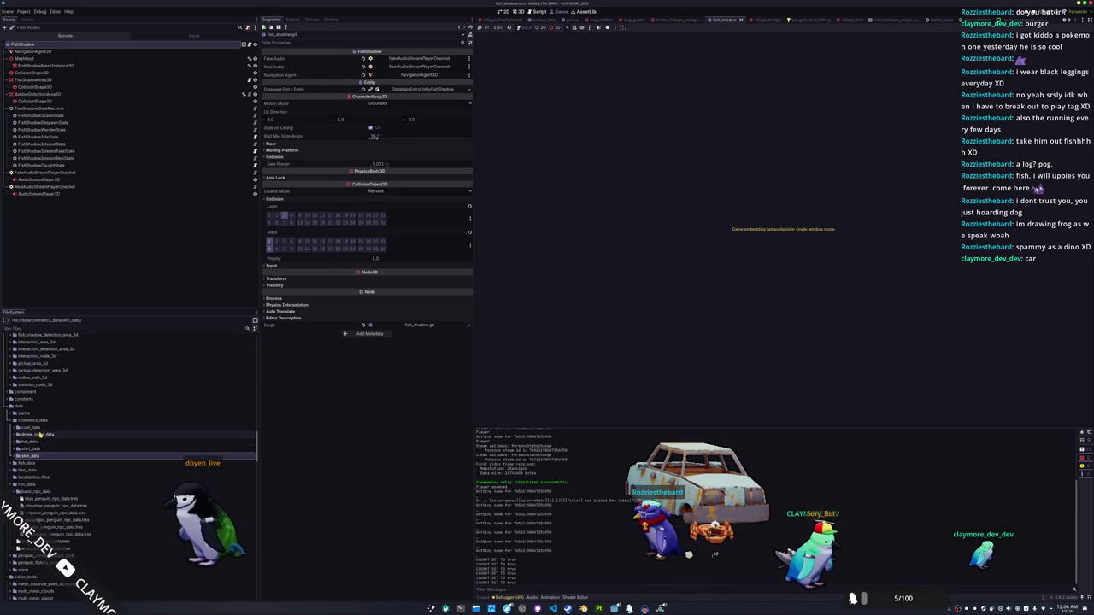
pyautogui.doubleClick(31, 456)
pyautogui.scroll(-3, 43, 444)
pyautogui.click(39, 447)
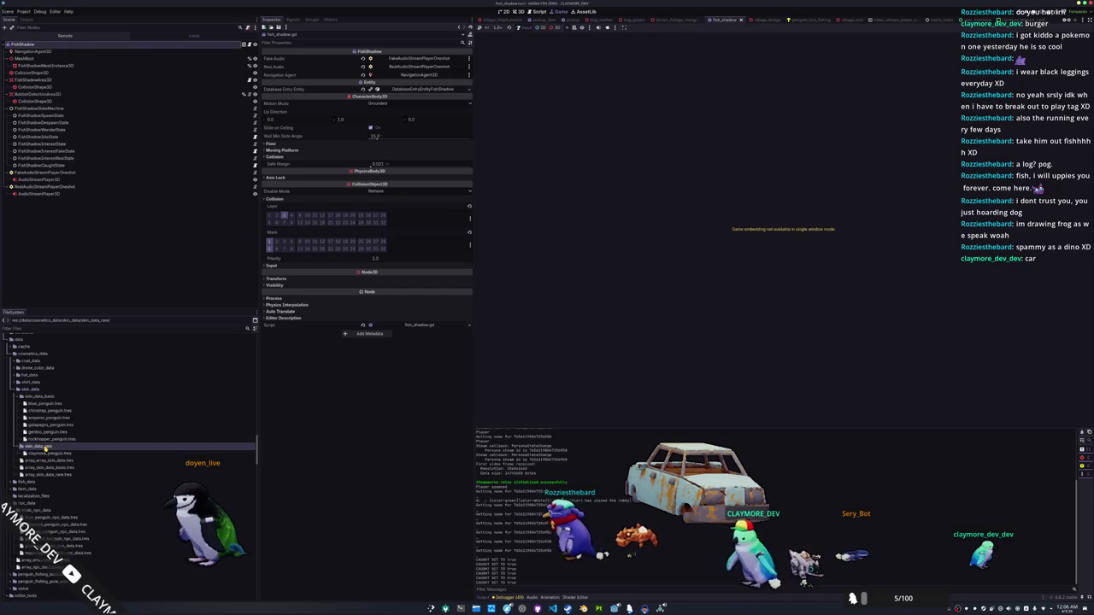
# Duplicate claymore_penguin.tres as doyen_penguin.tres and open it.
pyautogui.click(43, 453)
pyautogui.hotkey('ctrl', 'd')
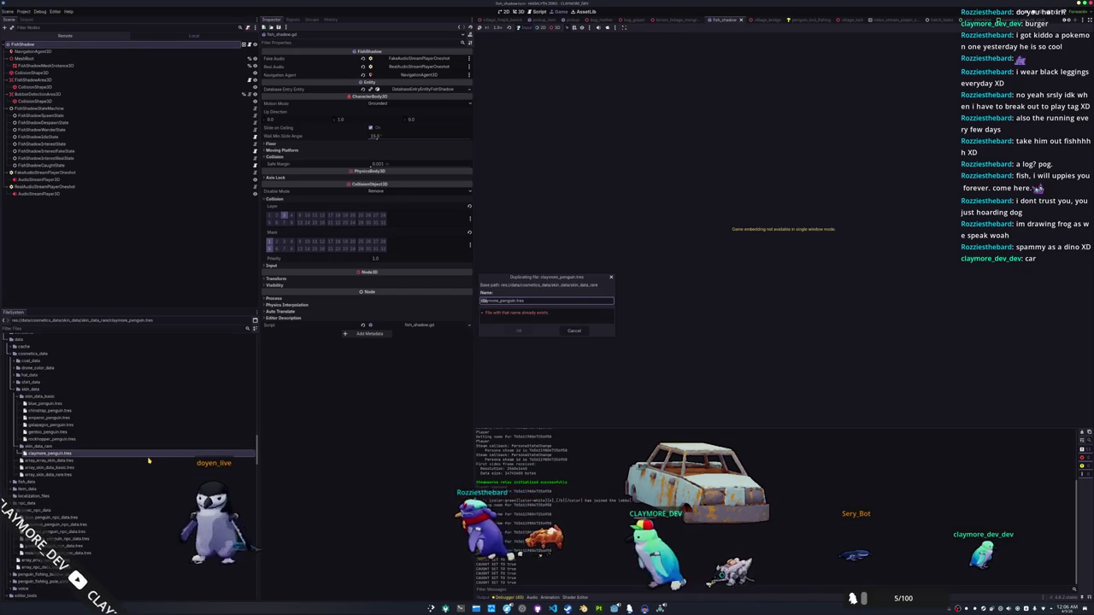
pyautogui.write('doyen')
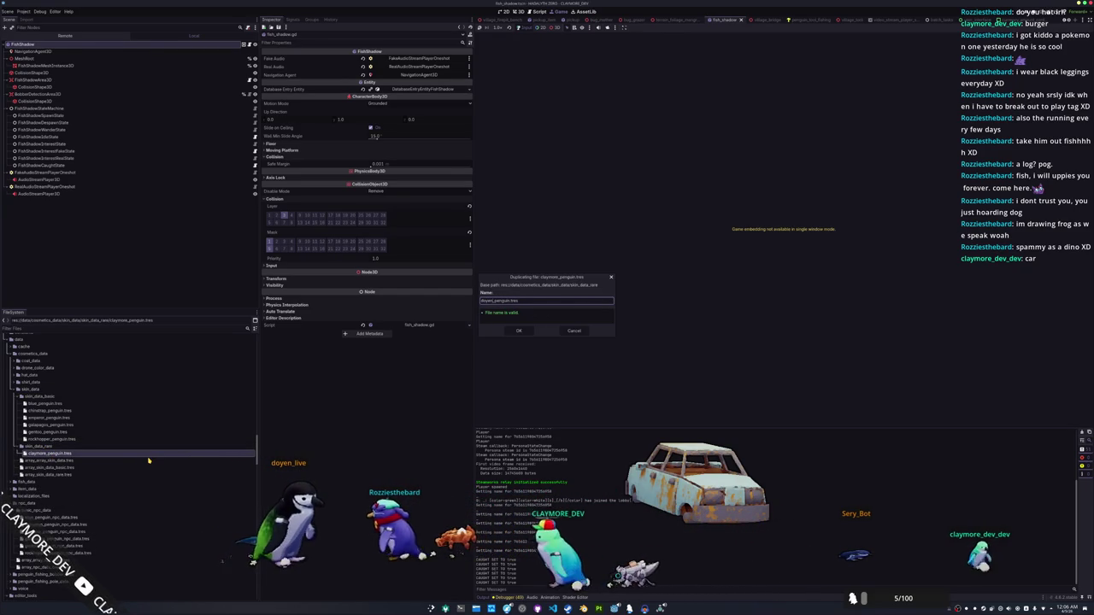
pyautogui.press('Return')
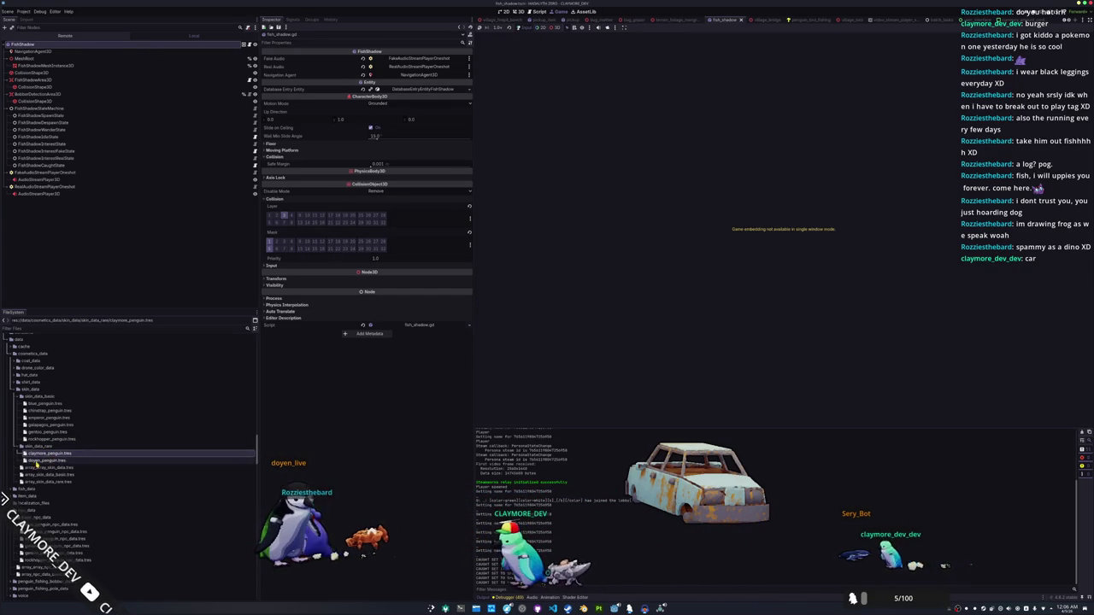
pyautogui.click(43, 460)
# Quick Load the doyen shell fur material into the Fur Material slot.
pyautogui.click(428, 103)
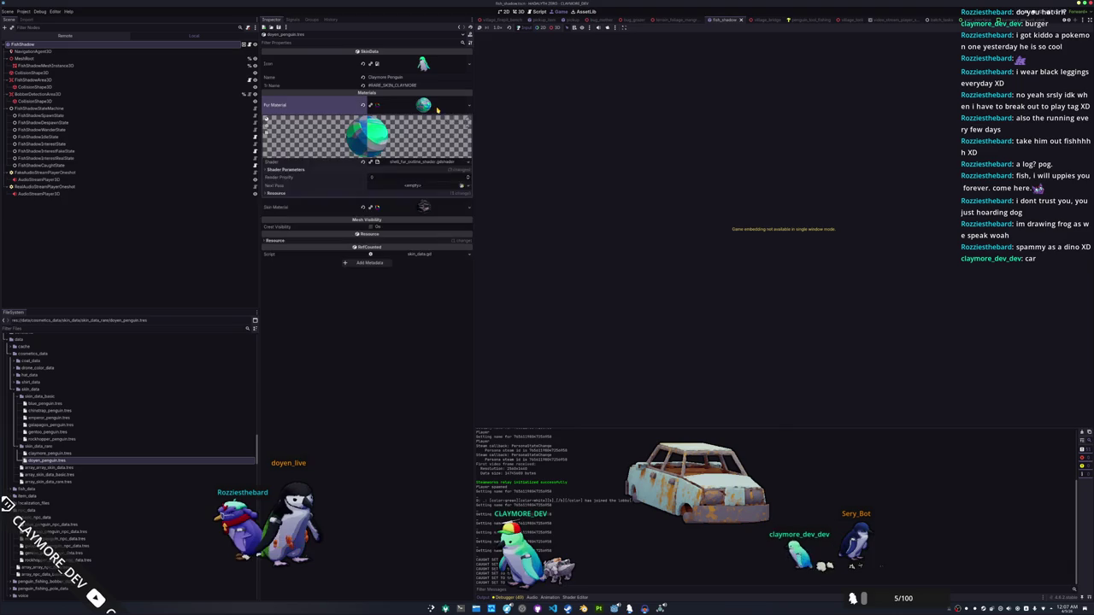
pyautogui.click(469, 106)
pyautogui.click(436, 196)
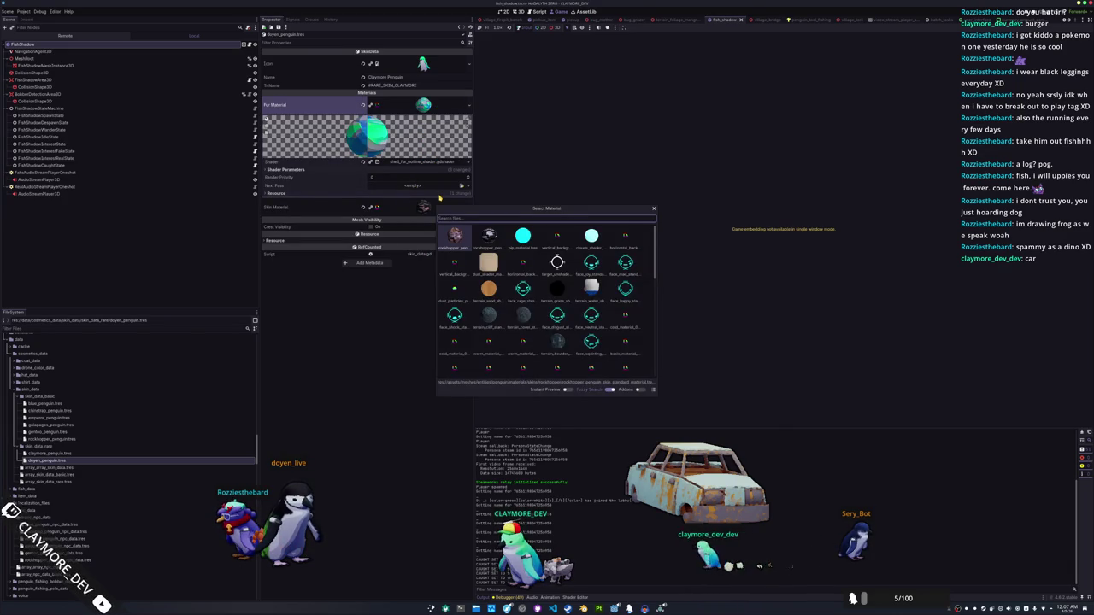
pyautogui.write('doyen')
pyautogui.press('Right')
pyautogui.press('Right')
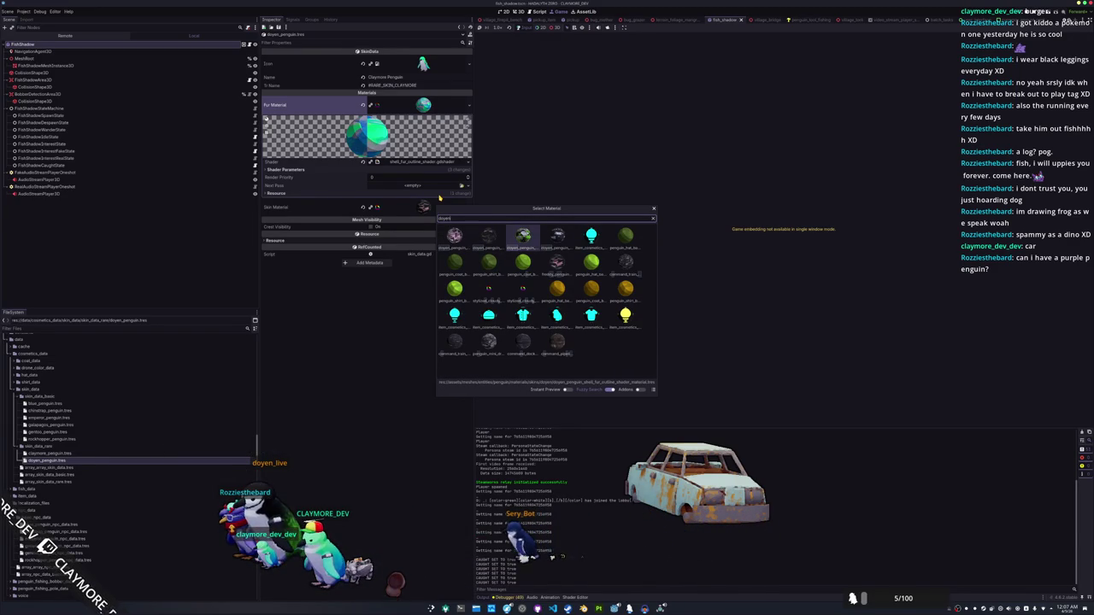
pyautogui.press('Return')
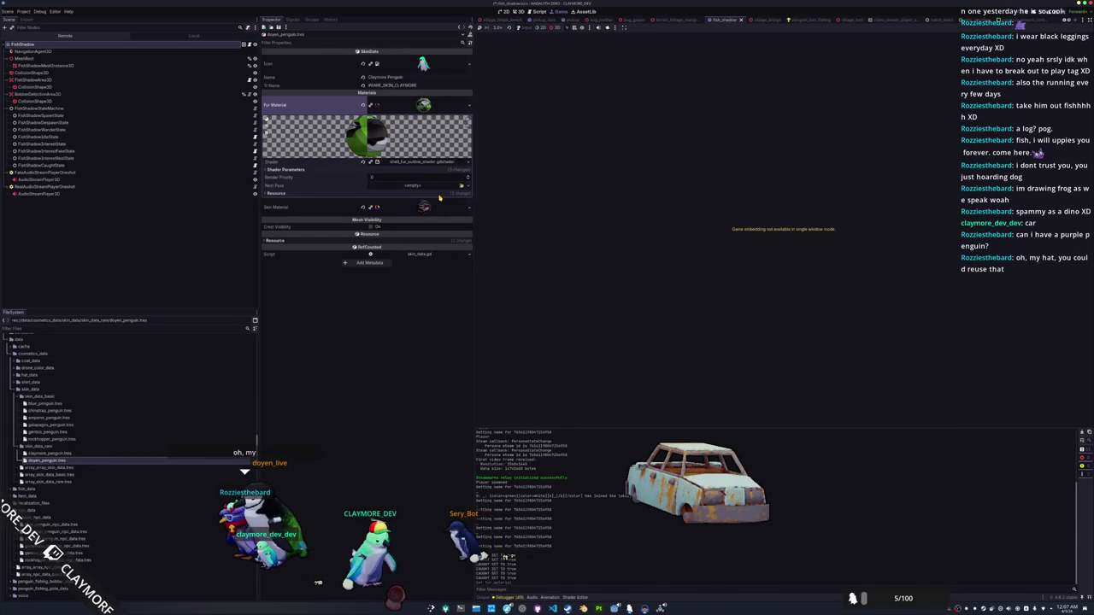
pyautogui.click(423, 104)
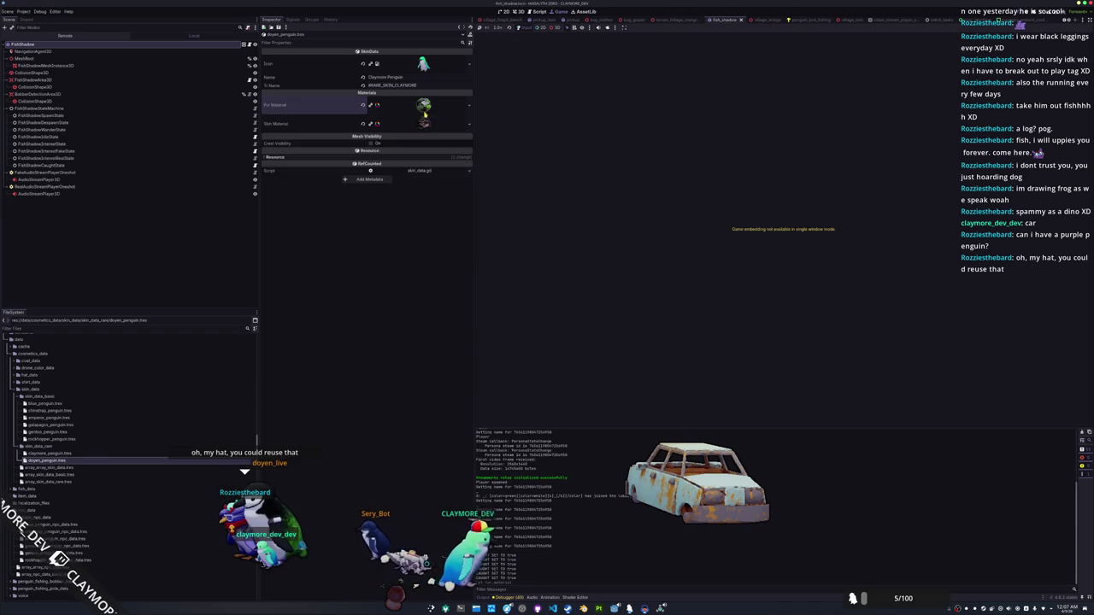
# Quick Load the doyen skin material into the Skin Material slot.
pyautogui.click(423, 124)
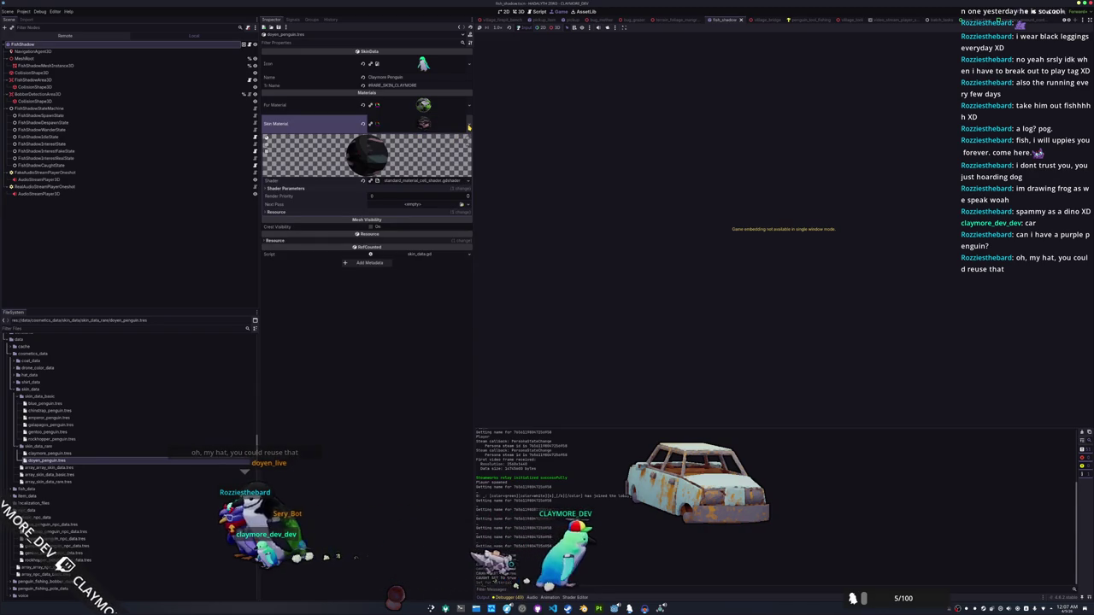
pyautogui.click(469, 127)
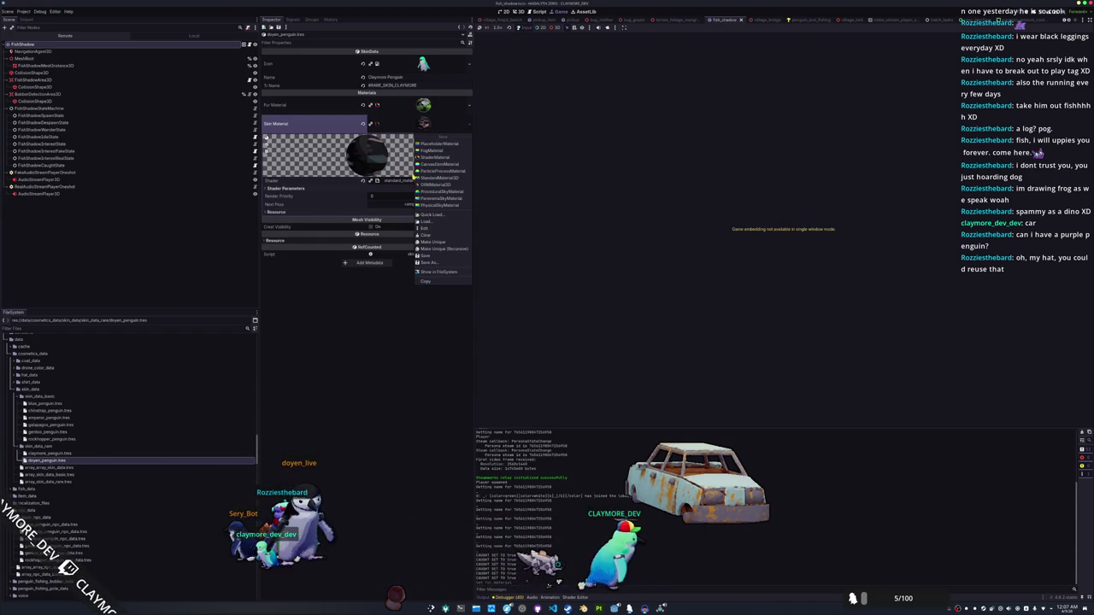
pyautogui.click(437, 216)
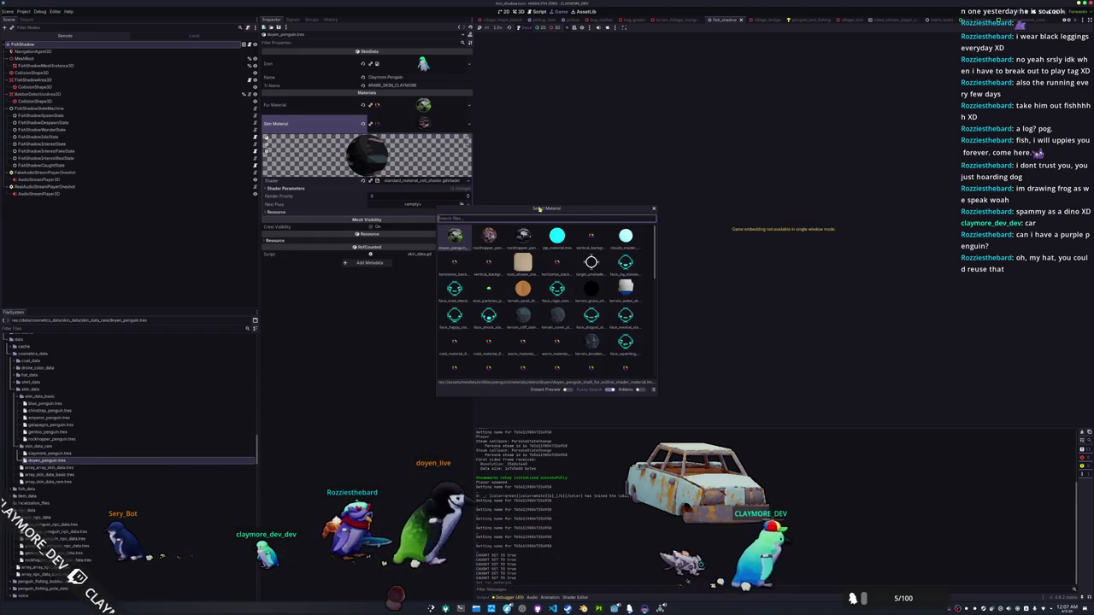
pyautogui.write('doyen')
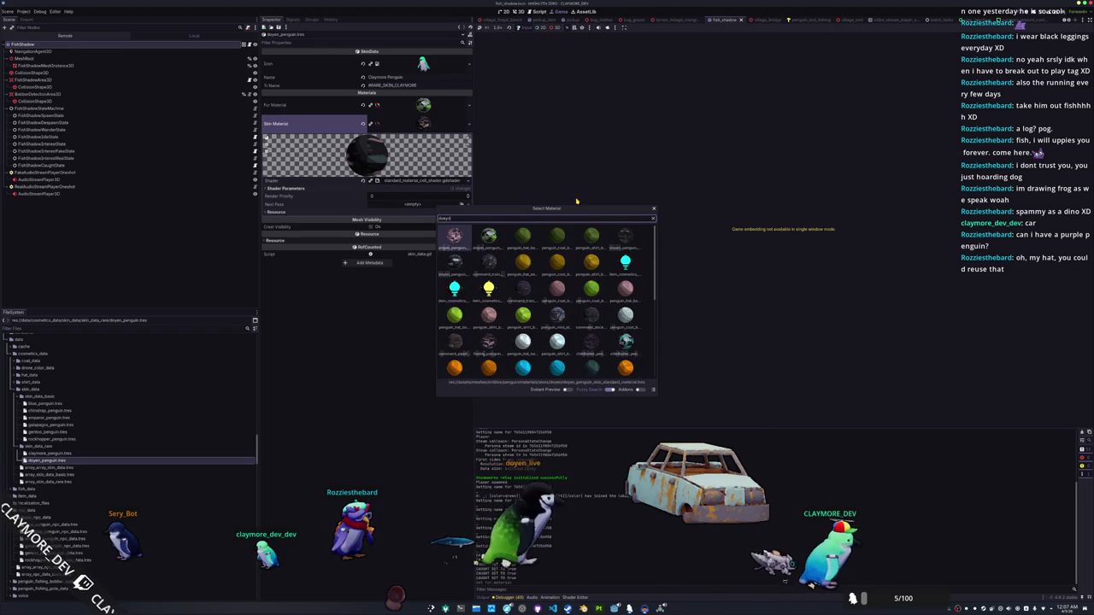
pyautogui.press('Return')
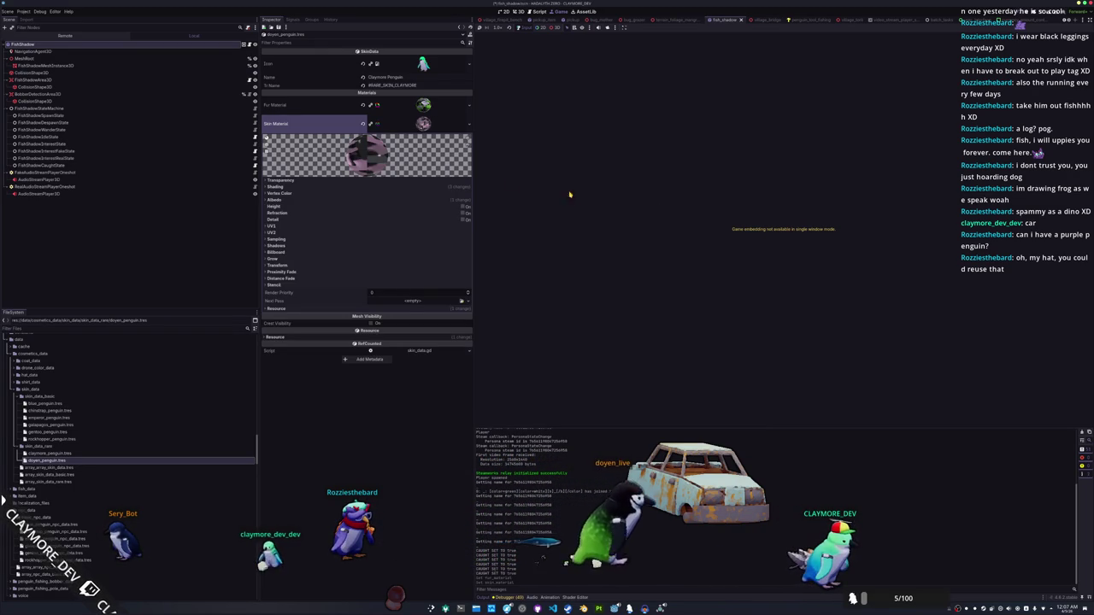
pyautogui.click(423, 124)
# Convert doyen_penguin_skin_standard_material.tres to a ShaderMaterial from the FileSystem.
pyautogui.click(425, 104)
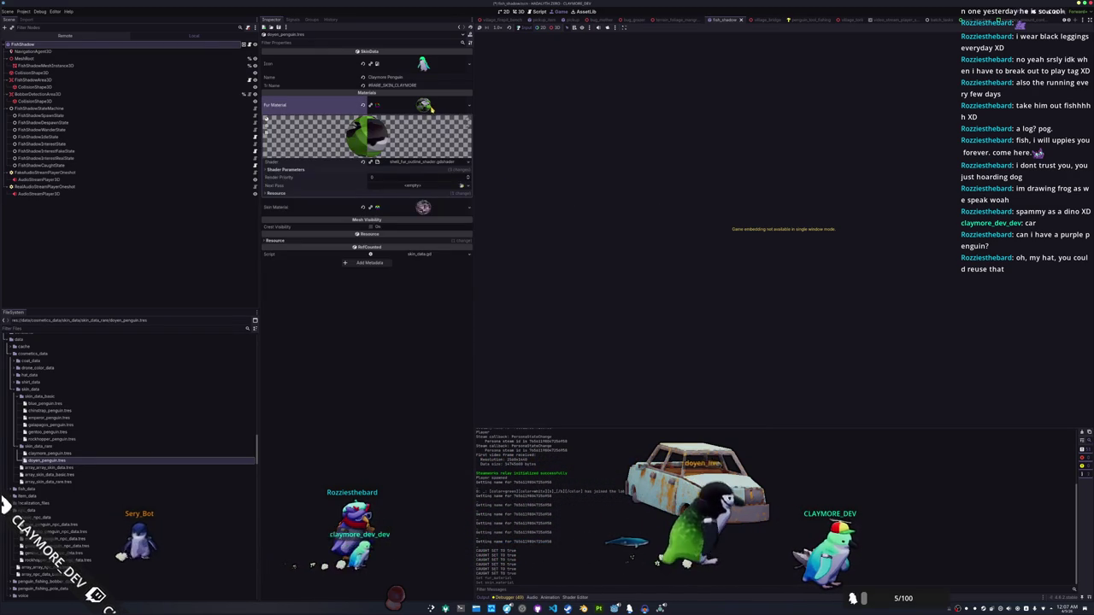
pyautogui.click(421, 170)
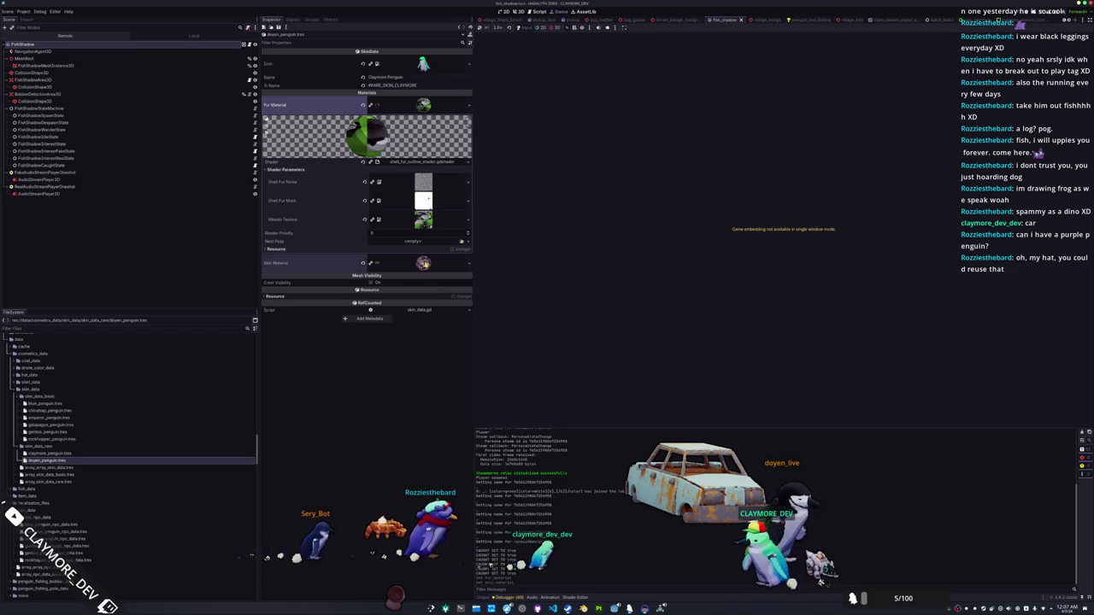
pyautogui.click(423, 262)
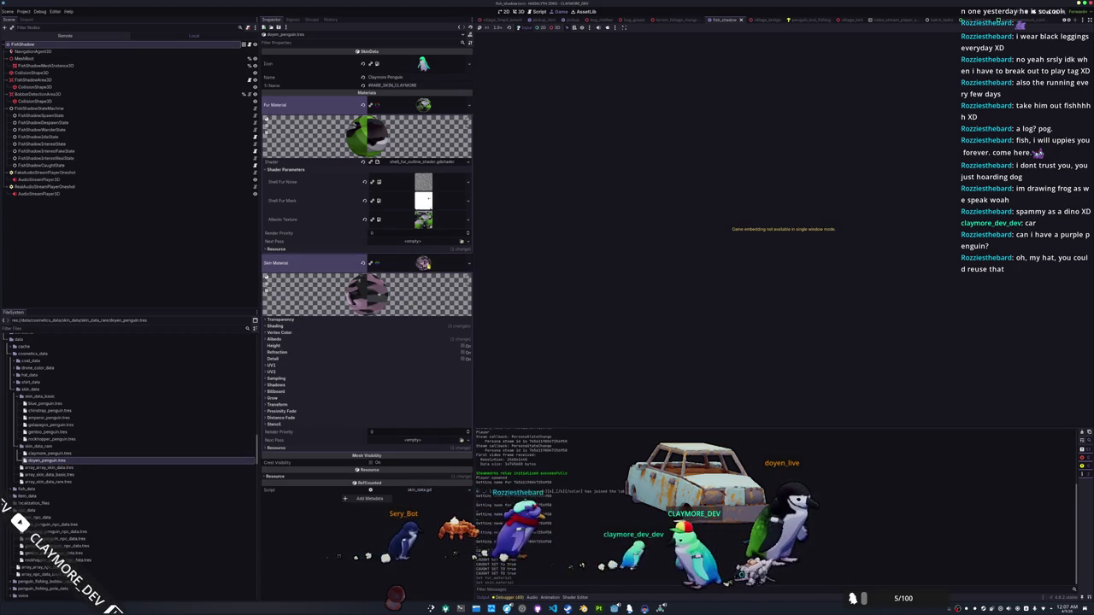
pyautogui.click(468, 264)
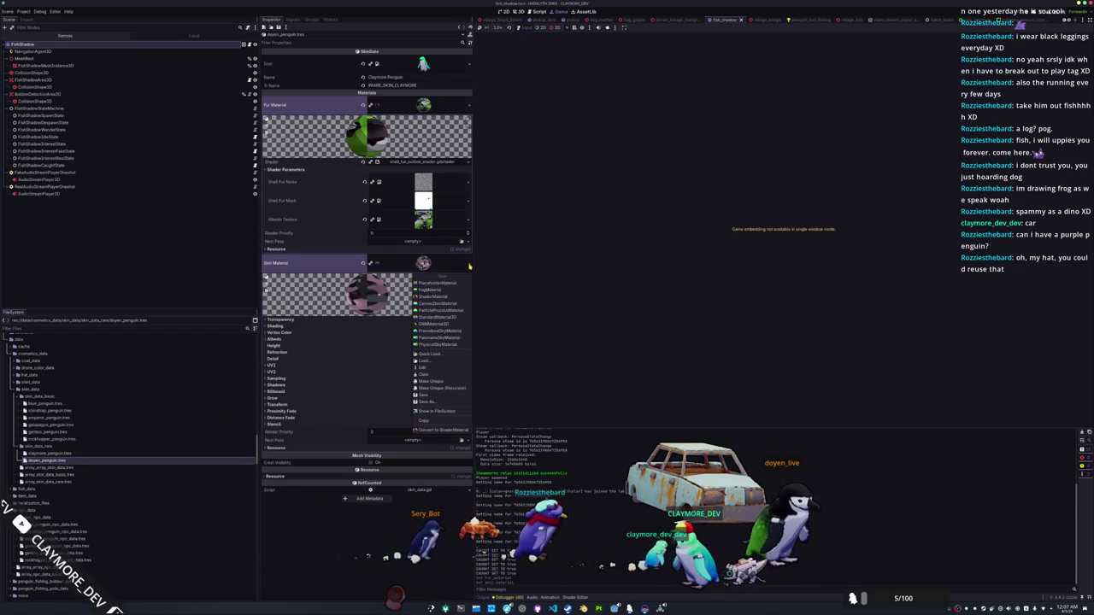
pyautogui.click(437, 411)
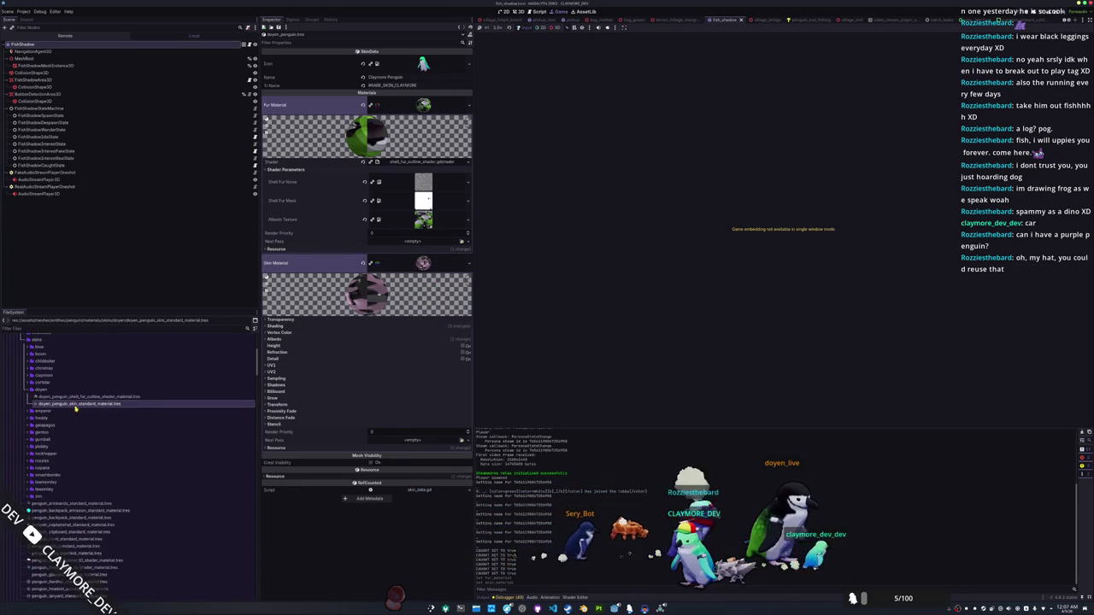
pyautogui.rightClick(76, 404)
pyautogui.click(104, 503)
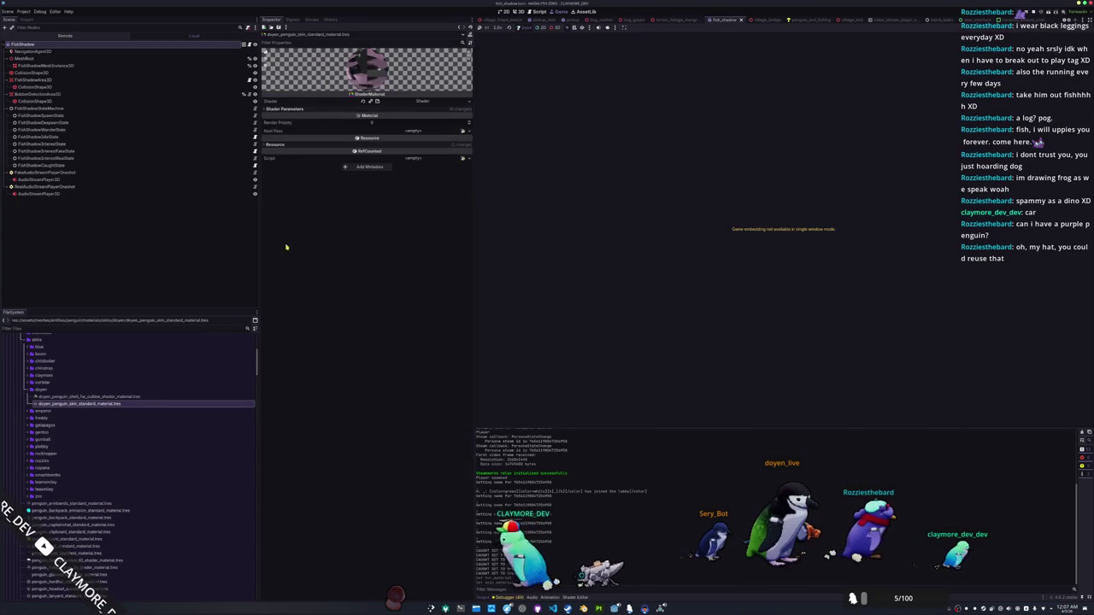
pyautogui.click(432, 108)
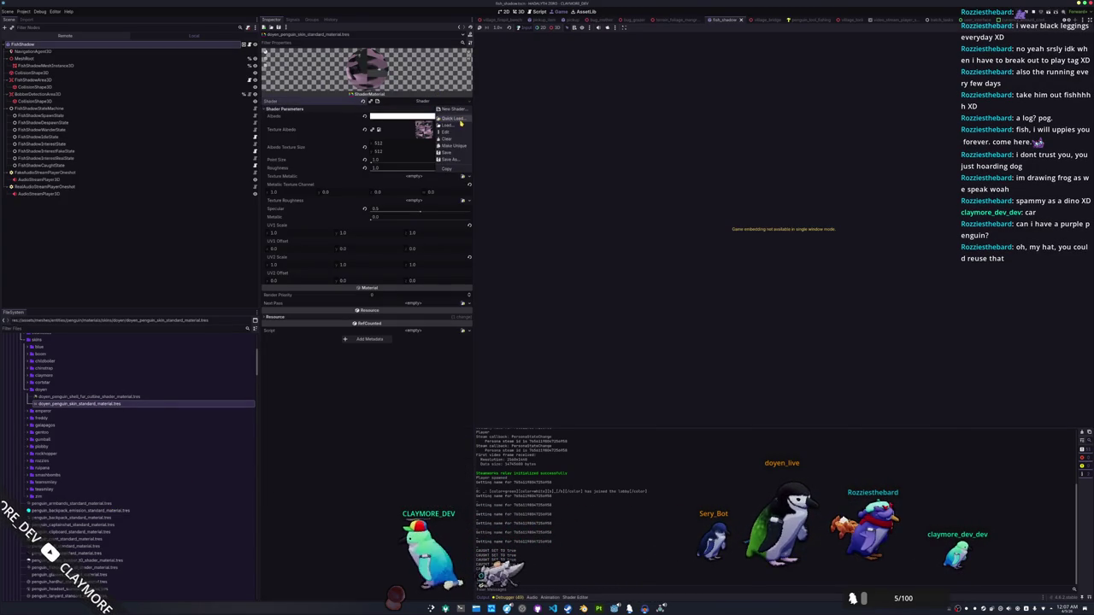
pyautogui.click(463, 120)
pyautogui.write('cell')
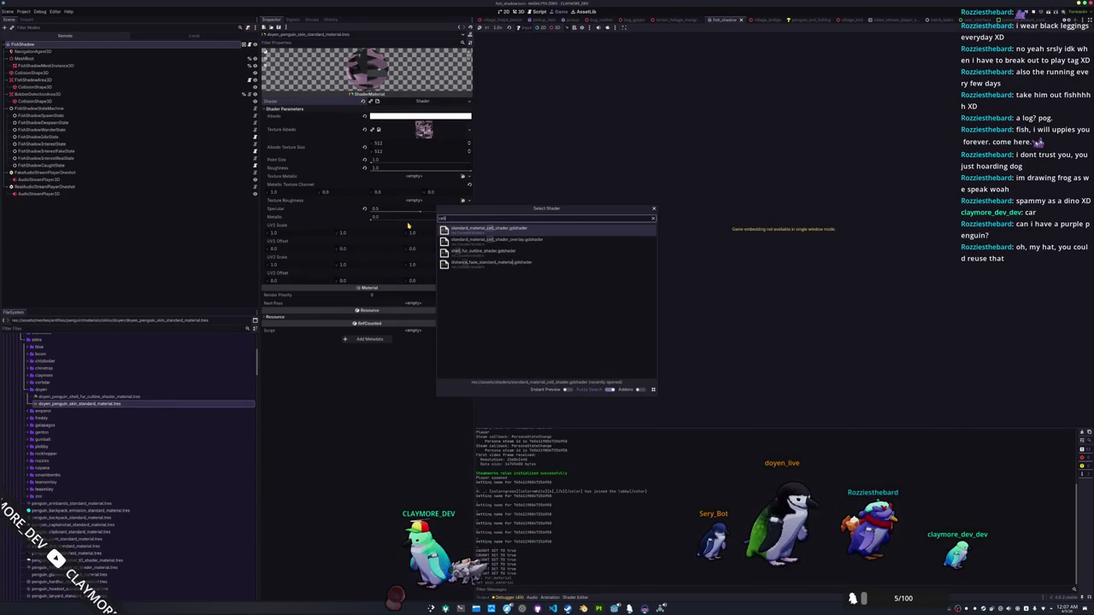
# Apply standard_material_cell_shader.gdshader and set the doyen penguin texture as Albedo Texture.
pyautogui.press('Return')
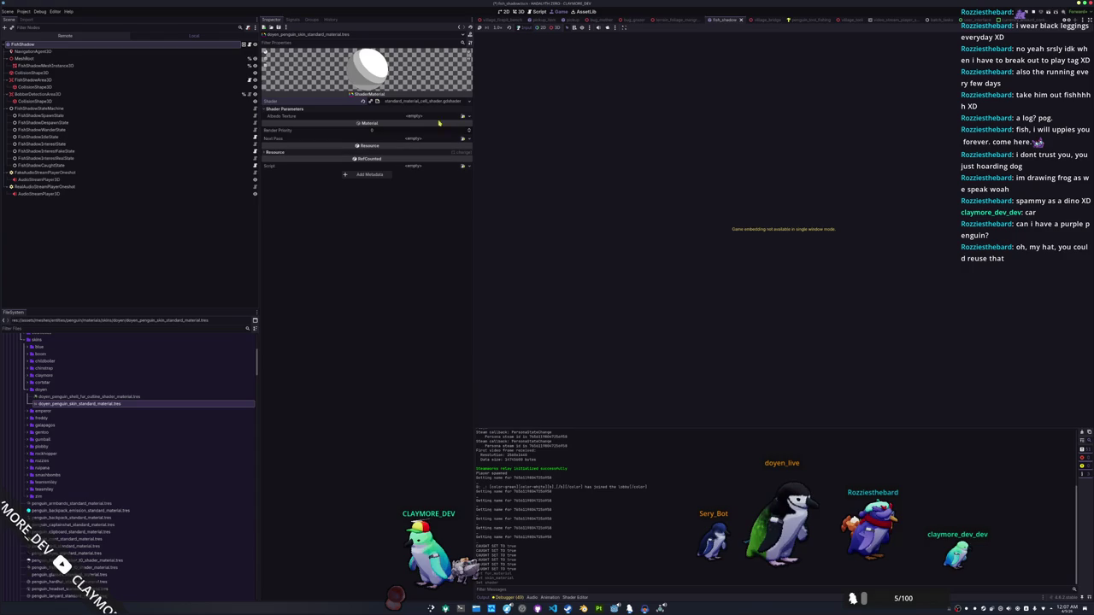
pyautogui.click(465, 117)
pyautogui.write('doyen_pe')
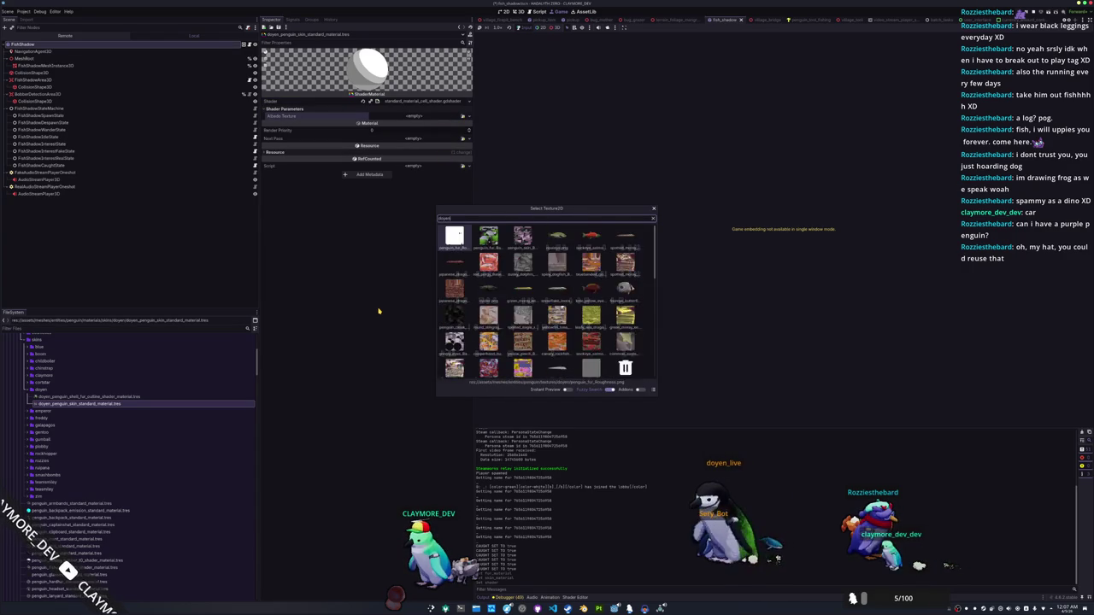
pyautogui.write('nguin')
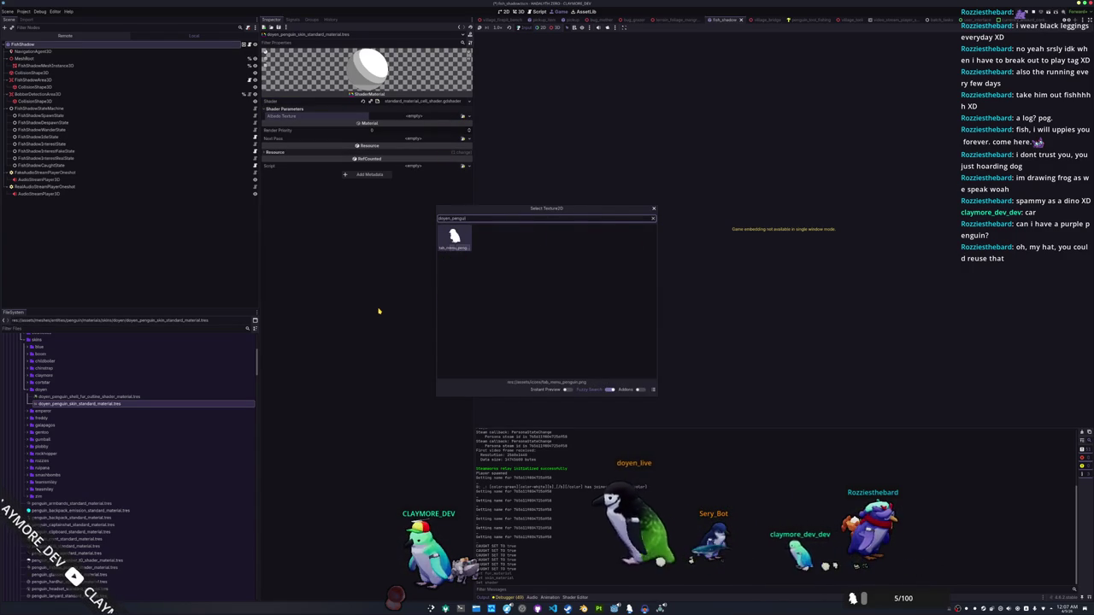
pyautogui.press('BackSpace')
pyautogui.press('BackSpace')
pyautogui.press('BackSpace')
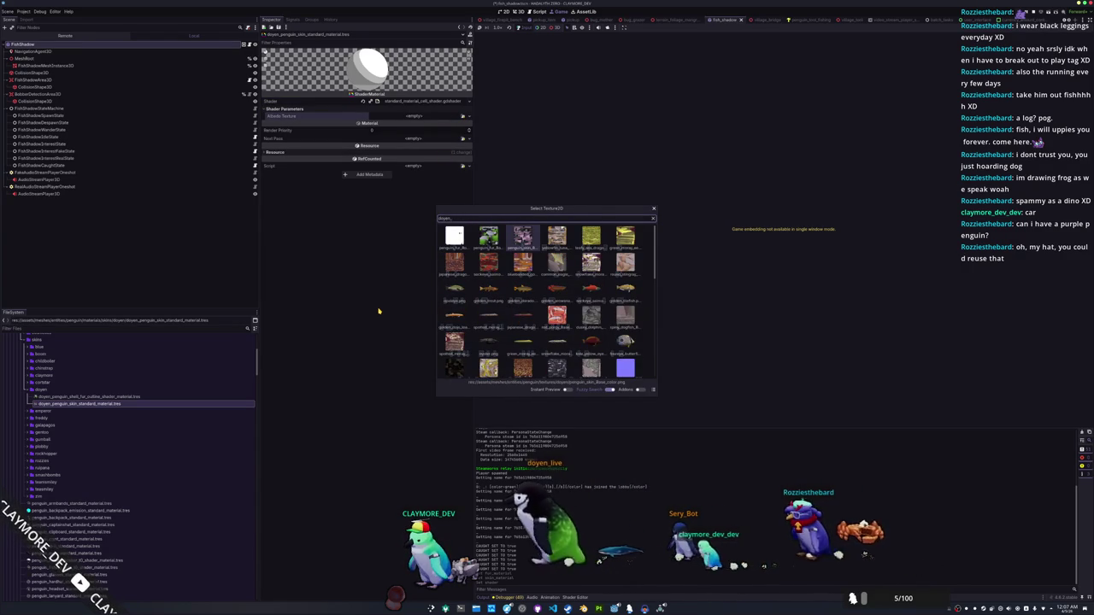
pyautogui.press('Return')
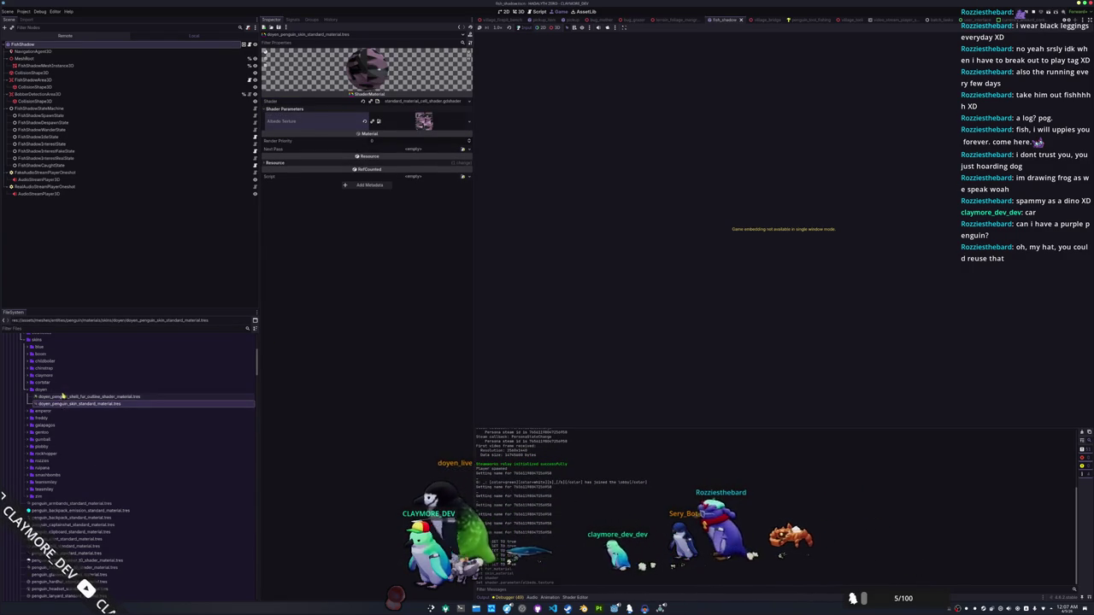
# Scroll the FileSystem from the doyen materials folder down toward doyen_penguin.tres.
pyautogui.click(51, 390)
pyautogui.scroll(-5, 73, 419)
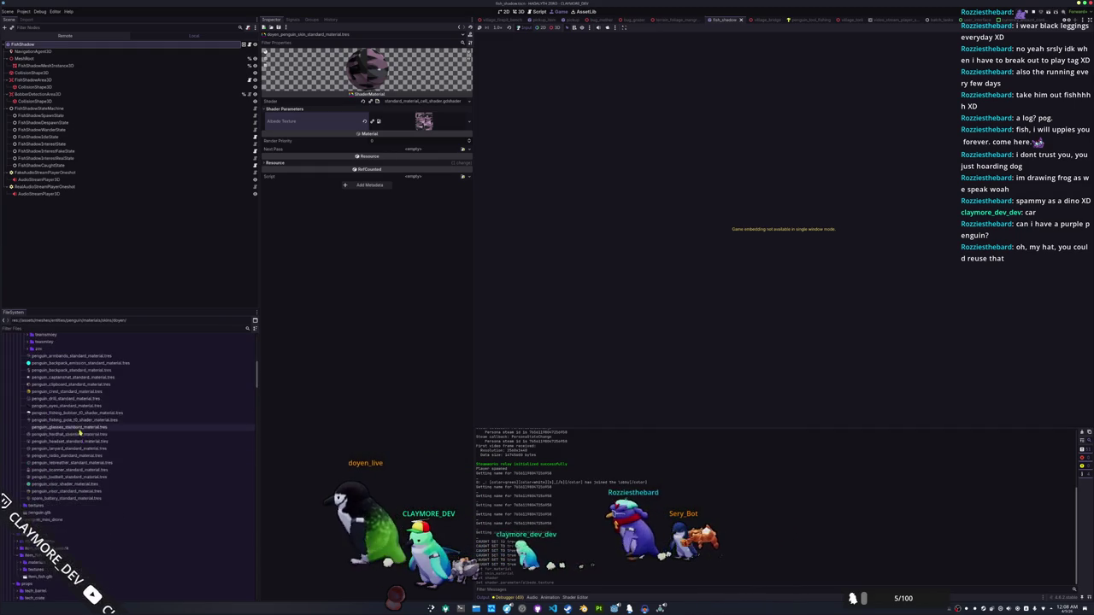
pyautogui.scroll(-7, 63, 473)
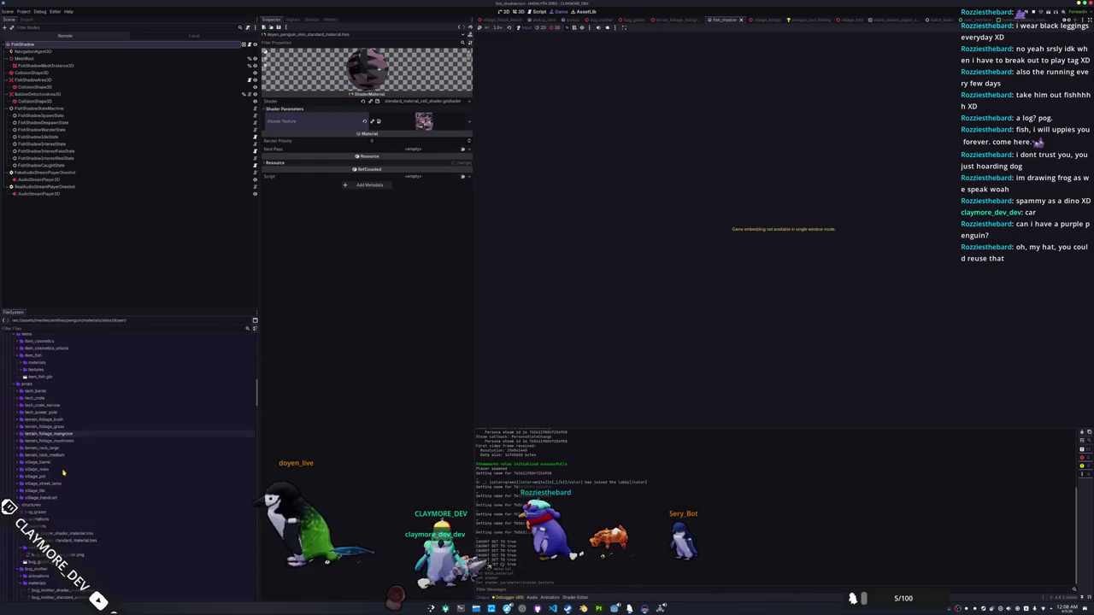
pyautogui.scroll(-8, 63, 473)
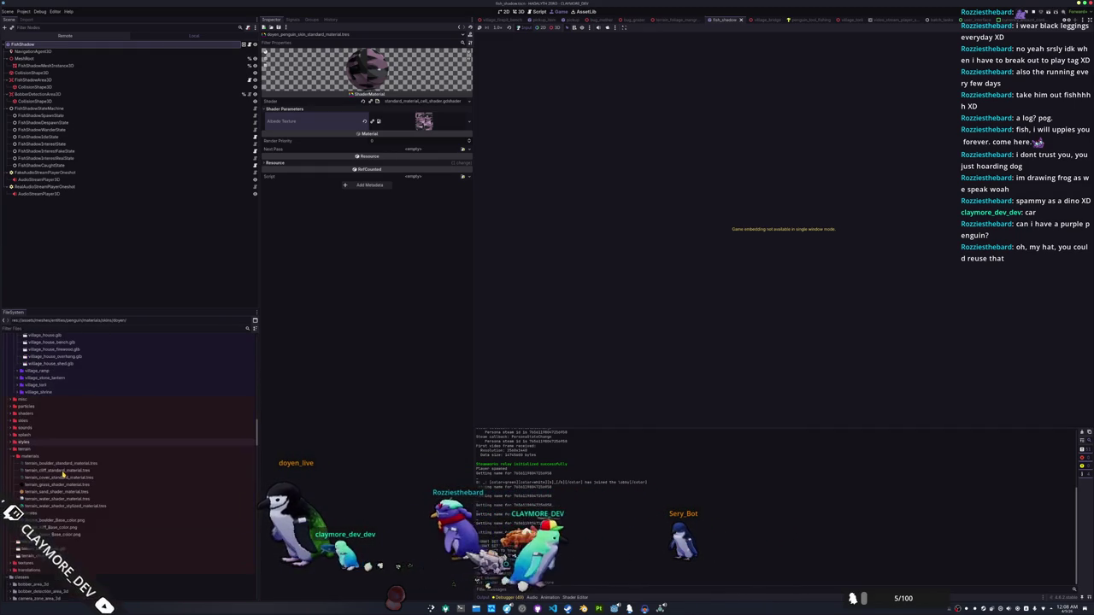
pyautogui.scroll(-10, 63, 474)
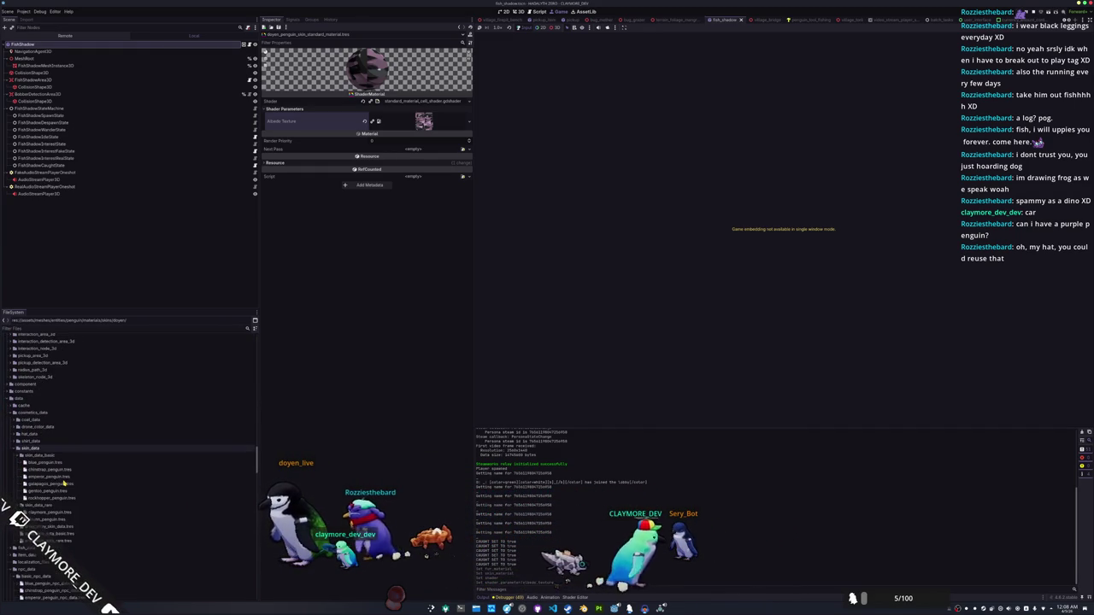
pyautogui.scroll(-2, 47, 499)
# Reassign the doyen skin material to doyen_penguin.tres's skin slot.
pyautogui.click(50, 487)
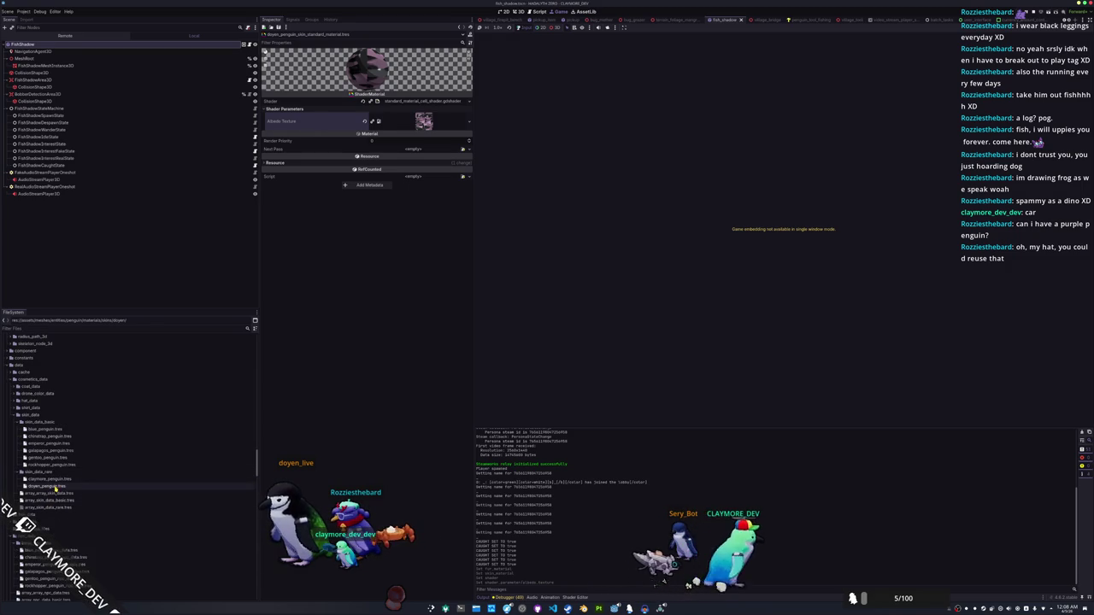
pyautogui.click(449, 105)
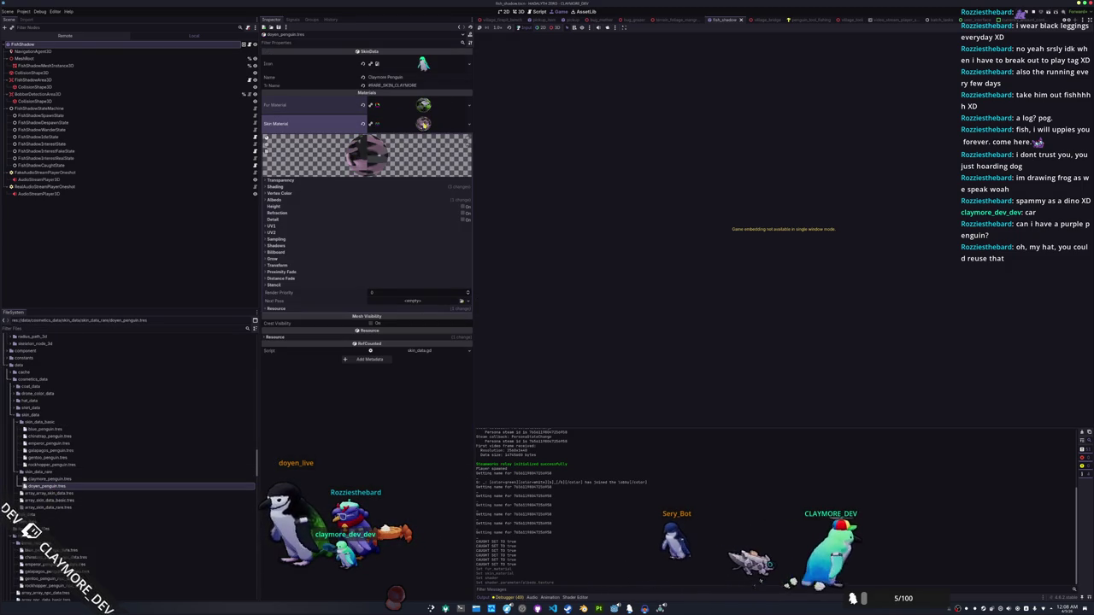
pyautogui.click(469, 124)
pyautogui.click(430, 214)
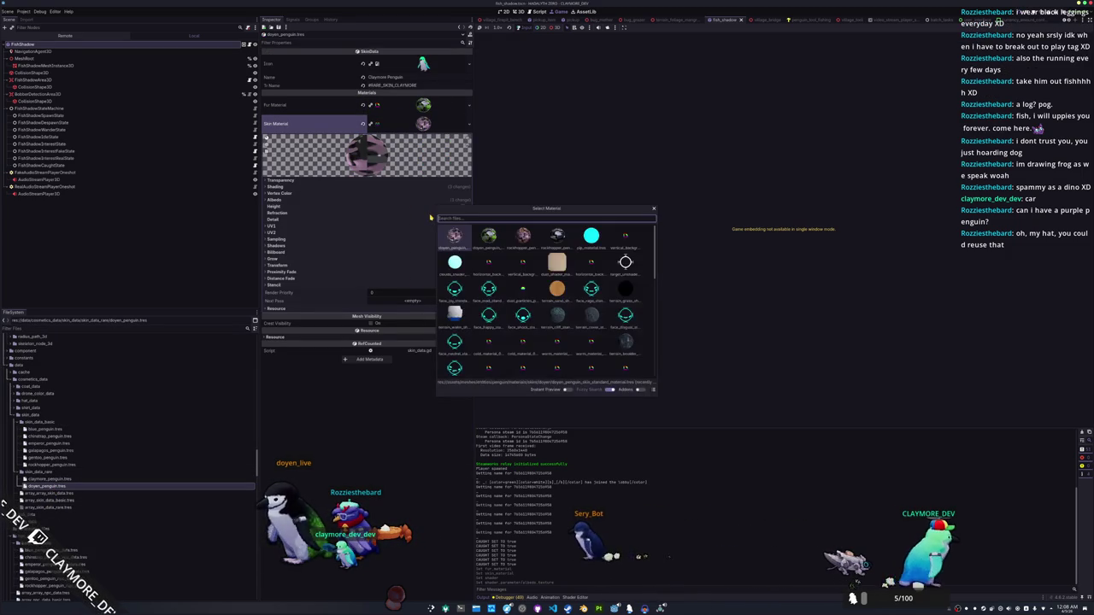
pyautogui.write('doyen')
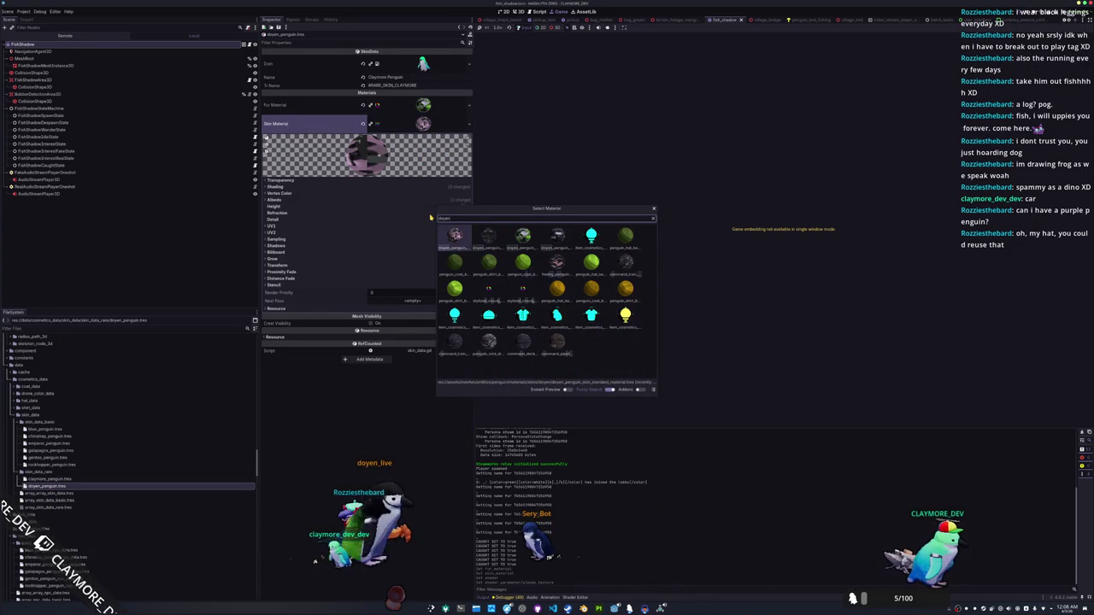
pyautogui.press('Return')
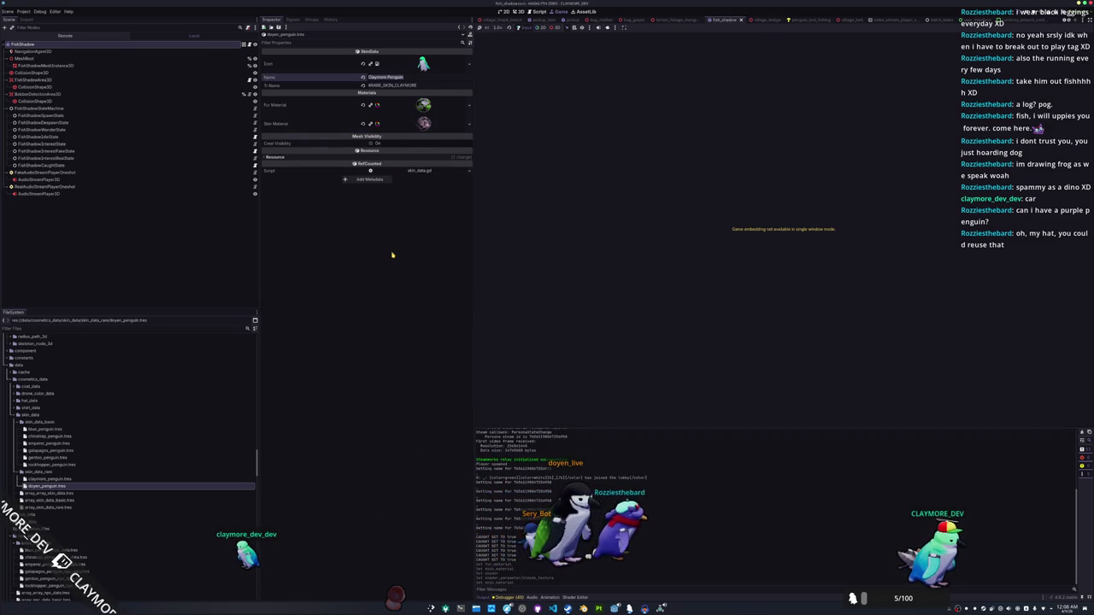
# Set the Name to 'Doyen Penguin', save the scene, and search the desktop launcher for 'k'.
pyautogui.write('Doy')
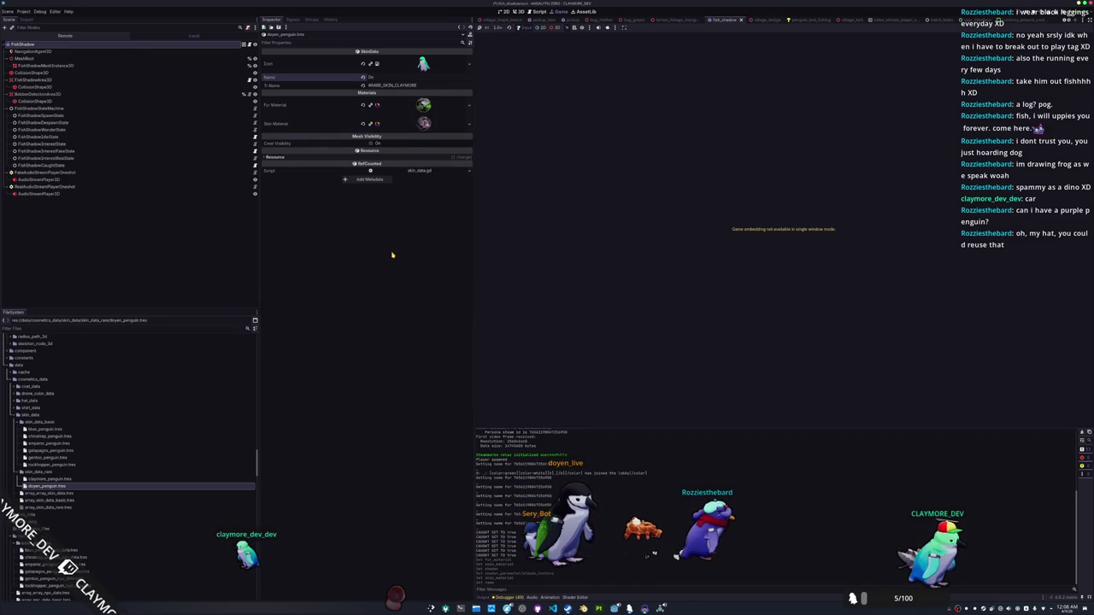
pyautogui.write('en Penguin')
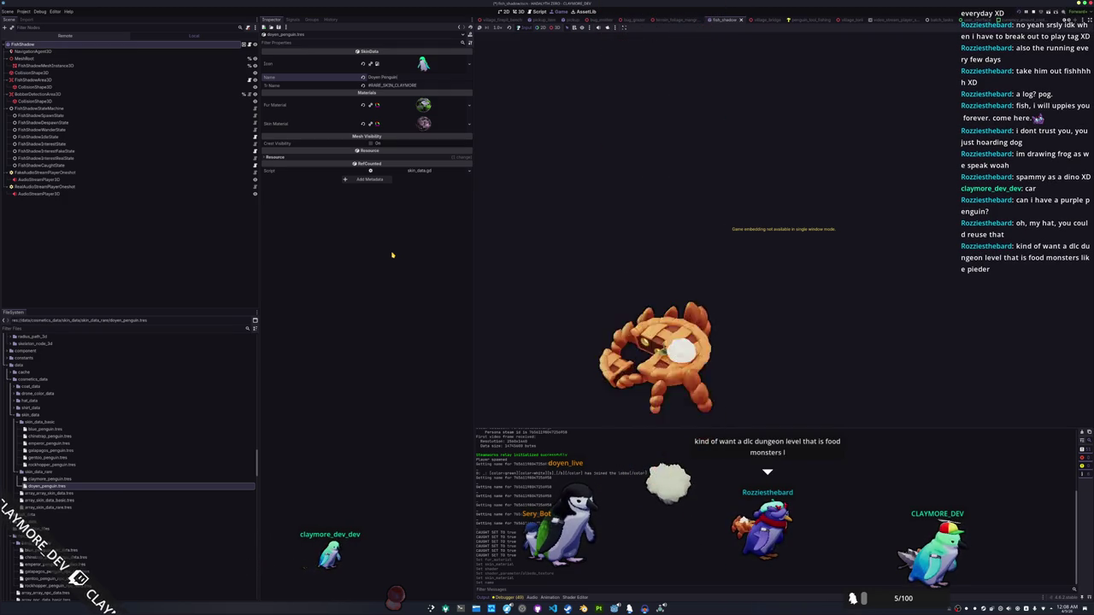
pyautogui.hotkey('ctrl', 's')
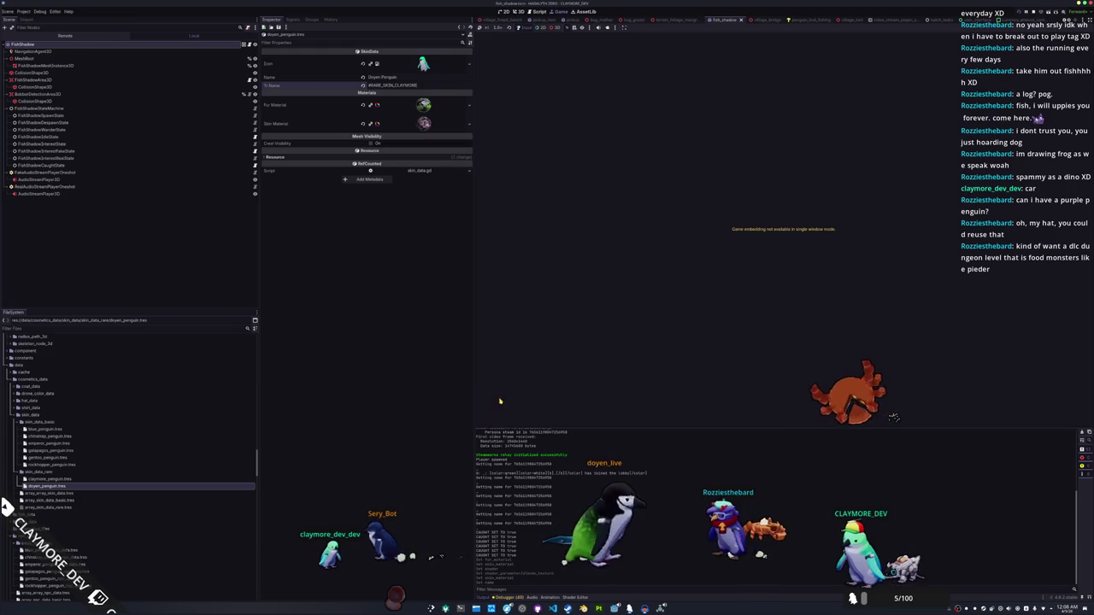
pyautogui.press('super')
pyautogui.write('kcalc')
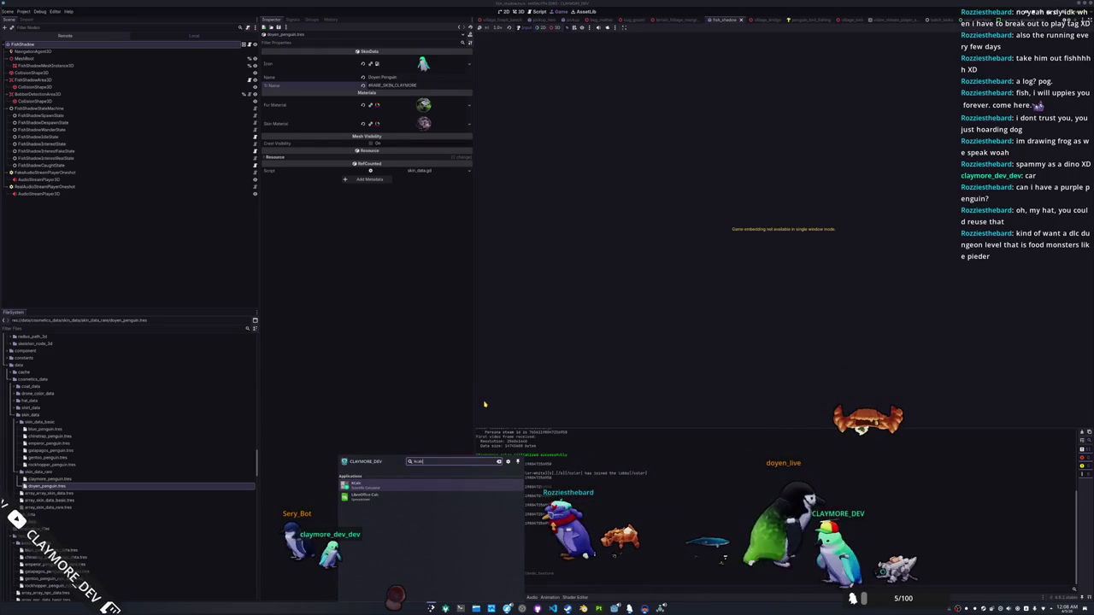
# Launch LibreOffice Calc and open translations_skin.csv from Recent Documents, accepting the text import.
pyautogui.press('Down')
pyautogui.press('Return')
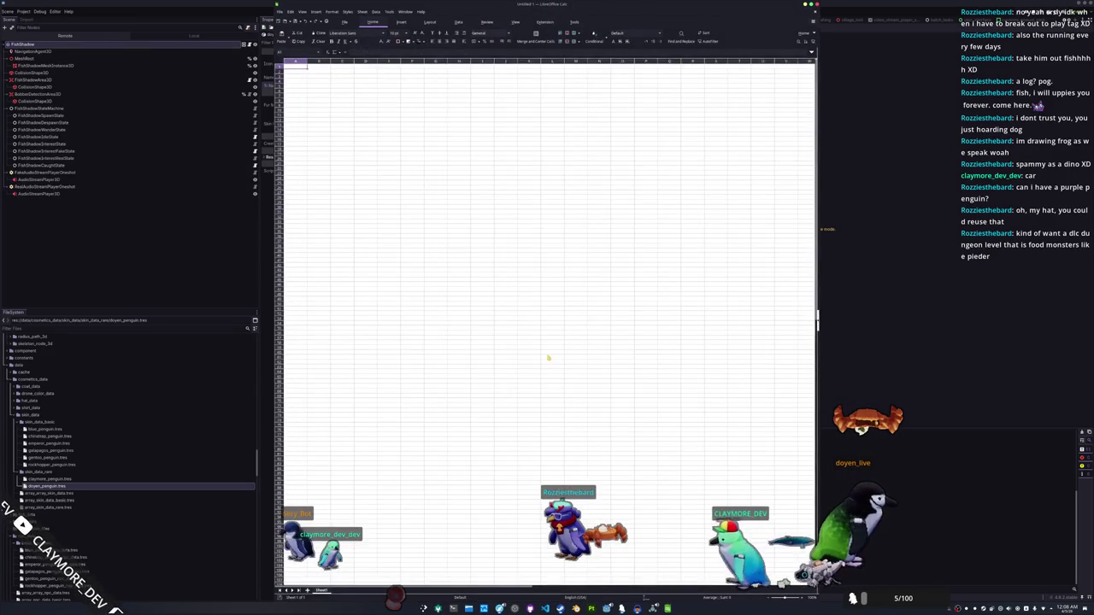
pyautogui.click(279, 11)
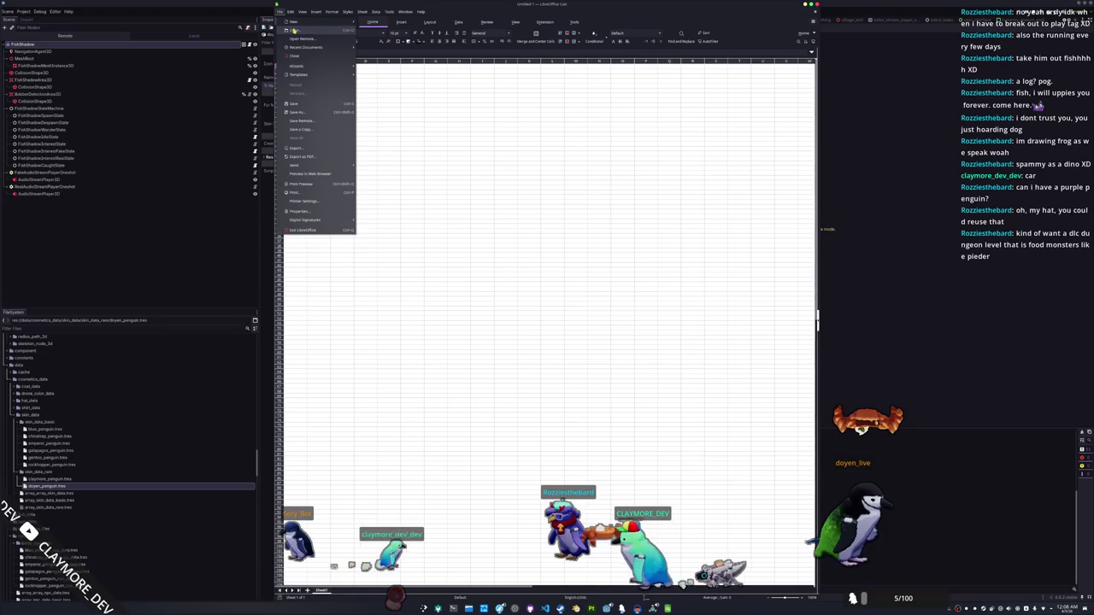
pyautogui.moveTo(316, 47)
pyautogui.click(385, 49)
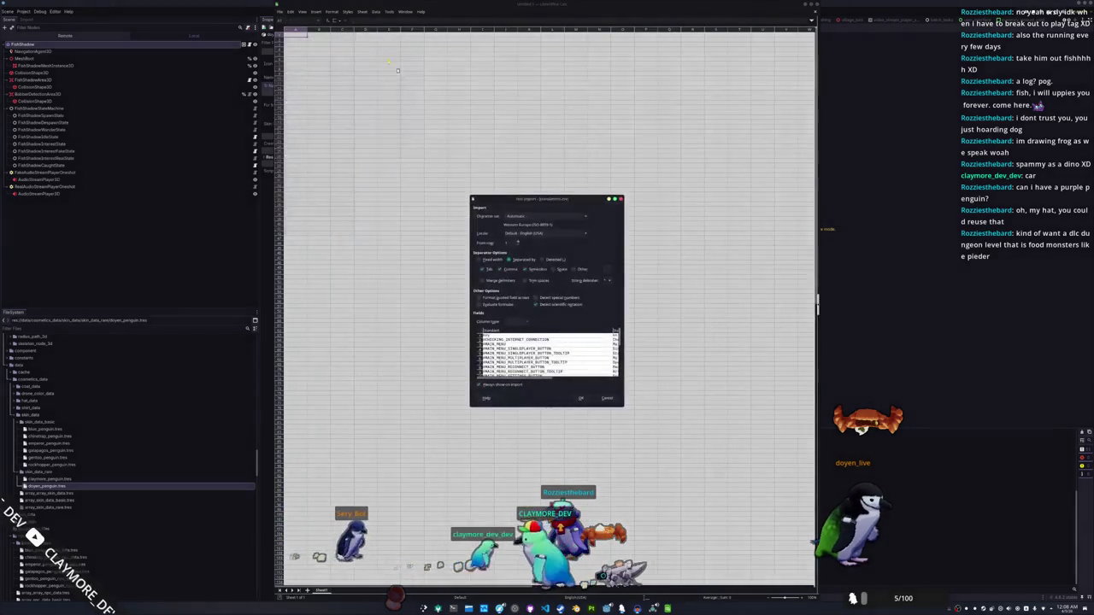
pyautogui.press('Return')
pyautogui.click(279, 11)
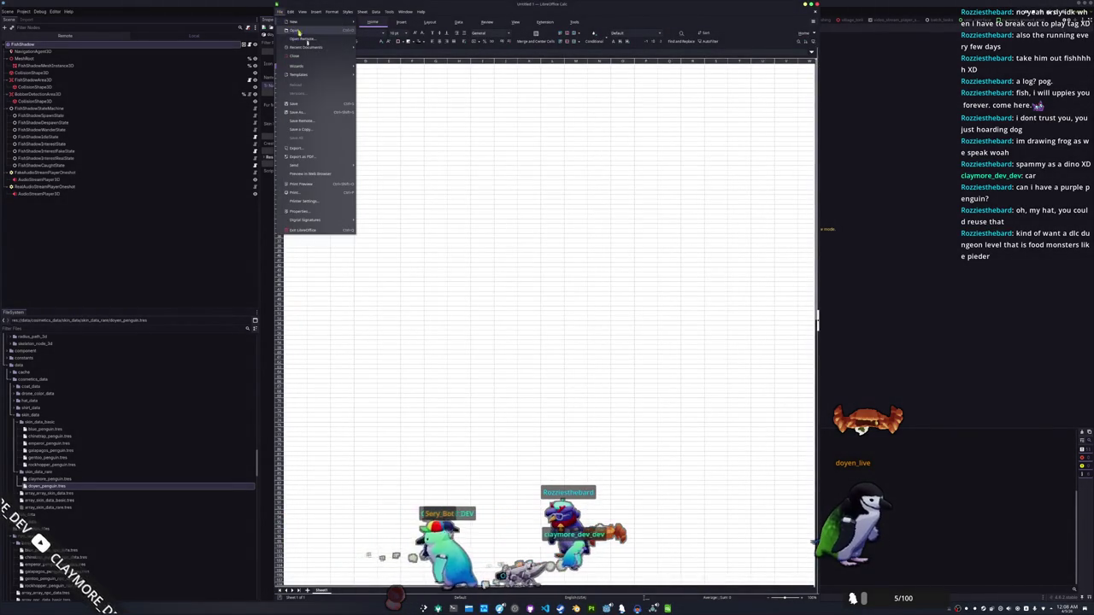
pyautogui.moveTo(312, 47)
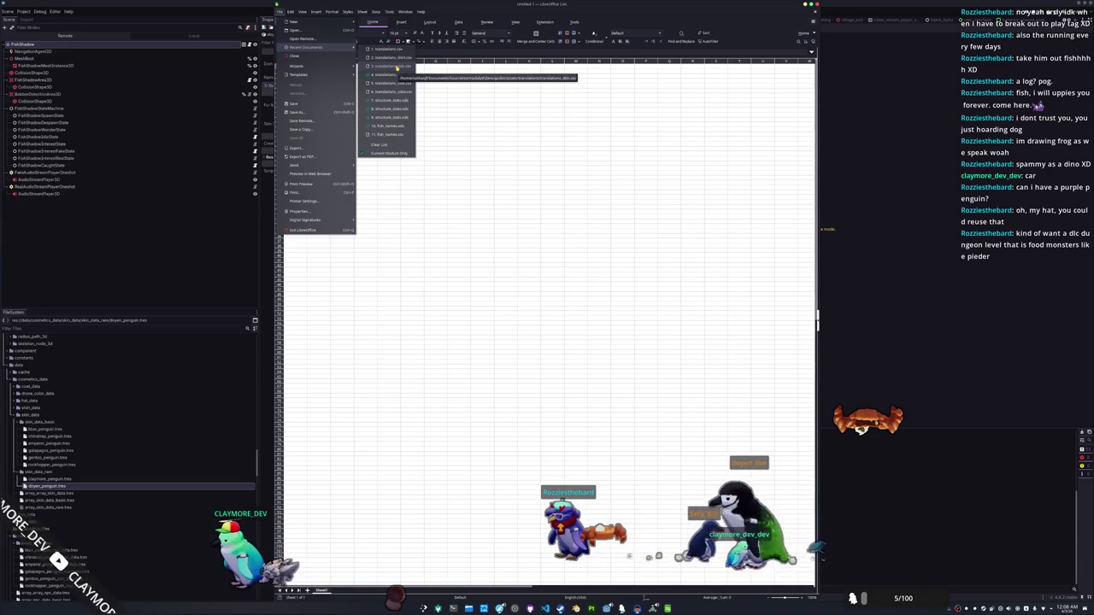
pyautogui.click(397, 67)
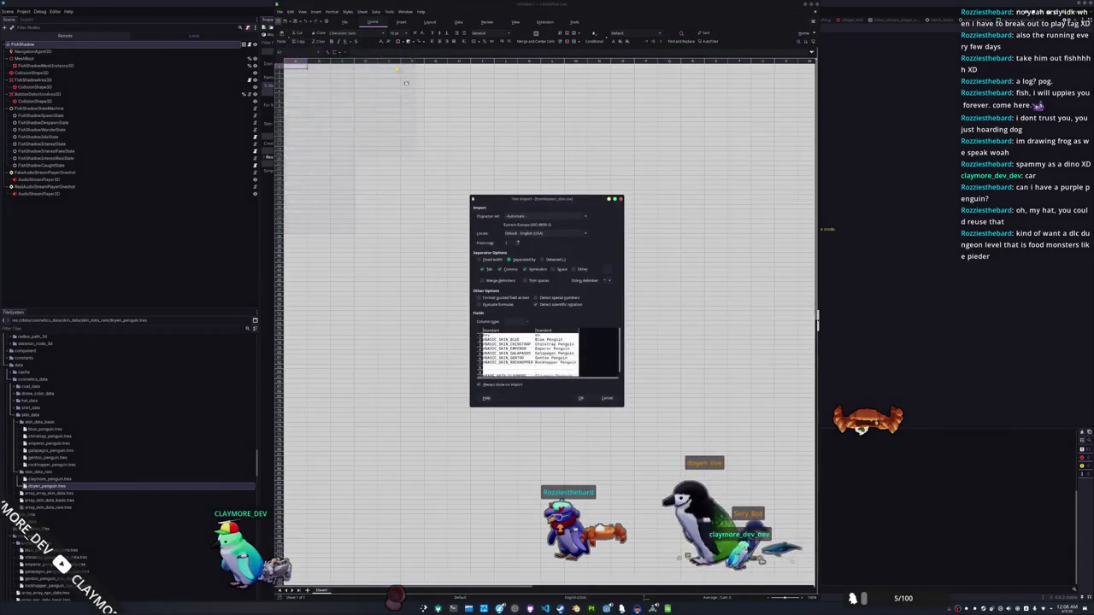
pyautogui.click(578, 400)
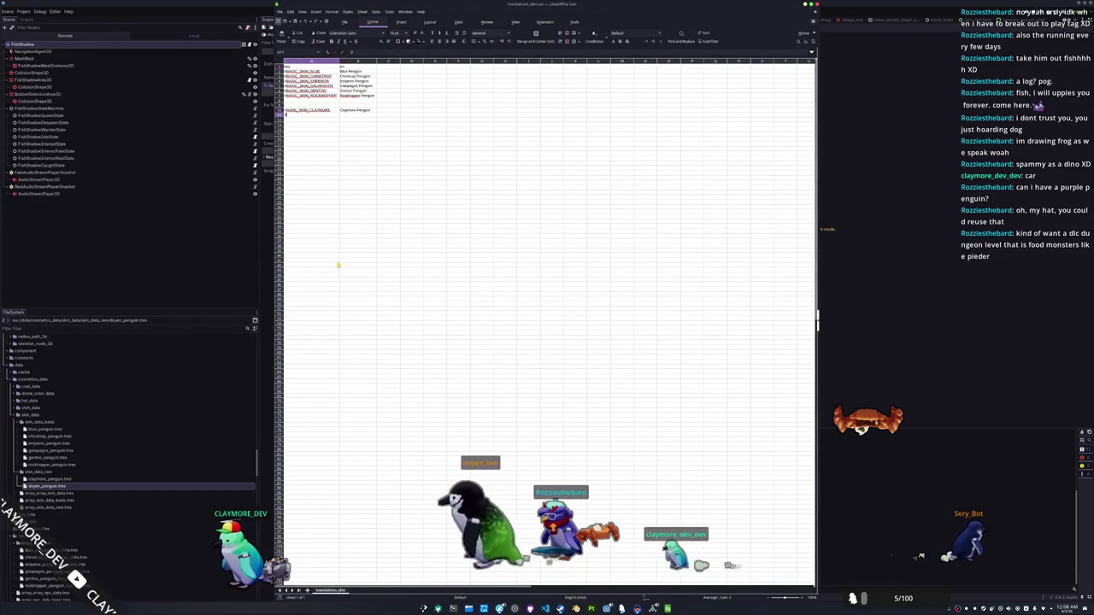
# Add a row with key #NAME_SKIN_DOYEN and English name 'Doyen Penguin'.
pyautogui.write('#NSKIN_DOYEN')
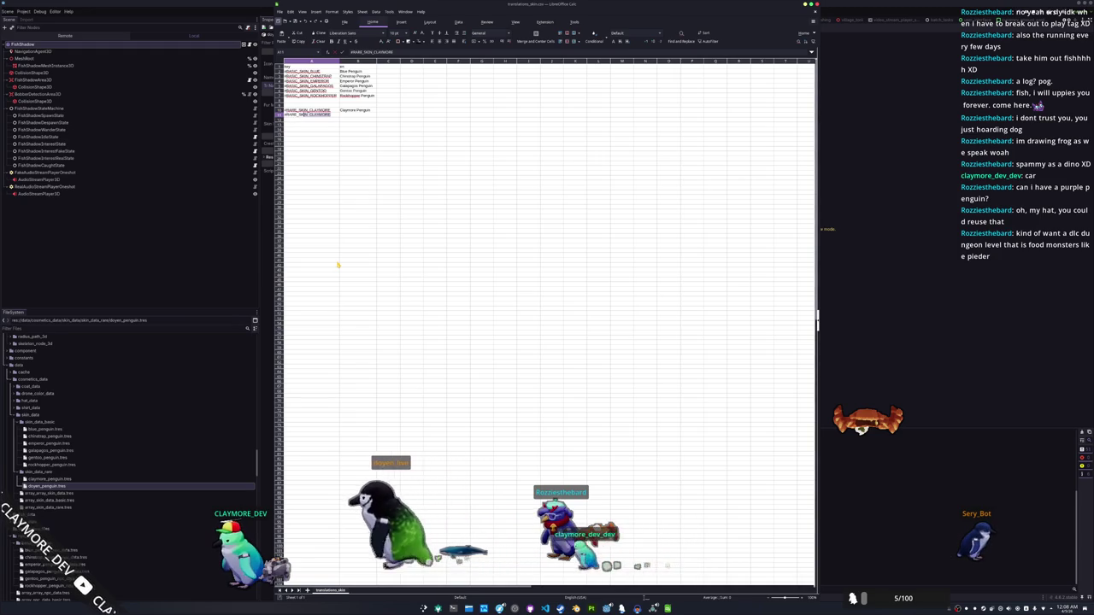
pyautogui.press('Tab')
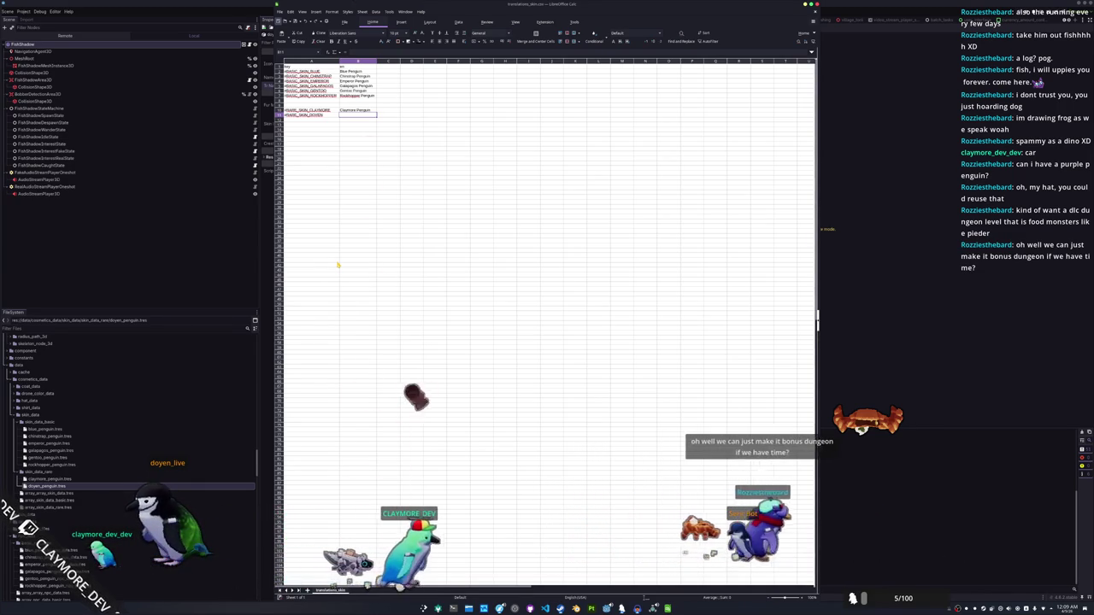
pyautogui.write('Doy')
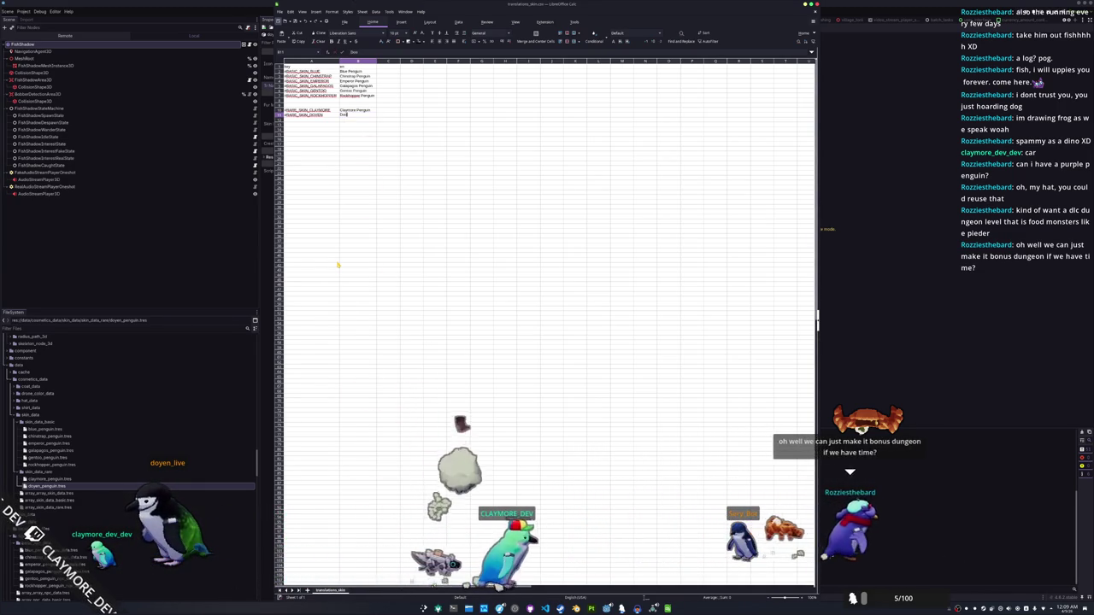
pyautogui.write('en Peng')
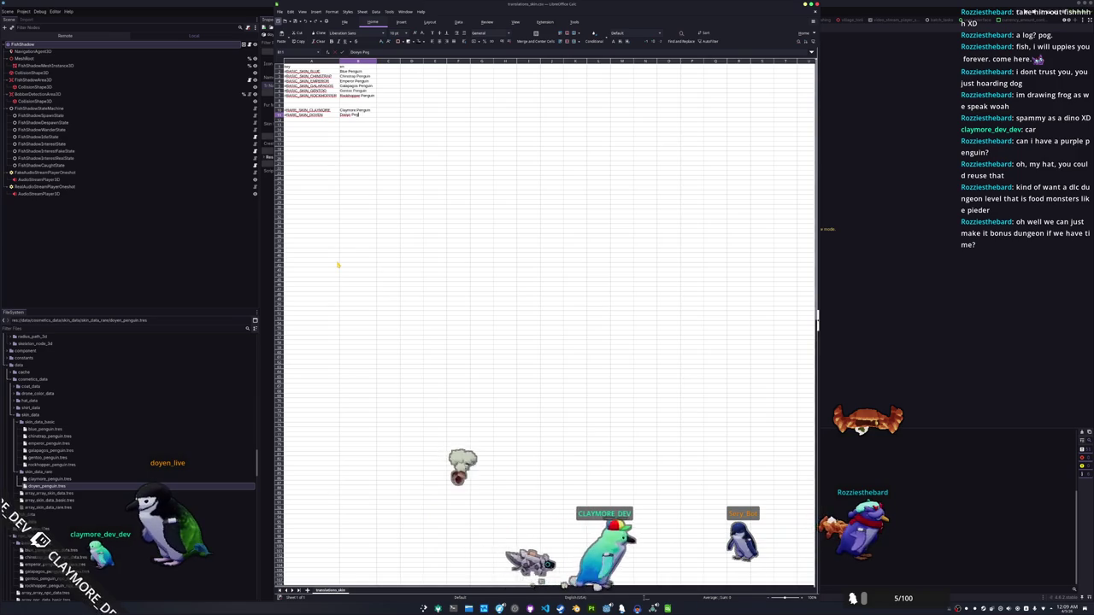
pyautogui.write('uin')
pyautogui.press('Left')
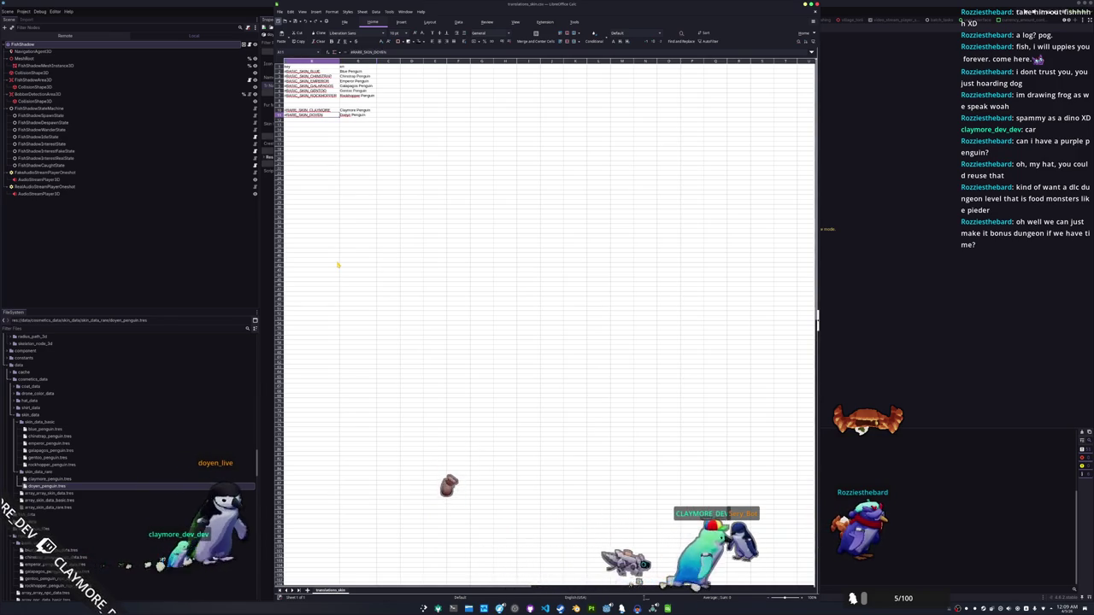
pyautogui.press('Right')
pyautogui.write('Doy')
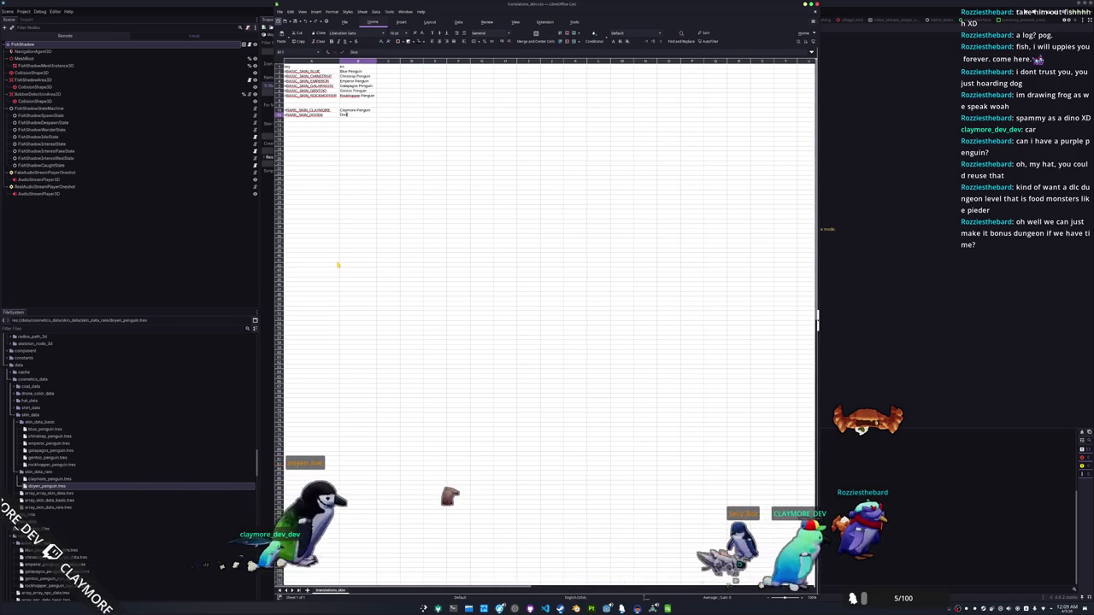
pyautogui.write('en Penguin')
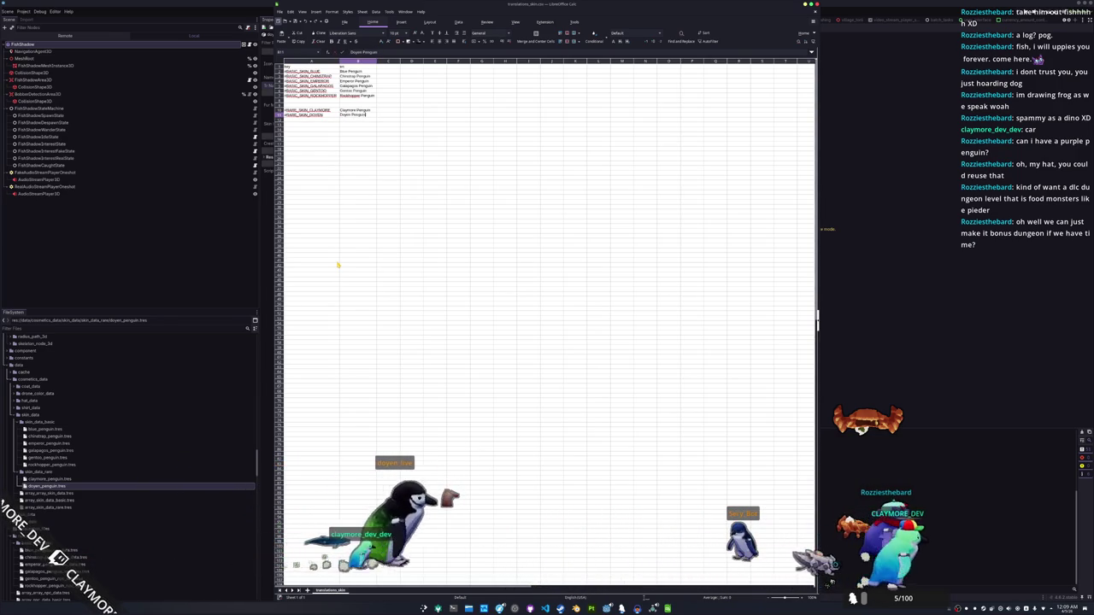
pyautogui.press('Return')
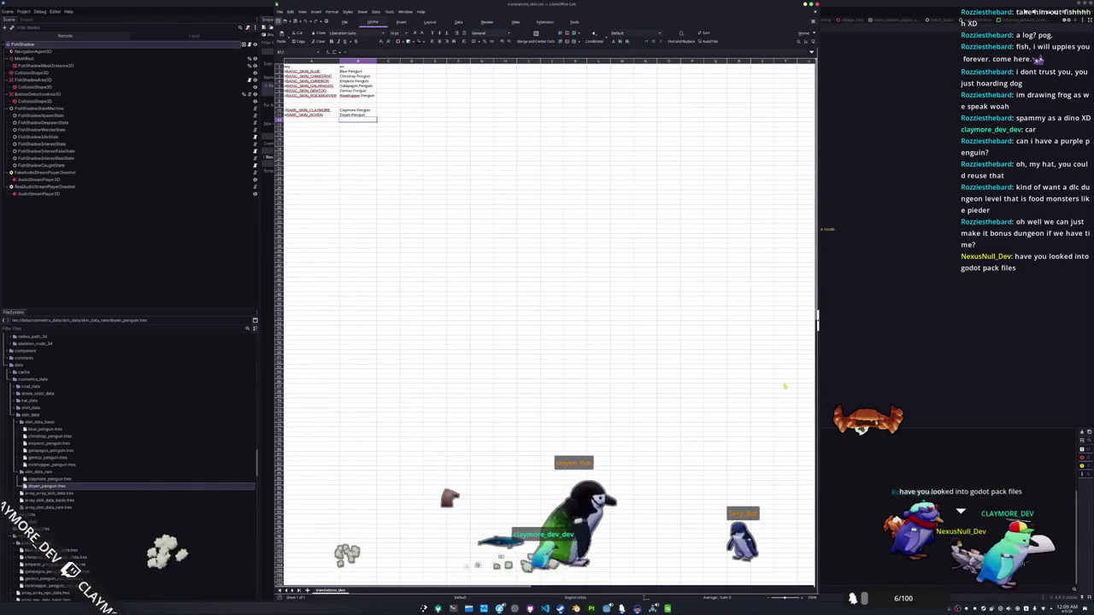
# Return to the Godot editor's 3D view and run the project with F5.
pyautogui.click(844, 344)
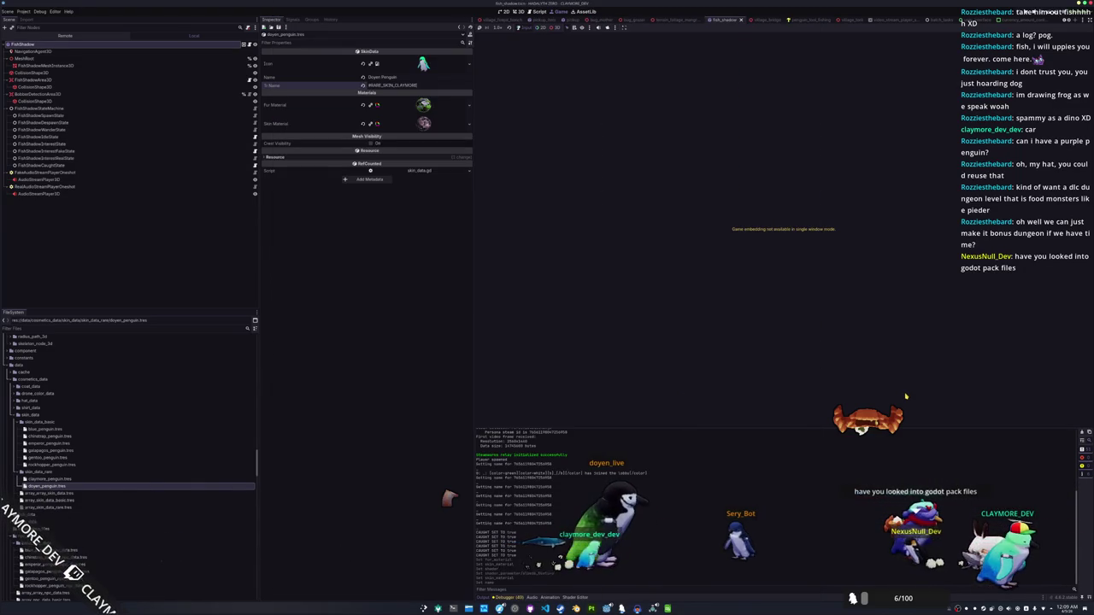
pyautogui.click(517, 11)
pyautogui.moveTo(630, 231)
pyautogui.mouseDown()
pyautogui.moveTo(642, 225)
pyautogui.moveTo(647, 237)
pyautogui.moveTo(640, 229)
pyautogui.mouseUp()
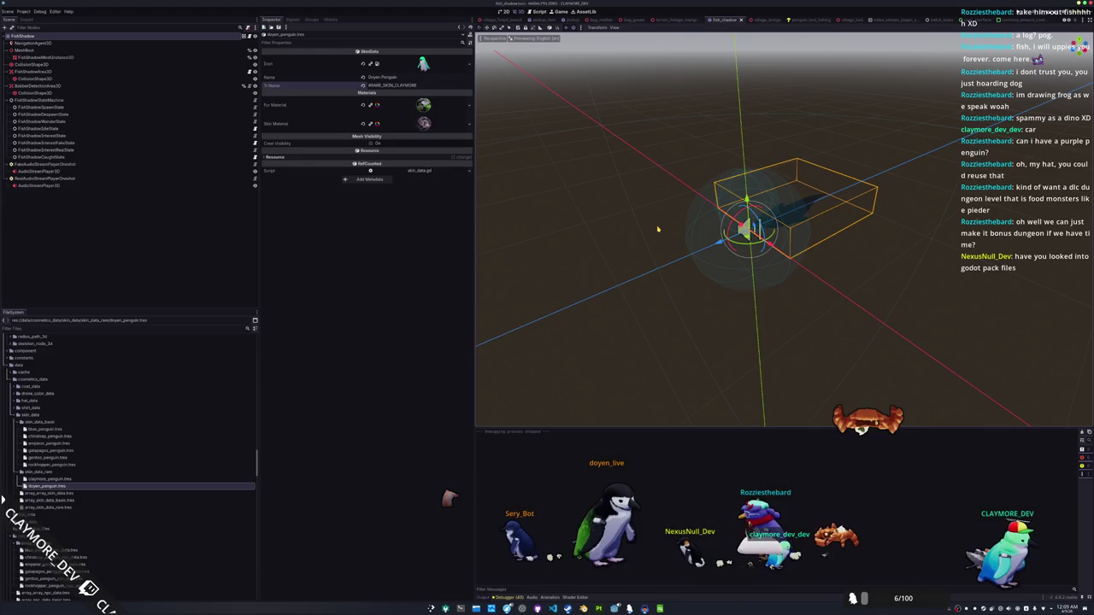
pyautogui.press('F5')
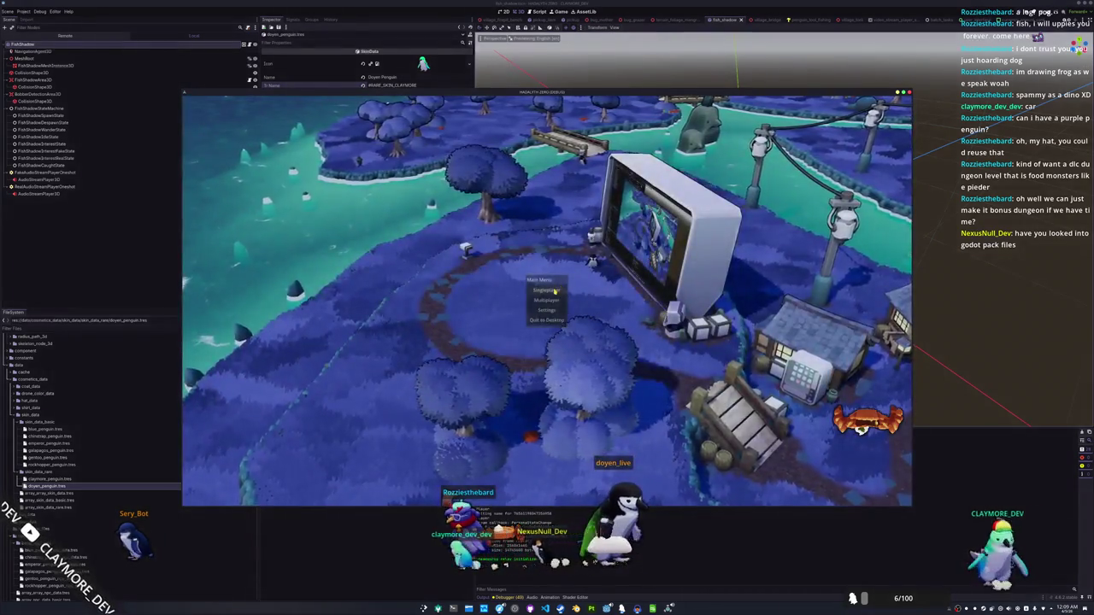
# Start Singleplayer, view the Penguin skins in the inventory, then close the menu and game.
pyautogui.click(547, 291)
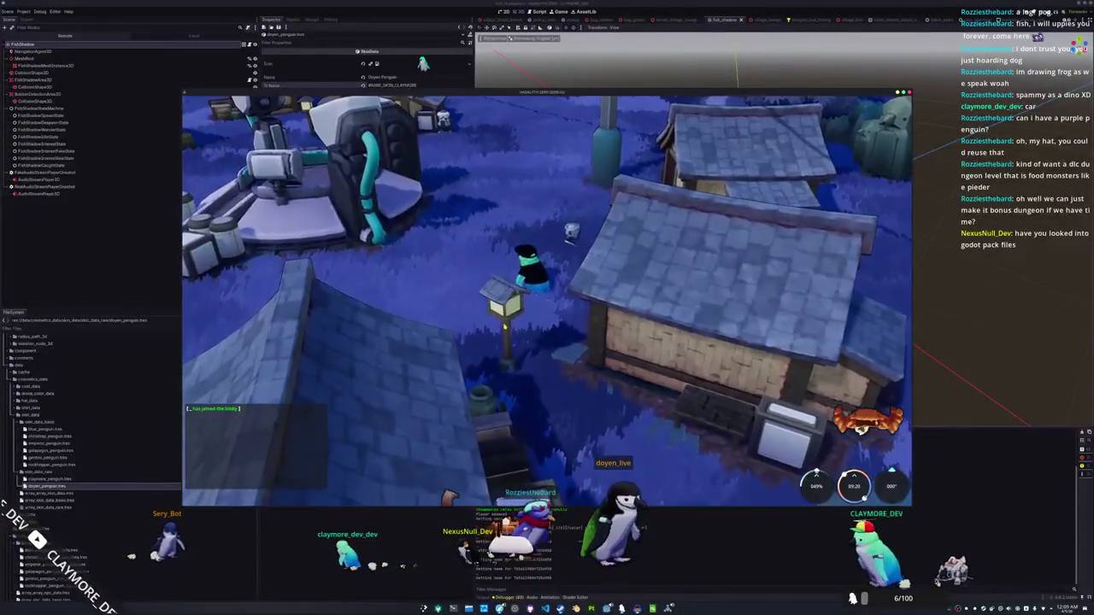
pyautogui.press('Tab')
pyautogui.click(569, 108)
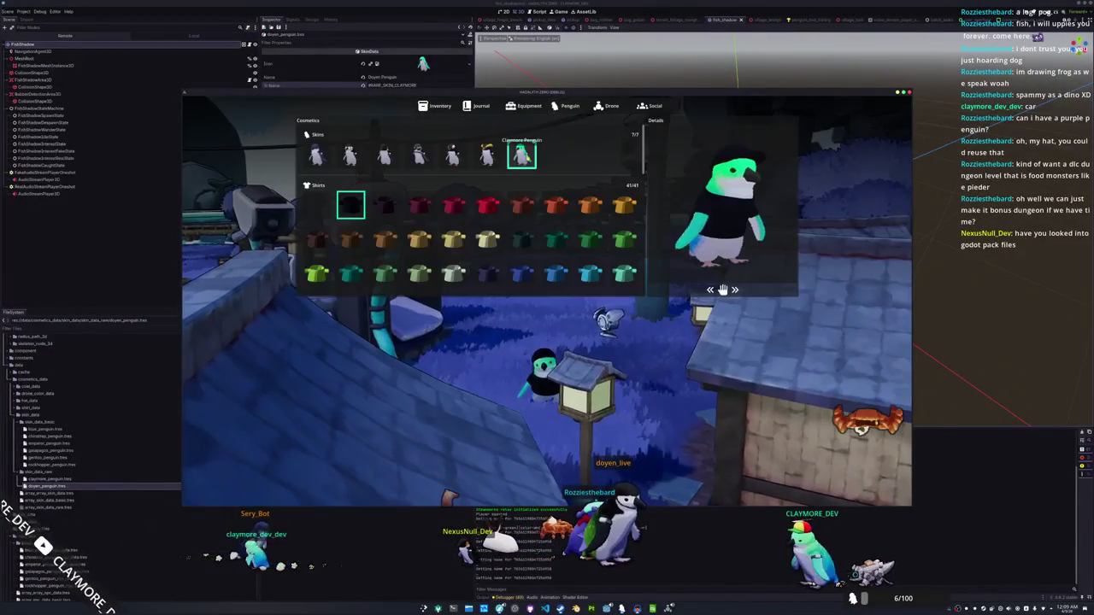
pyautogui.press('Tab')
pyautogui.press('F8')
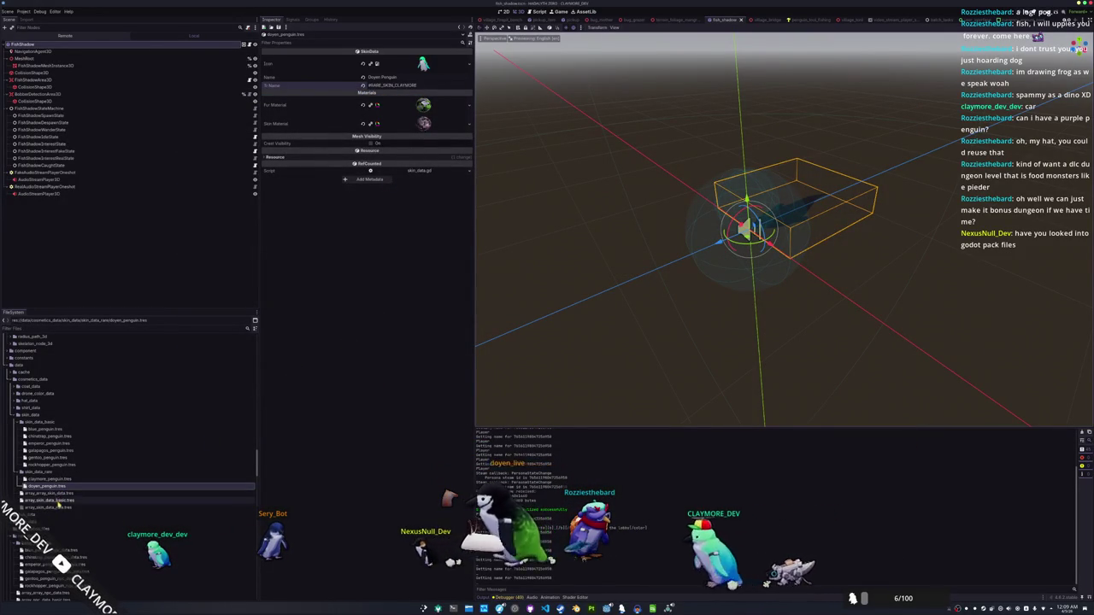
# Append doyen_penguin.tres to the Data array of array_skin_data_rare.tres and rerun the game.
pyautogui.click(52, 507)
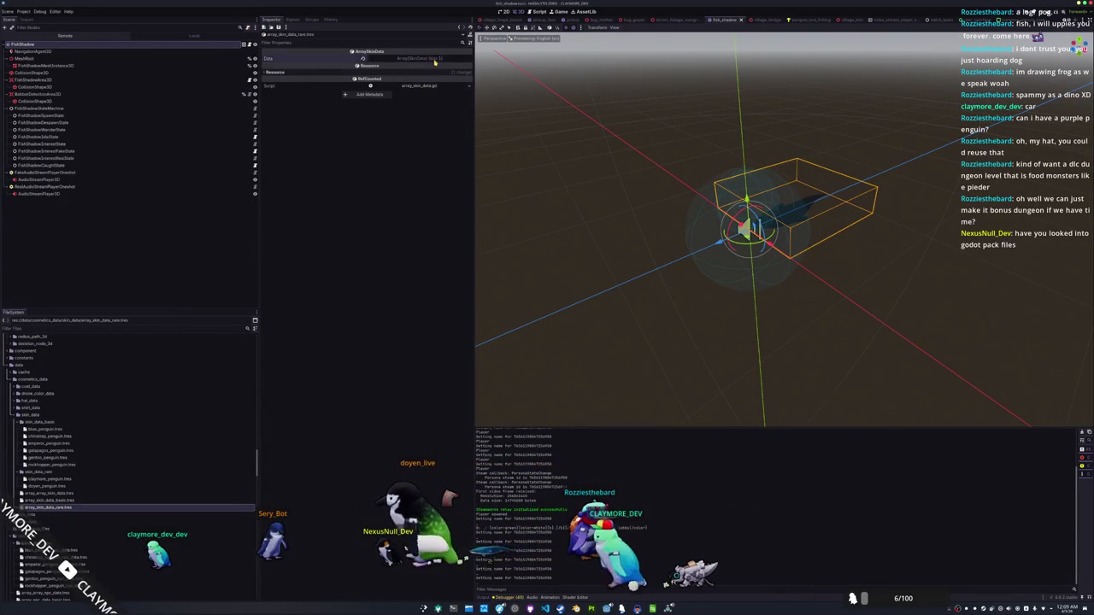
pyautogui.click(419, 58)
pyautogui.click(370, 82)
pyautogui.click(456, 84)
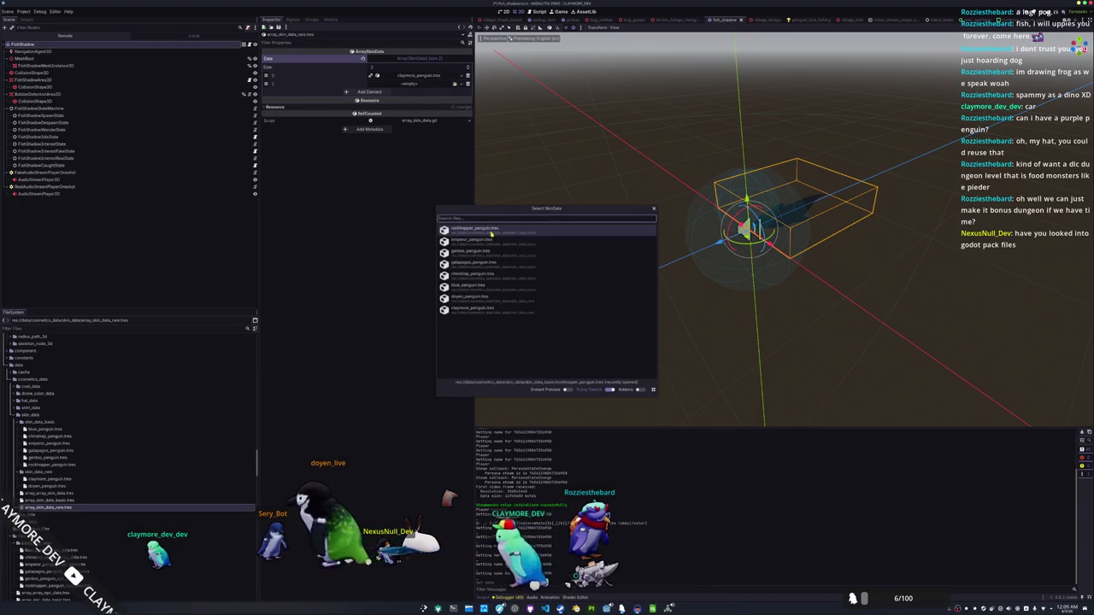
pyautogui.doubleClick(471, 296)
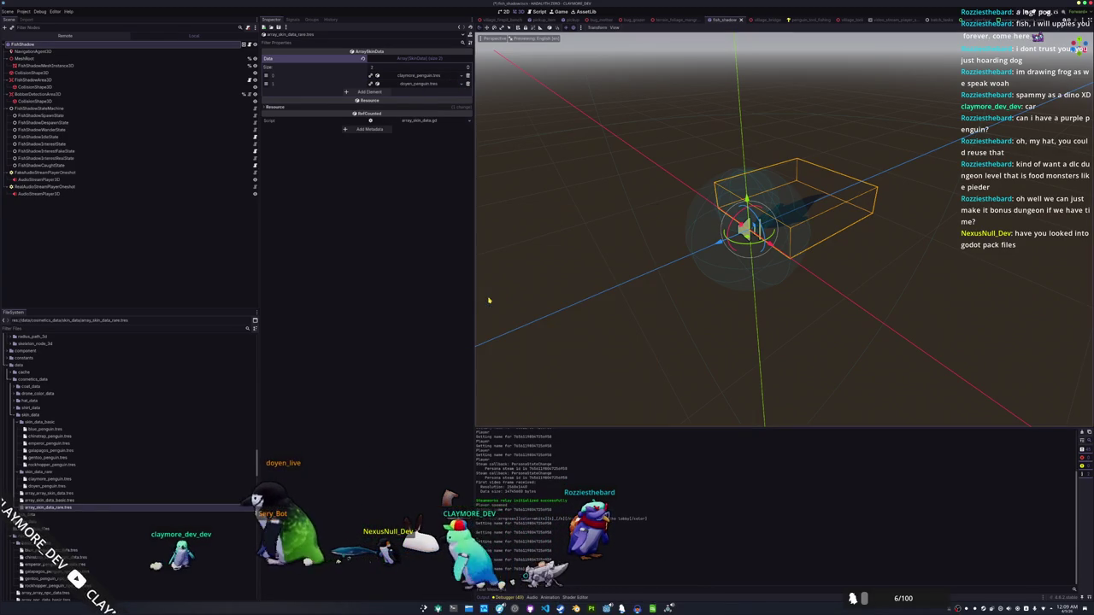
pyautogui.click(425, 82)
pyautogui.click(413, 85)
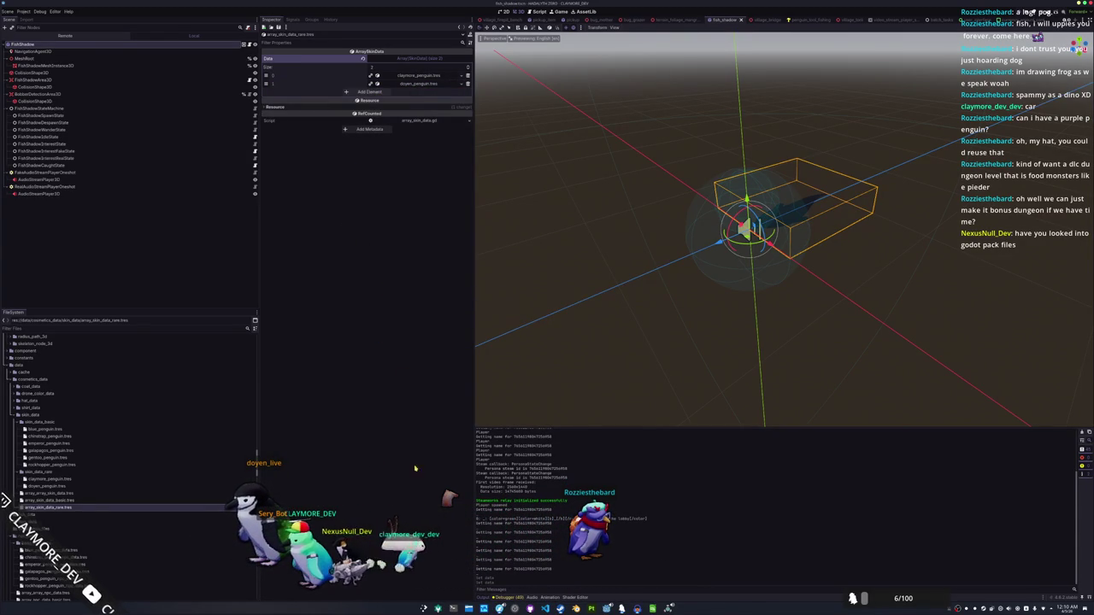
pyautogui.press('F6')
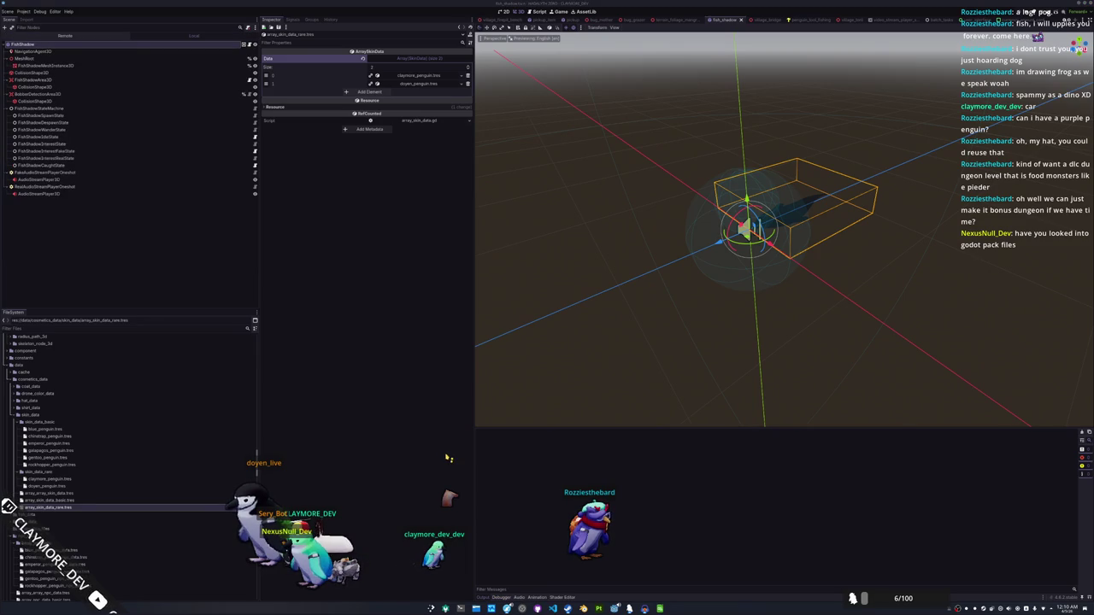
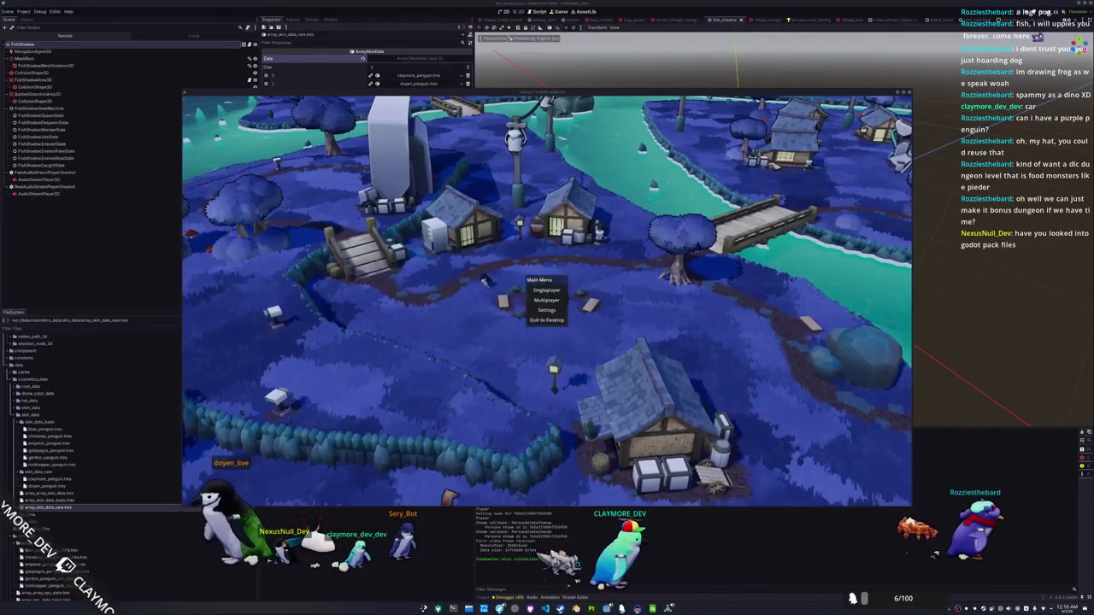
# Cancel the region screenshot and bring the running game window to the front.
pyautogui.press('Print')
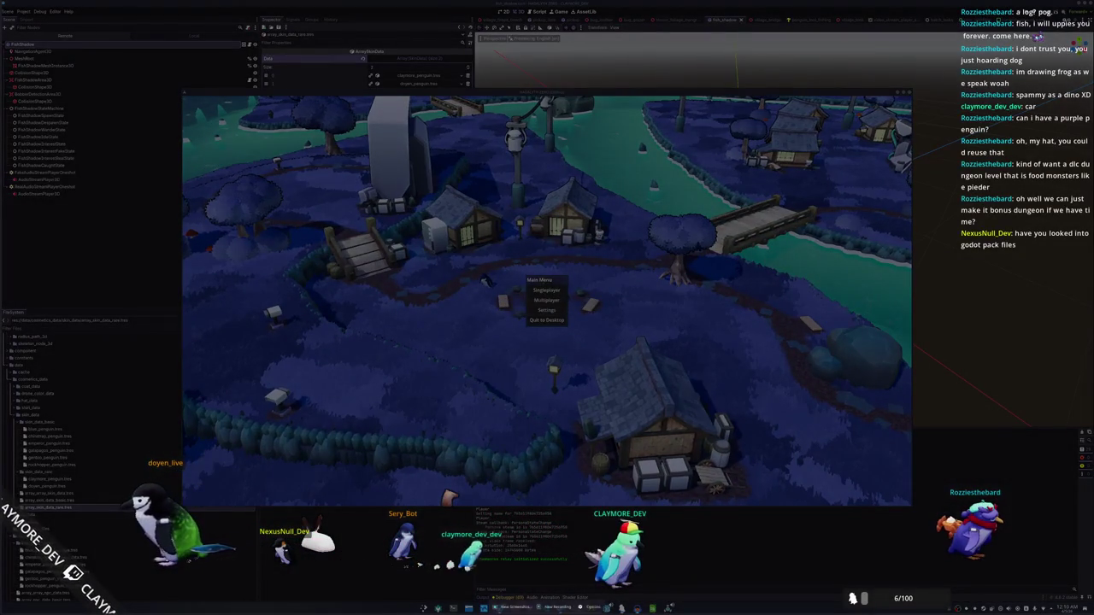
pyautogui.press('Escape')
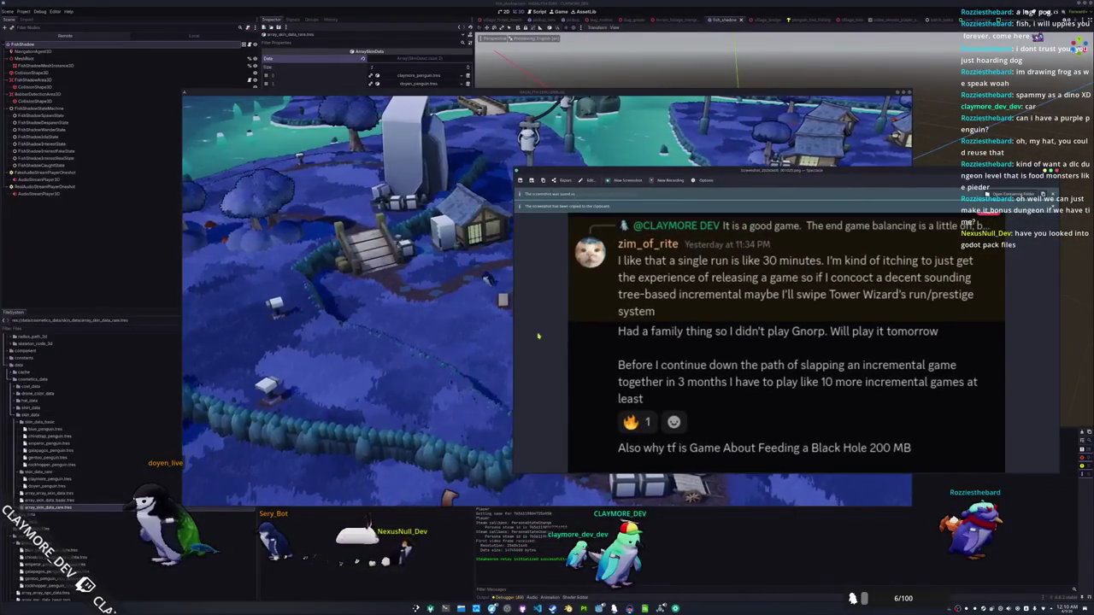
pyautogui.moveTo(513, 323)
pyautogui.mouseDown()
pyautogui.moveTo(715, 323)
pyautogui.moveTo(667, 322)
pyautogui.mouseUp()
pyautogui.click(536, 290)
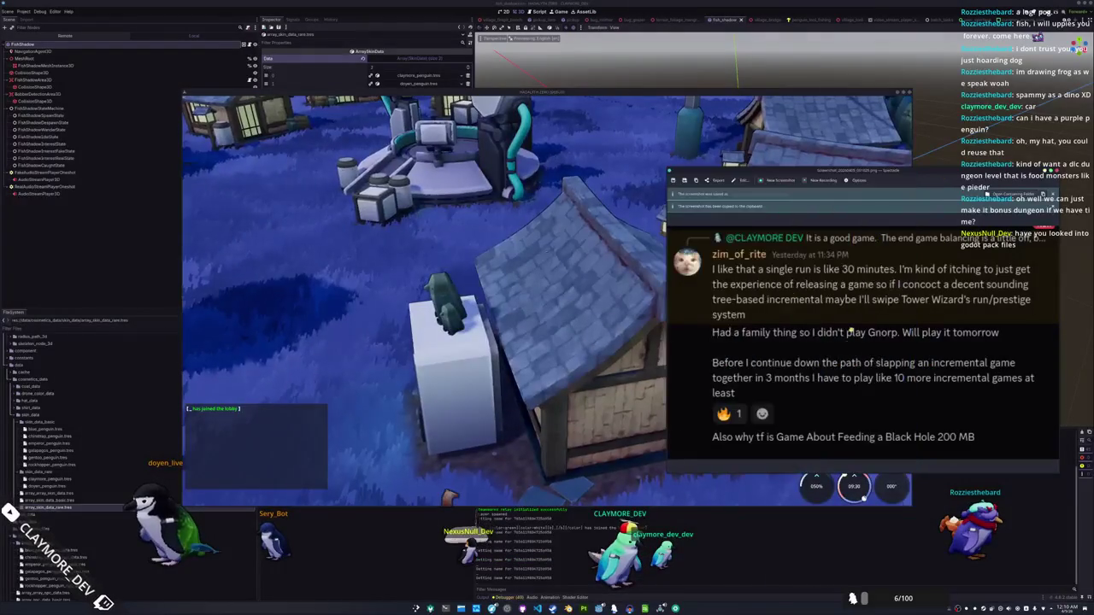
pyautogui.click(554, 348)
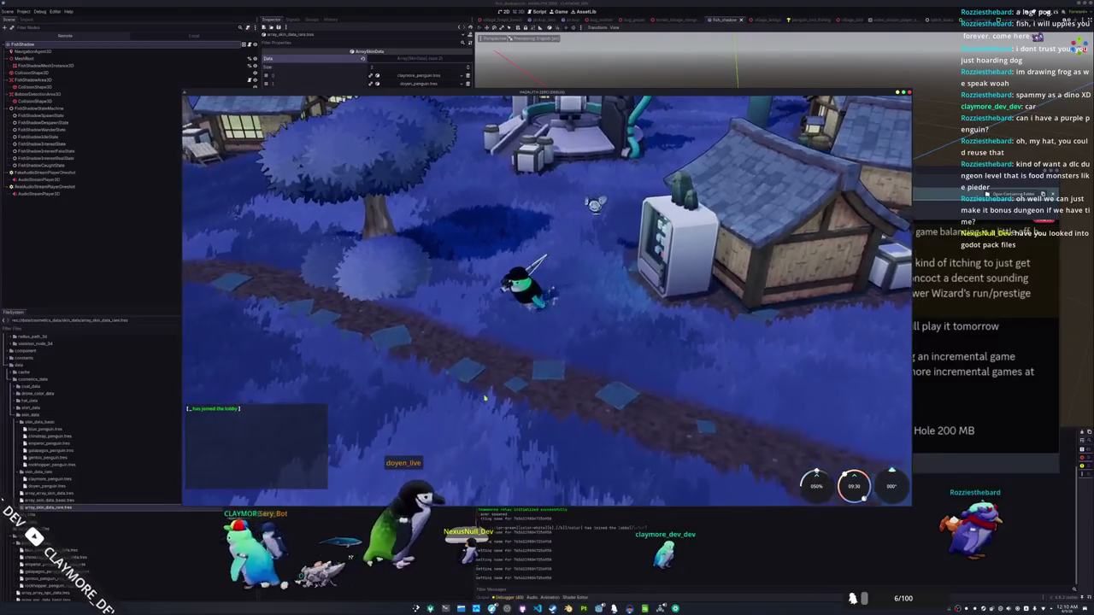
# Walk the penguin to the shore, reel in the line, and show the Penguin cosmetics tab.
pyautogui.press('s')
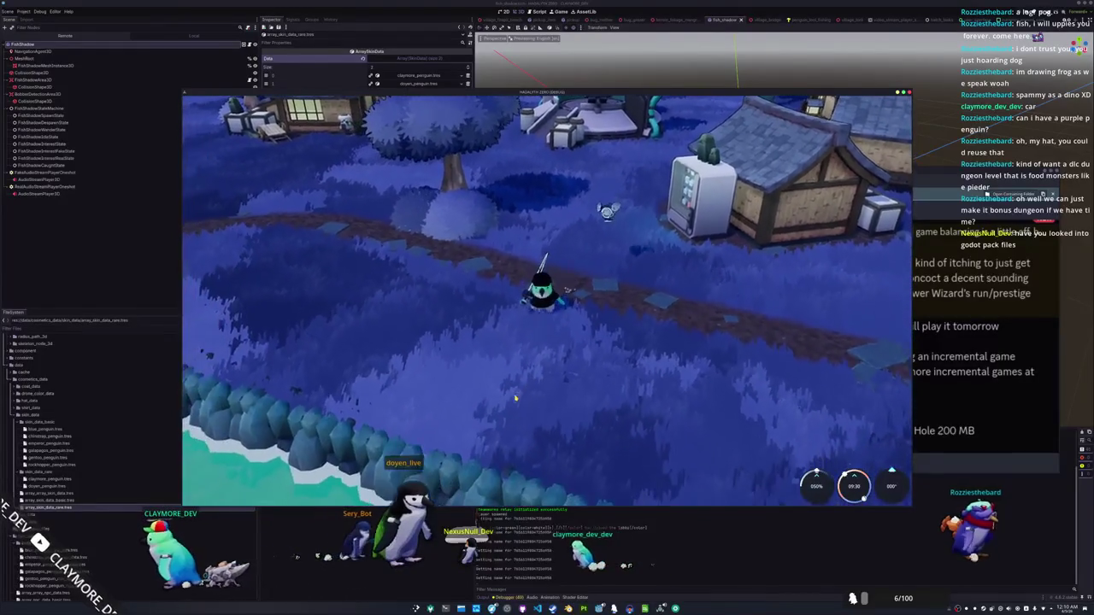
pyautogui.press('s')
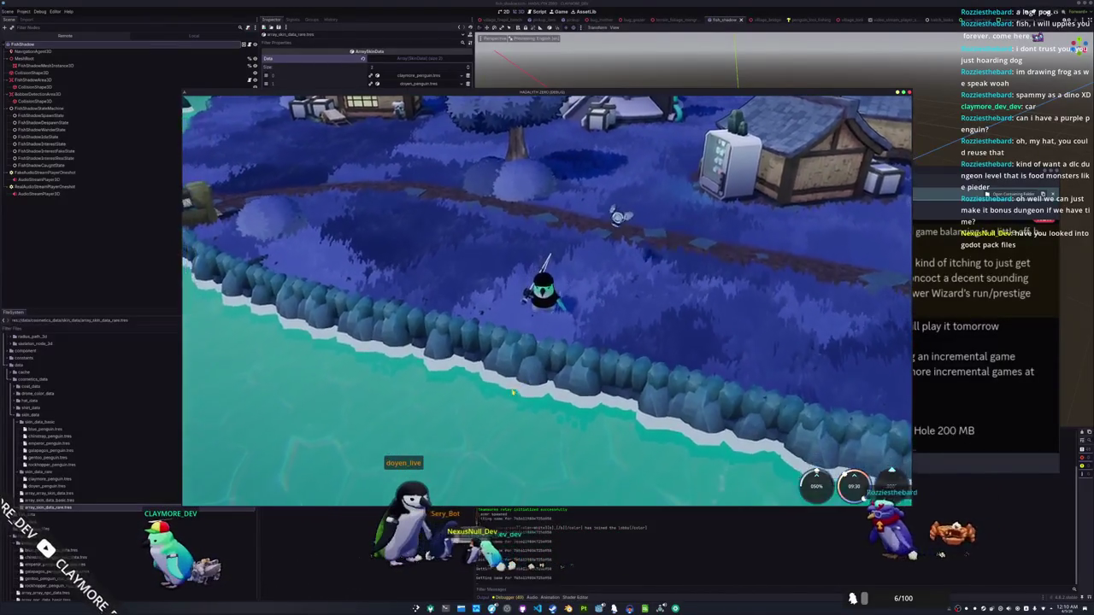
pyautogui.press('s')
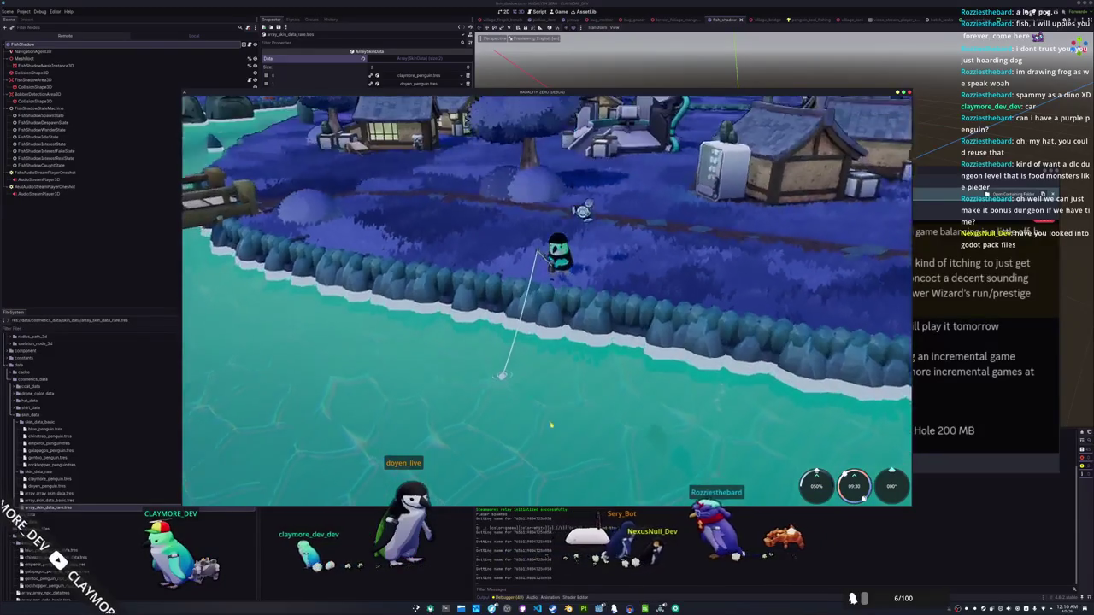
pyautogui.click(562, 415)
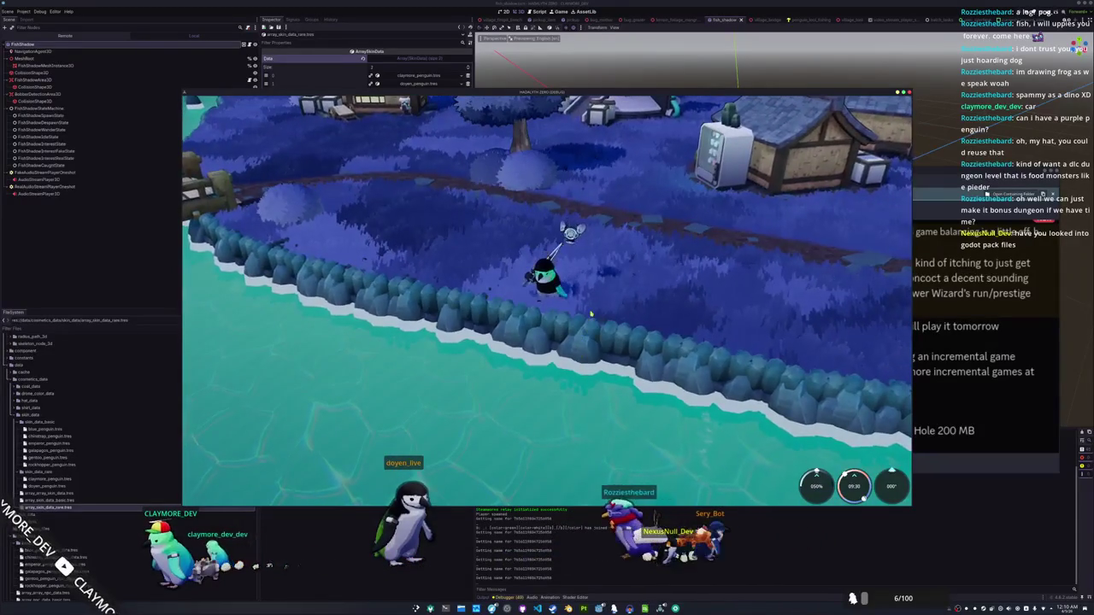
pyautogui.press('i')
pyautogui.click(566, 106)
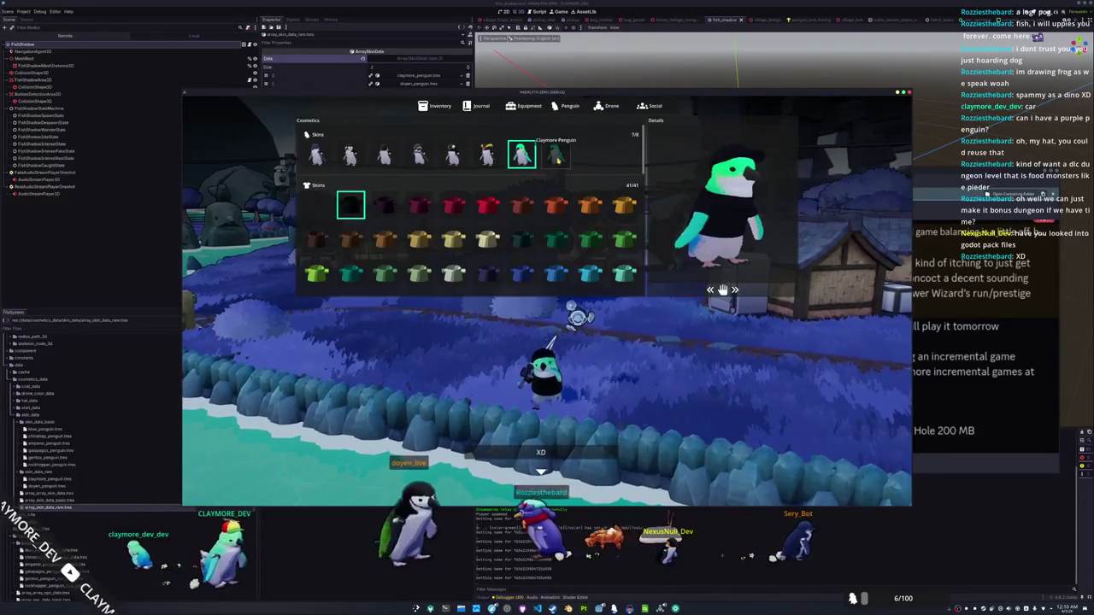
# Close the cosmetics screen and expand the doyen_penguin.tres entry in the Godot Inspector.
pyautogui.press('i')
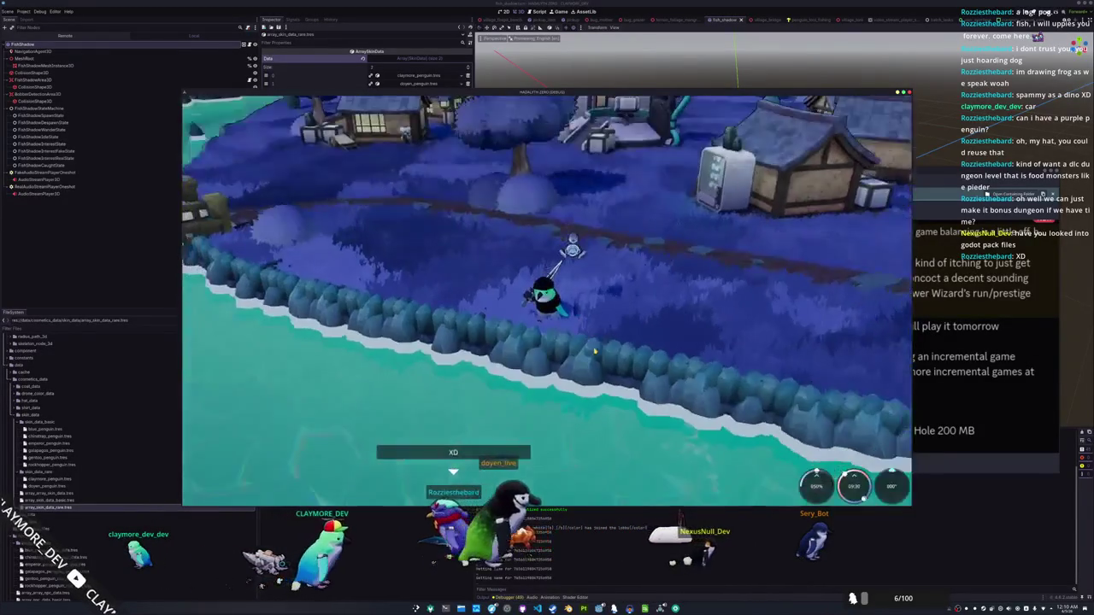
pyautogui.hotkey('alt', 'Tab')
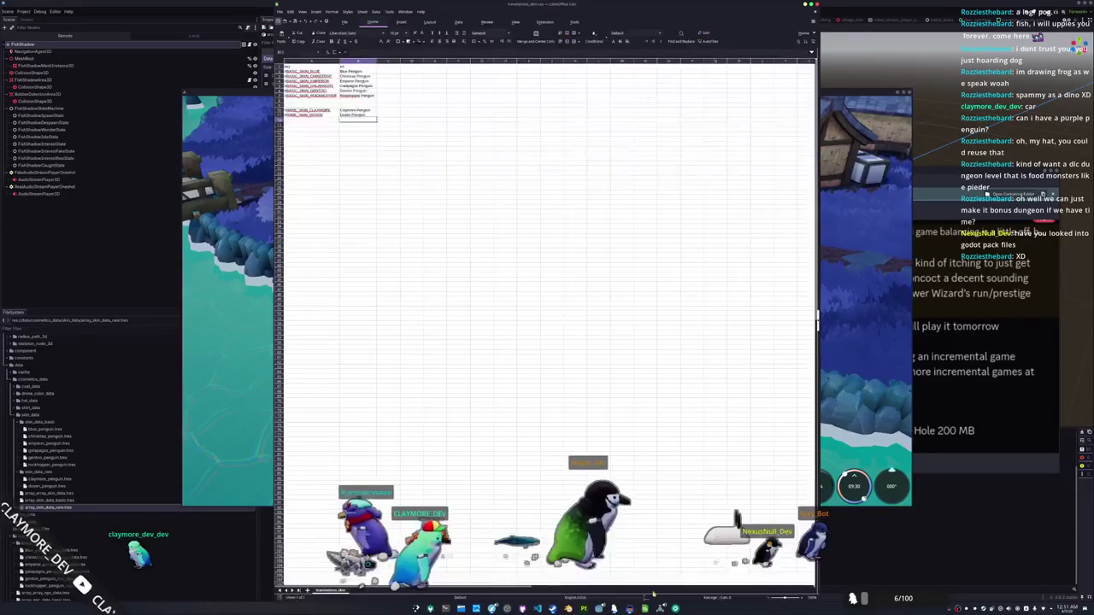
pyautogui.hotkey('alt', 'Tab')
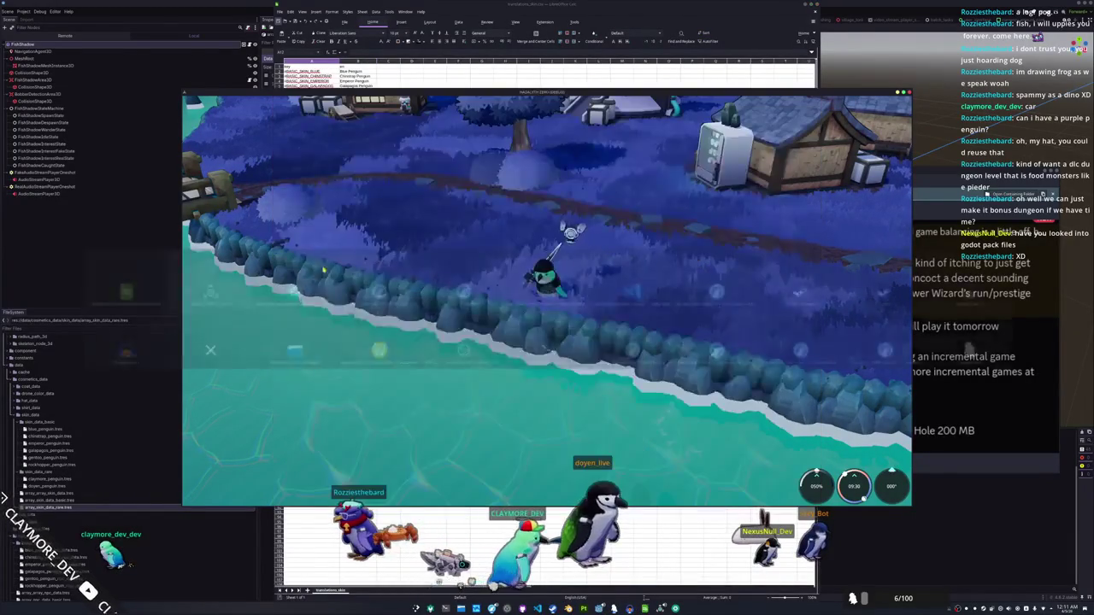
pyautogui.hotkey('alt', 'Tab')
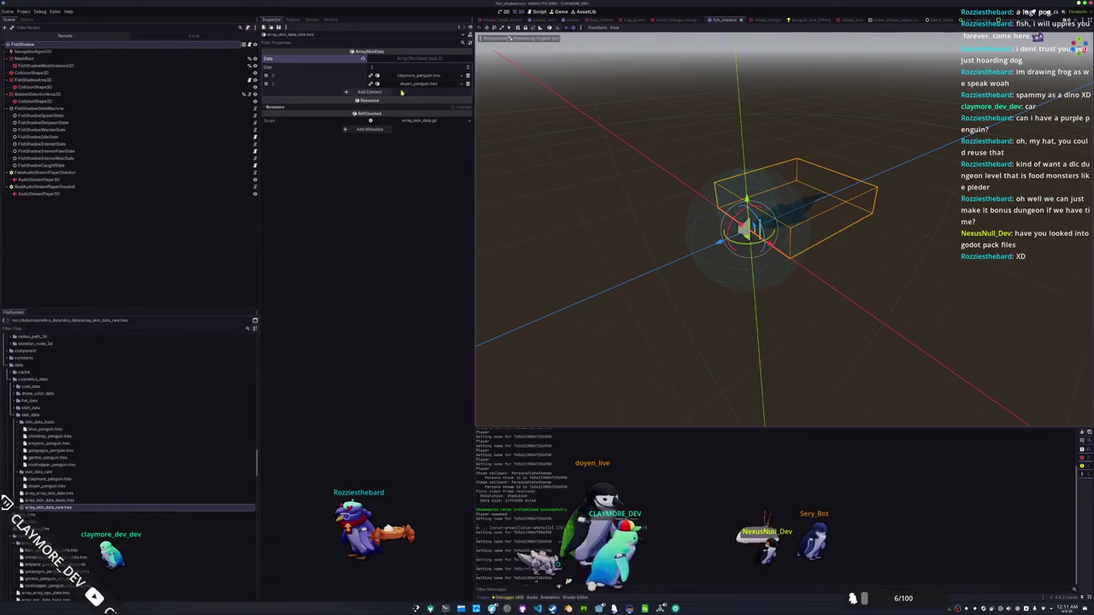
pyautogui.click(408, 85)
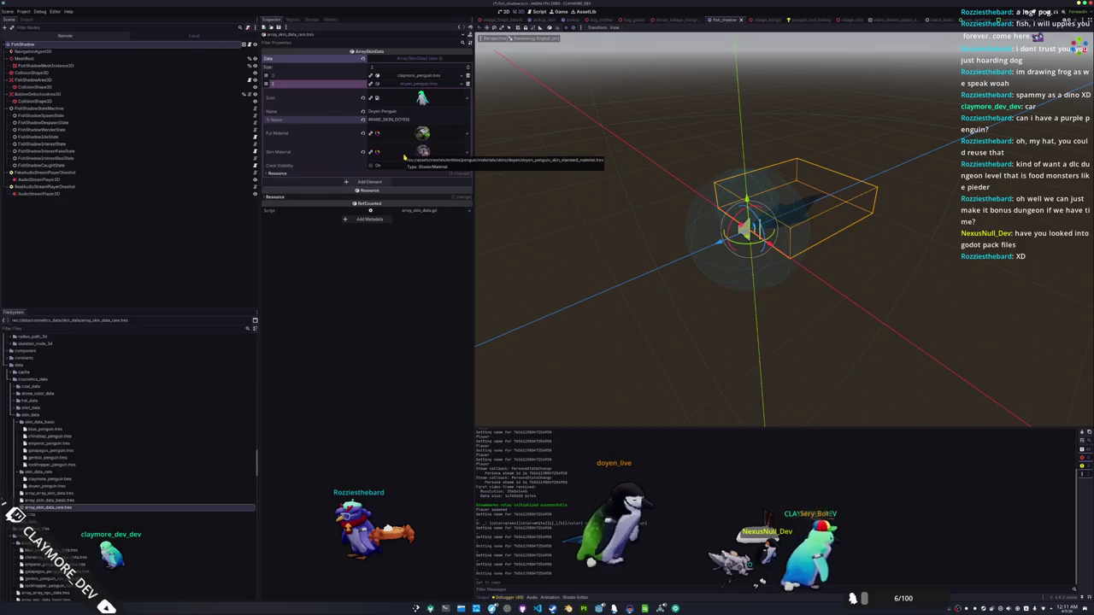
# In the game's Penguin cosmetics, cycle the skins to equip Doyen Penguin, then close the game.
pyautogui.hotkey('alt', 'Tab')
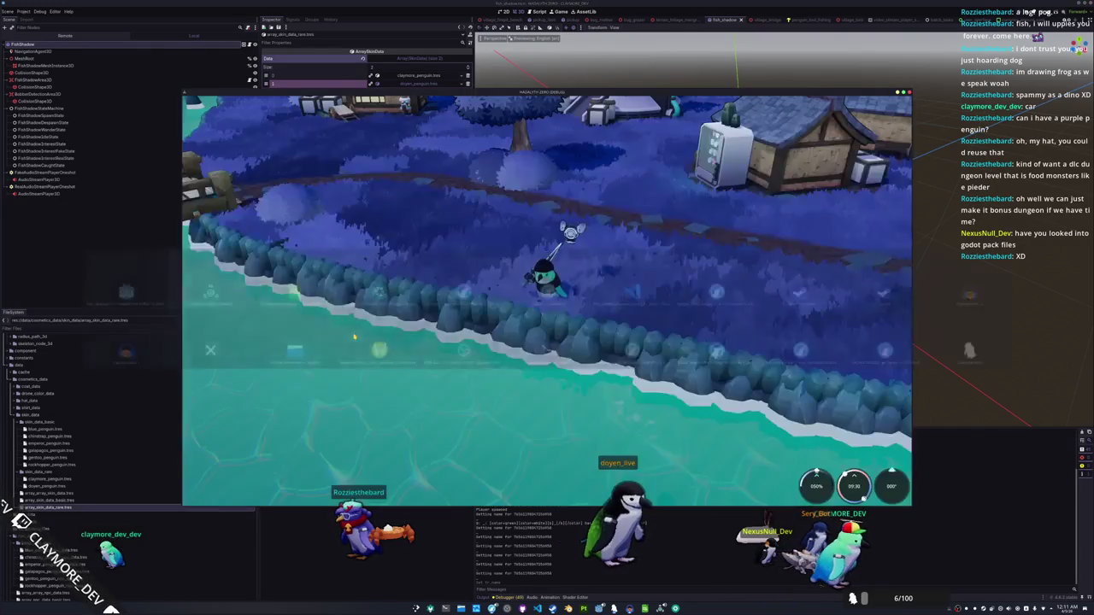
pyautogui.press('Tab')
pyautogui.click(571, 106)
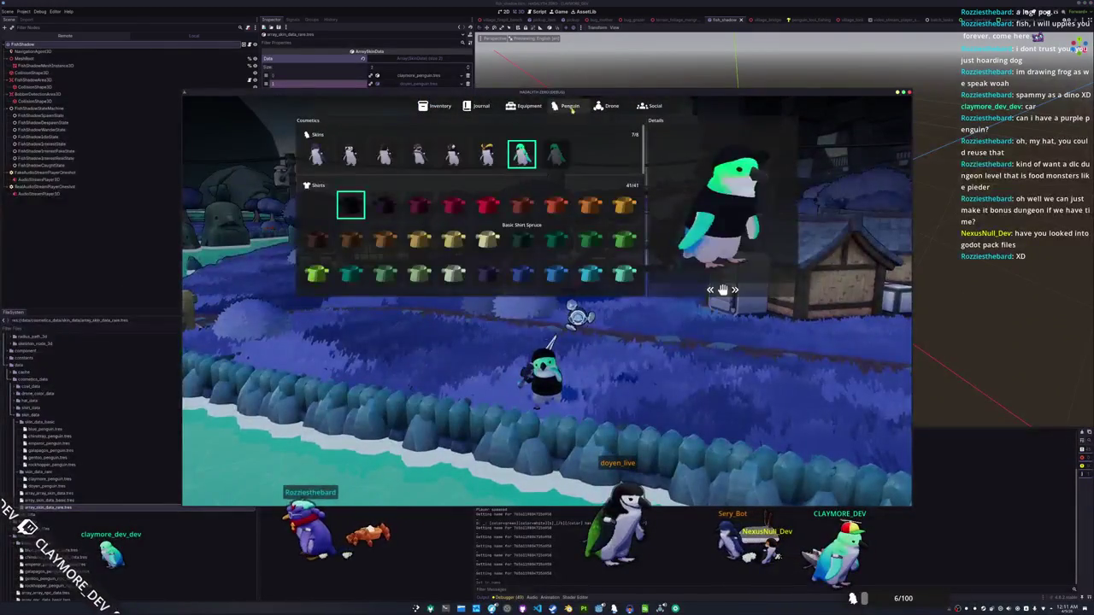
pyautogui.click(487, 154)
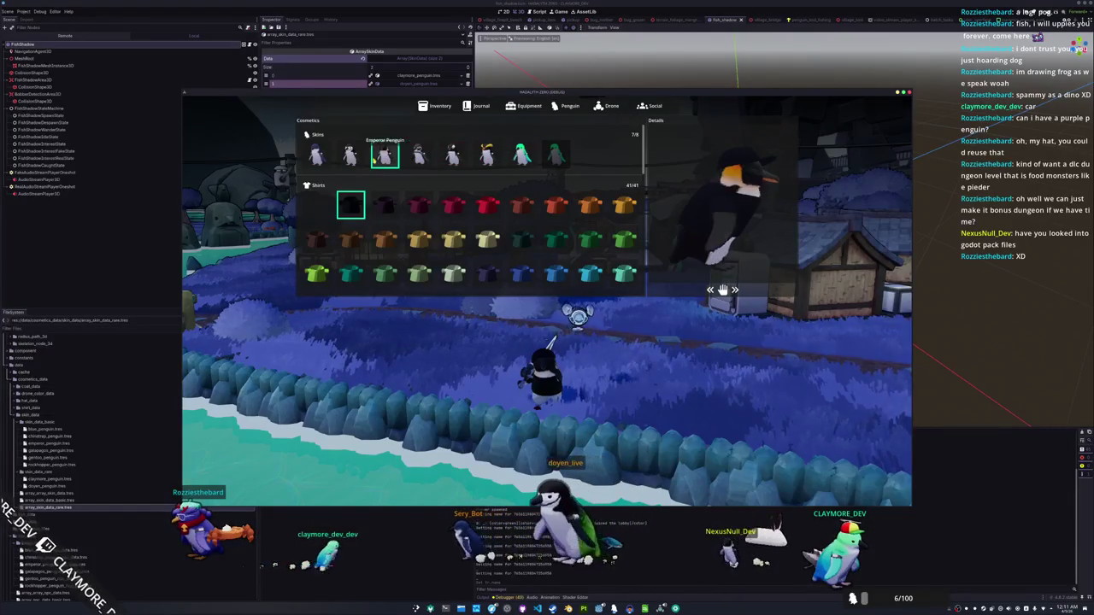
pyautogui.click(351, 154)
pyautogui.click(522, 154)
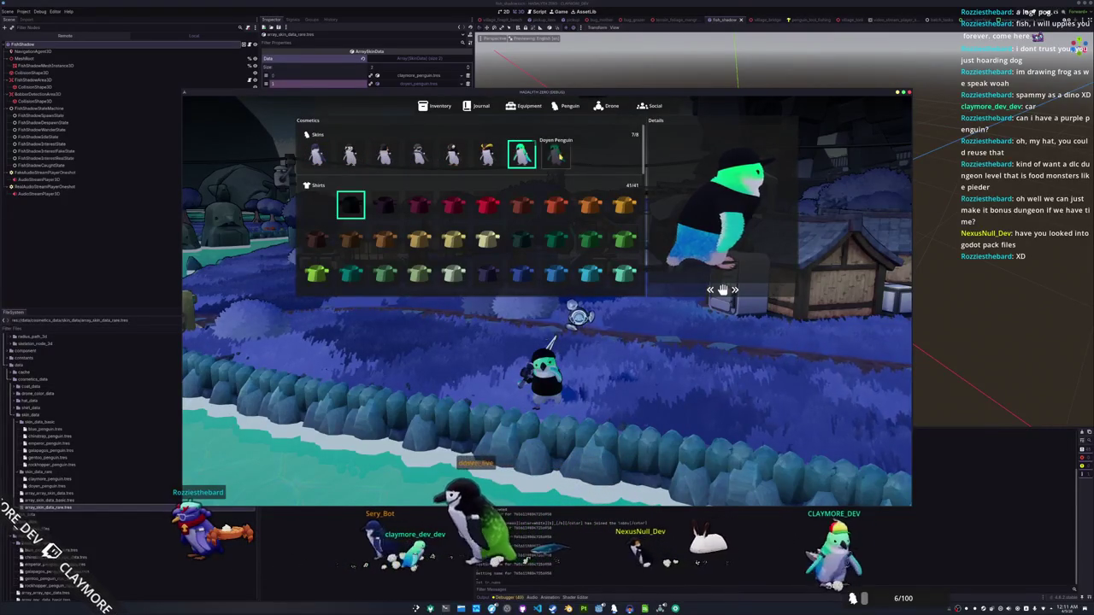
pyautogui.press('Escape')
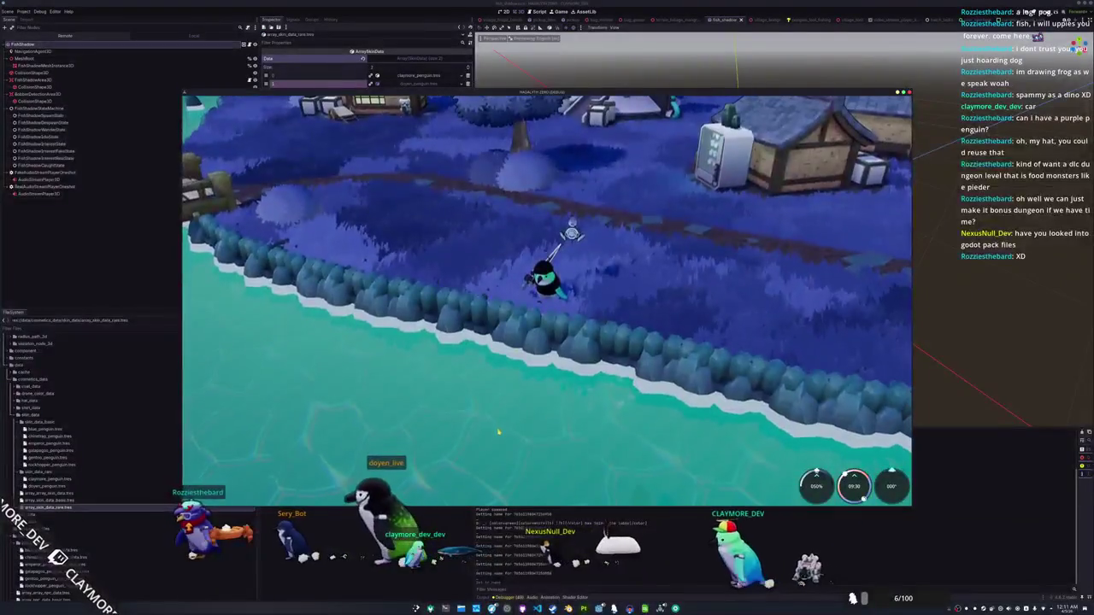
pyautogui.press('F8')
# Launch Kate and open unlock.cfg from Recent Documents.
pyautogui.press('super')
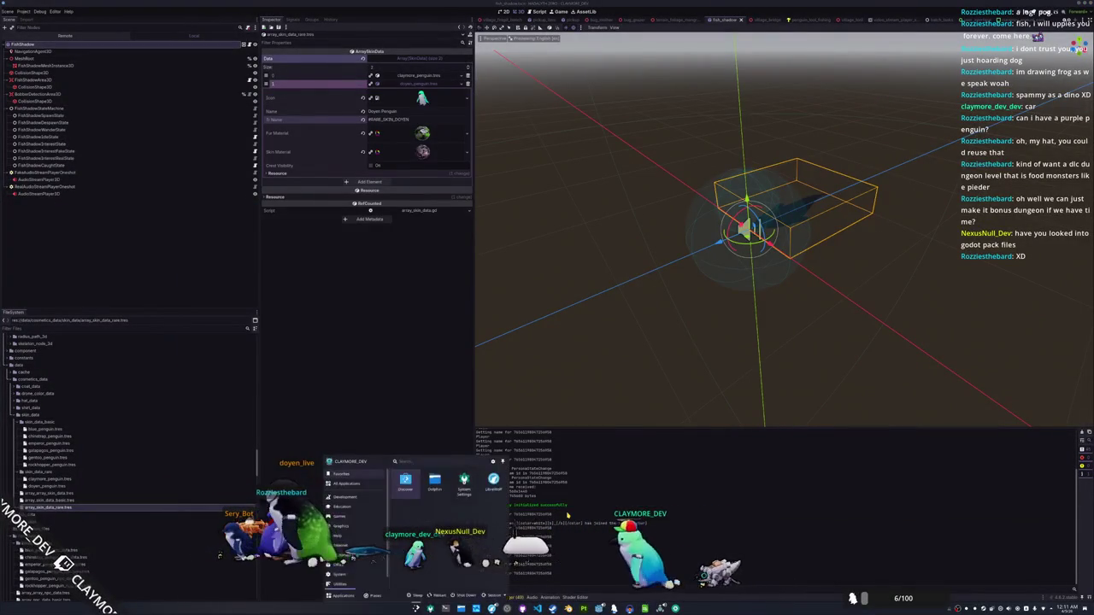
pyautogui.write('kate')
pyautogui.press('Return')
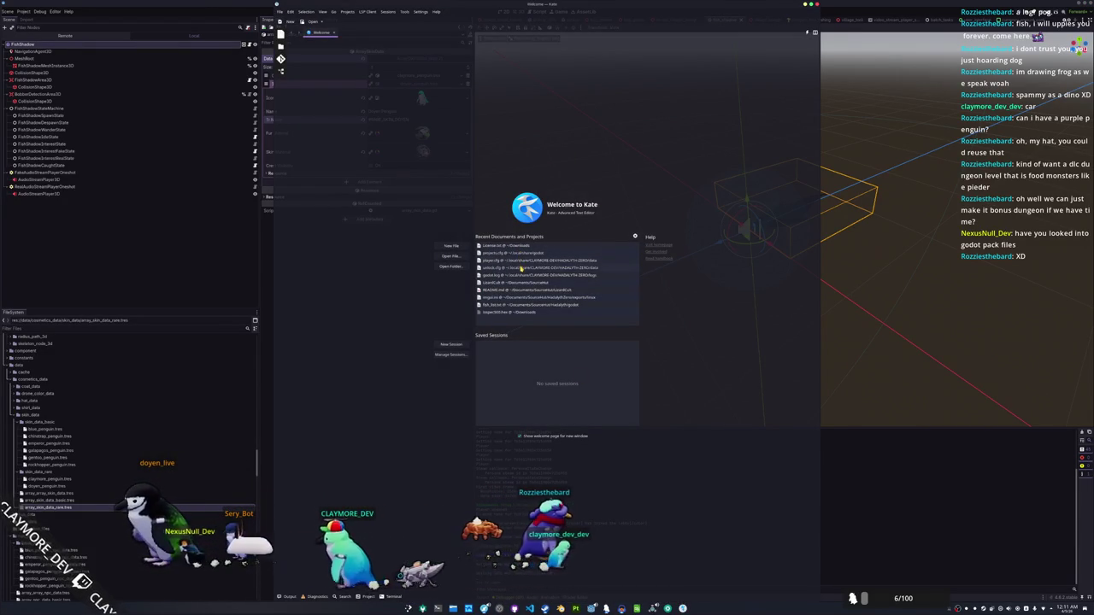
pyautogui.click(521, 267)
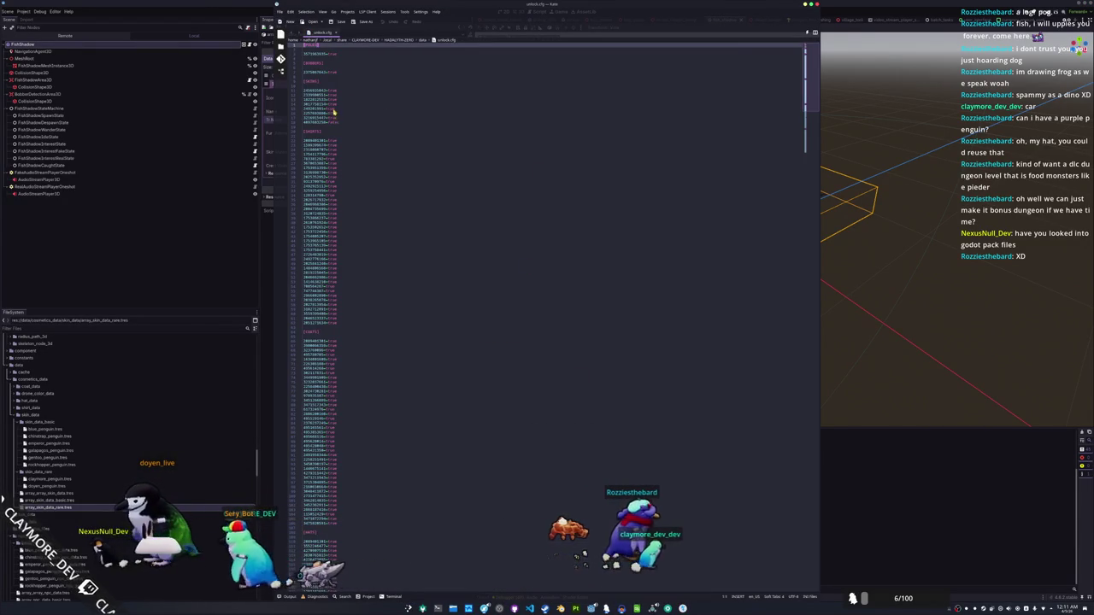
# Step through unlock.cfg's bracketed section headers, then minimize Kate and switch to Blender.
pyautogui.click(334, 124)
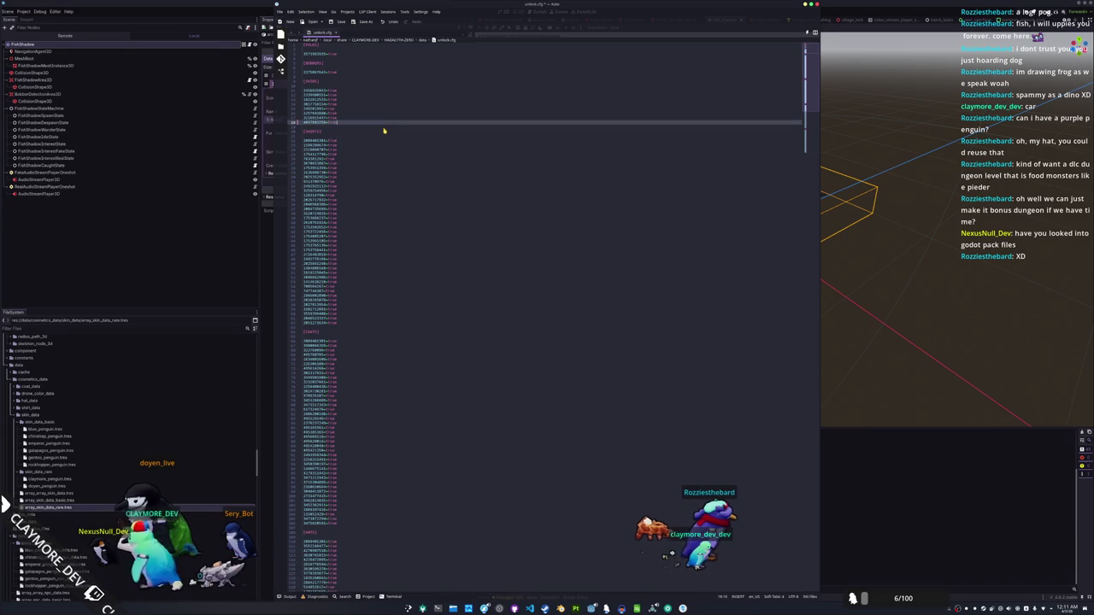
pyautogui.click(469, 333)
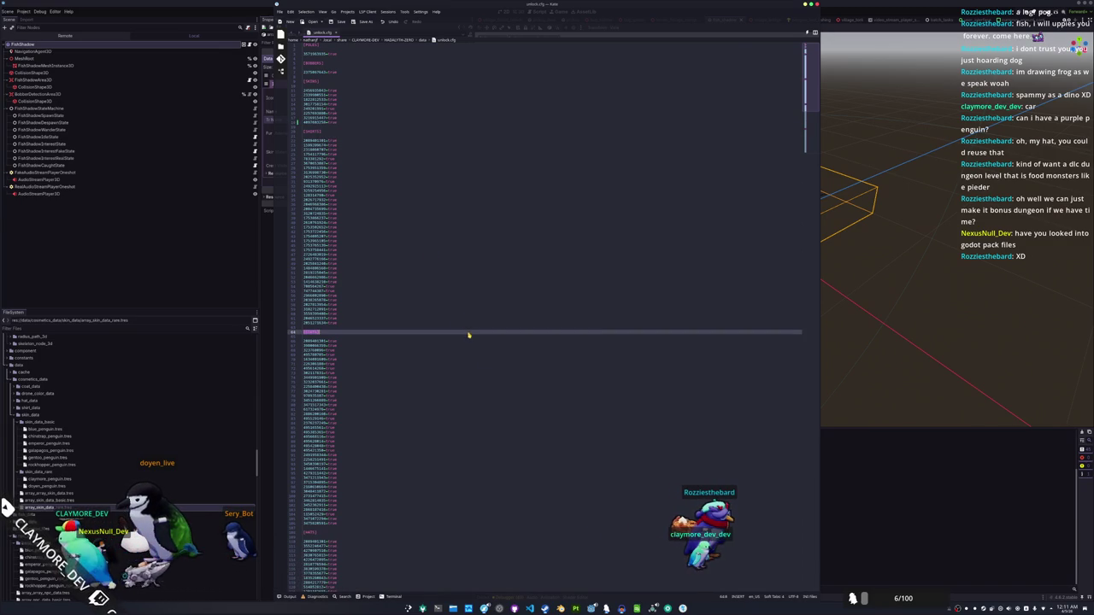
pyautogui.click(856, 508)
pyautogui.click(559, 608)
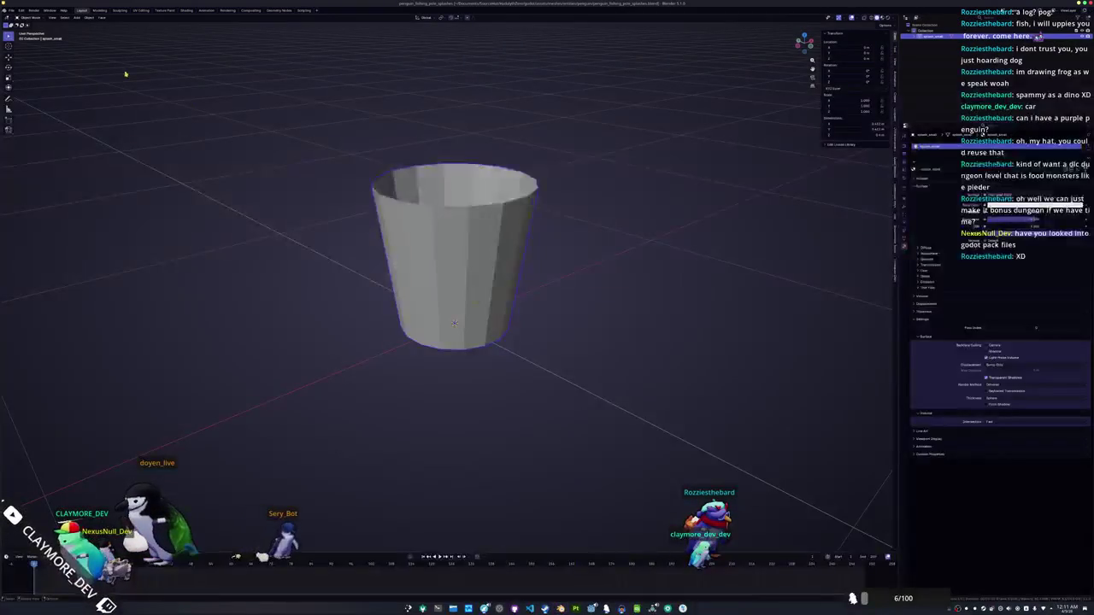
# Browse the assets folders, including the empty cat_data folder, in Blender's open-file browser.
pyautogui.click(10, 10)
pyautogui.moveTo(55, 35)
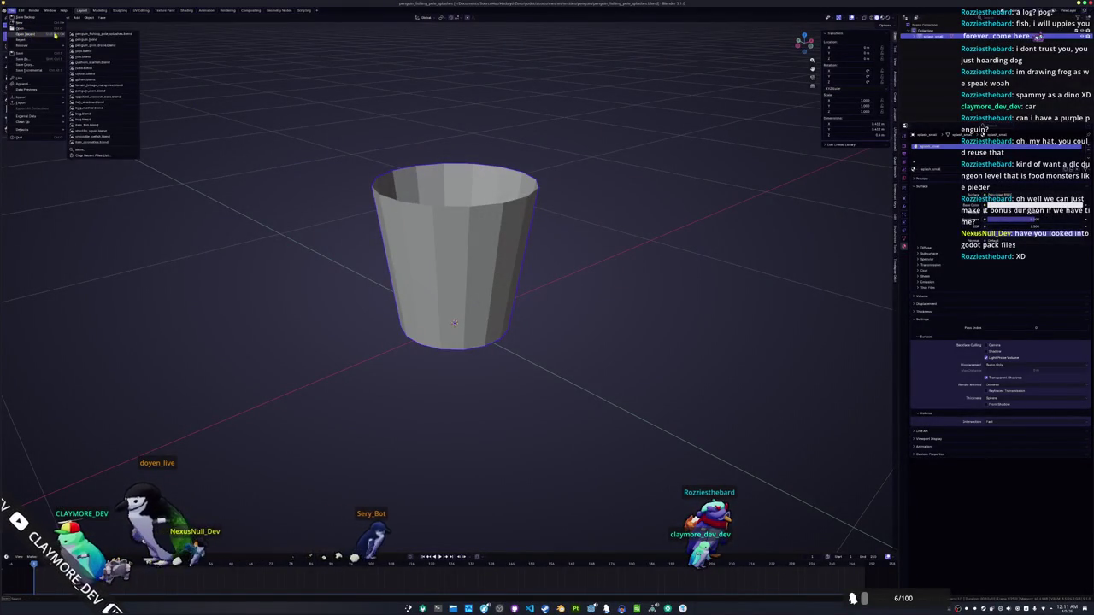
pyautogui.click(28, 34)
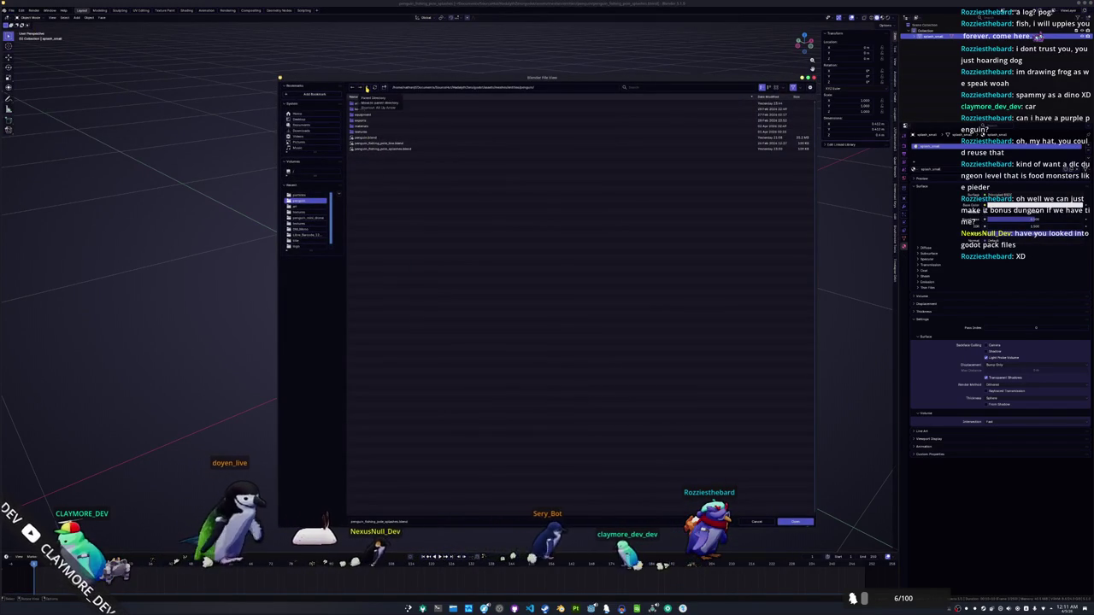
pyautogui.click(366, 137)
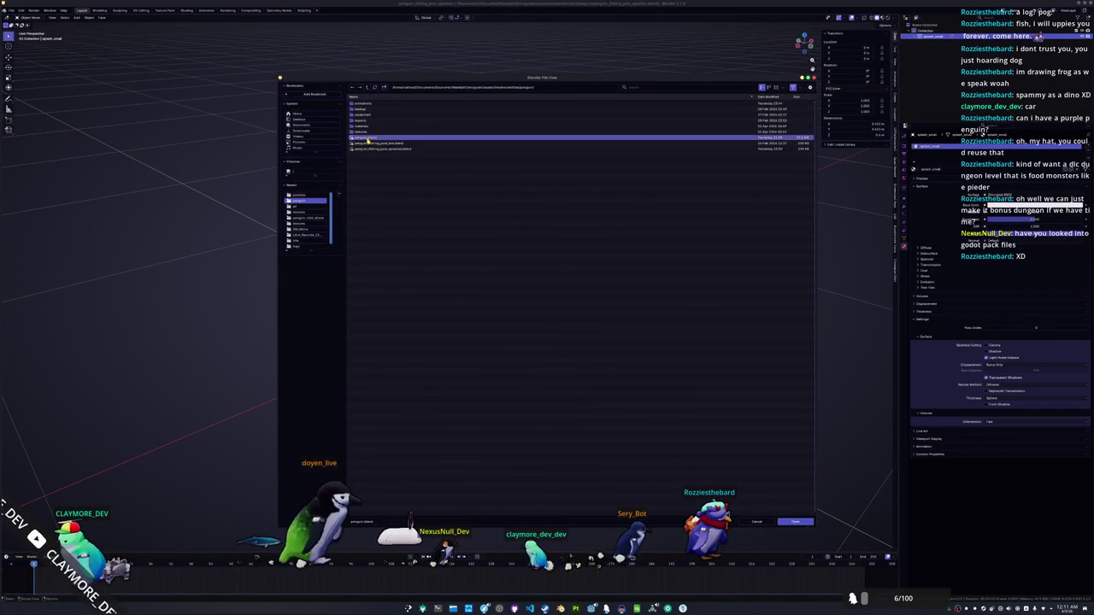
pyautogui.click(368, 88)
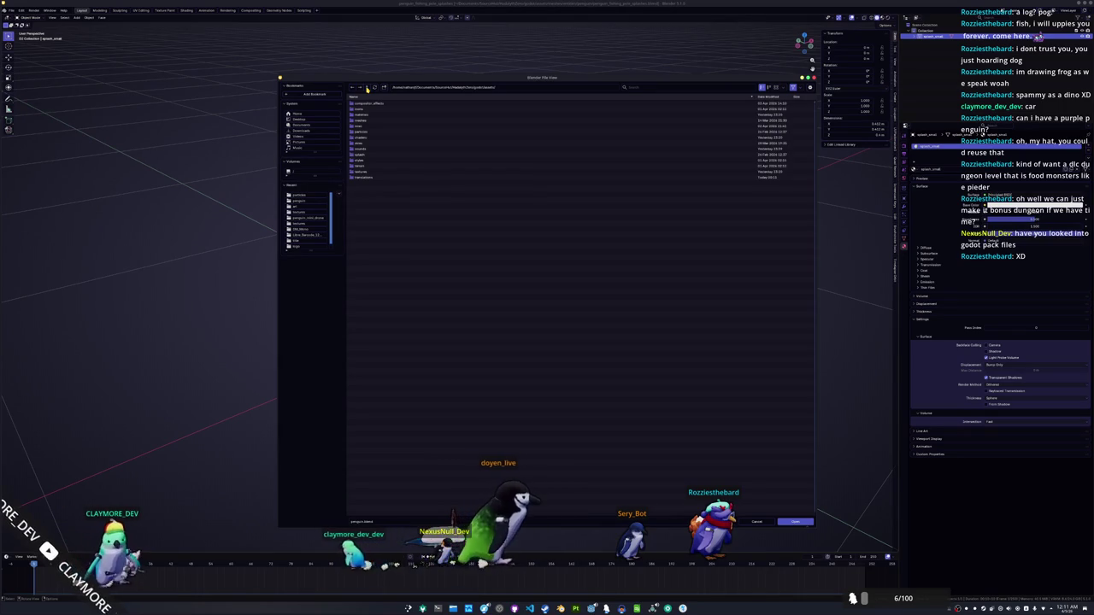
pyautogui.click(368, 88)
pyautogui.doubleClick(364, 121)
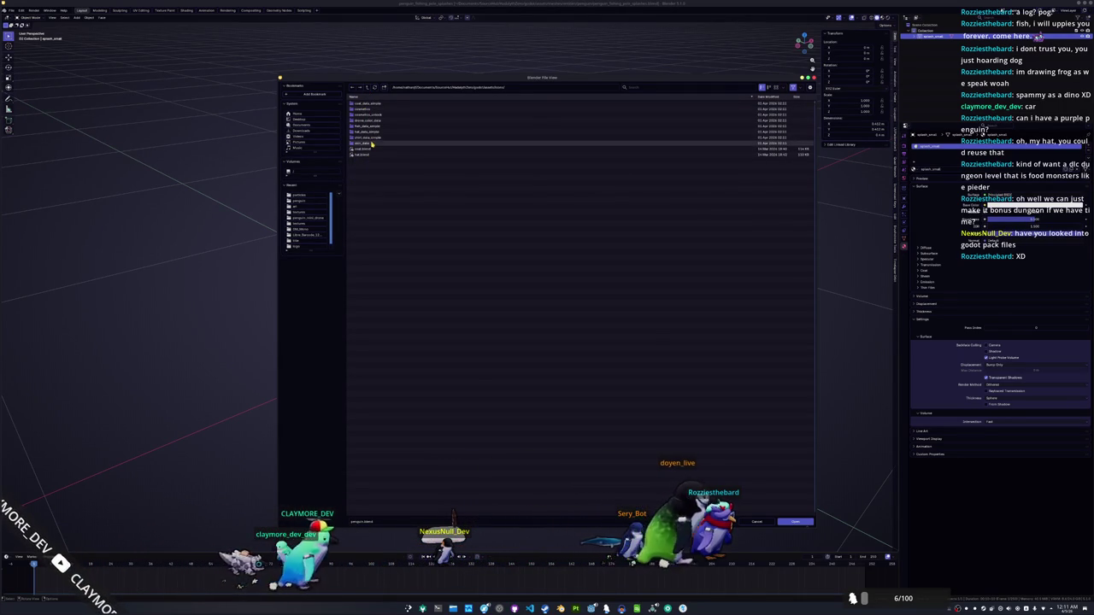
pyautogui.doubleClick(372, 144)
pyautogui.click(367, 89)
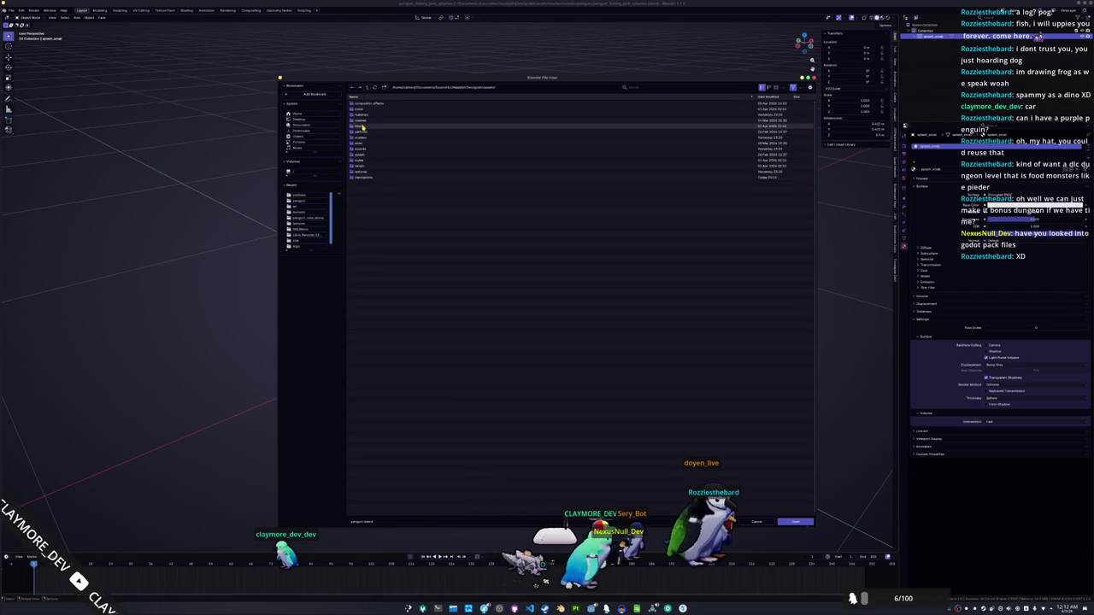
pyautogui.press('Return')
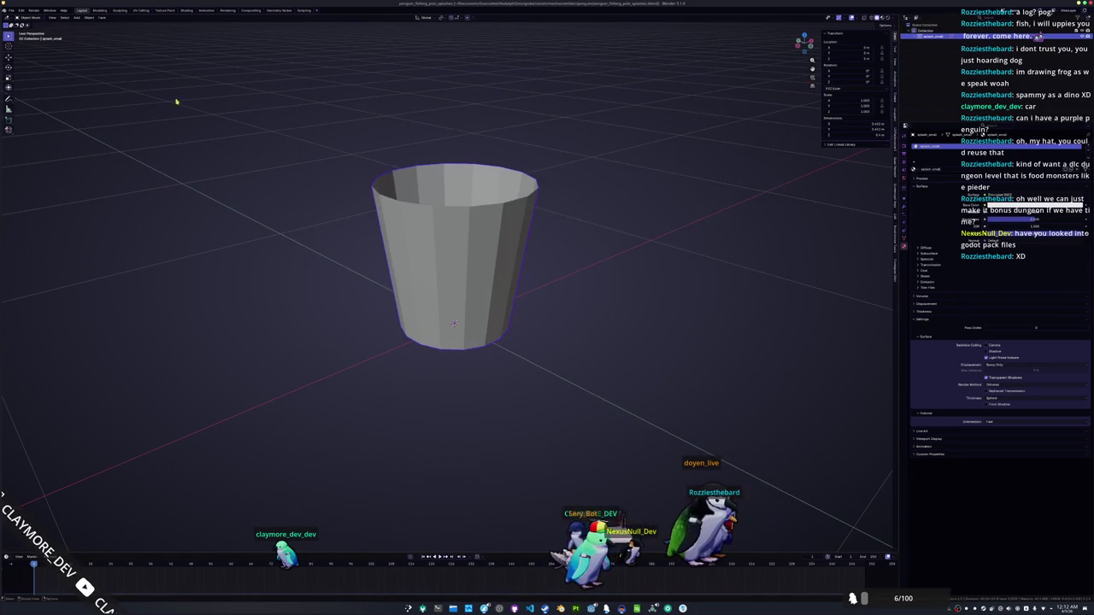
# Open penguin.blend from the recent files list.
pyautogui.click(11, 10)
pyautogui.moveTo(30, 36)
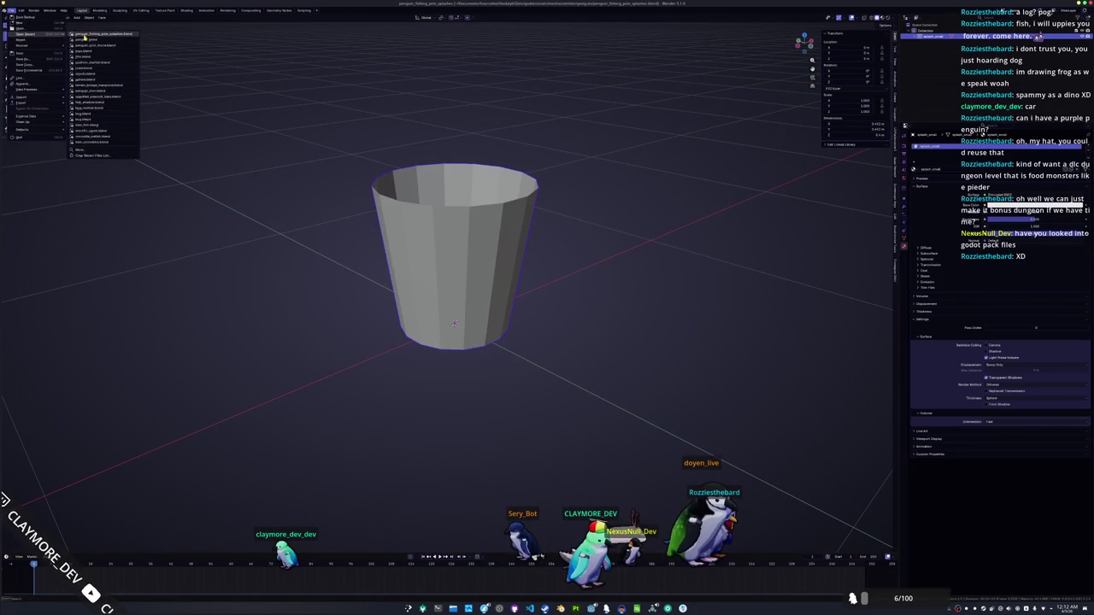
pyautogui.click(94, 39)
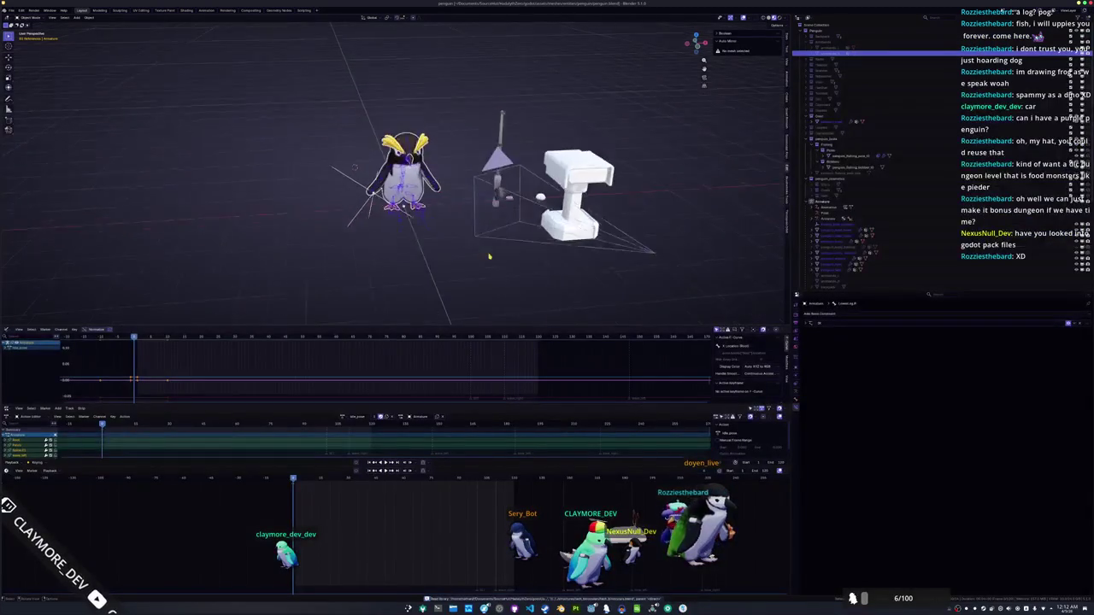
# View the penguin through the scene camera and select only the penguin_body object.
pyautogui.press('KP_0')
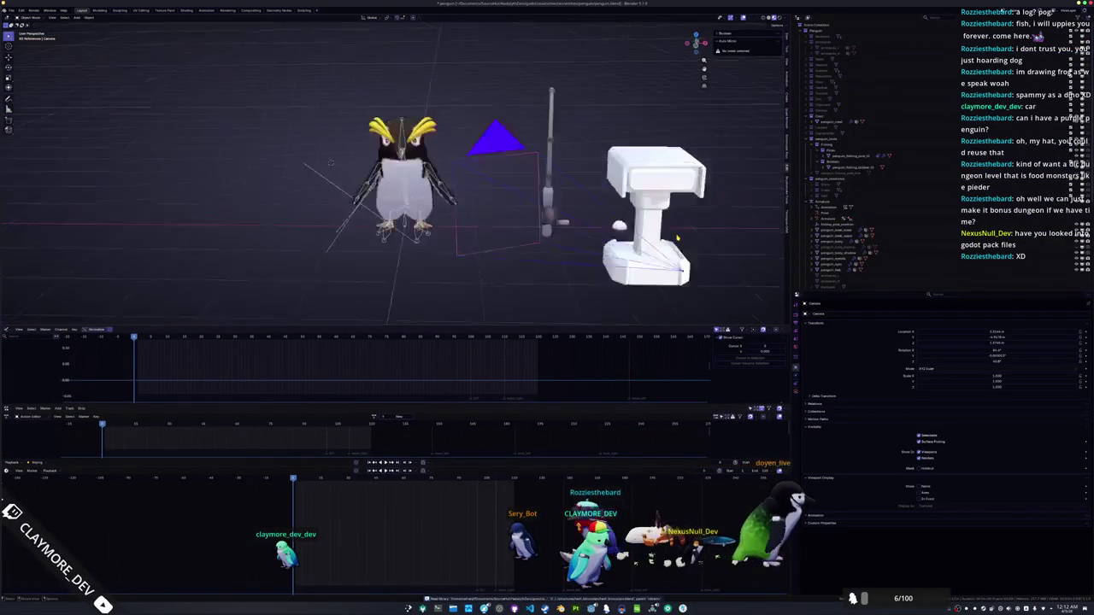
pyautogui.scroll(-2, 677, 232)
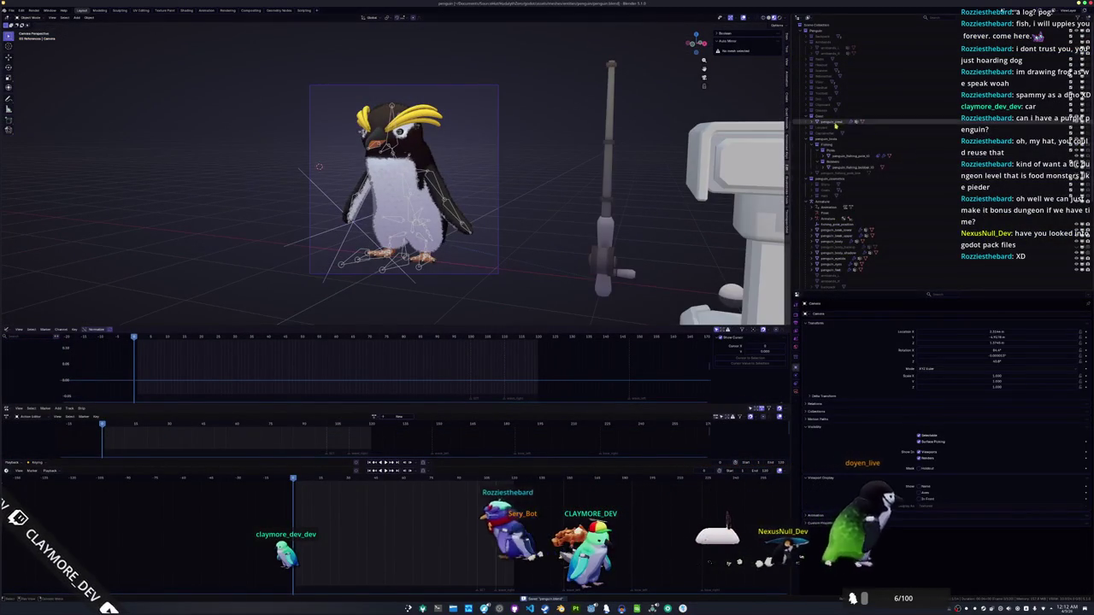
pyautogui.click(823, 202)
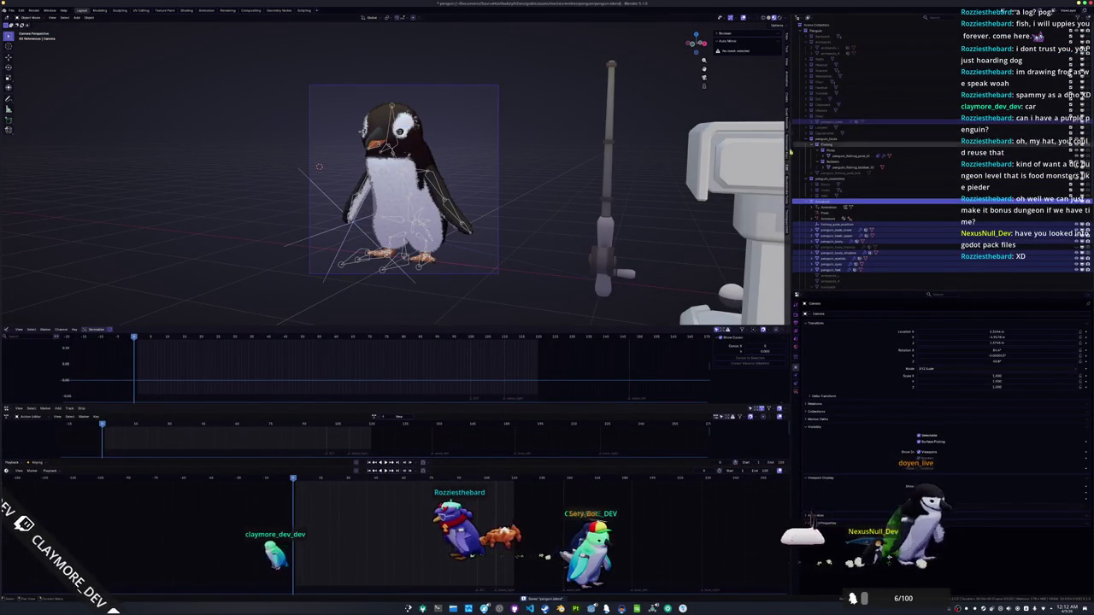
pyautogui.click(834, 242)
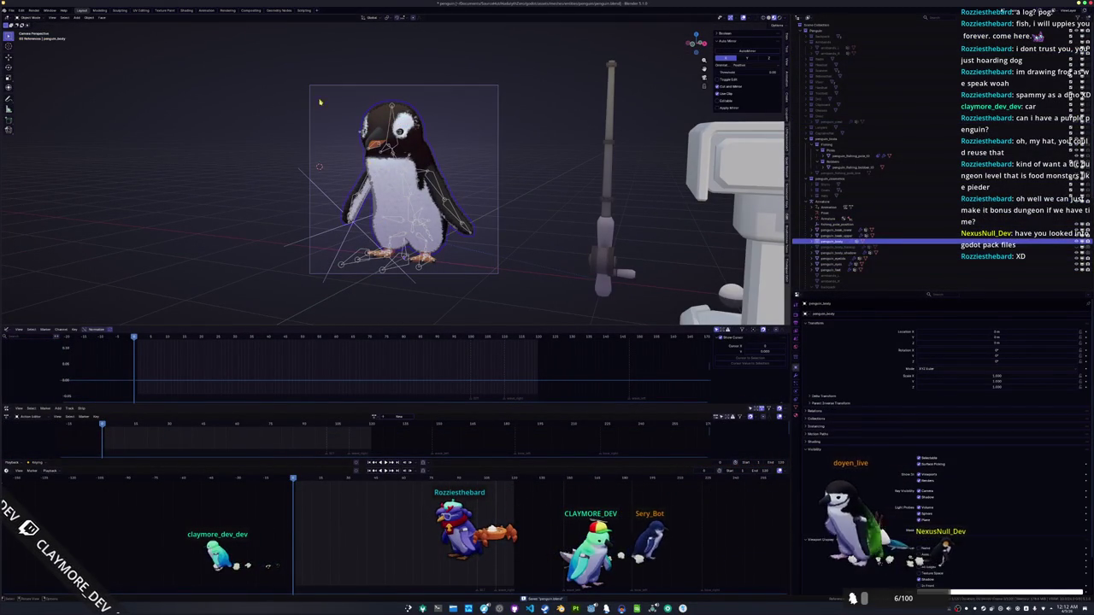
# In the Shading workspace, load penguin_fur_Base_color into the body's Image Texture node.
pyautogui.click(187, 9)
pyautogui.scroll(3, 515, 439)
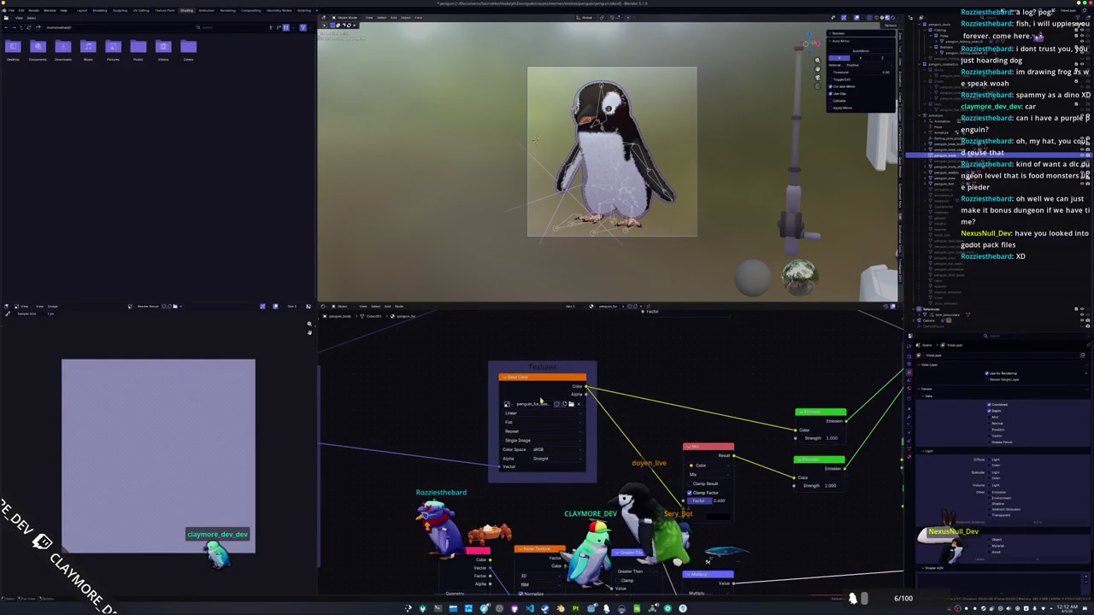
pyautogui.click(570, 405)
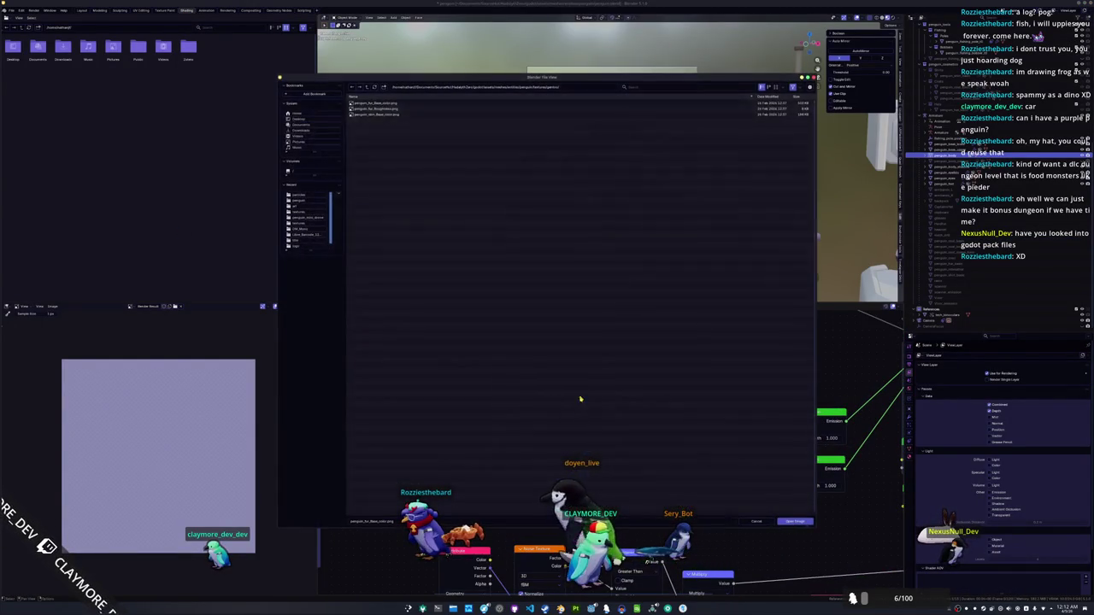
pyautogui.click(367, 88)
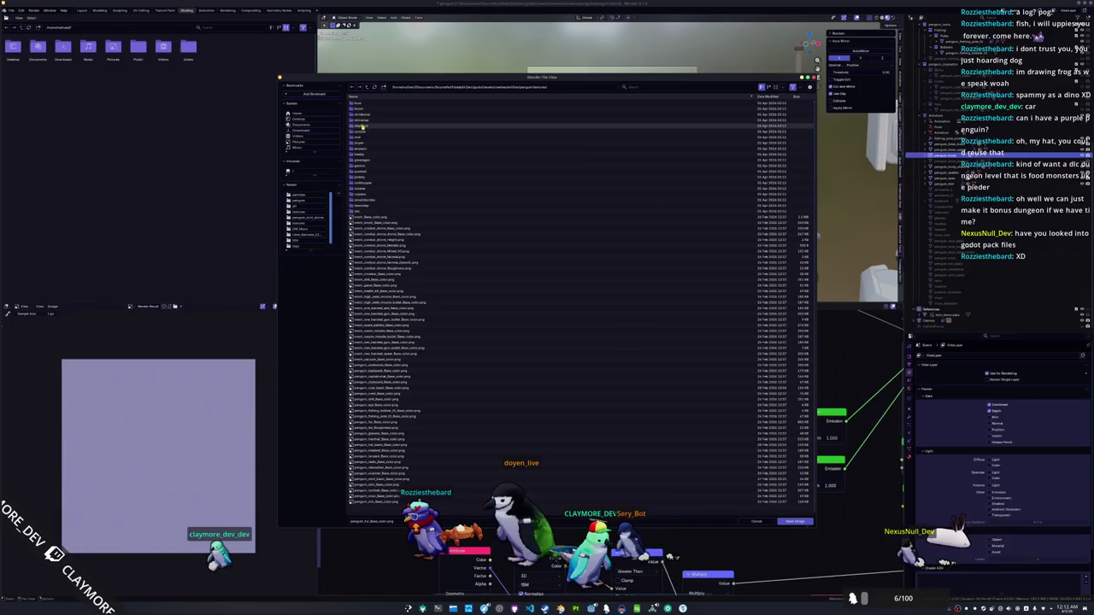
pyautogui.click(370, 144)
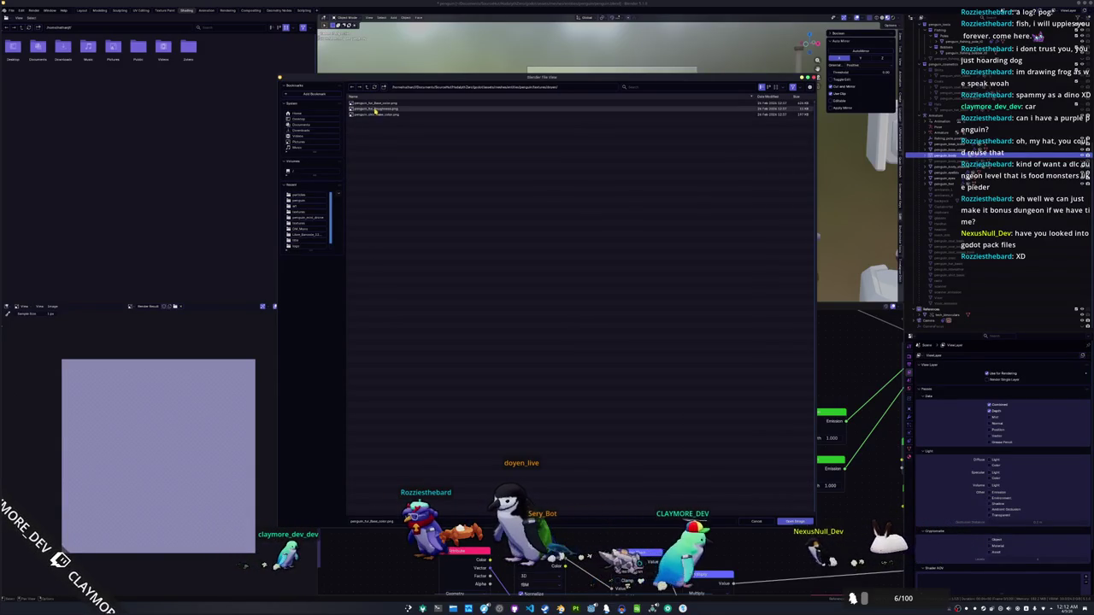
pyautogui.doubleClick(374, 102)
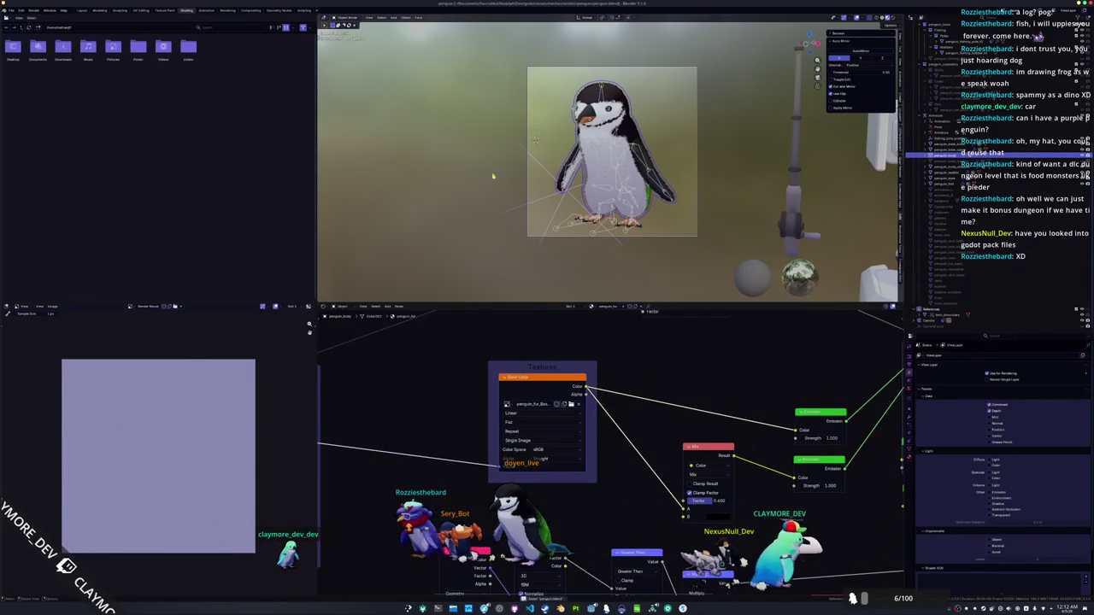
# Select the skin object and load penguin_skin_base_color.png from the doyen folder as its texture.
pyautogui.scroll(1, 464, 168)
pyautogui.click(581, 104)
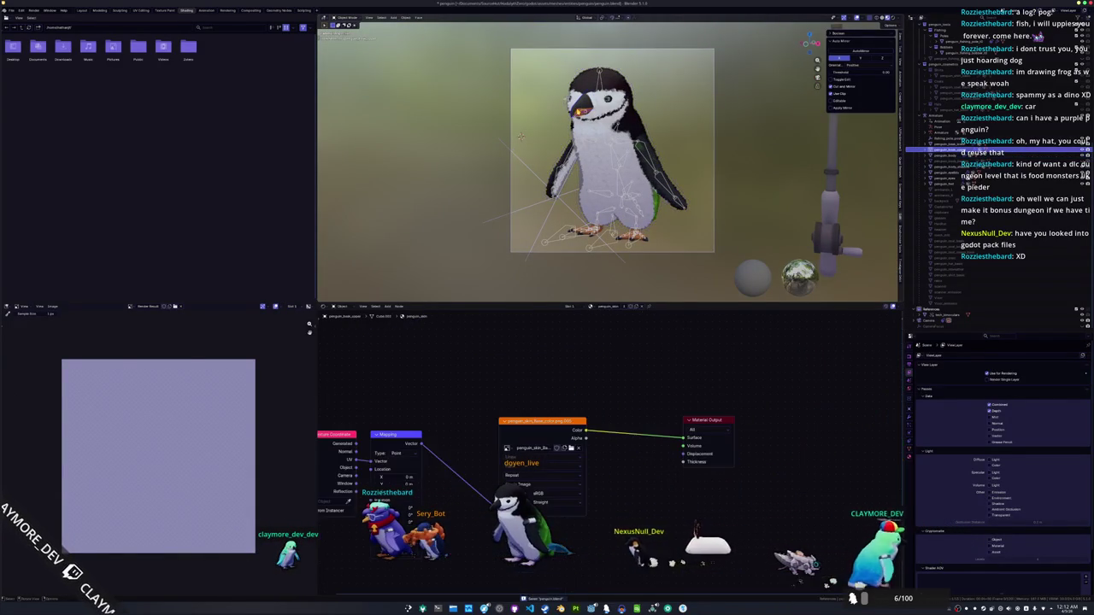
pyautogui.click(573, 449)
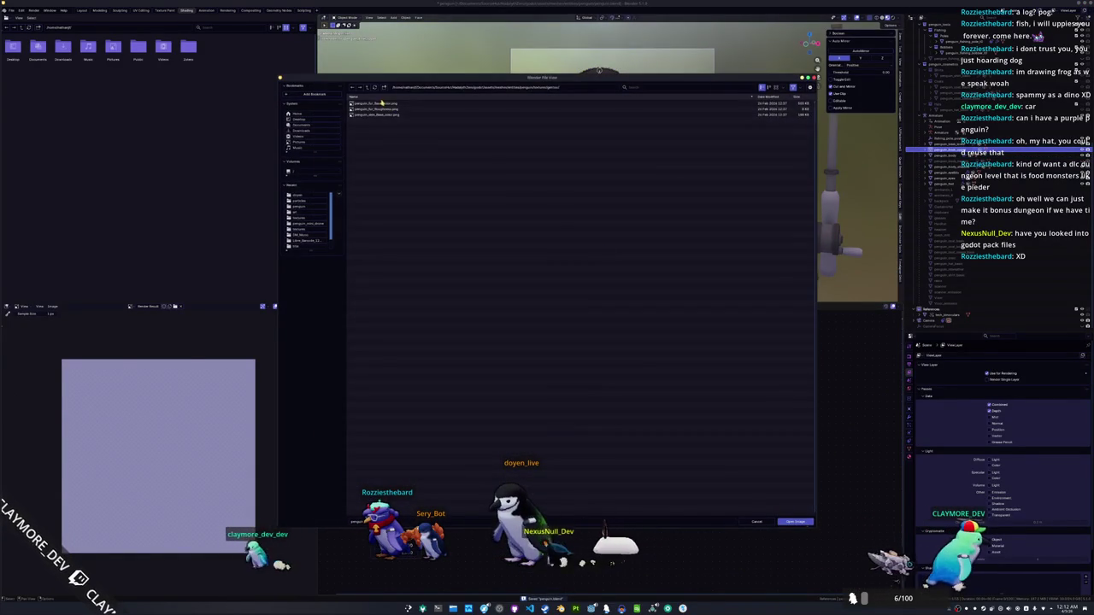
pyautogui.click(366, 88)
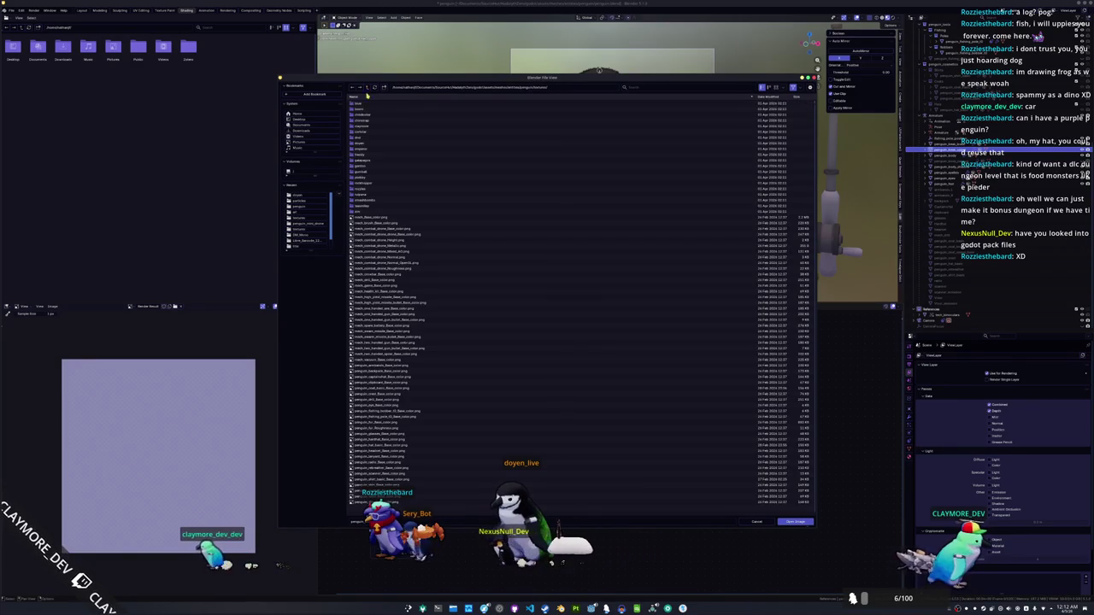
pyautogui.click(362, 147)
pyautogui.doubleClick(378, 115)
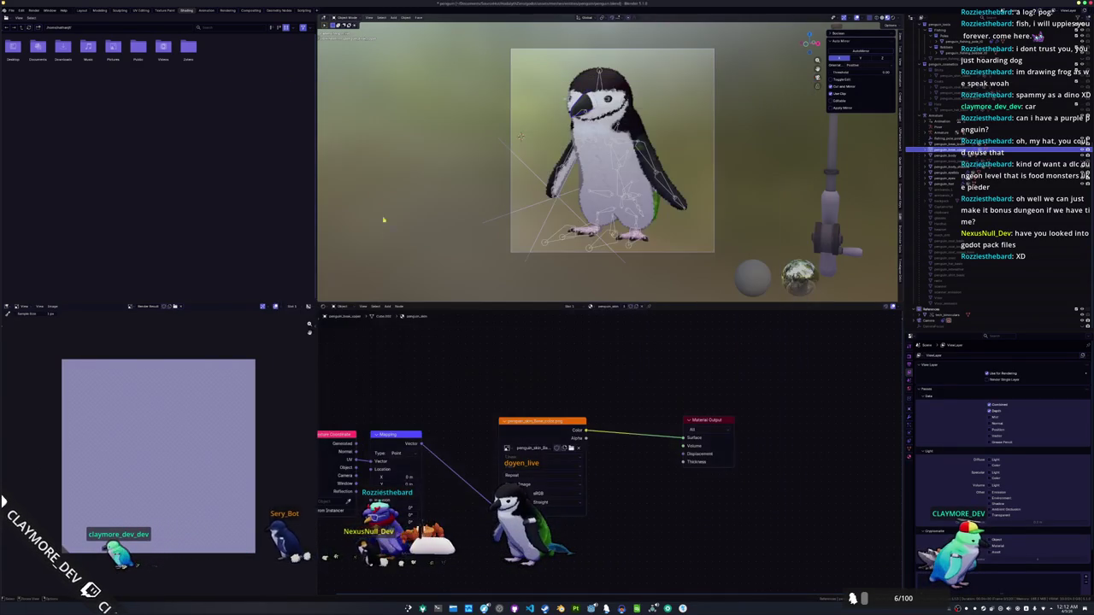
# Render the penguin with F12 and choose Image > Save As.
pyautogui.press('F12')
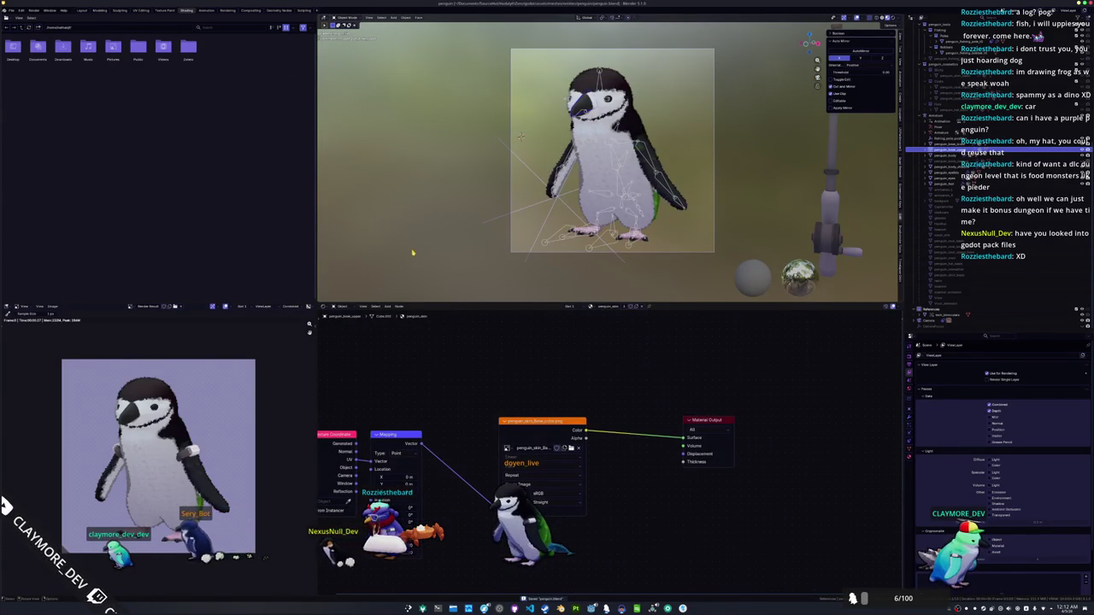
pyautogui.click(52, 306)
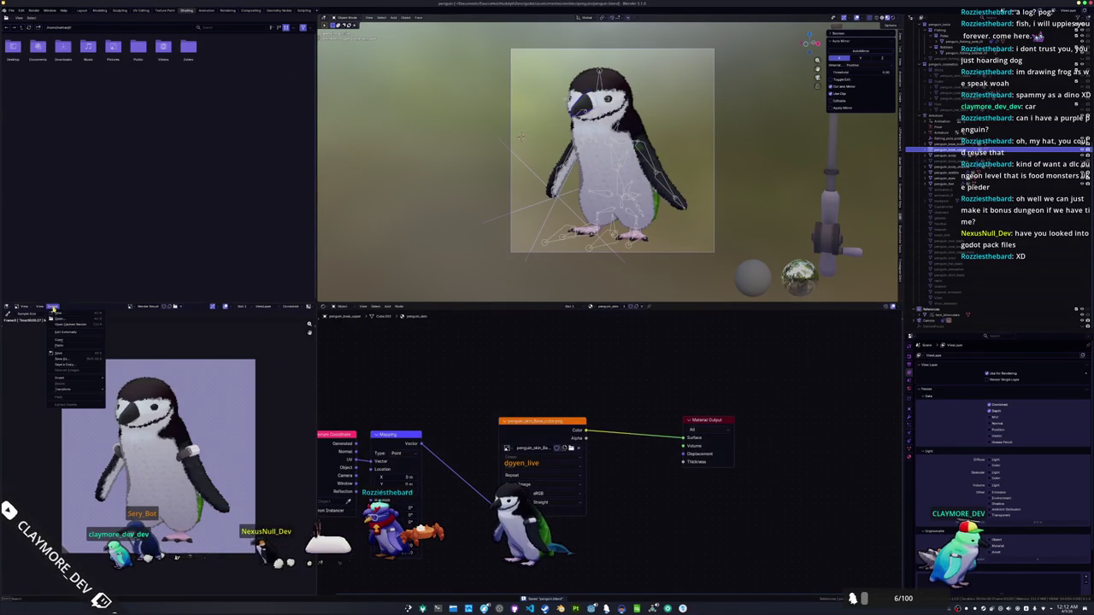
pyautogui.click(67, 358)
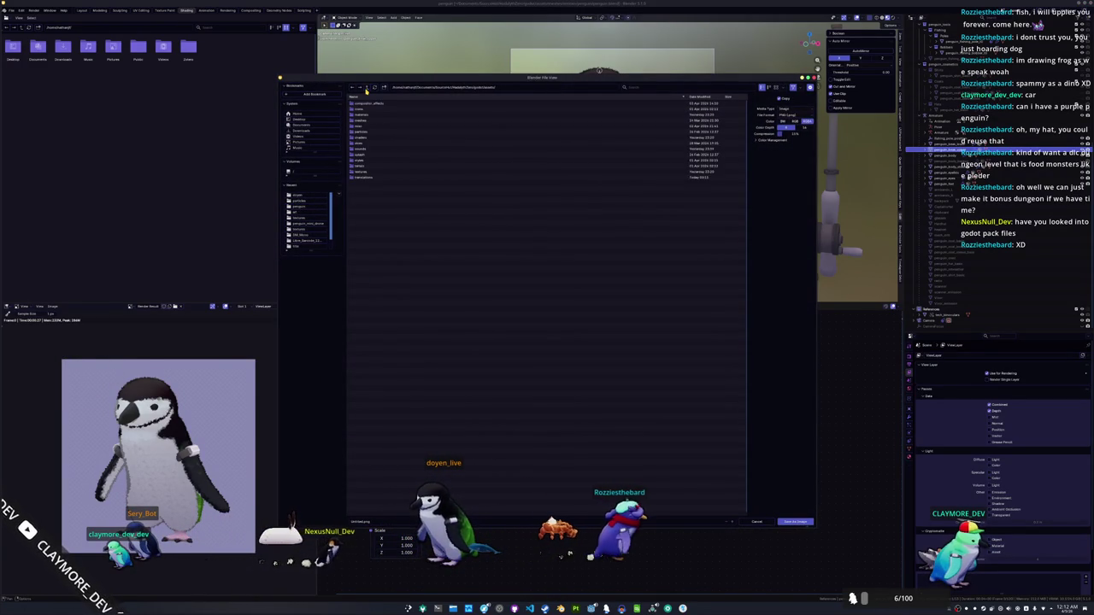
# Save the render as penguin_skin_data_s in the icons skin subfolder, then return to Godot.
pyautogui.doubleClick(360, 109)
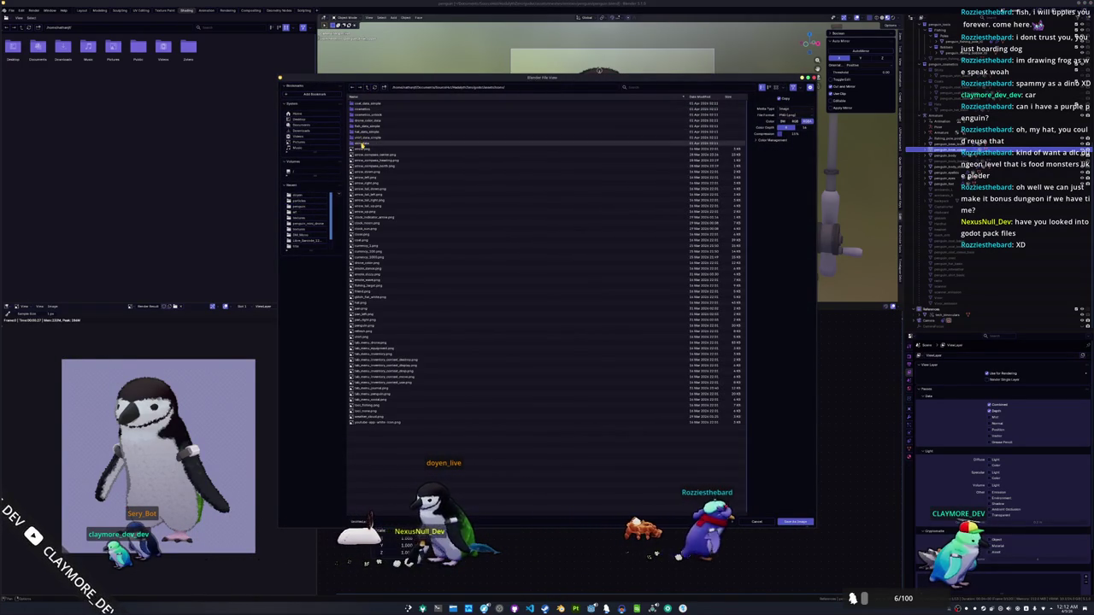
pyautogui.doubleClick(362, 143)
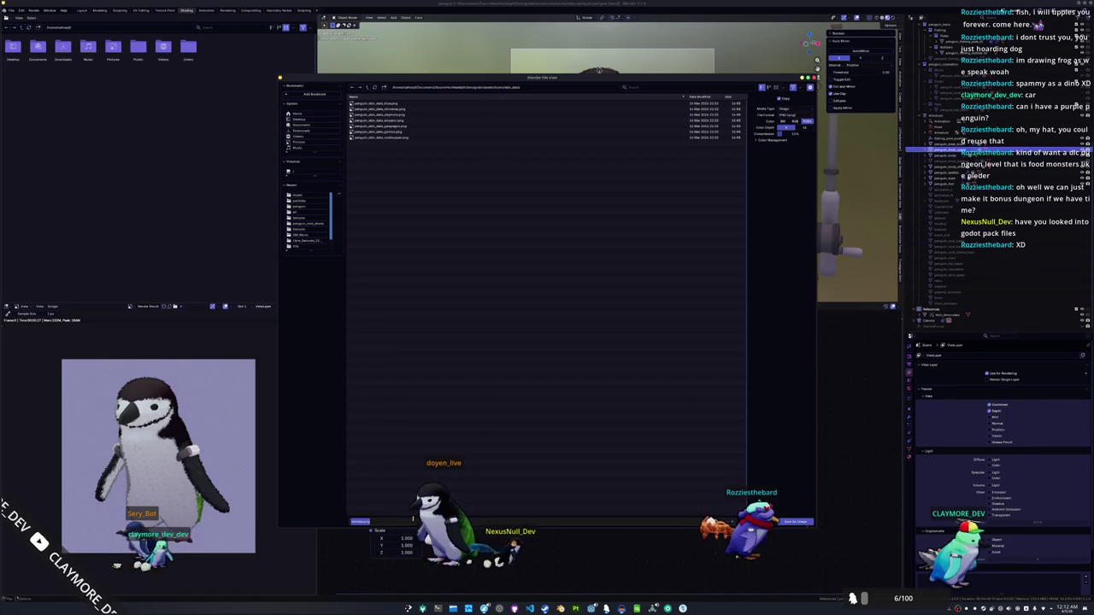
pyautogui.write('penguin_skin_da')
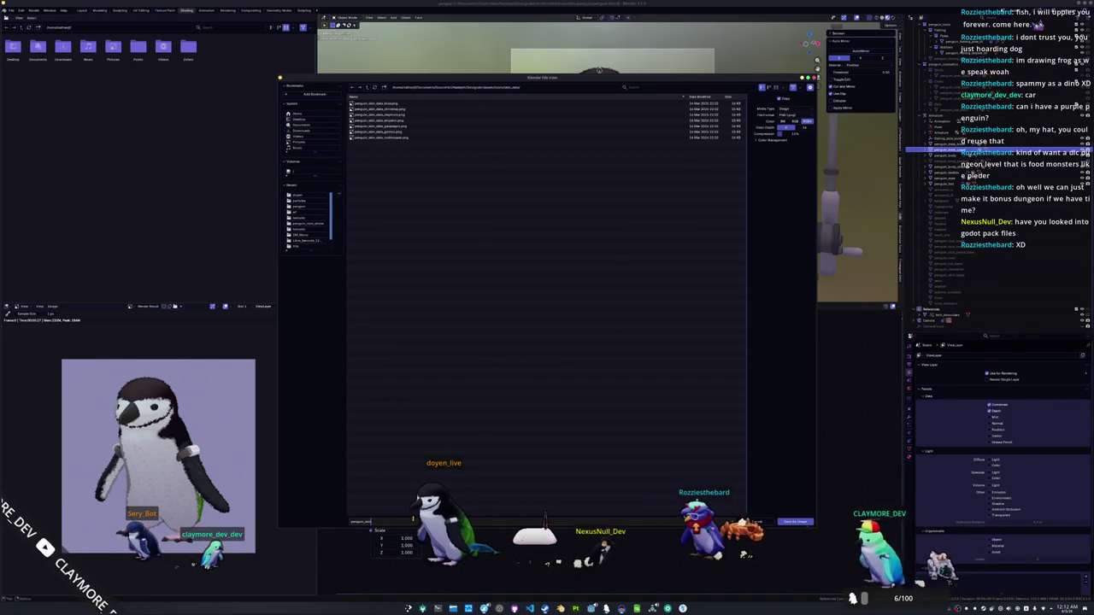
pyautogui.write('ta')
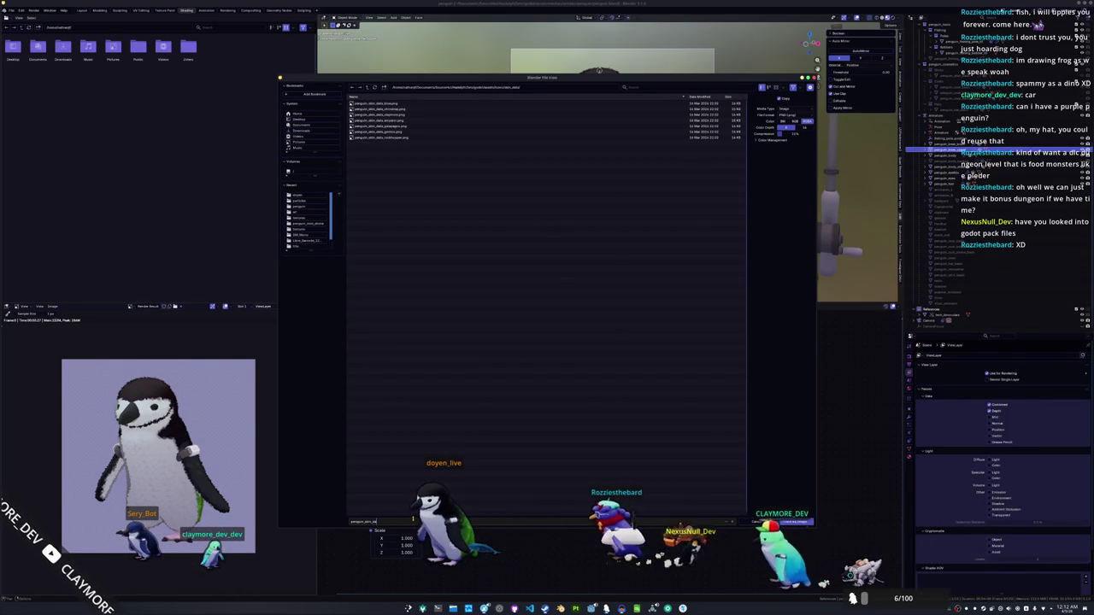
pyautogui.write('_s')
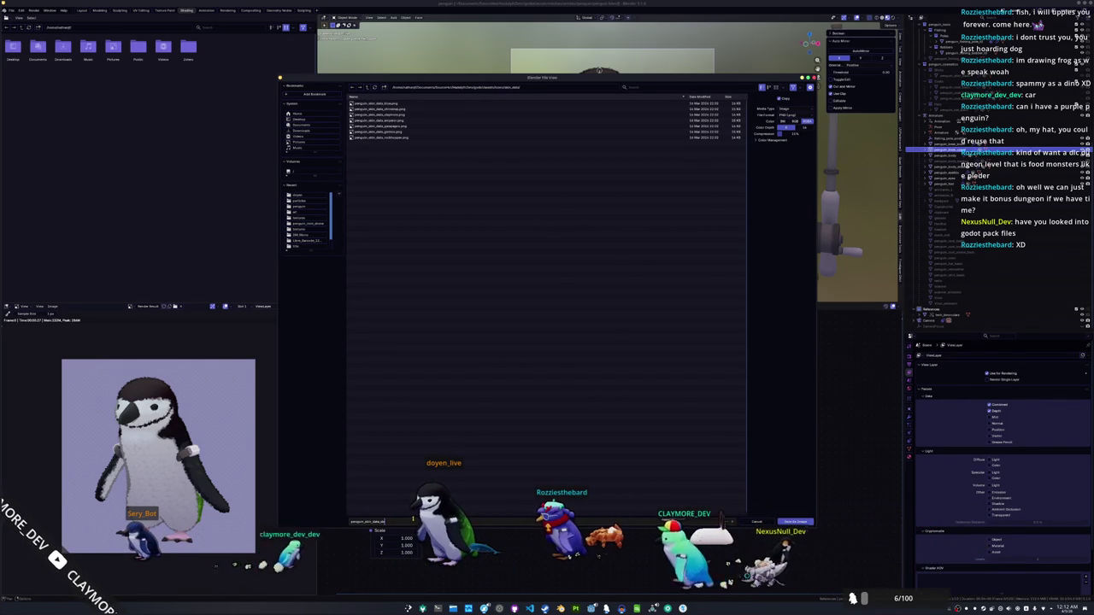
pyautogui.press('Return')
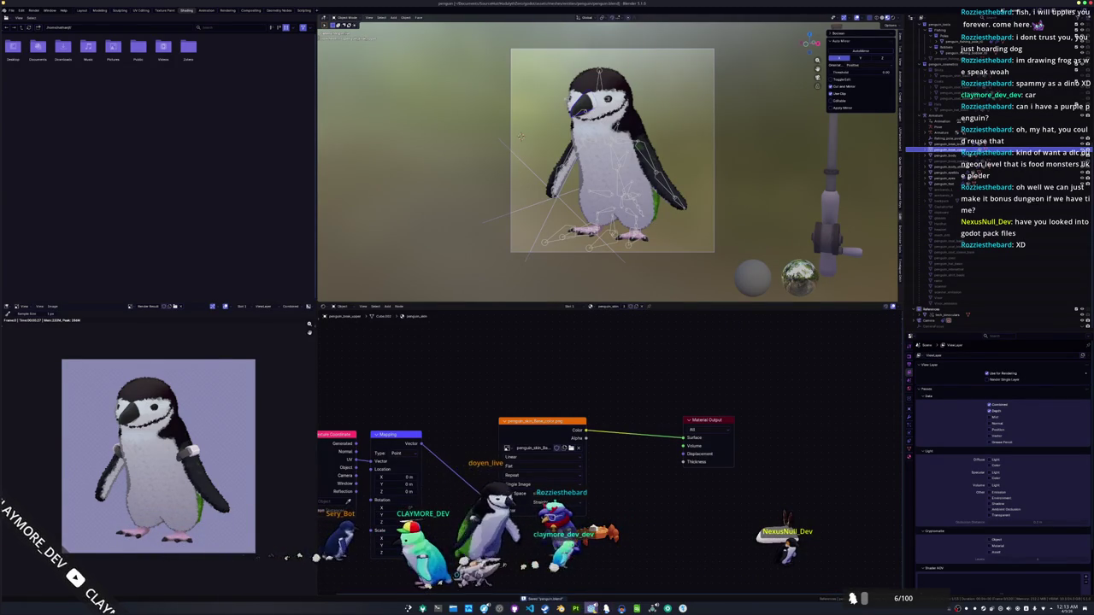
pyautogui.hotkey('alt', 'Tab')
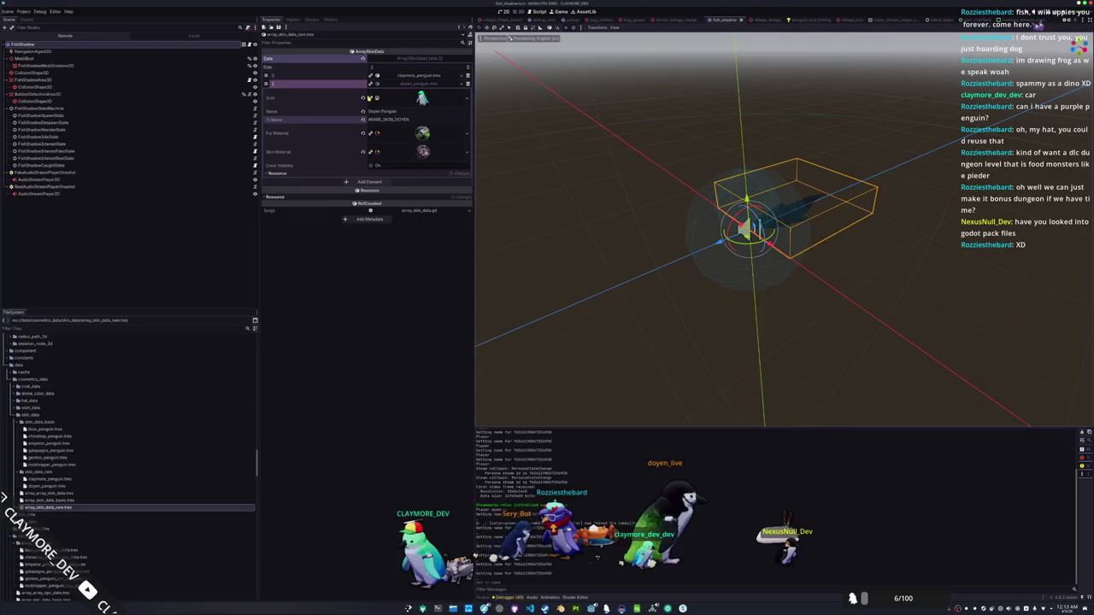
# Clear the Doyen Penguin entry's Icon and assign the doyen texture via the 'doy' quick search.
pyautogui.click(369, 98)
pyautogui.click(460, 94)
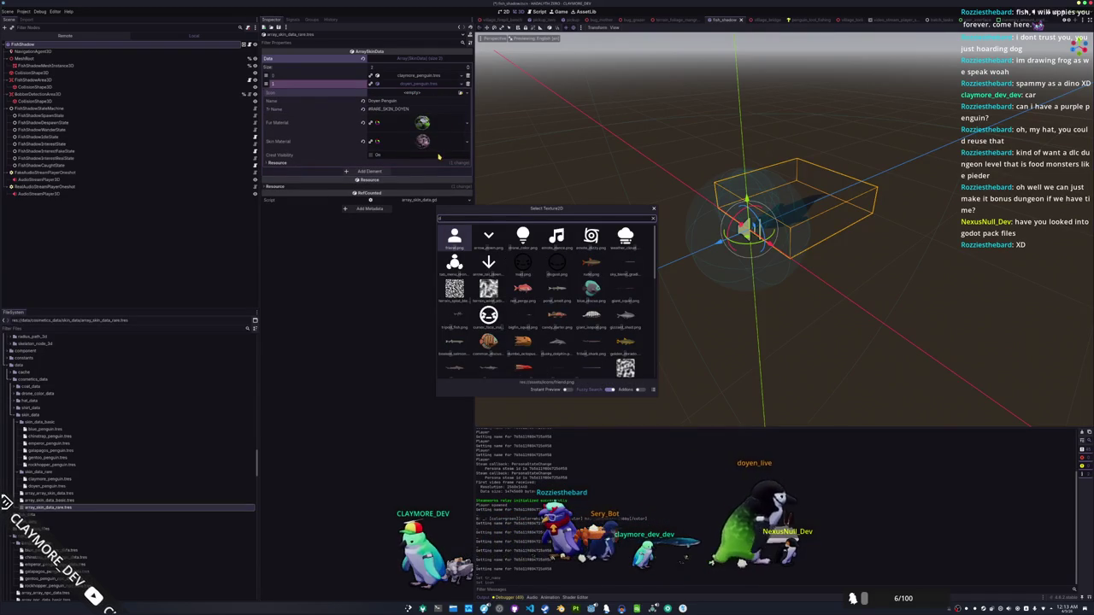
pyautogui.write('doy')
pyautogui.press('Return')
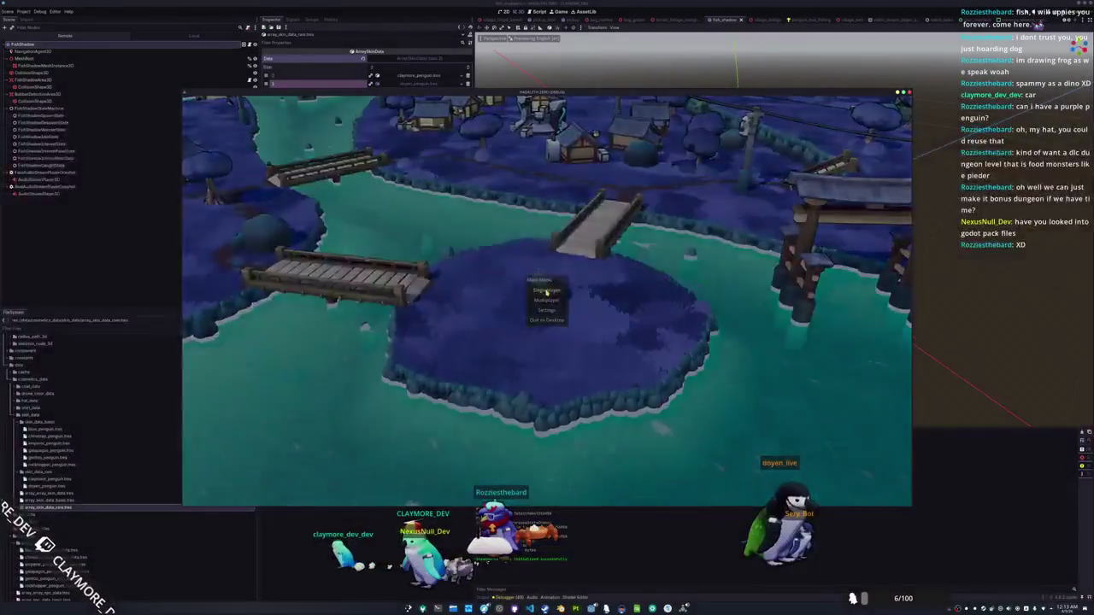
# Start the village level and equip the black-and-white Doyen Penguin skin from the cosmetics.
pyautogui.click(546, 292)
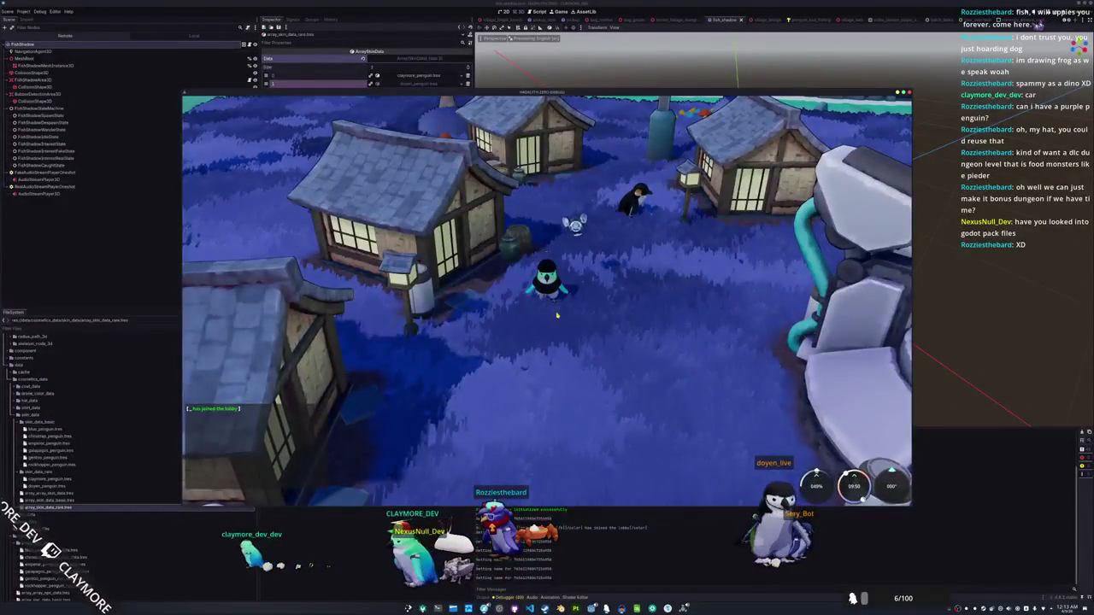
pyautogui.press('s')
pyautogui.press('Tab')
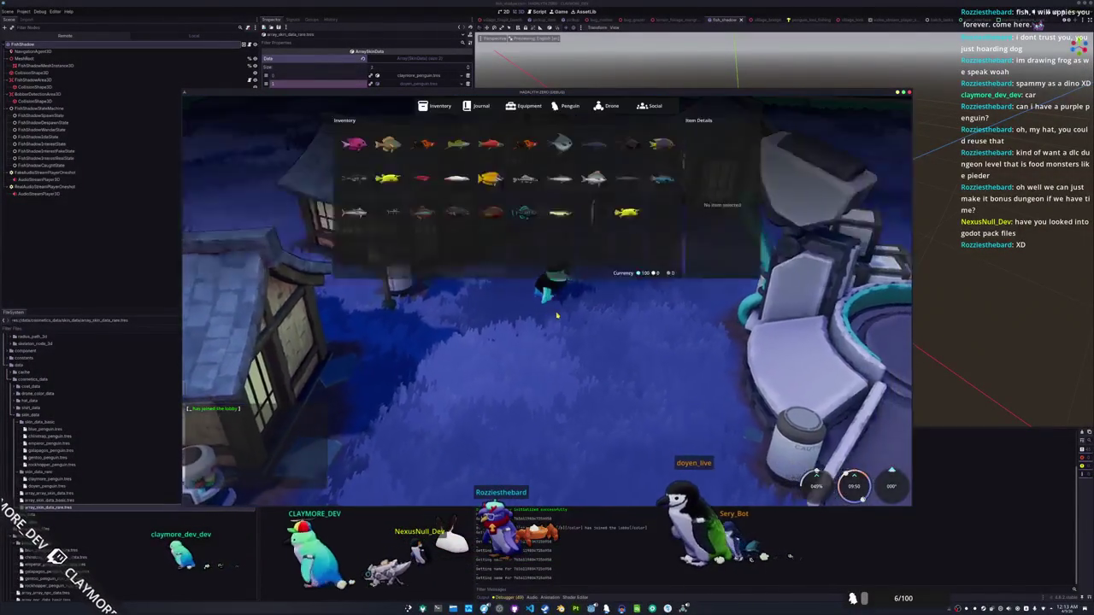
pyautogui.click(570, 105)
pyautogui.click(556, 153)
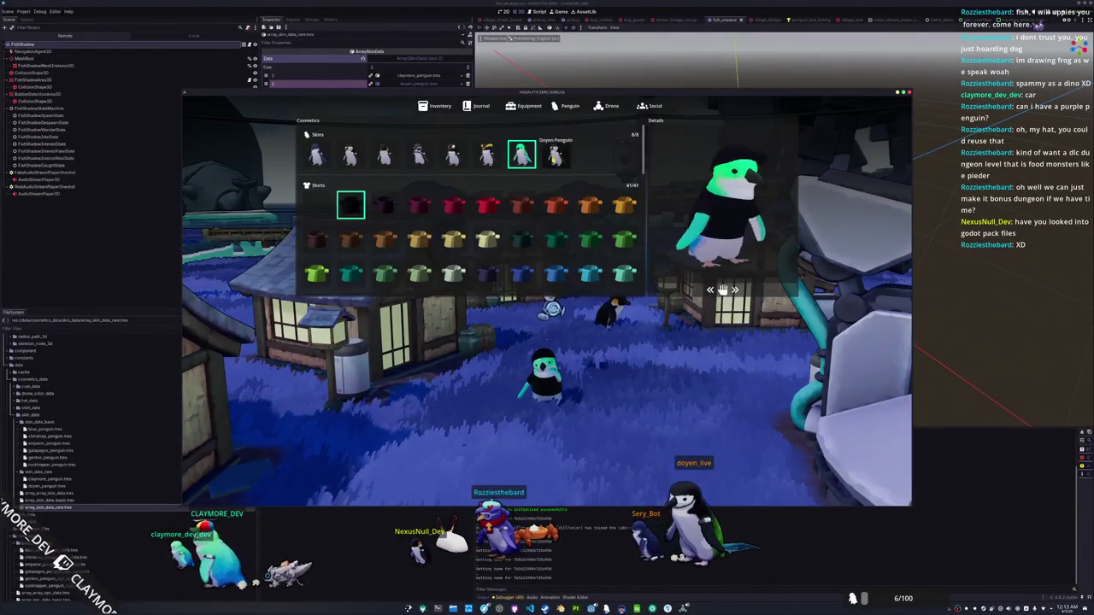
pyautogui.press('Tab')
pyautogui.press('Tab')
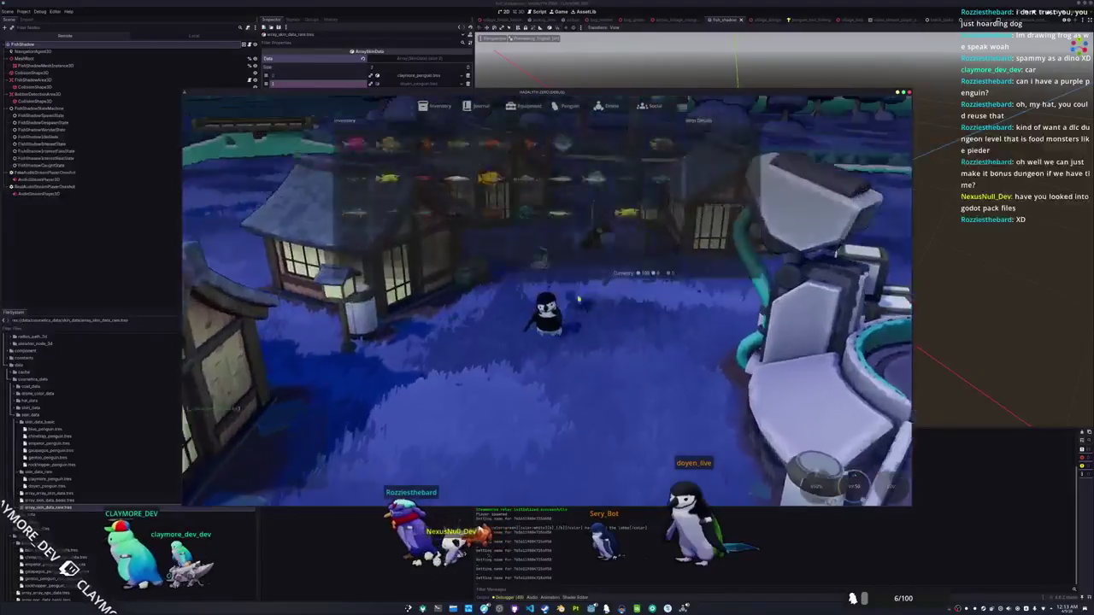
# Scroll the Penguin cosmetics to Coats, put on the green coat, and close the menu.
pyautogui.click(570, 105)
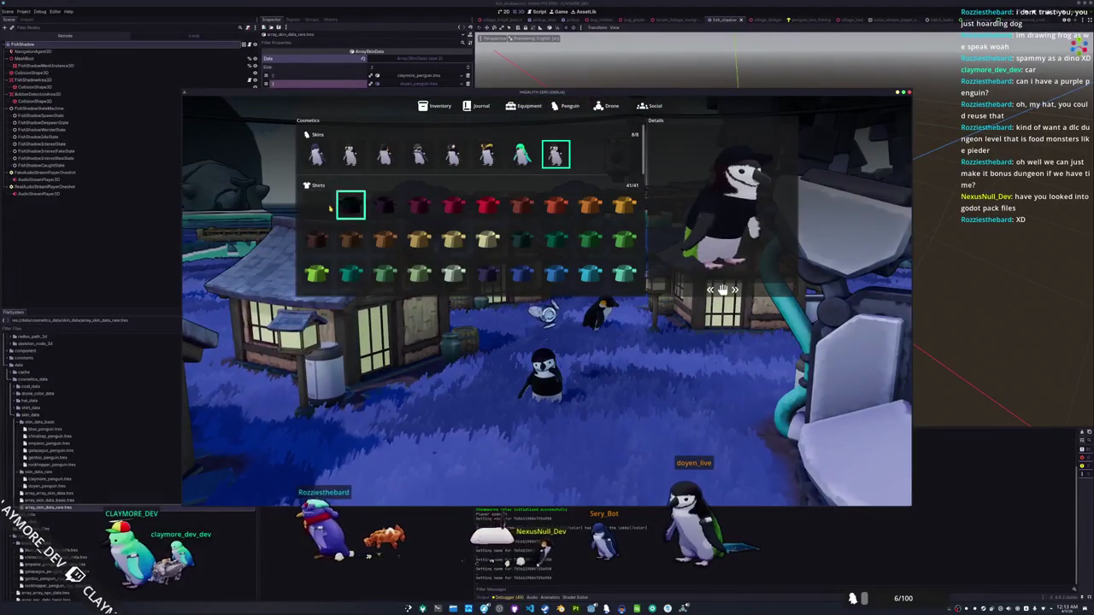
pyautogui.scroll(-3, 368, 244)
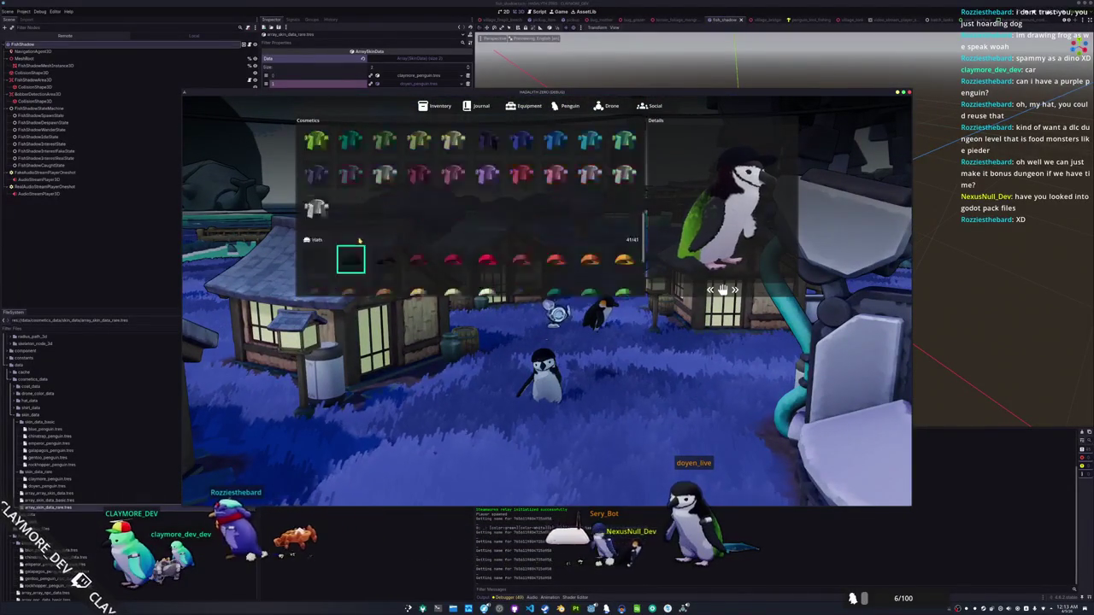
pyautogui.press('Tab')
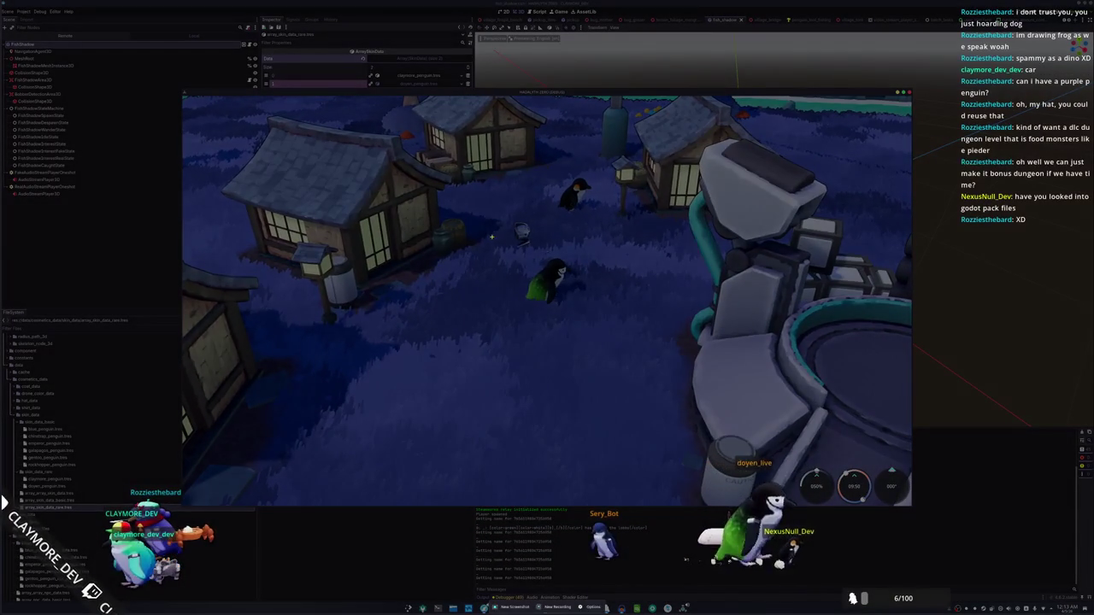
# Drag a capture rectangle around the coated penguin to take the screenshot.
pyautogui.moveTo(291, 171); pyautogui.dragTo(488, 368)
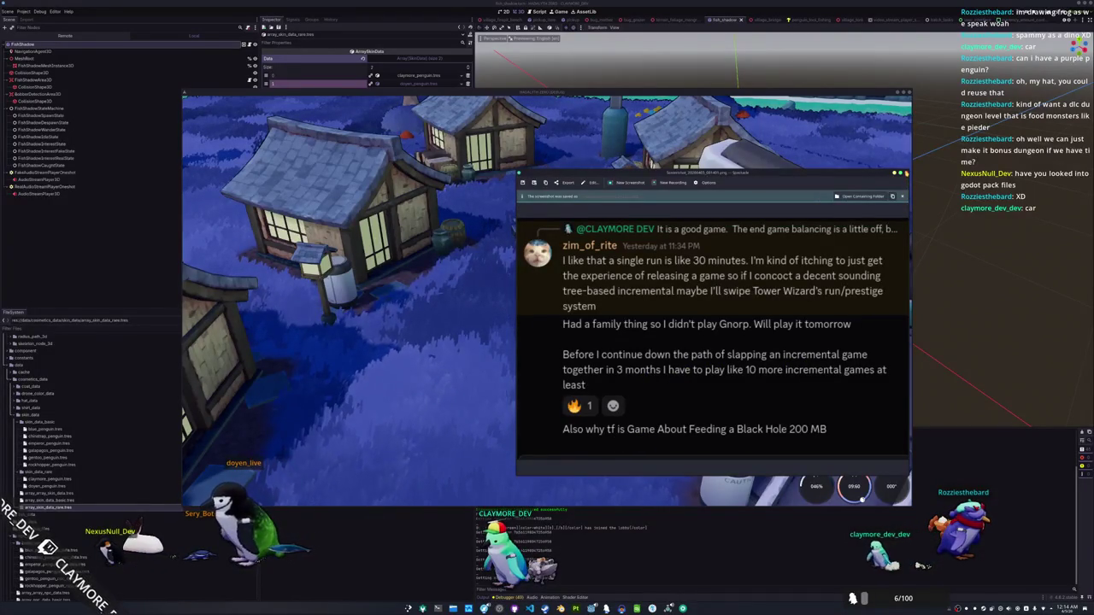
# Close the Spectacle screenshot window to bring the fishing game back into view.
pyautogui.press('Escape')
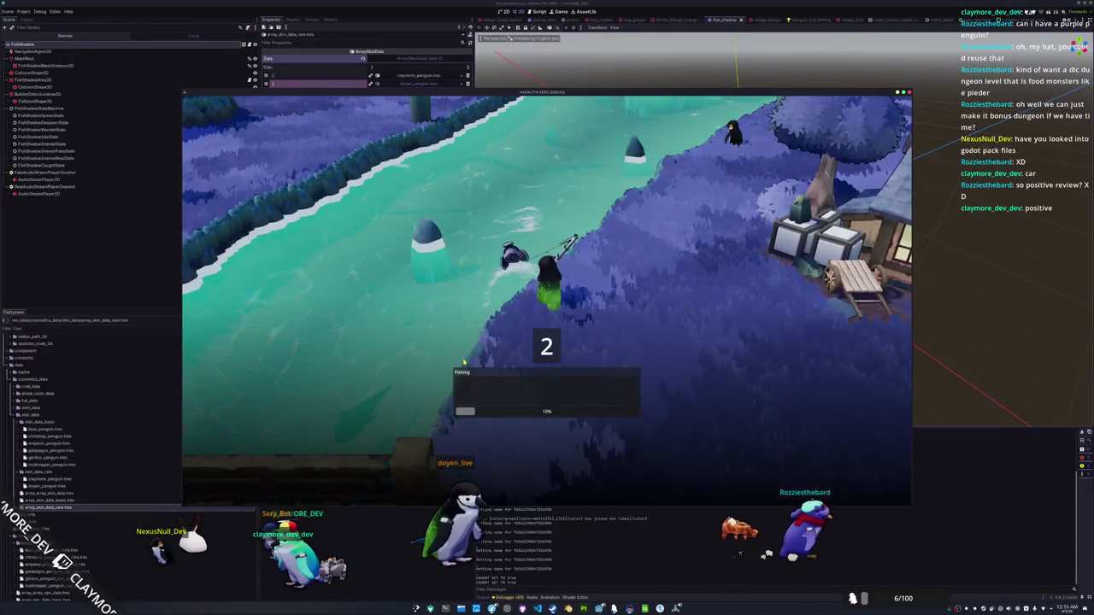
# Complete the current fishing arrow sequences and cast the line into the water again.
pyautogui.press('Right')
pyautogui.press('Down')
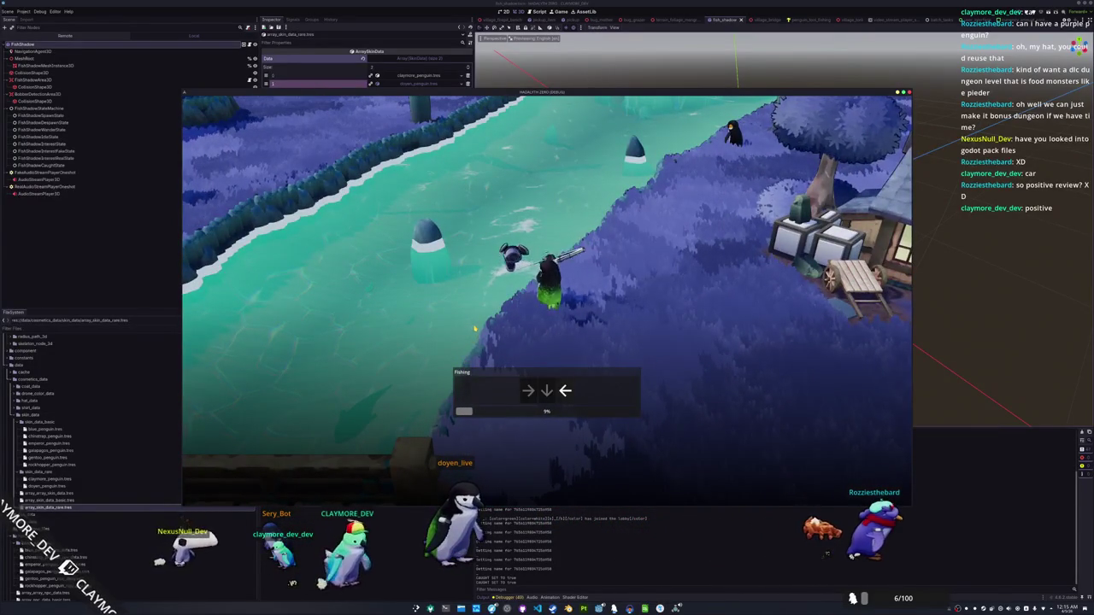
pyautogui.press('Left')
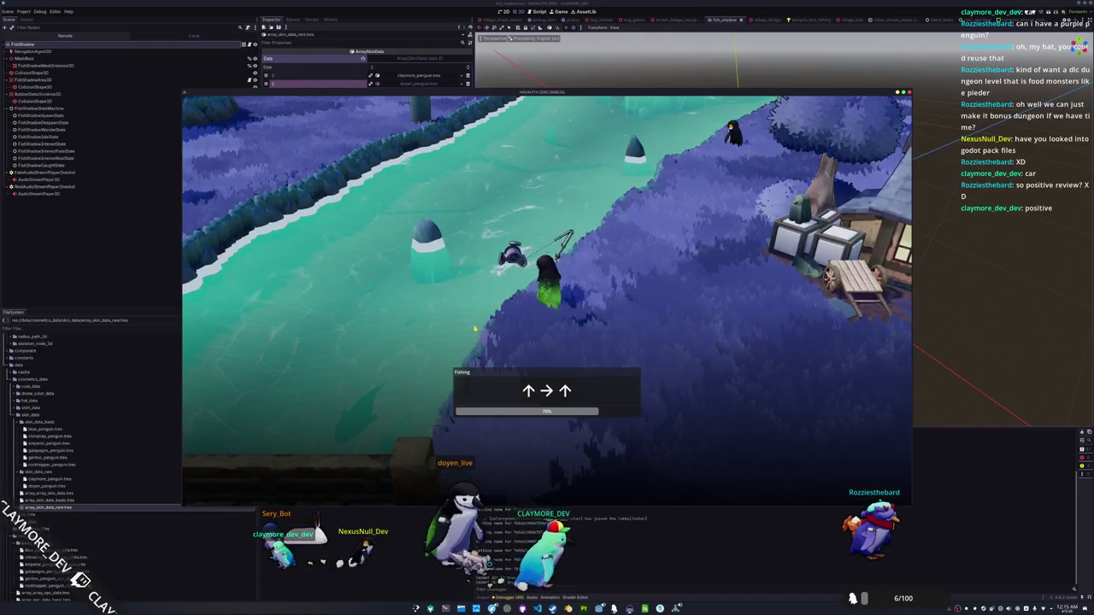
pyautogui.press('Left')
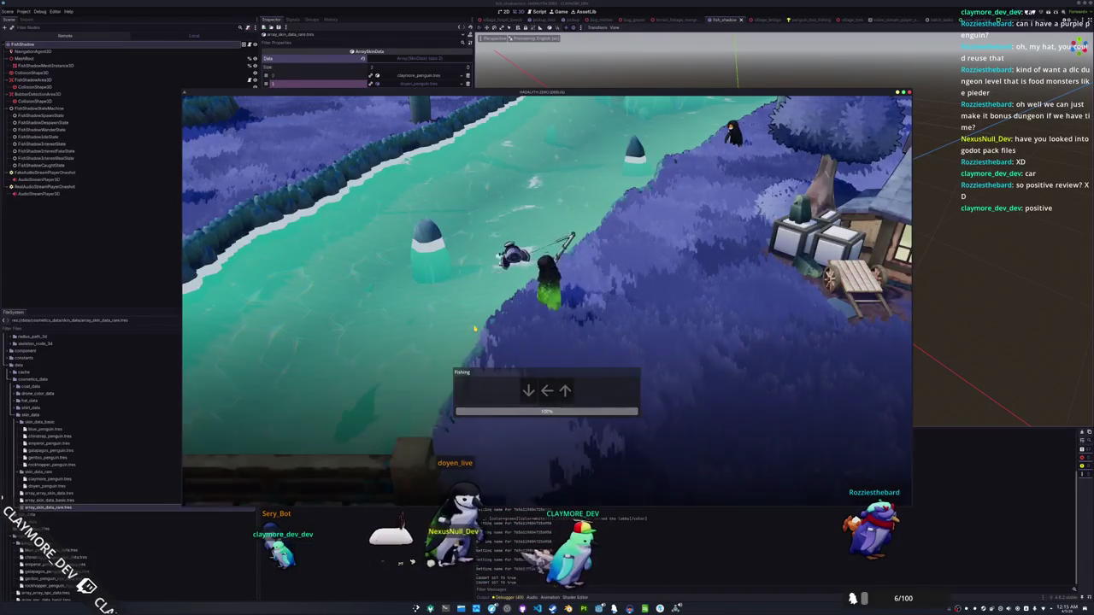
pyautogui.press('Up')
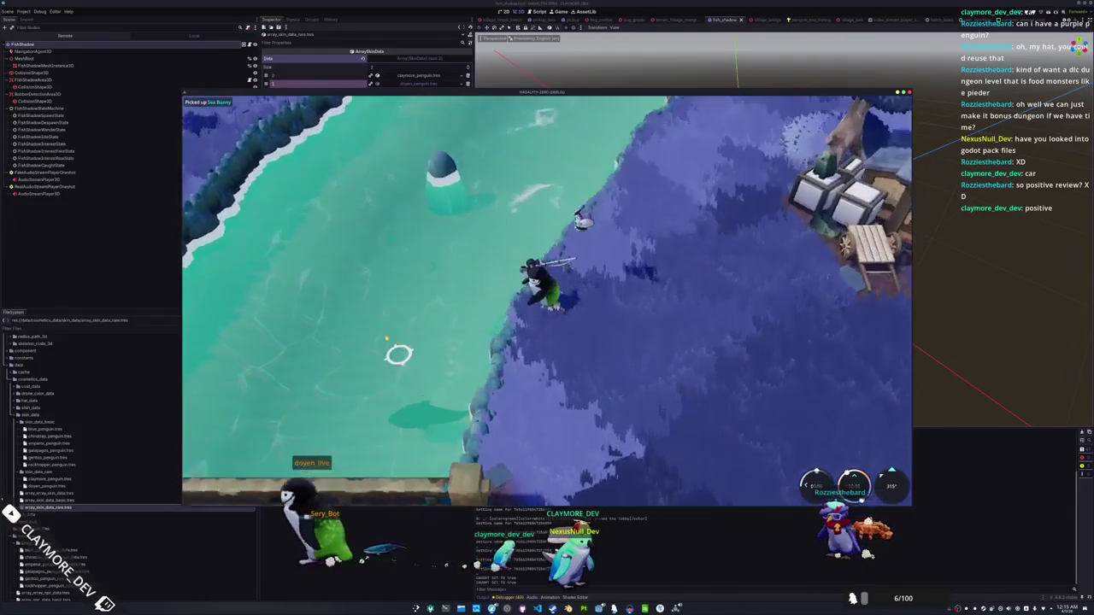
pyautogui.click(520, 368)
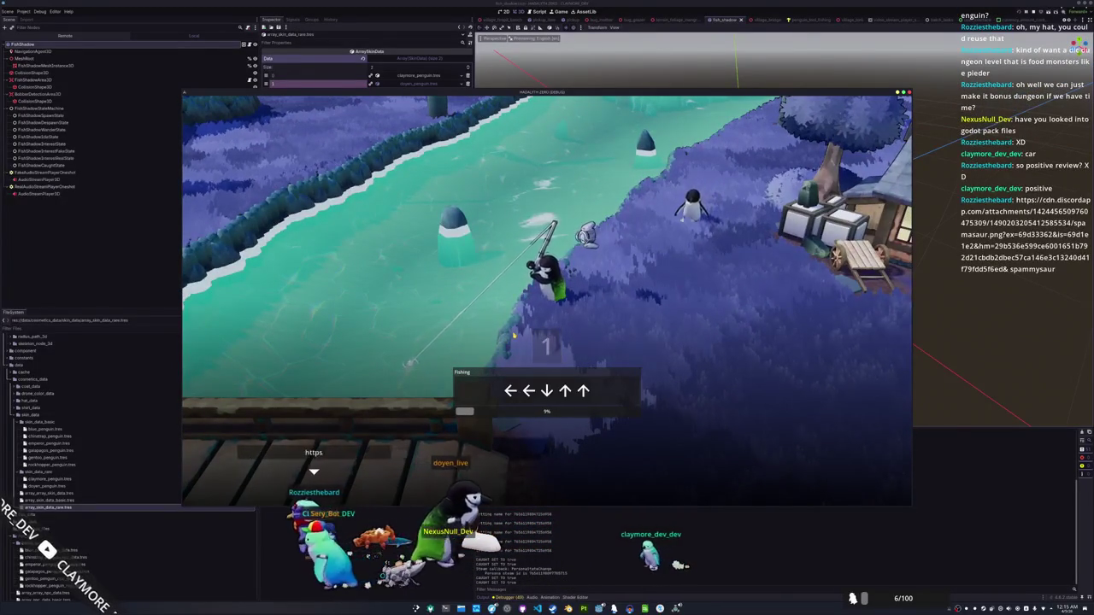
# Match the long run of fishing arrow prompts with the arrow keys, sequence after sequence.
pyautogui.press('Up')
pyautogui.press('Up')
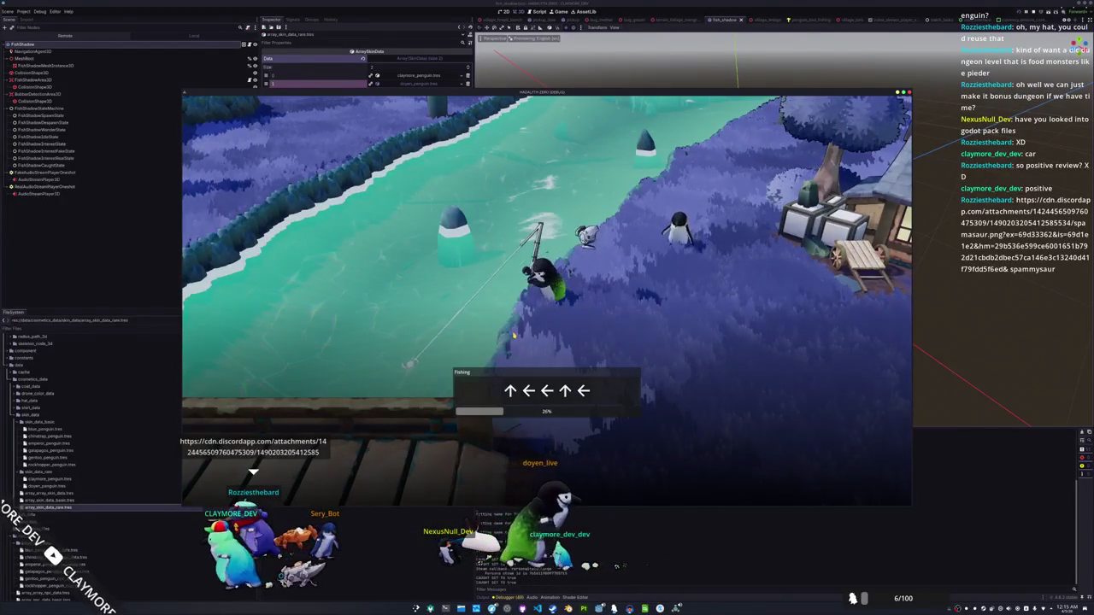
pyautogui.press('Left')
pyautogui.press('Left')
pyautogui.press('Up')
pyautogui.press('Up')
pyautogui.press('Left')
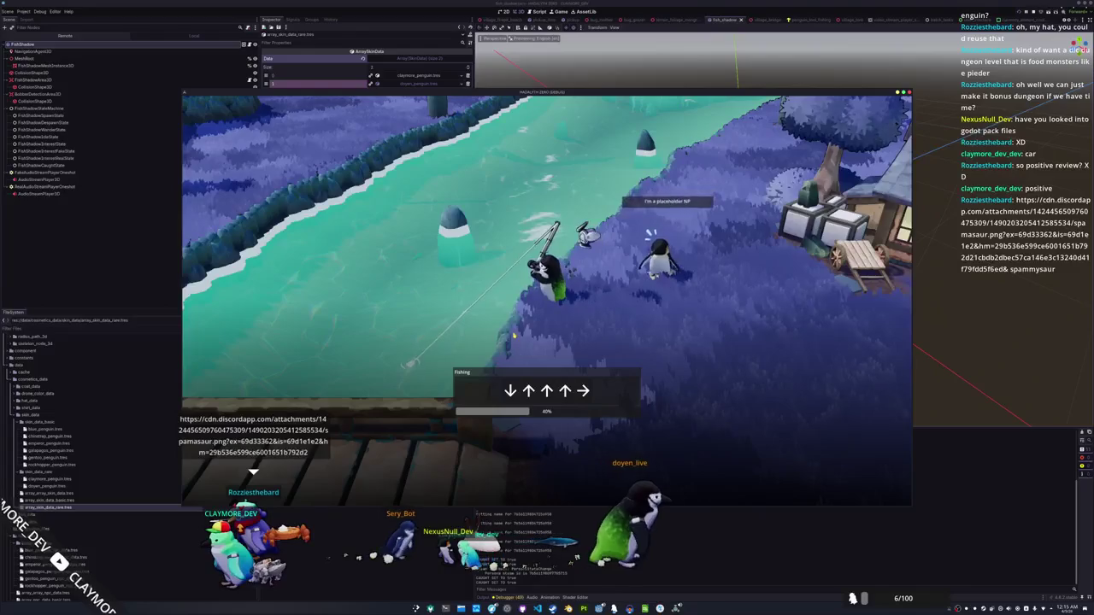
pyautogui.press('Down')
pyautogui.press('Up')
pyautogui.press('Up')
pyautogui.press('Up')
pyautogui.press('Right')
pyautogui.press('Left')
pyautogui.press('Right')
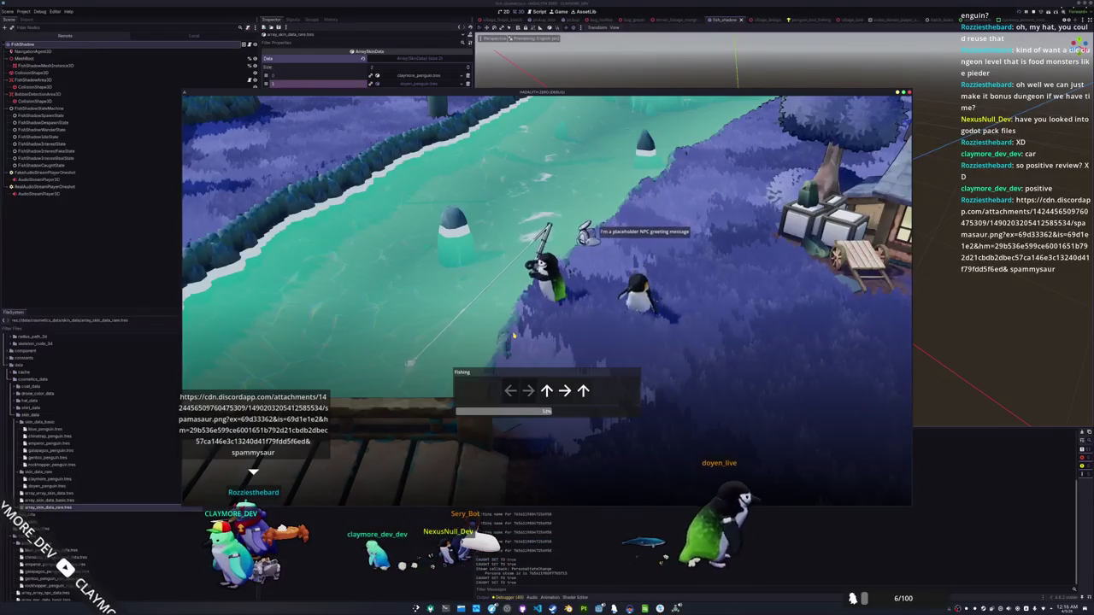
pyautogui.press('Up')
pyautogui.press('Right')
pyautogui.press('Up')
pyautogui.press('Up')
pyautogui.press('Down')
pyautogui.press('Down')
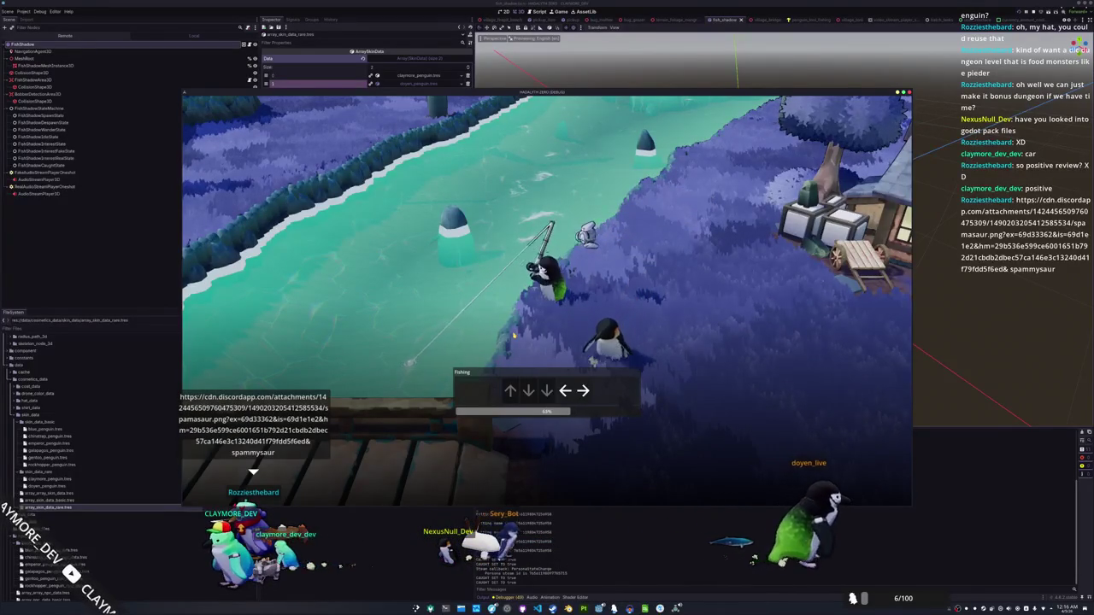
pyautogui.press('Left')
pyautogui.press('Right')
pyautogui.press('Down')
pyautogui.press('Up')
pyautogui.press('Up')
pyautogui.press('Right')
pyautogui.press('Up')
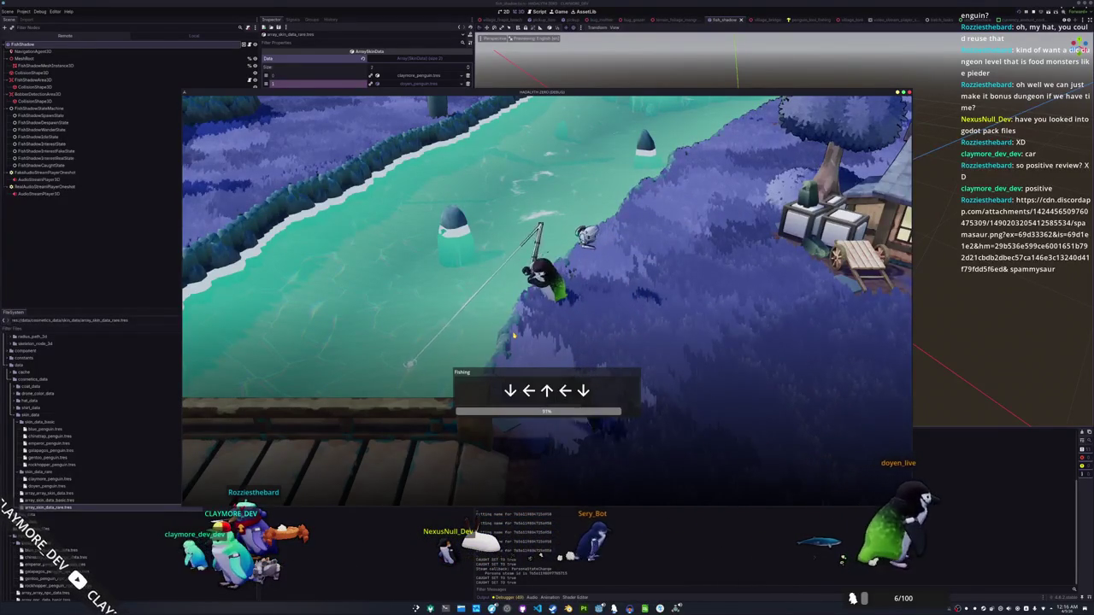
pyautogui.press('Down')
pyautogui.press('Left')
pyautogui.press('Up')
pyautogui.press('Left')
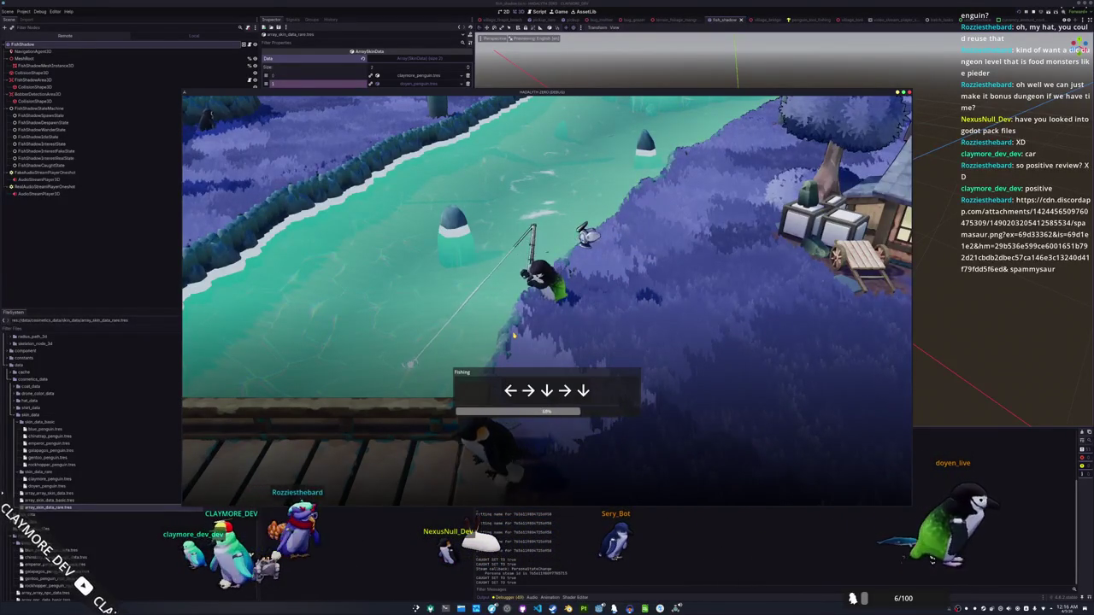
pyautogui.press('Right')
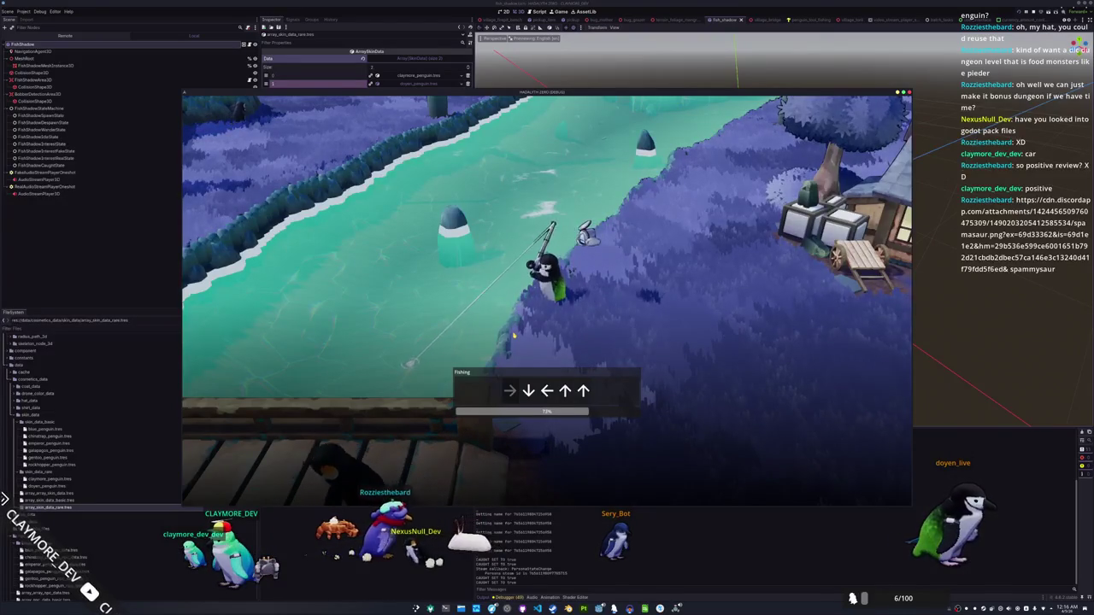
pyautogui.press('Down')
pyautogui.press('Left')
pyautogui.press('Up')
pyautogui.press('Up')
pyautogui.press('Left')
pyautogui.press('Down')
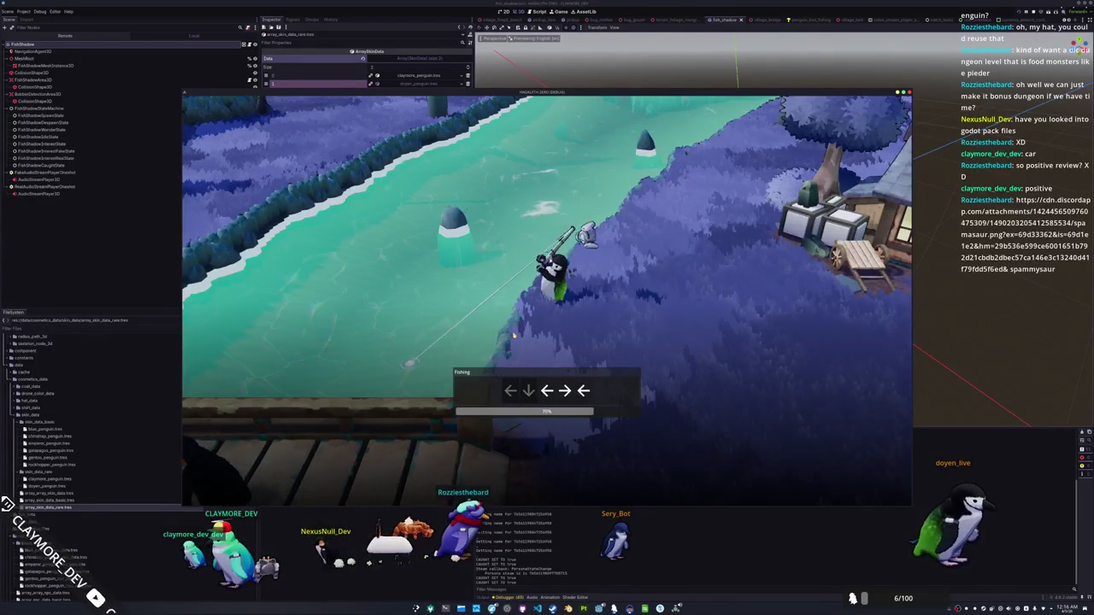
pyautogui.press('Left')
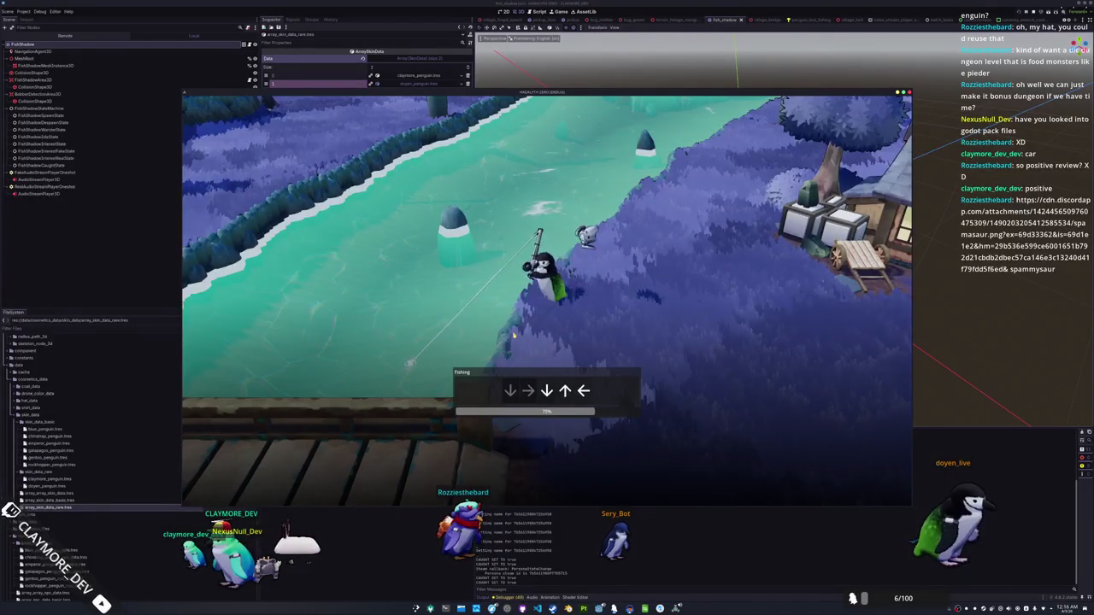
pyautogui.press('Left')
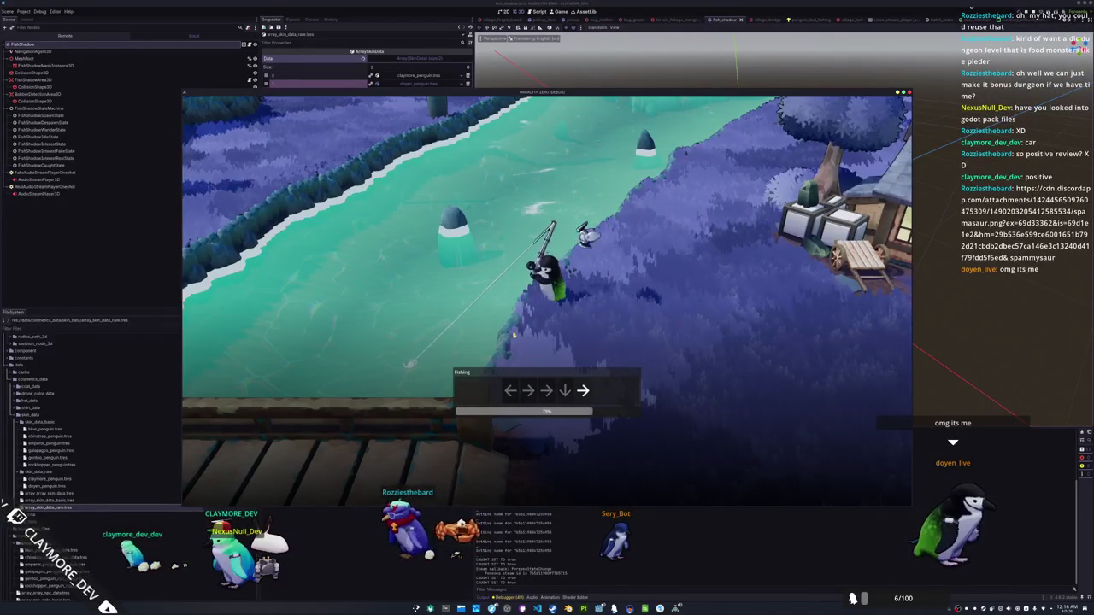
pyautogui.press('Right')
pyautogui.press('Up')
pyautogui.press('Down')
pyautogui.press('Down')
pyautogui.press('Right')
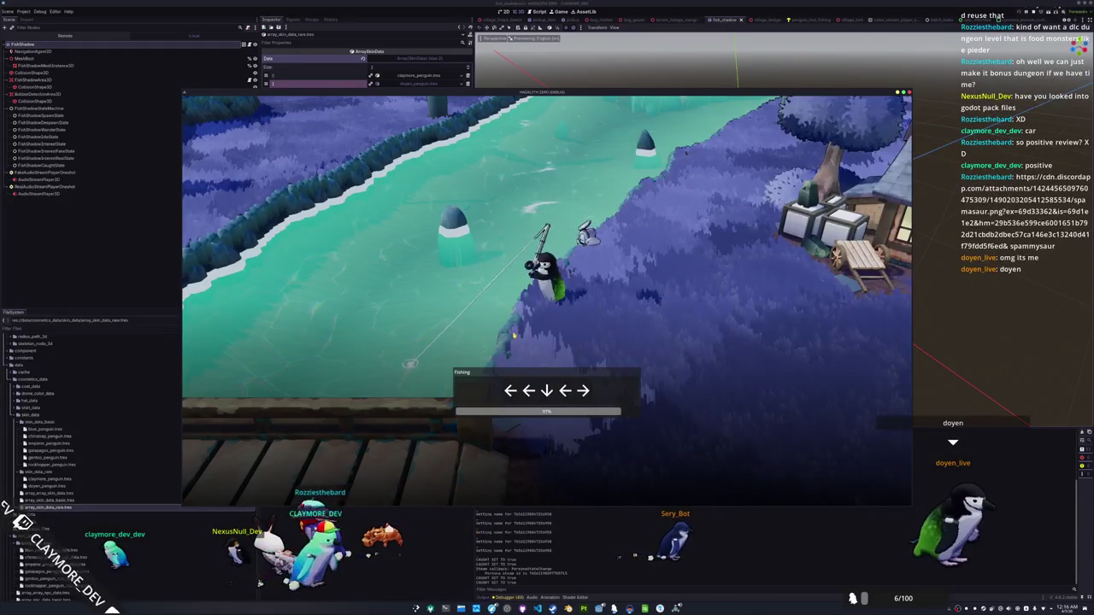
pyautogui.press('Left')
pyautogui.press('Left')
pyautogui.press('Down')
pyautogui.press('Left')
pyautogui.press('Right')
pyautogui.press('Down')
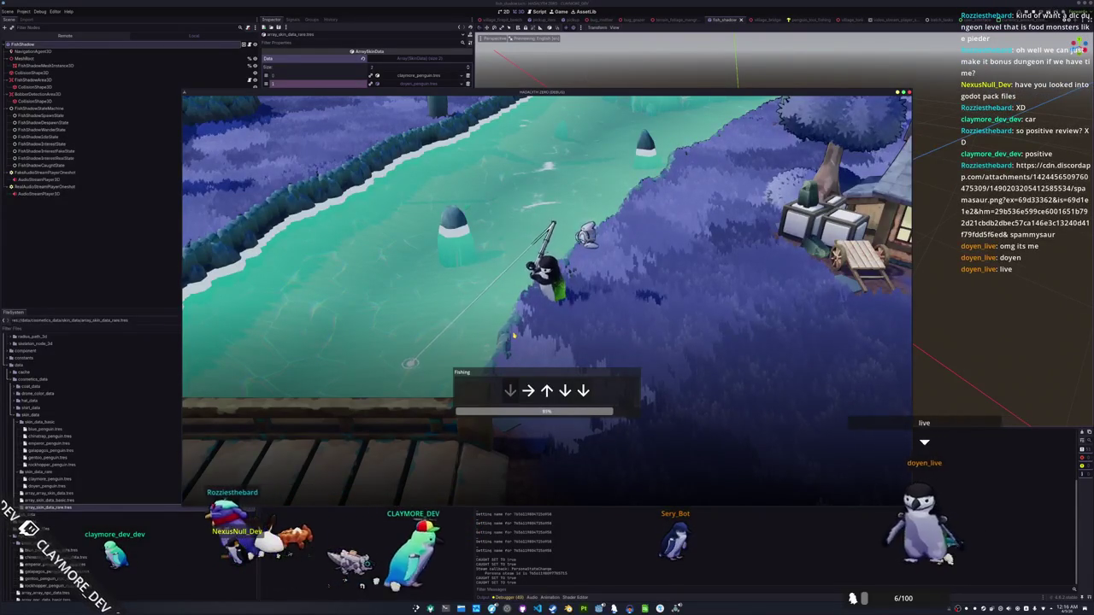
pyautogui.press('Right')
pyautogui.press('Up')
pyautogui.press('Down')
pyautogui.press('Down')
pyautogui.press('Down')
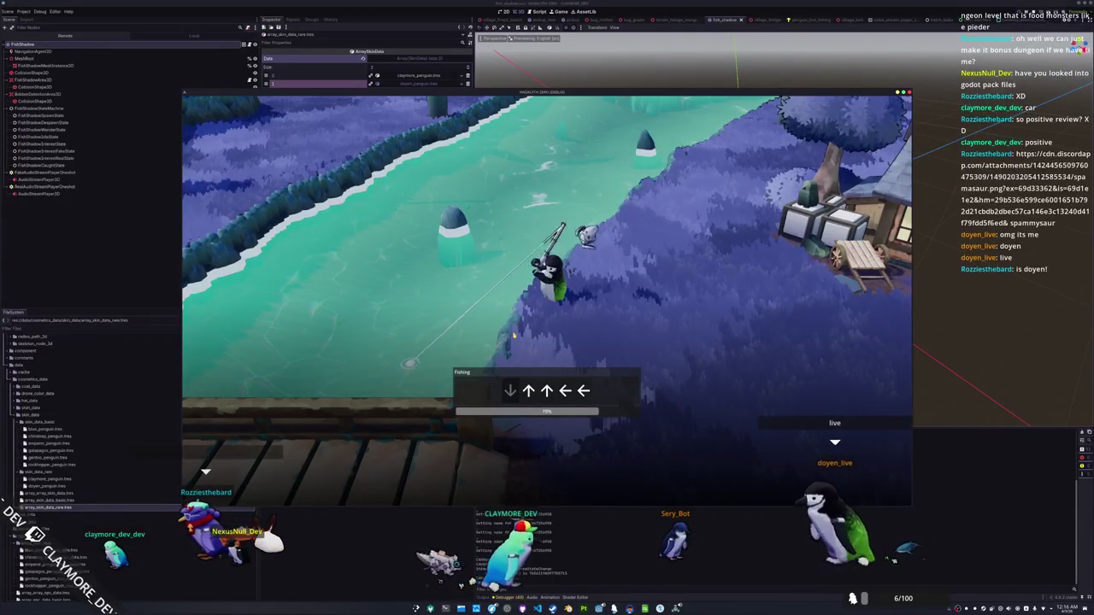
pyautogui.press('Up')
pyautogui.press('Up')
pyautogui.press('Left')
pyautogui.press('Left')
pyautogui.press('Left')
pyautogui.press('Down')
pyautogui.press('Left')
pyautogui.press('Down')
pyautogui.press('Right')
pyautogui.press('Up')
pyautogui.press('Left')
pyautogui.press('Left')
pyautogui.press('Down')
pyautogui.press('Right')
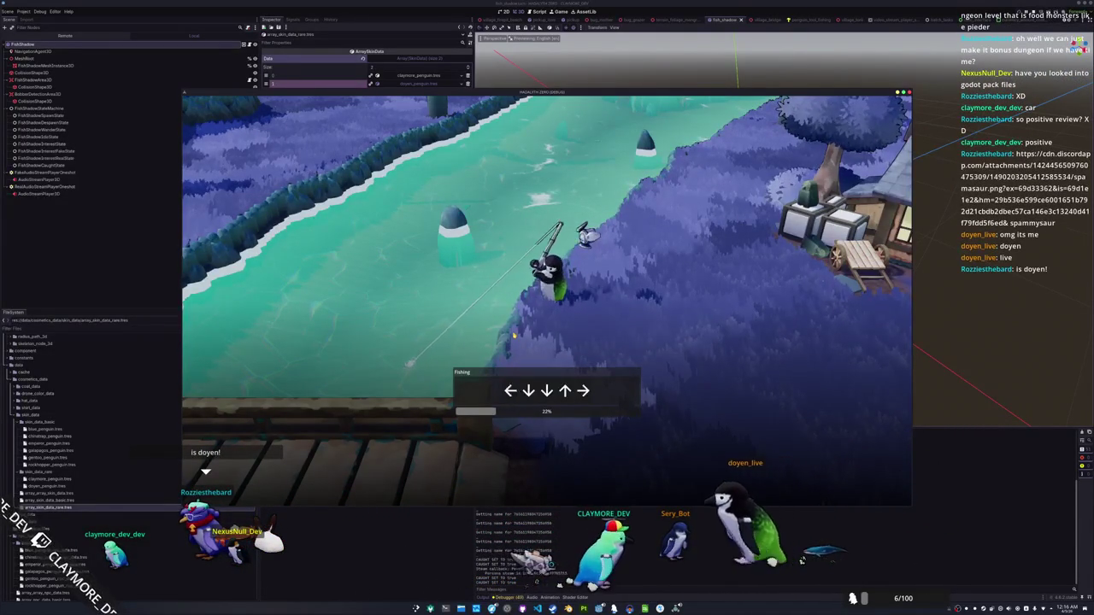
pyautogui.press('Left')
pyautogui.press('Down')
pyautogui.press('Left')
pyautogui.press('Up')
pyautogui.press('Right')
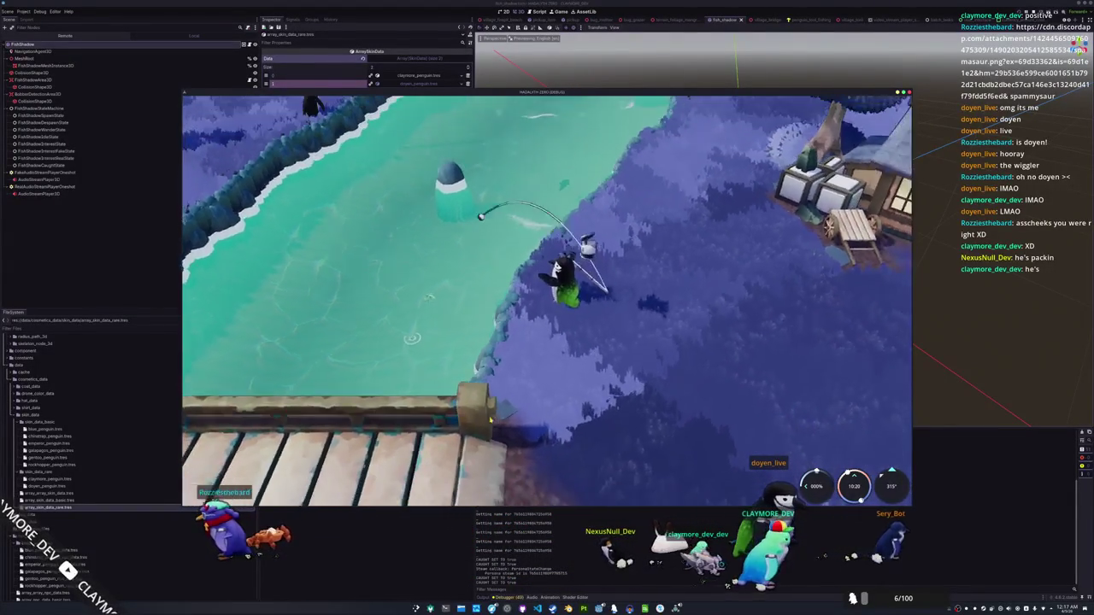
# Switch to VS Code and open penguin_tool_fishing_catch_idle_state.gd from the Explorer.
pyautogui.hotkey('alt', 'Tab')
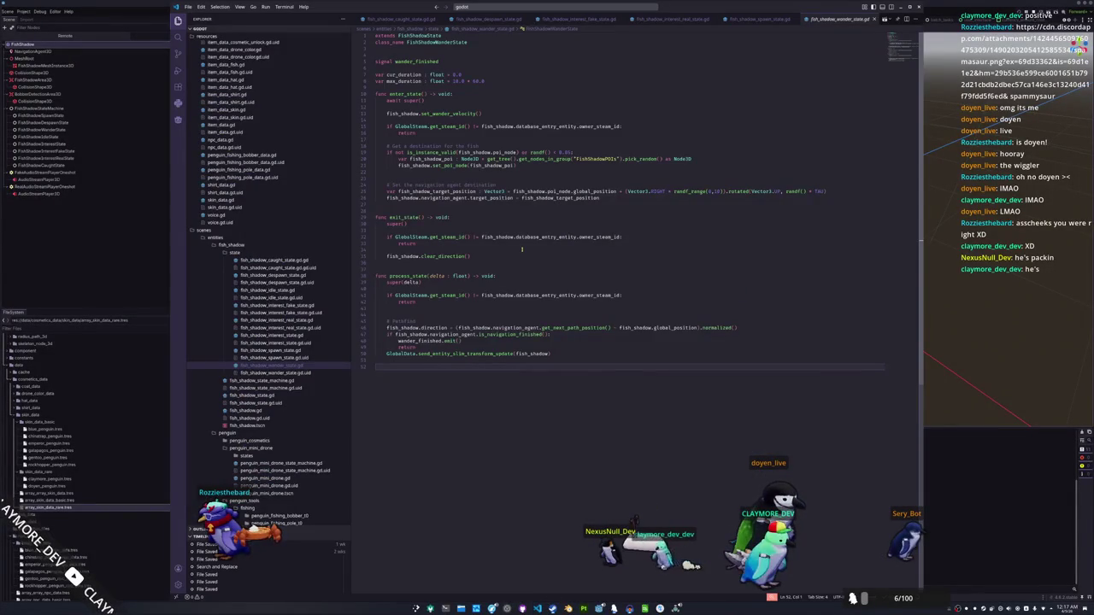
pyautogui.scroll(-15, 271, 298)
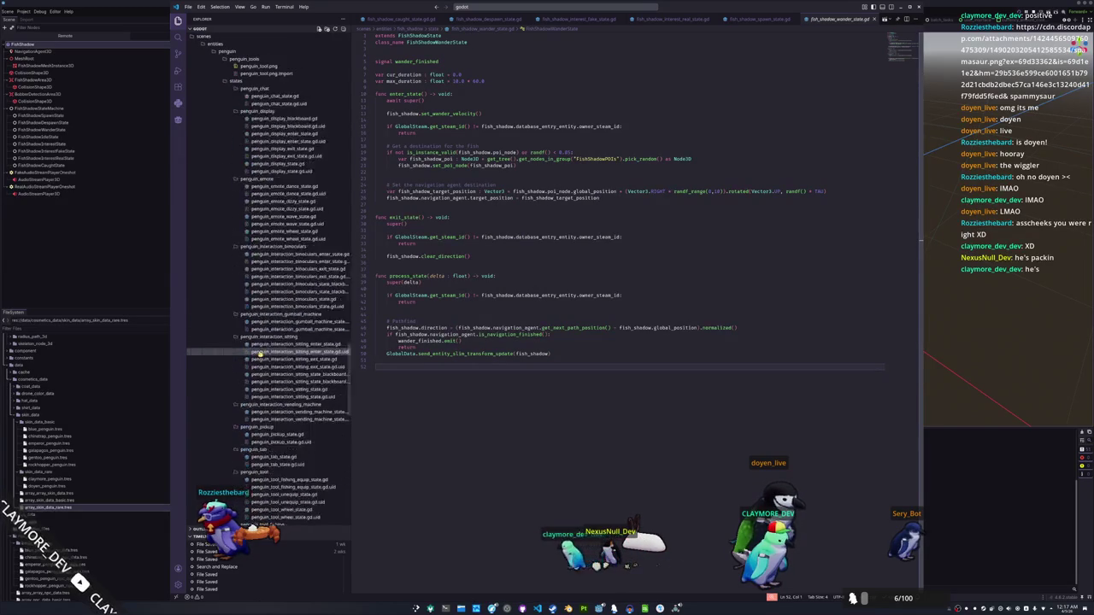
pyautogui.scroll(-8, 263, 364)
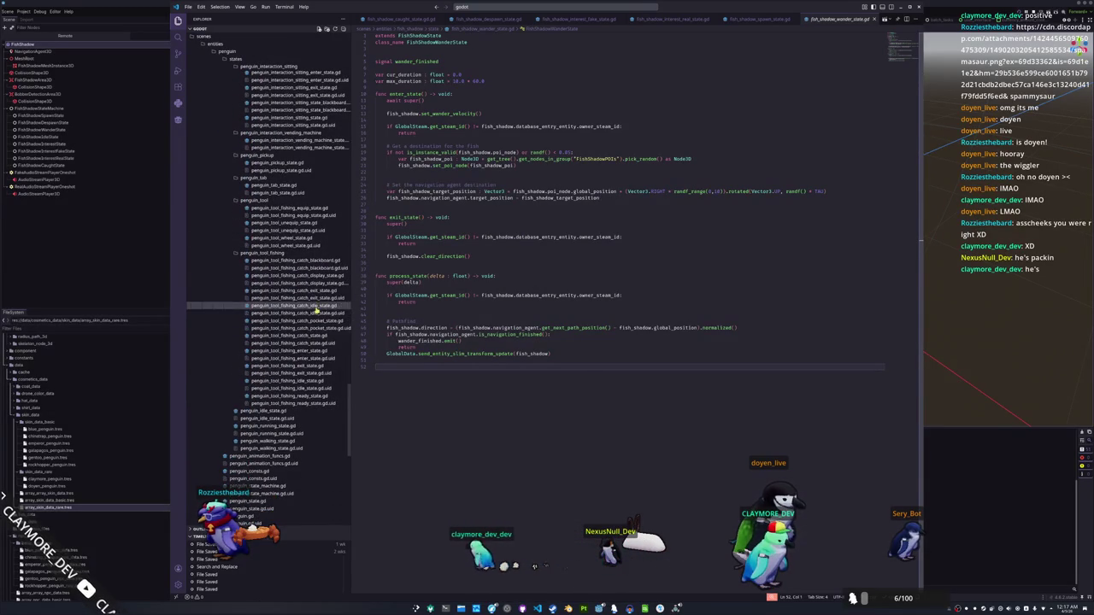
pyautogui.click(318, 293)
pyautogui.click(307, 305)
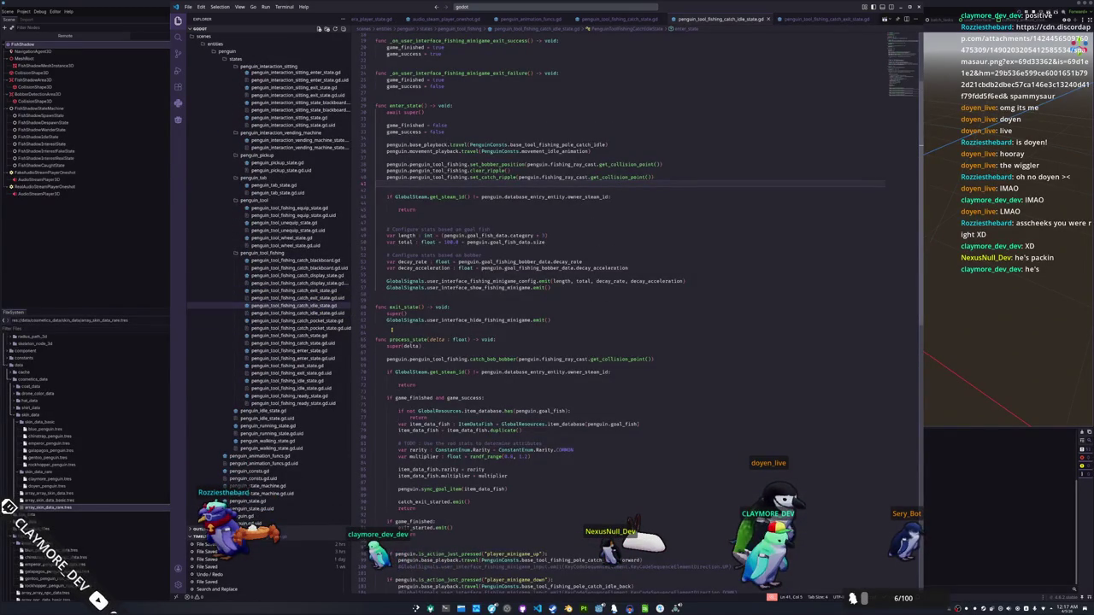
# Paste the copied ripple-clearing call into exit_state and rename it clear_catch_ripple.
pyautogui.click(391, 328)
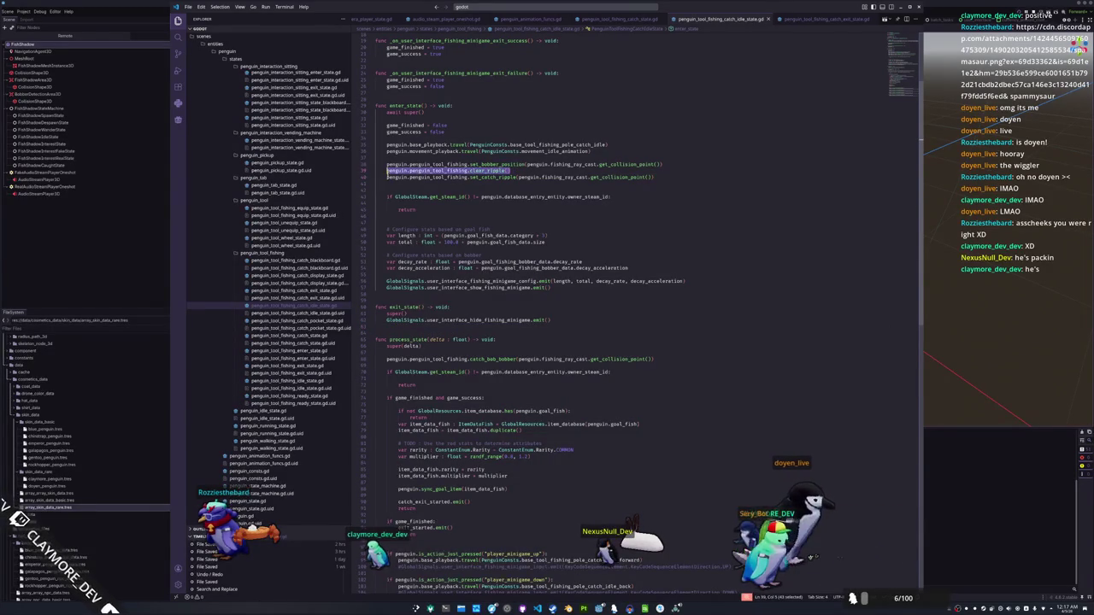
pyautogui.click(391, 328)
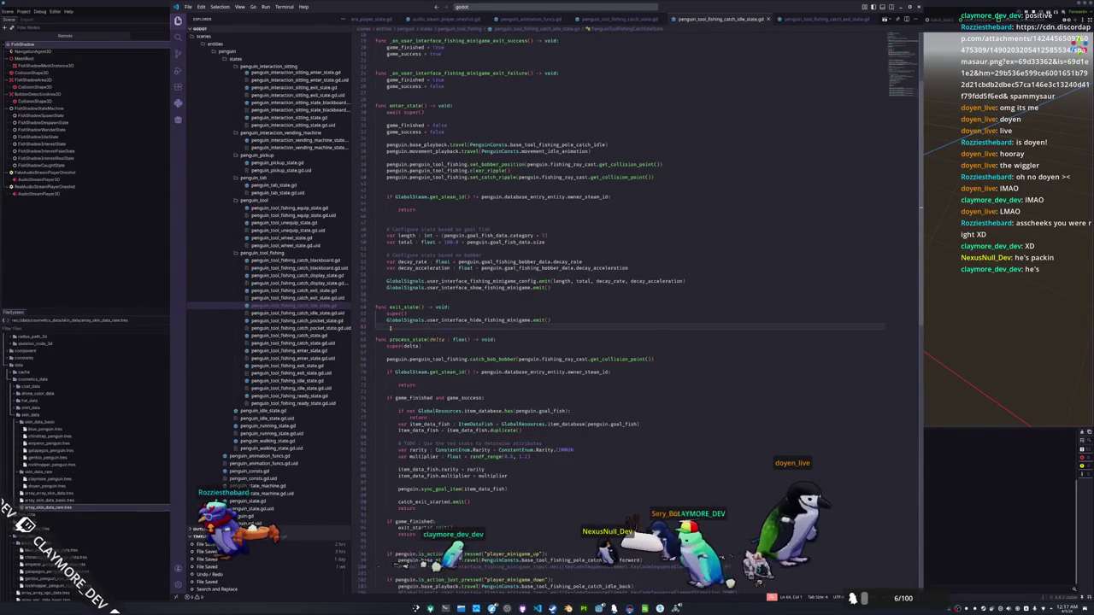
pyautogui.press('Return')
pyautogui.write('penguin.penguin_tool_fishing.clear_ripple()')
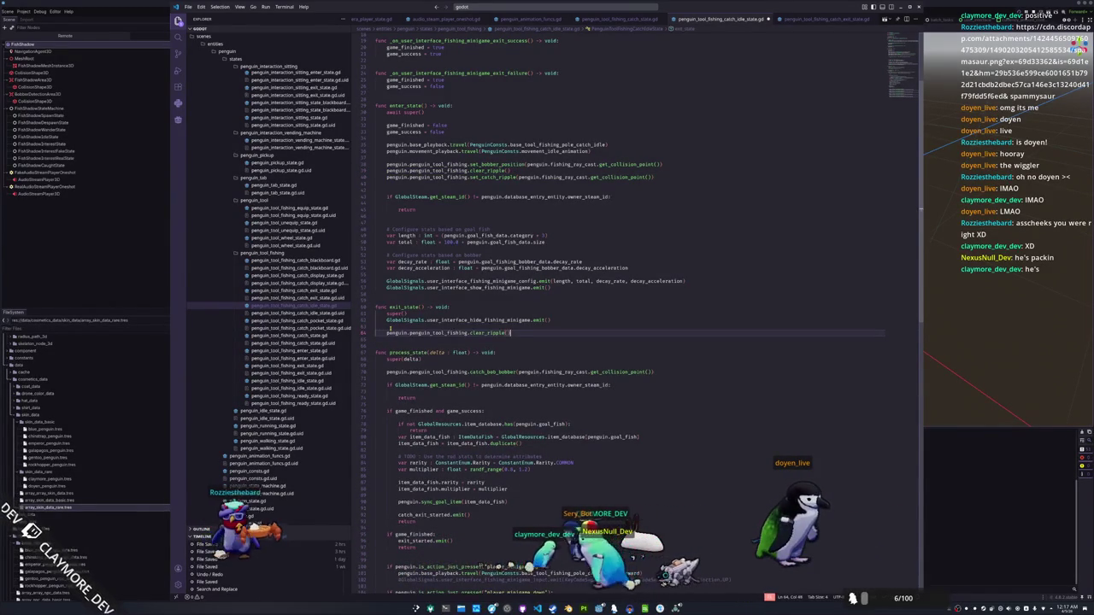
pyautogui.hotkey('ctrl', 'v')
pyautogui.write('catch_')
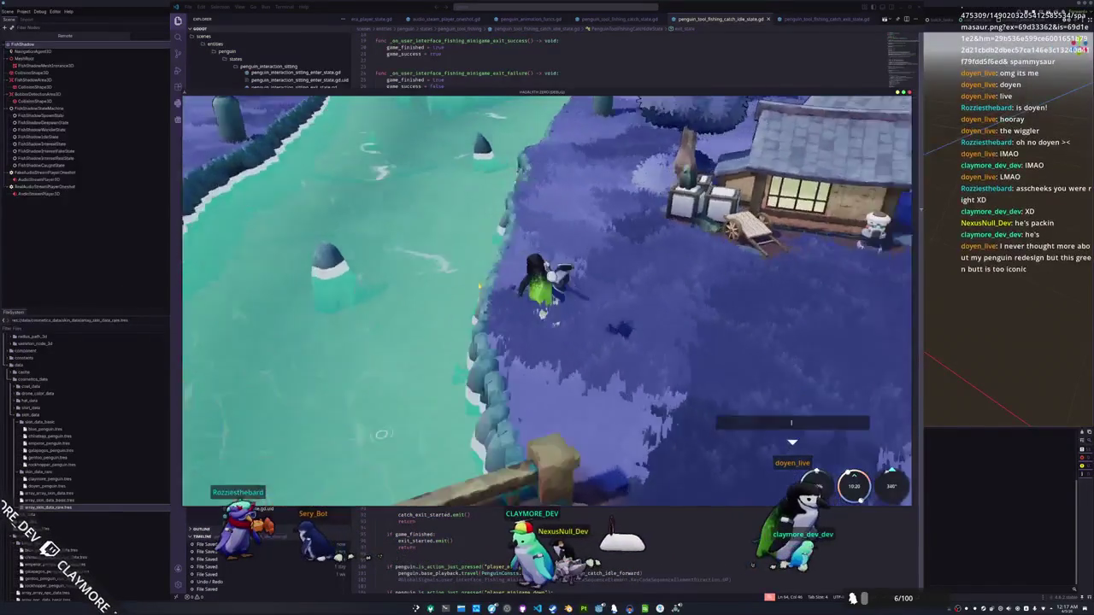
# Walk the penguin north and west along the shoreline to a fishing spot.
pyautogui.press('w')
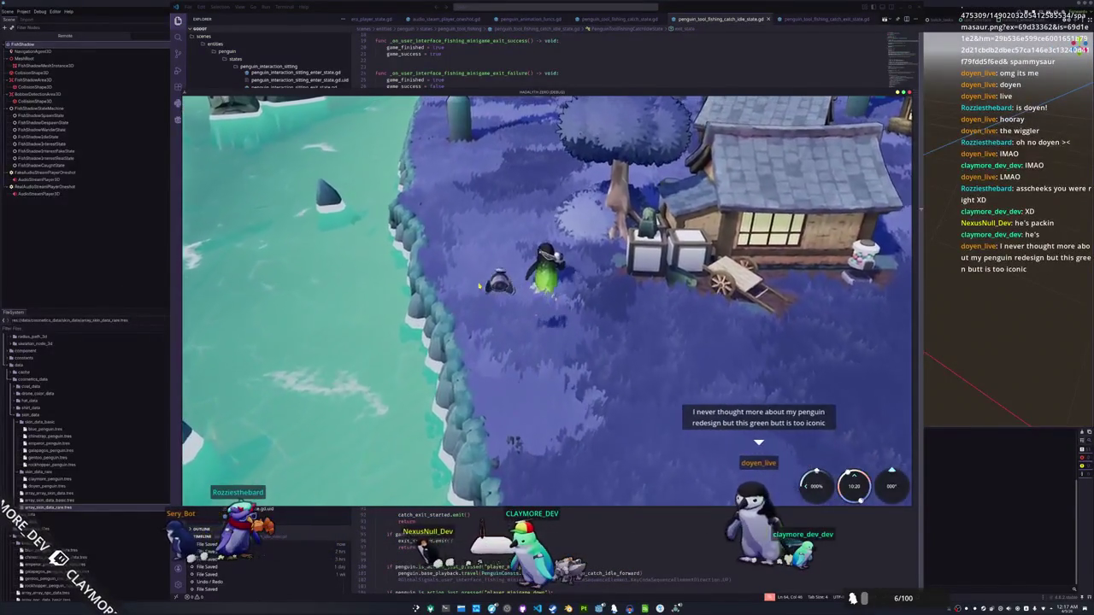
pyautogui.press('a')
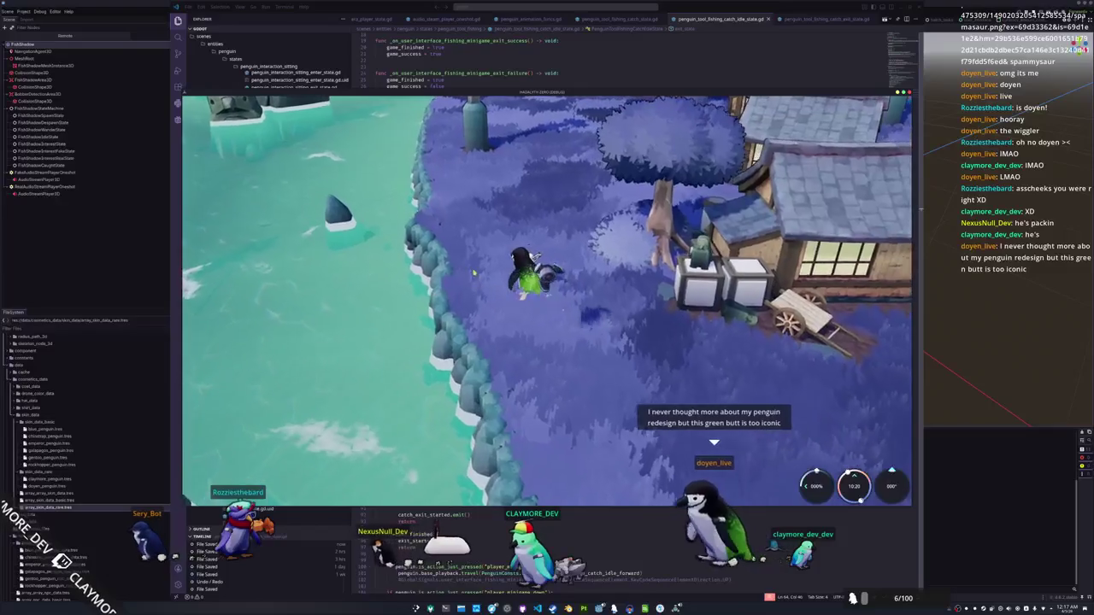
pyautogui.press('w')
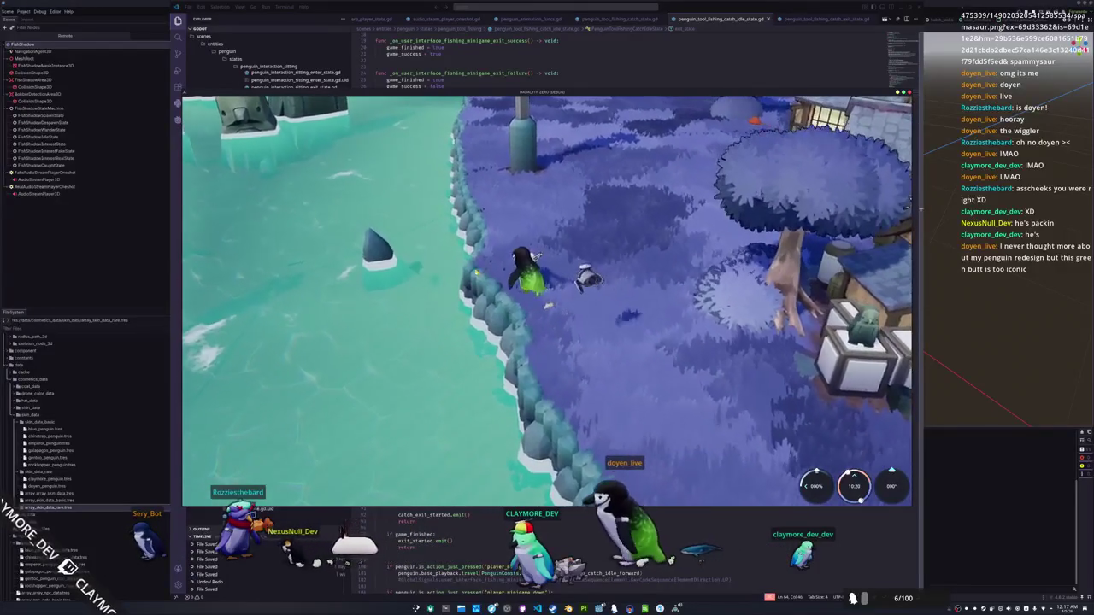
pyautogui.press('a')
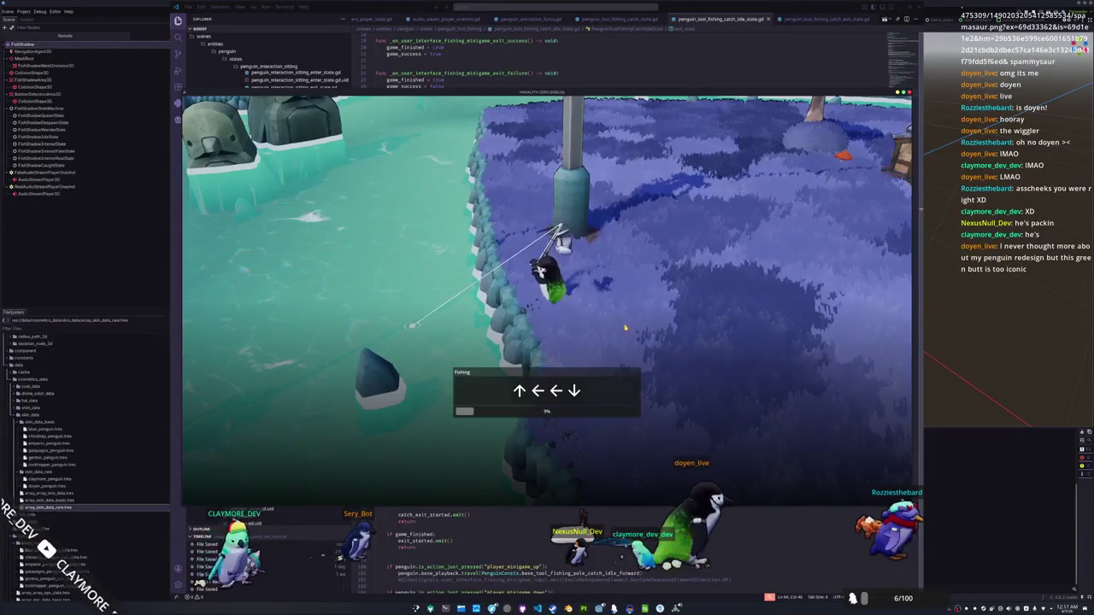
# Enter the fishing arrow sequences until the catch bar fills and a fish is landed.
pyautogui.press('Up')
pyautogui.press('Left')
pyautogui.press('Left')
pyautogui.press('Down')
pyautogui.press('Left')
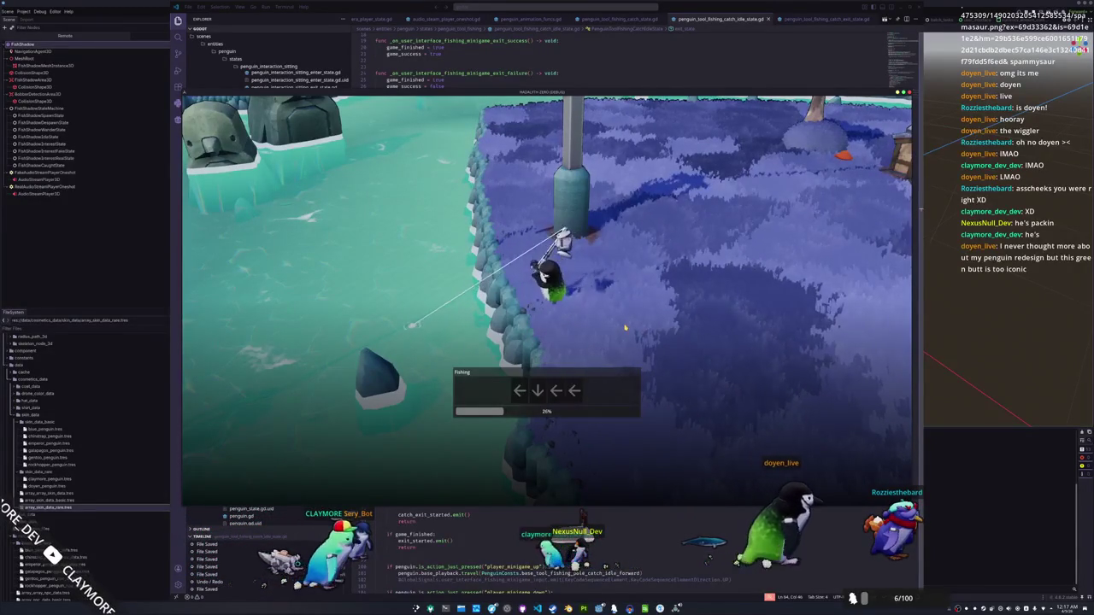
pyautogui.press('Right')
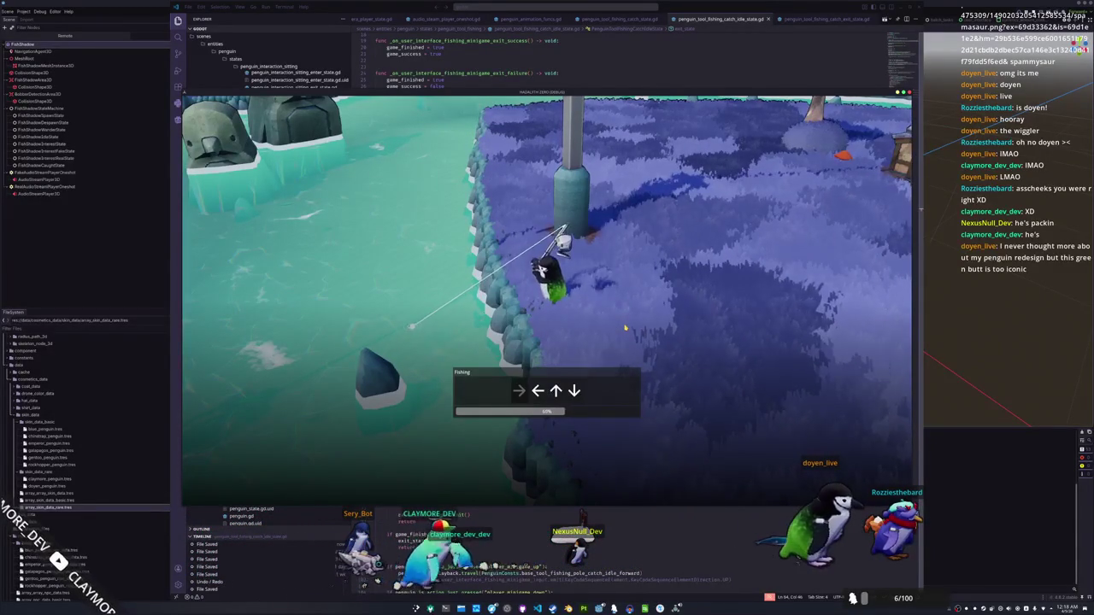
pyautogui.press('Left')
pyautogui.press('Up')
pyautogui.press('Right')
pyautogui.press('Left')
pyautogui.press('Up')
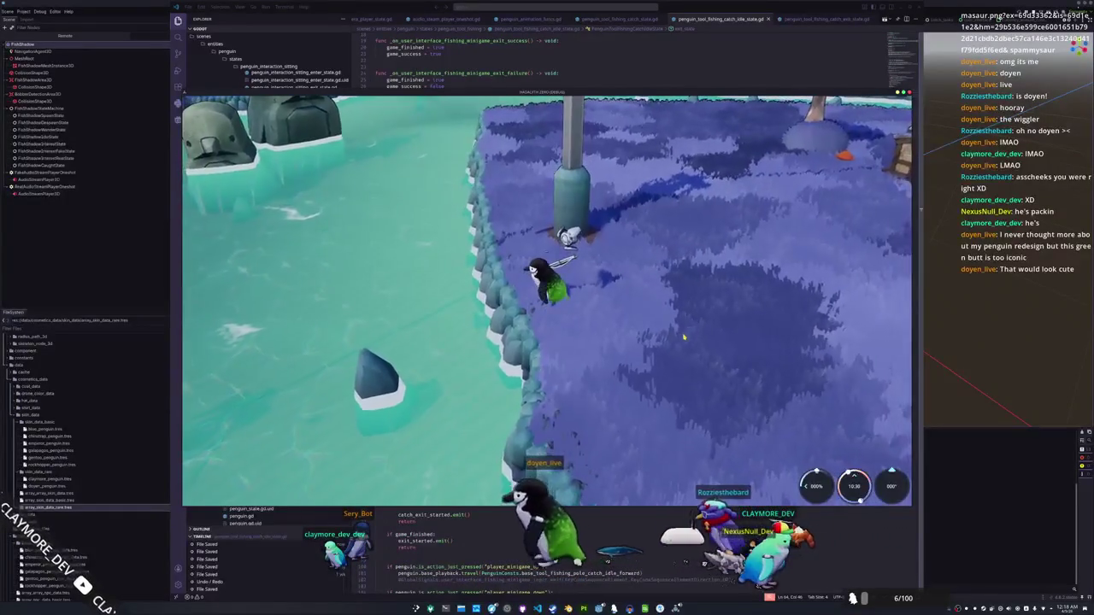
# Walk the penguin over the bridge, up the path to the villager, and left past them.
pyautogui.press('w')
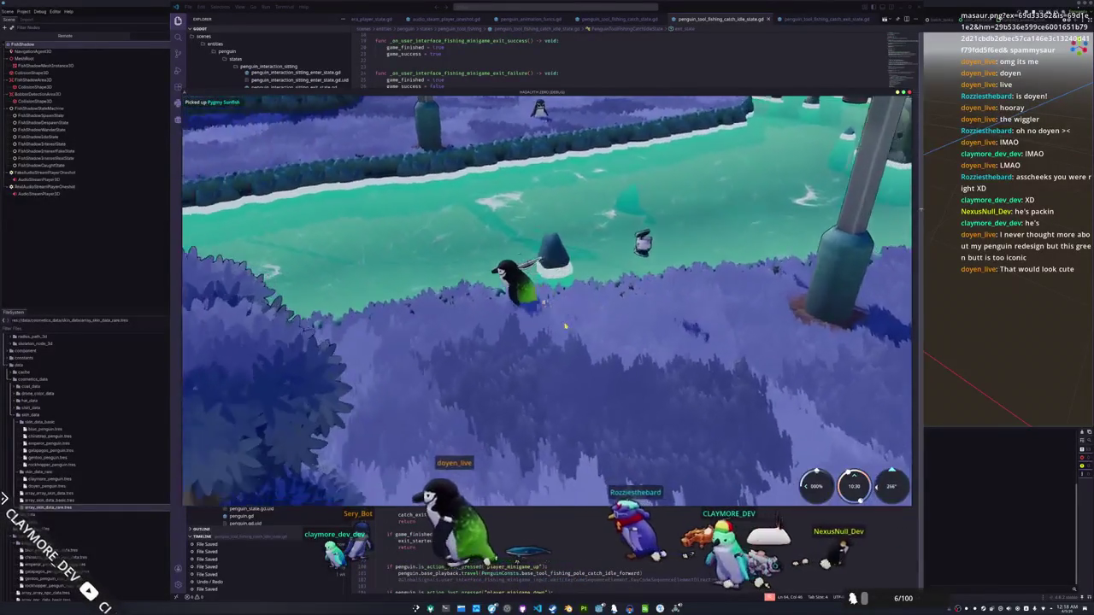
pyautogui.press('w')
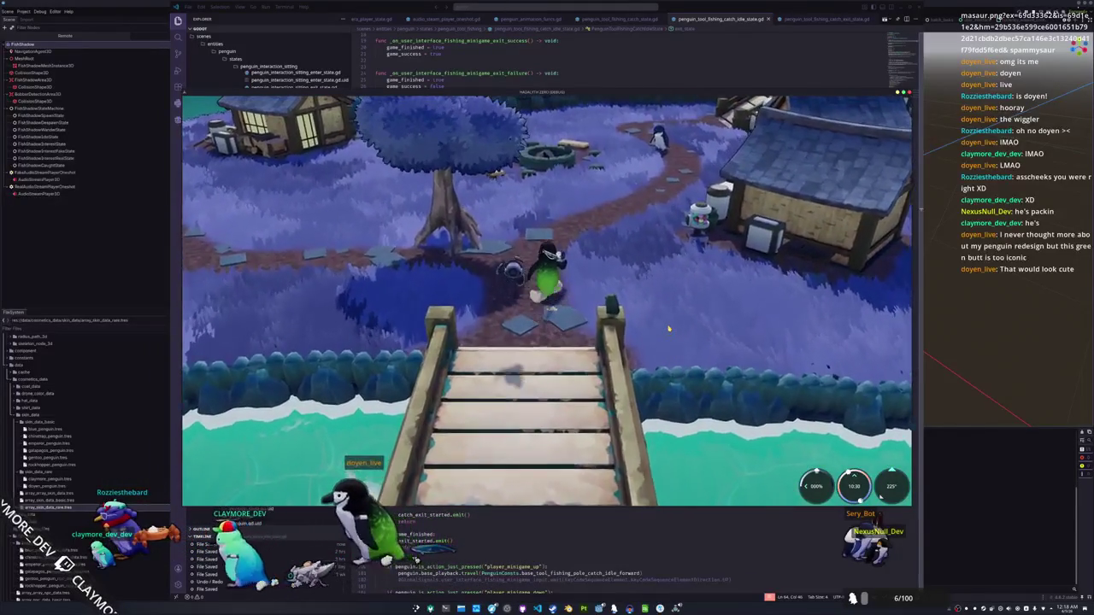
pyautogui.press('w')
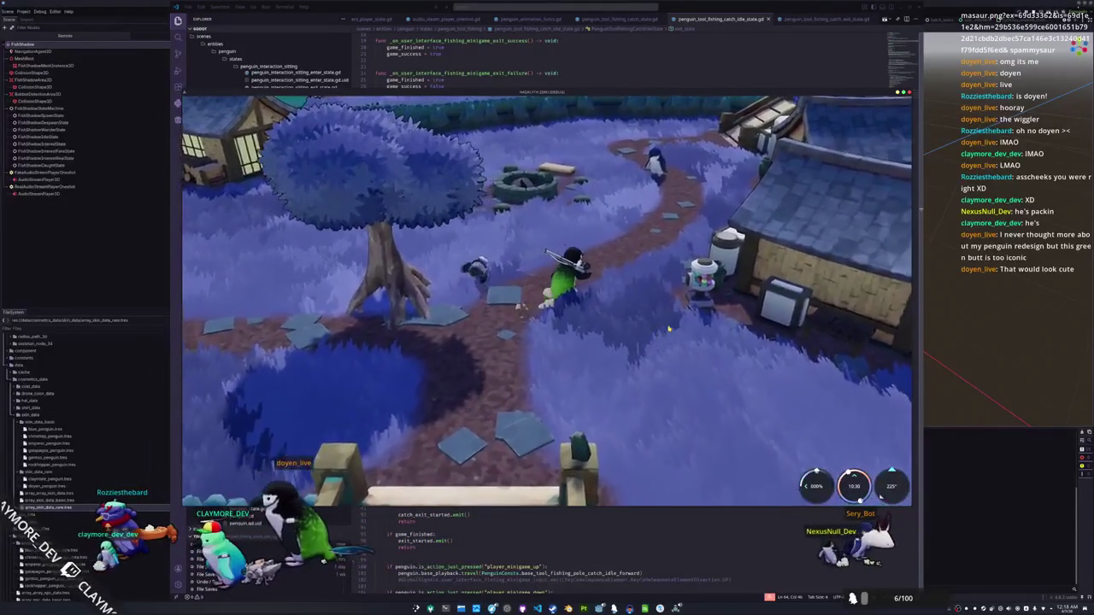
pyautogui.press('w')
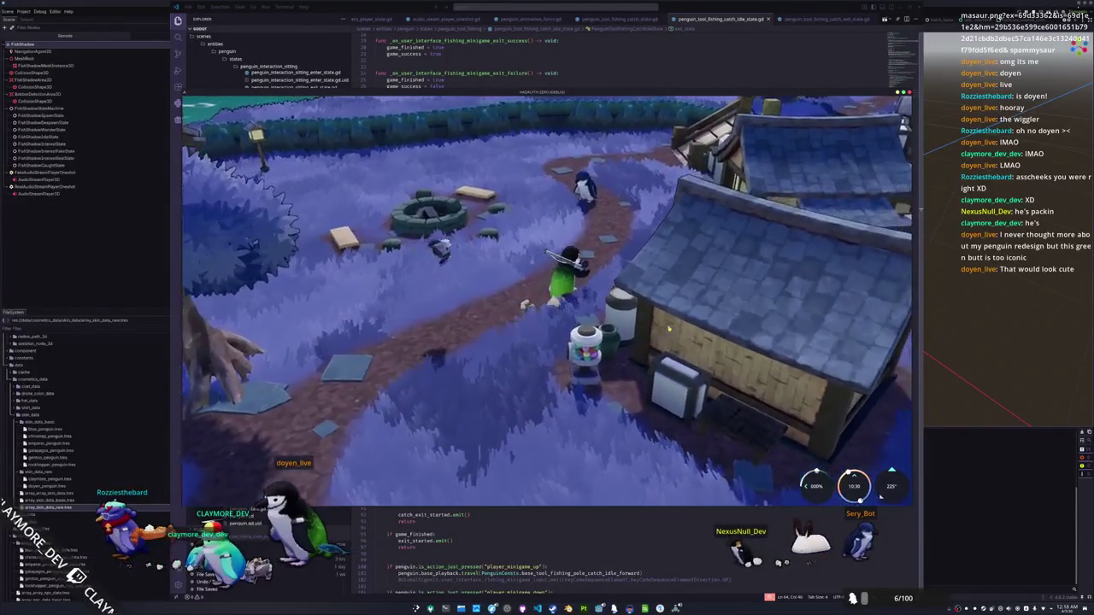
pyautogui.press('w')
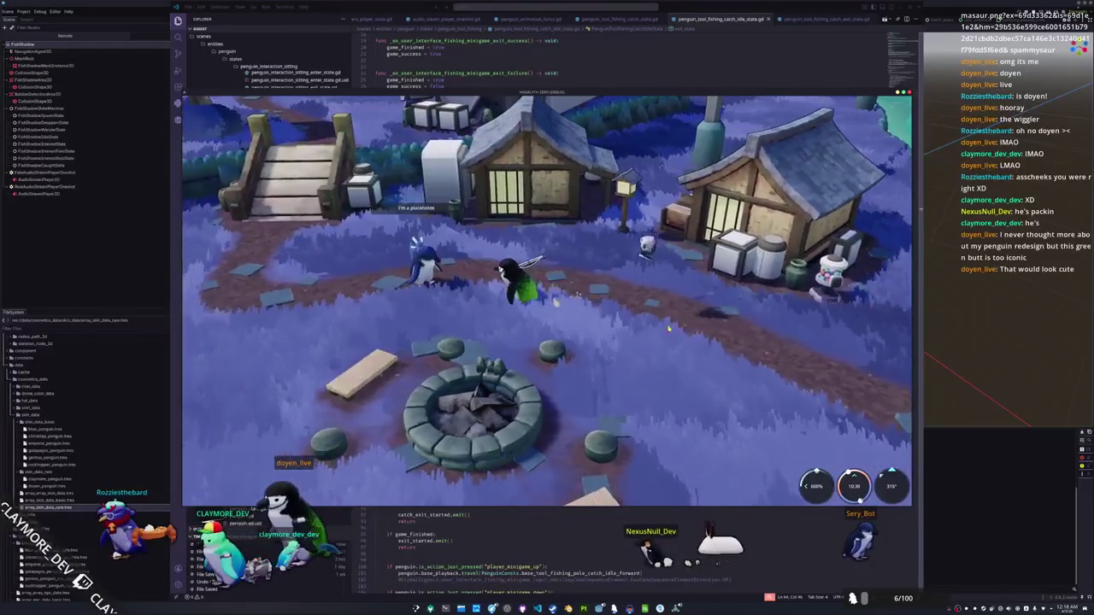
pyautogui.press('a')
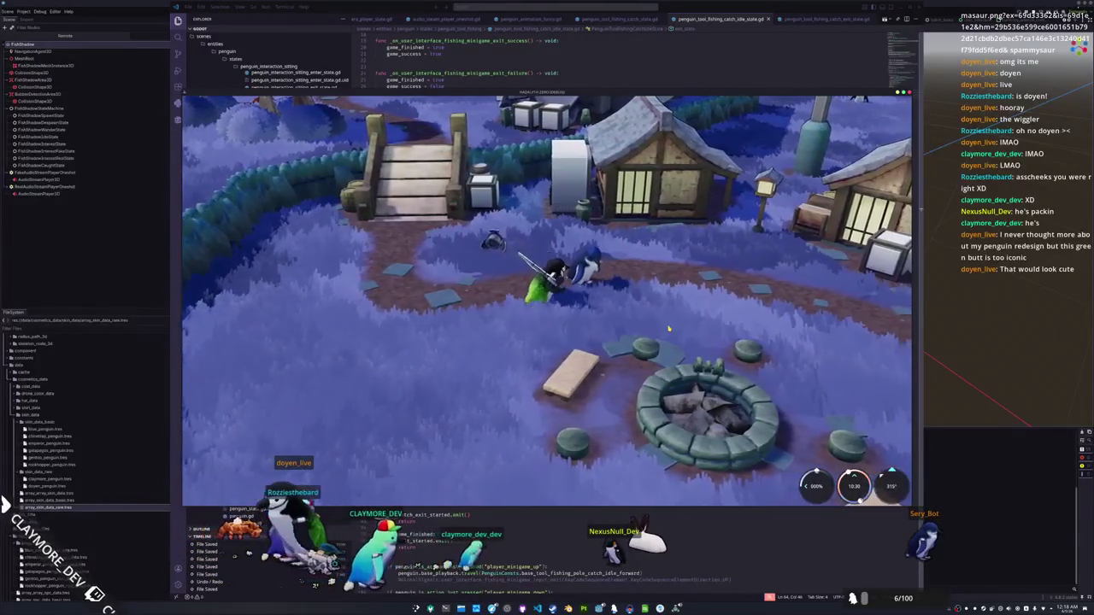
pyautogui.press('a')
pyautogui.write('emote')
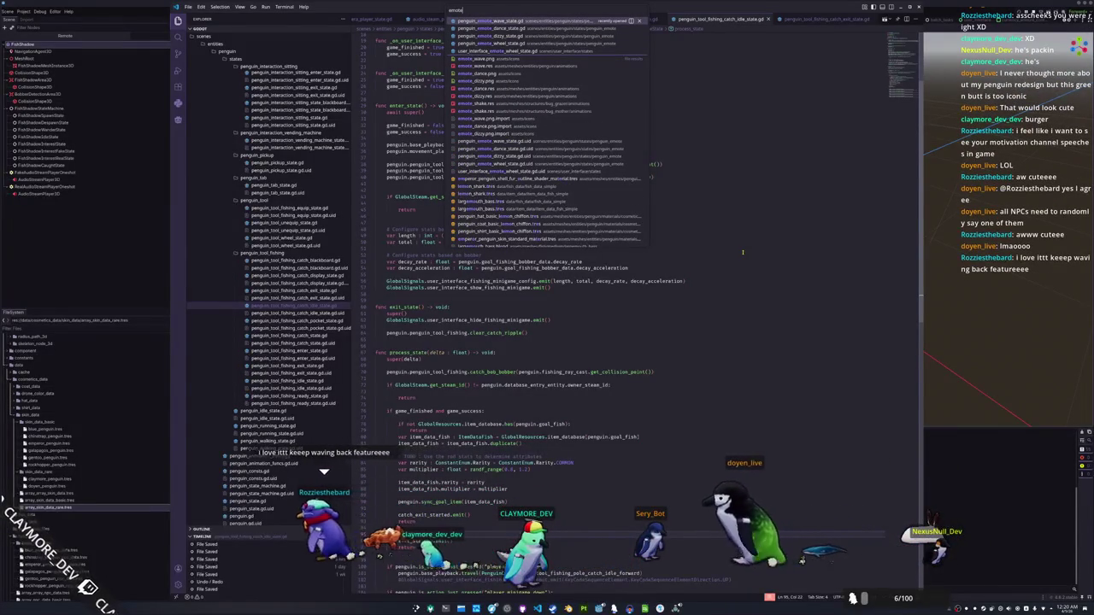
# Open user_interface_emote_wheel_state.gd from the search results and inspect the lines around its emit call.
pyautogui.press('Down')
pyautogui.press('Down')
pyautogui.press('Down')
pyautogui.press('Down')
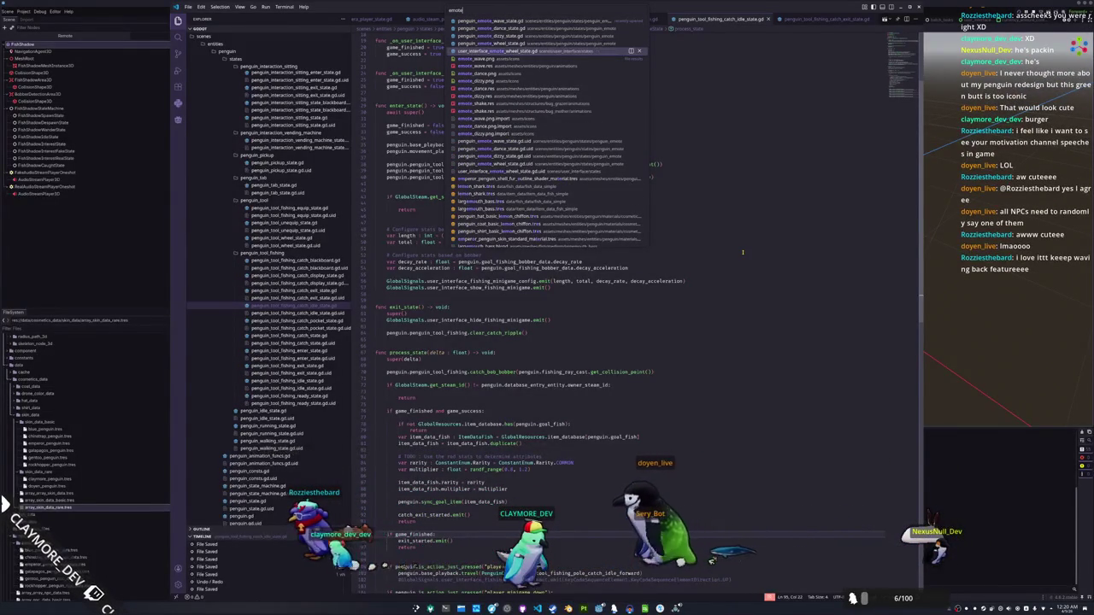
pyautogui.press('Return')
pyautogui.click(453, 119)
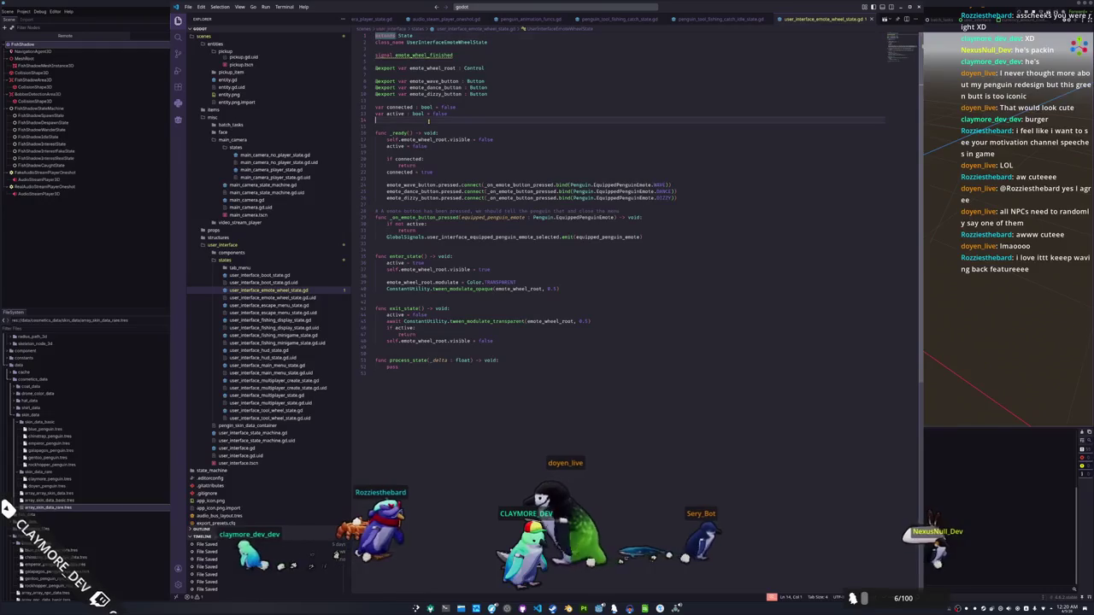
pyautogui.click(442, 203)
pyautogui.scroll(-1, 442, 203)
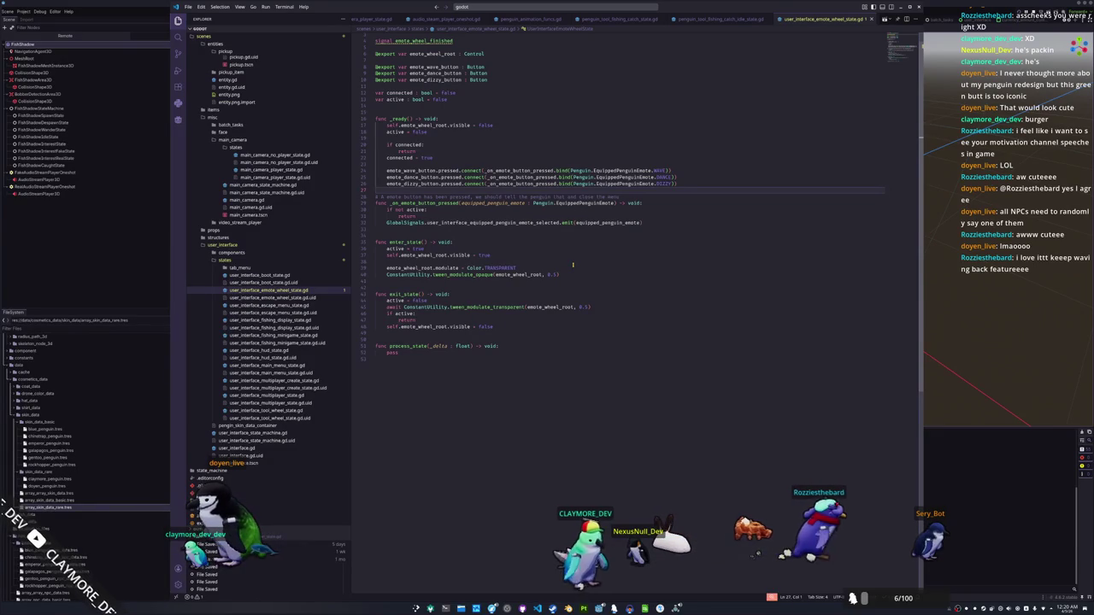
pyautogui.press('Up')
pyautogui.press('Up')
pyautogui.press('Down')
pyautogui.press('Down')
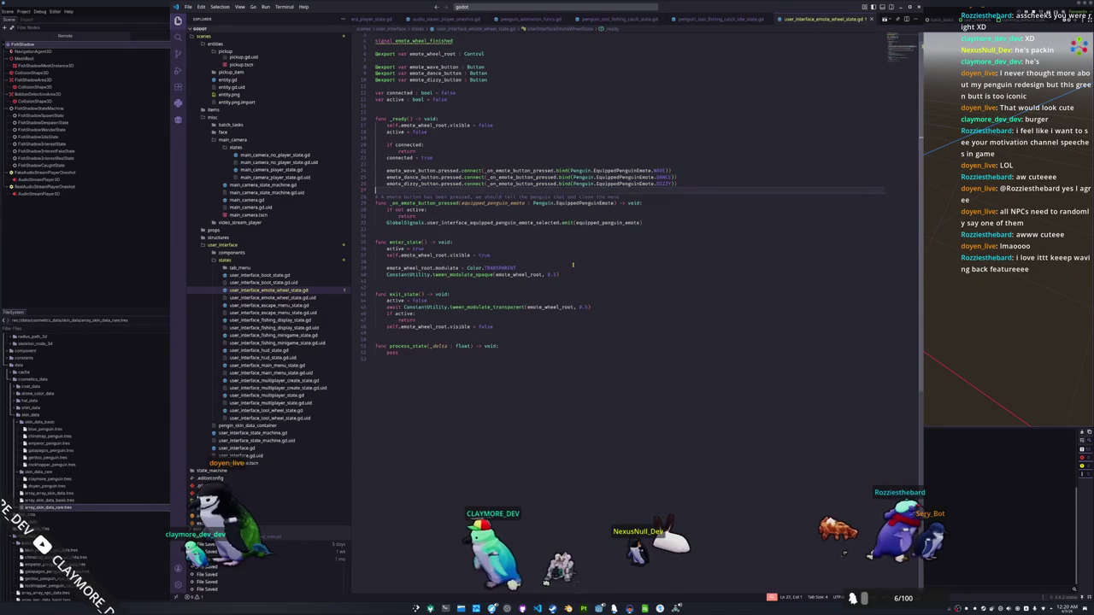
pyautogui.click(534, 230)
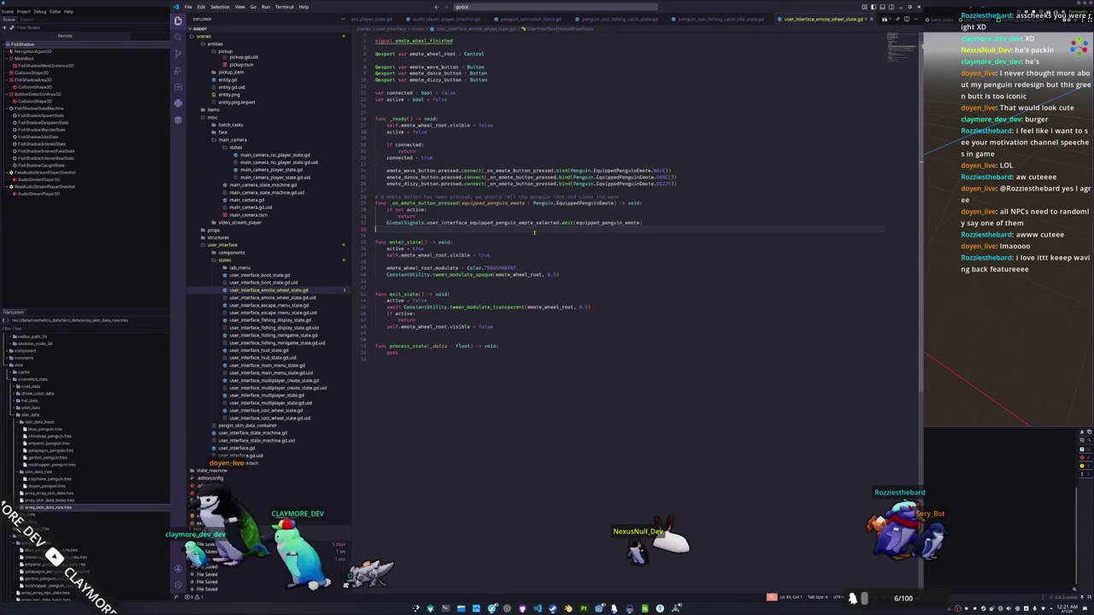
pyautogui.scroll(-2, 265, 342)
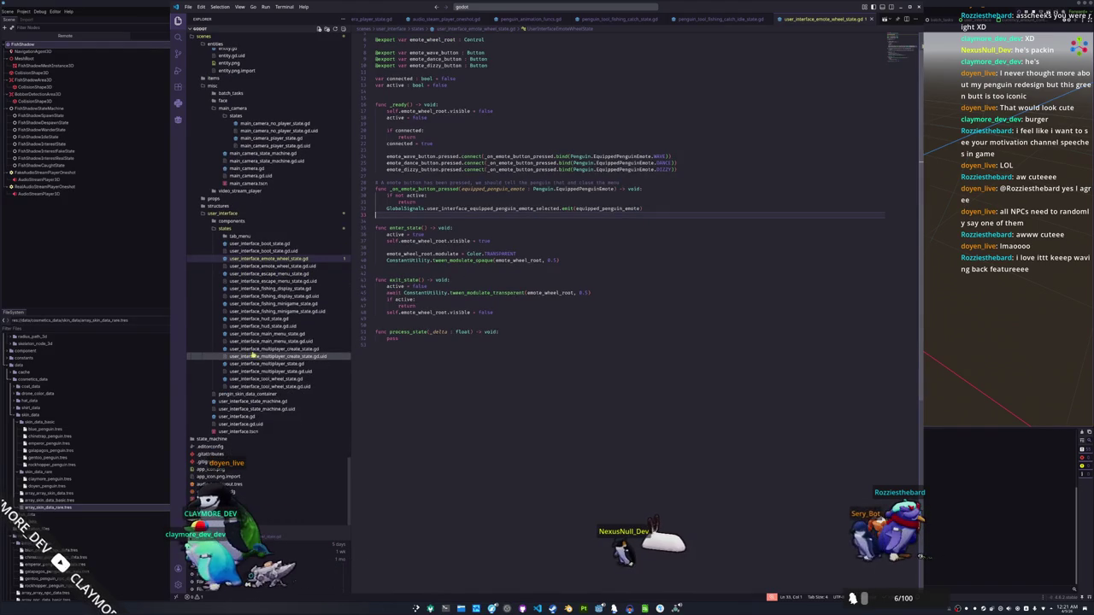
# Check user_interface.gd, then highlight emote_wave_button, _on_emote_button_pressed, EquippedPenguinEmote and the equipped-emote signal.
pyautogui.click(256, 415)
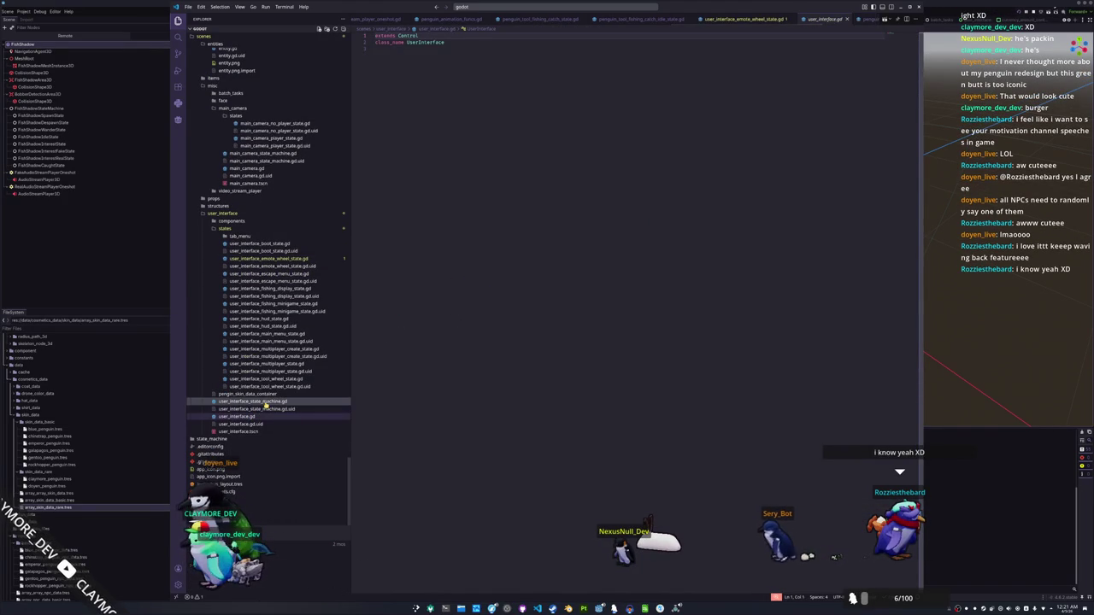
pyautogui.click(272, 259)
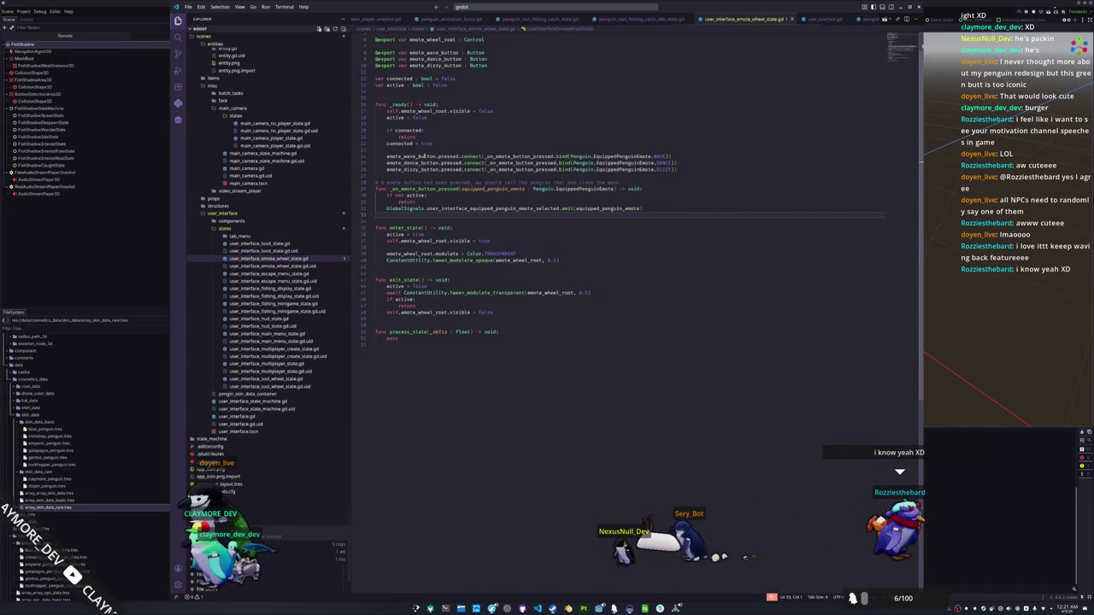
pyautogui.doubleClick(420, 156)
pyautogui.doubleClick(519, 156)
pyautogui.doubleClick(623, 157)
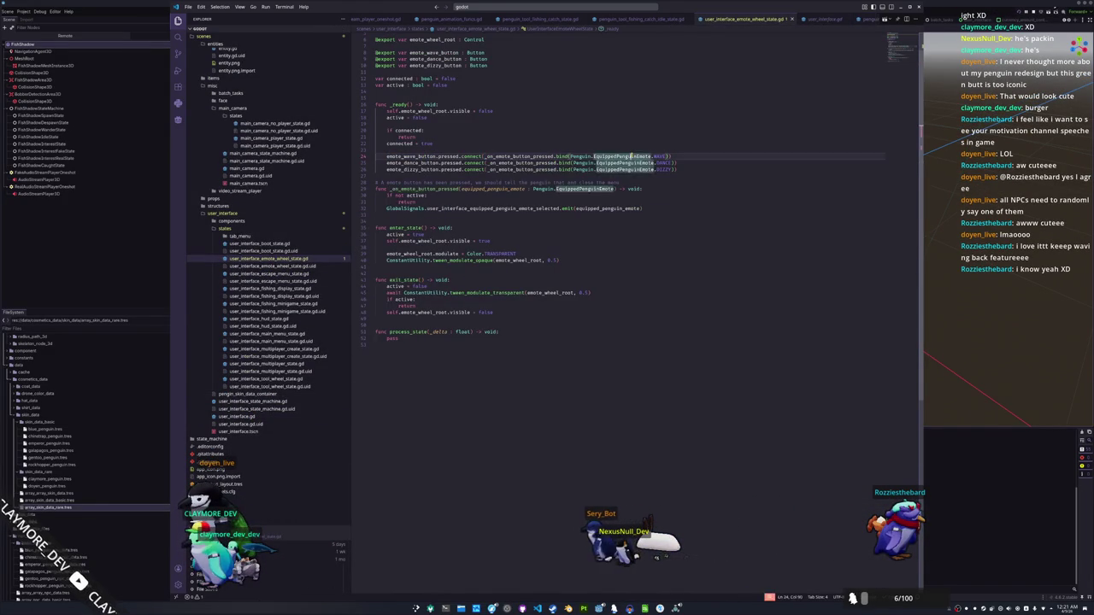
pyautogui.doubleClick(491, 208)
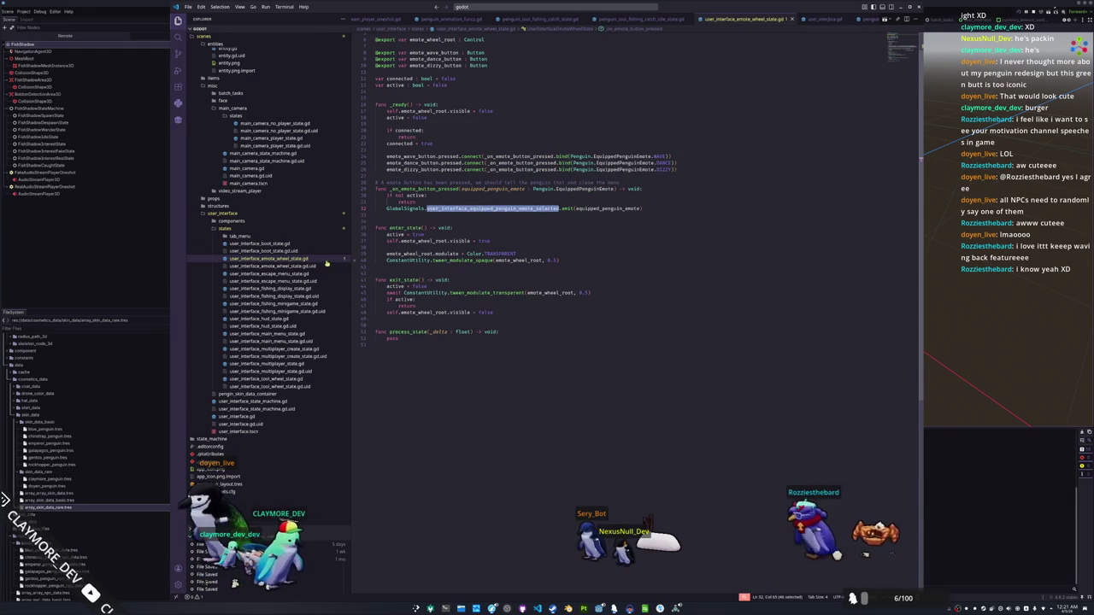
# Look through penguin_player.gd and penguin_state_machine.gd, highlighting every use of the emote wheel state.
pyautogui.scroll(6, 326, 264)
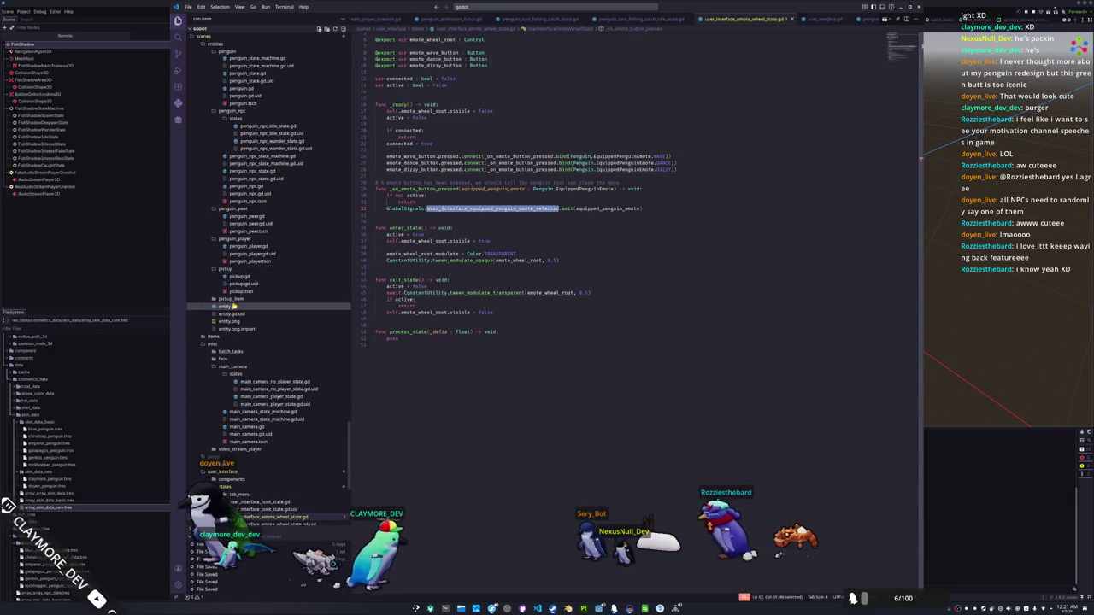
pyautogui.click(252, 246)
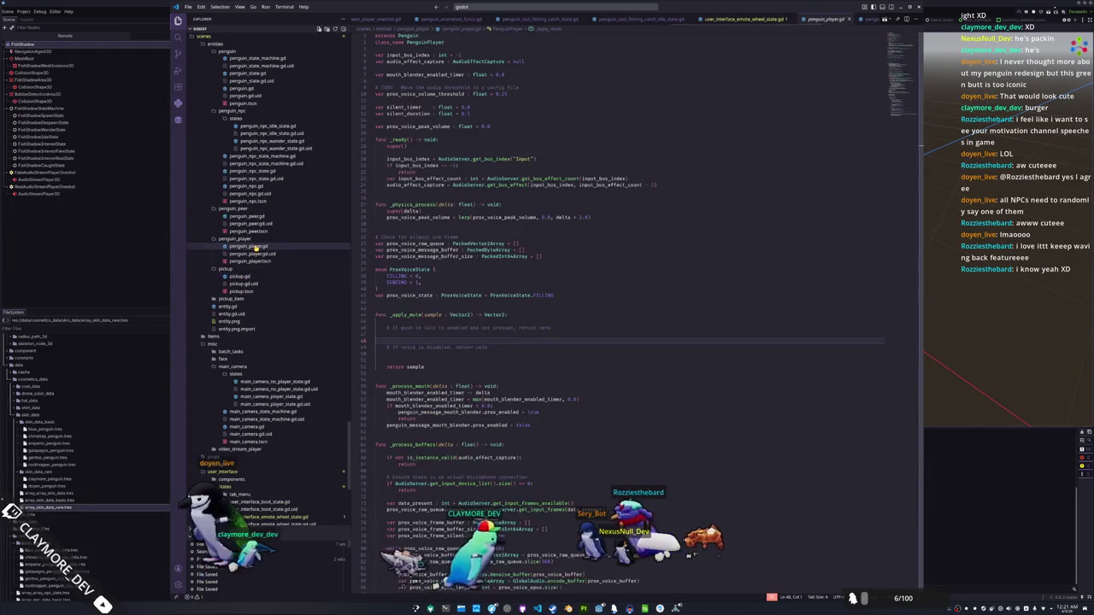
pyautogui.scroll(-5, 513, 342)
pyautogui.scroll(4, 245, 306)
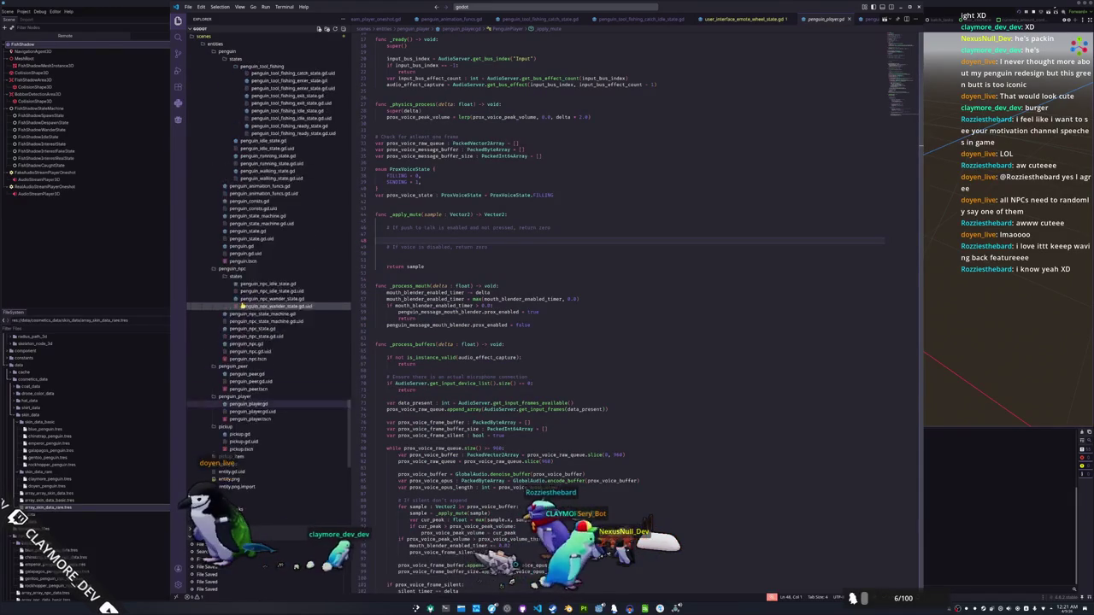
pyautogui.scroll(3, 246, 306)
pyautogui.click(260, 288)
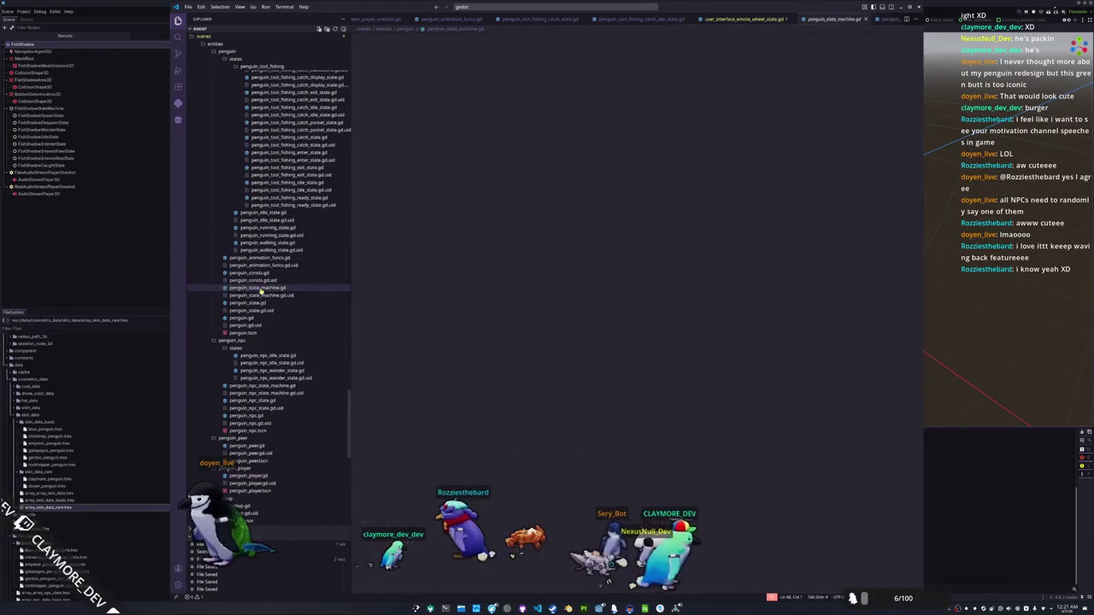
pyautogui.scroll(-10, 512, 342)
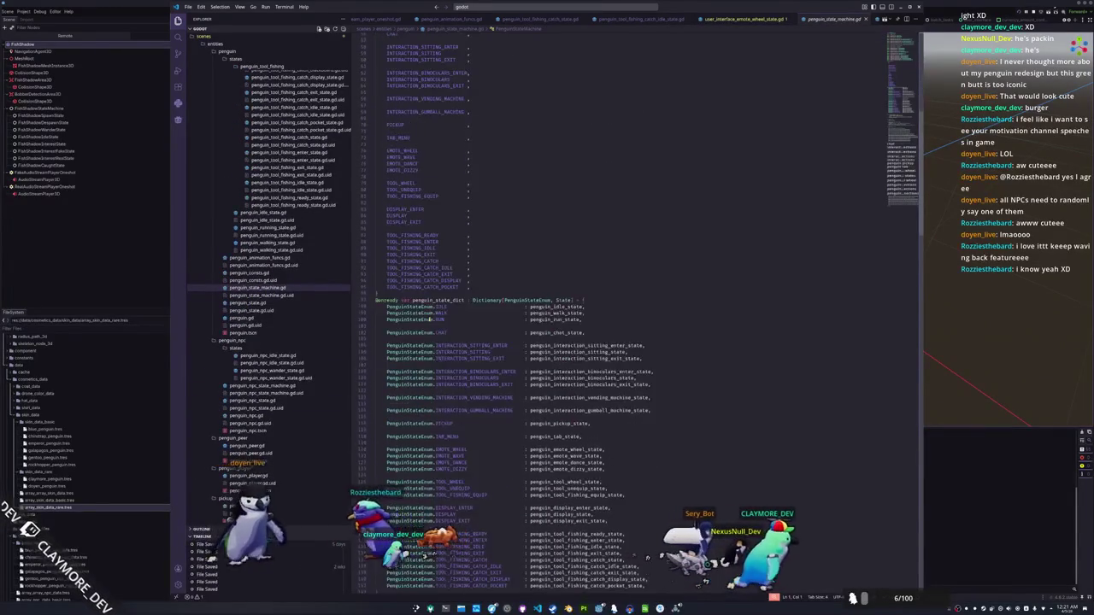
pyautogui.scroll(-8, 430, 319)
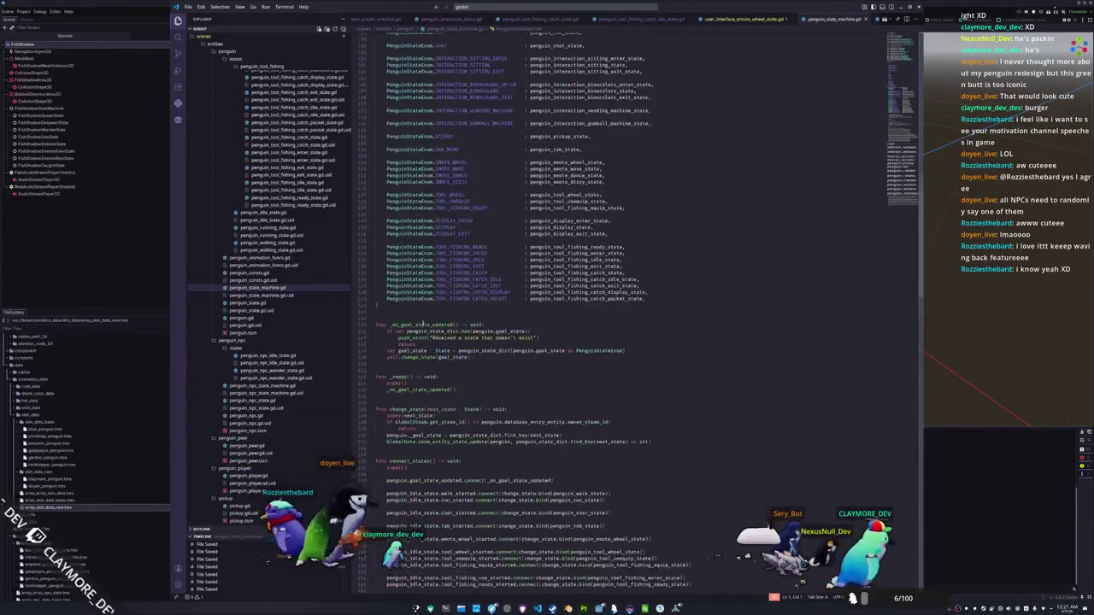
pyautogui.scroll(-12, 423, 325)
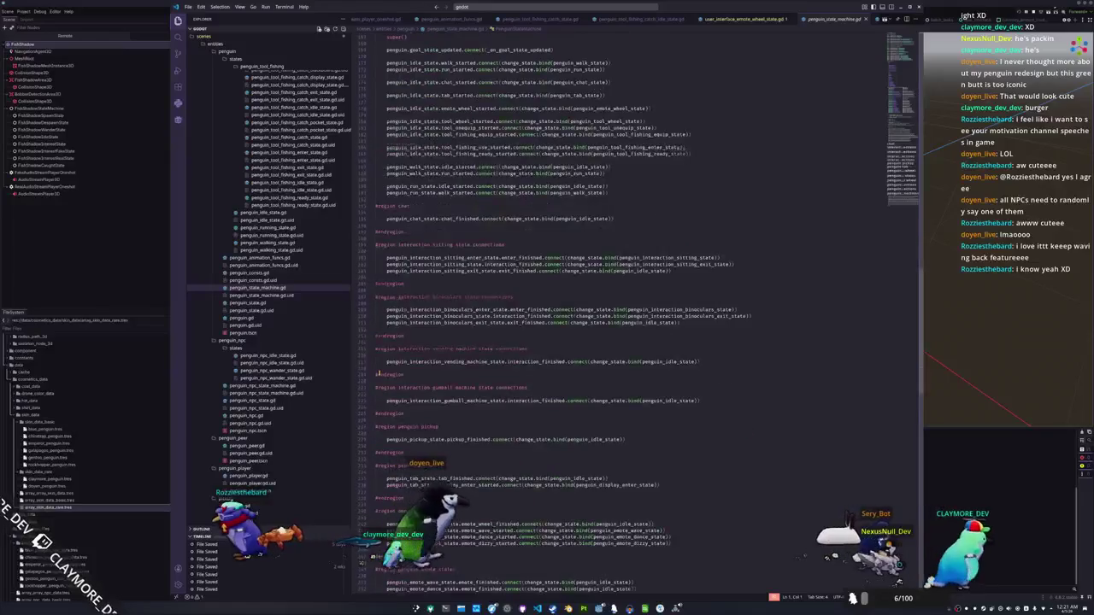
pyautogui.scroll(-3, 377, 374)
pyautogui.scroll(-5, 381, 385)
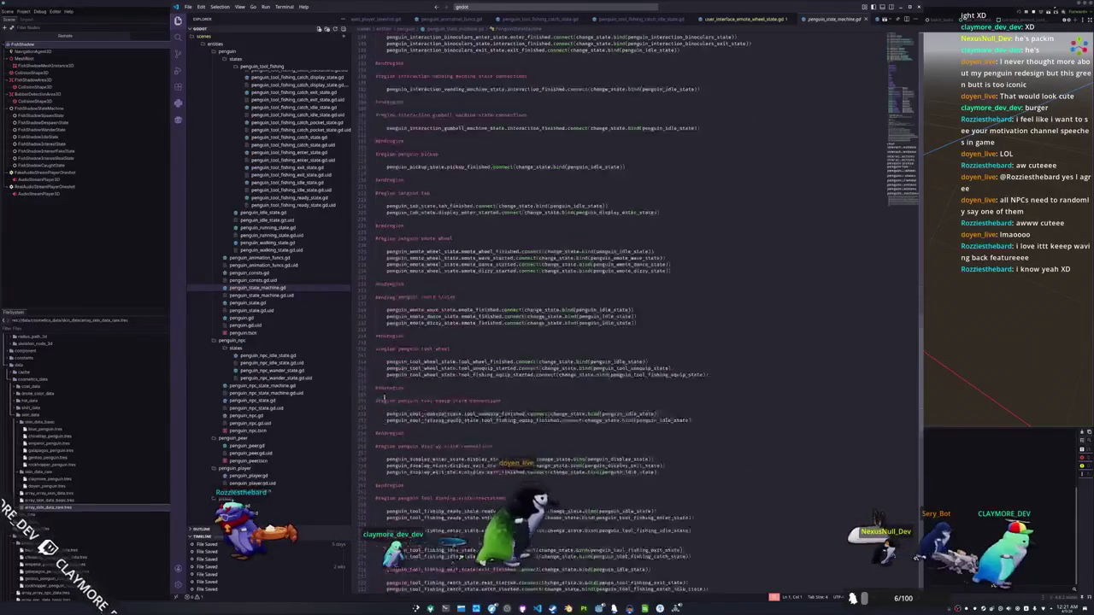
pyautogui.scroll(3, 393, 397)
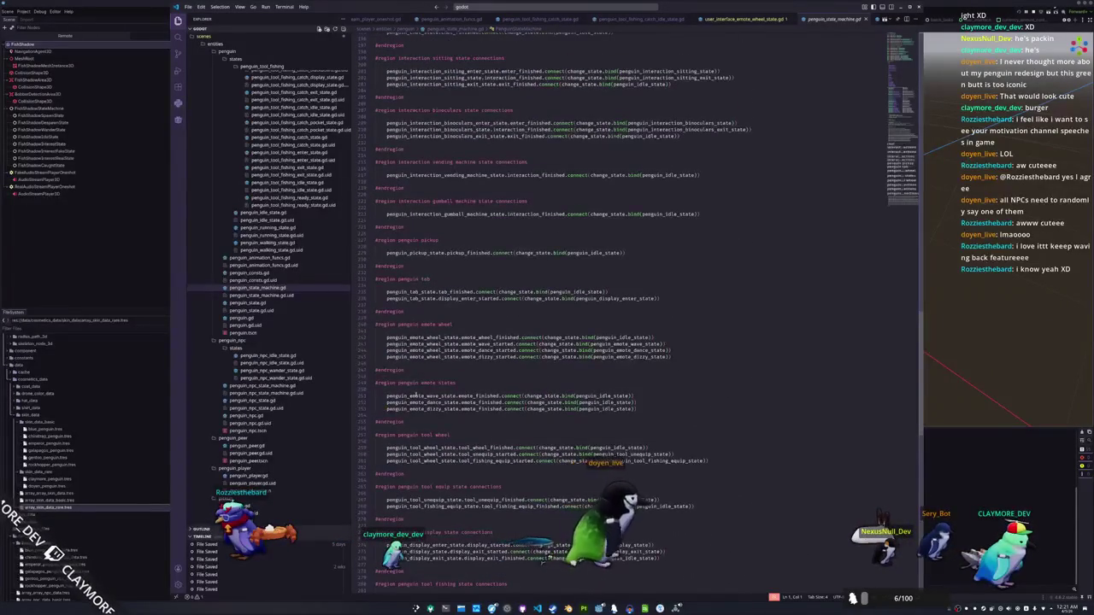
pyautogui.doubleClick(424, 338)
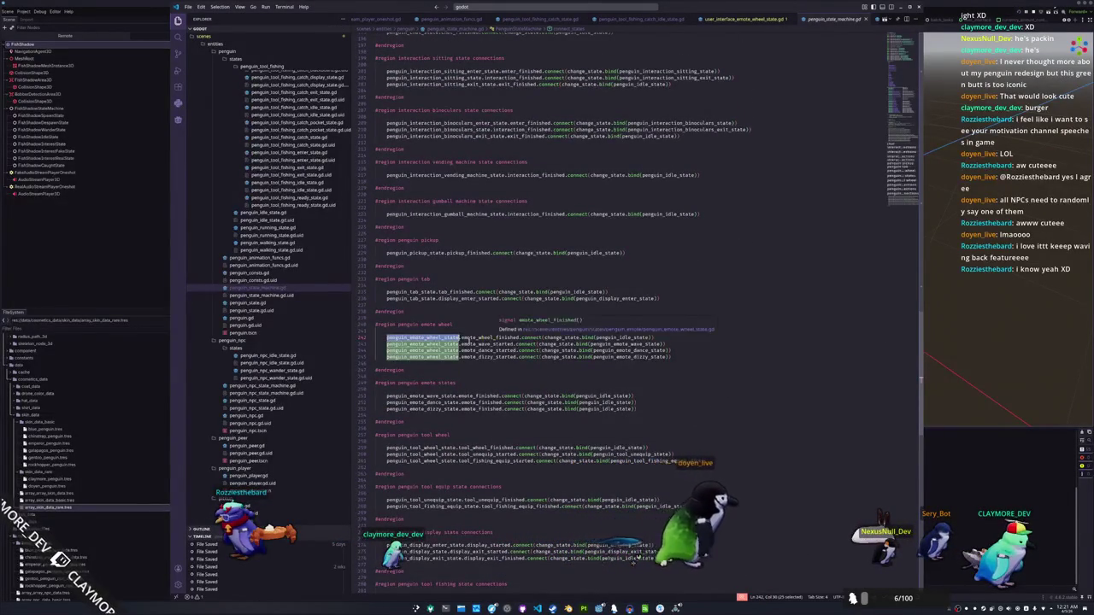
# Review the dance and dizzy emote state scripts, then open penguin_emote_wheel_state.gd.
pyautogui.scroll(11, 423, 338)
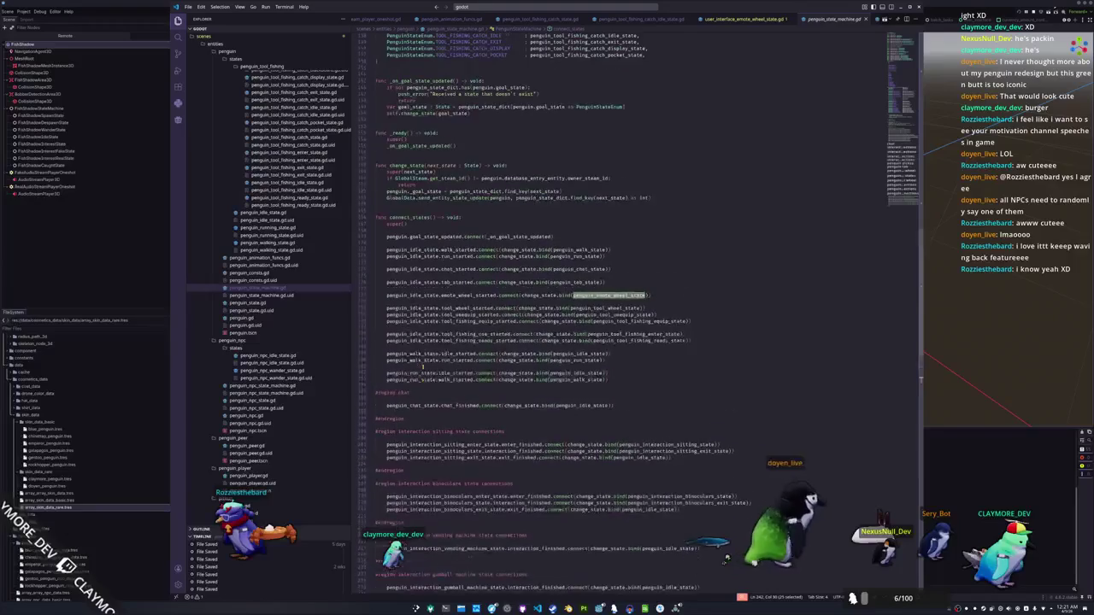
pyautogui.scroll(-2, 405, 392)
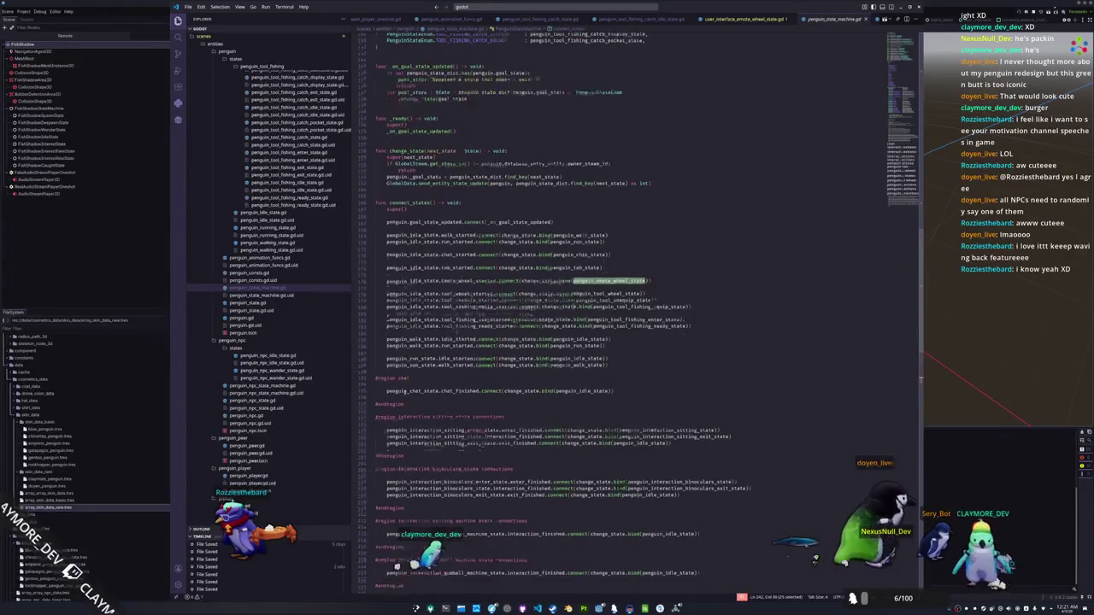
pyautogui.scroll(8, 241, 386)
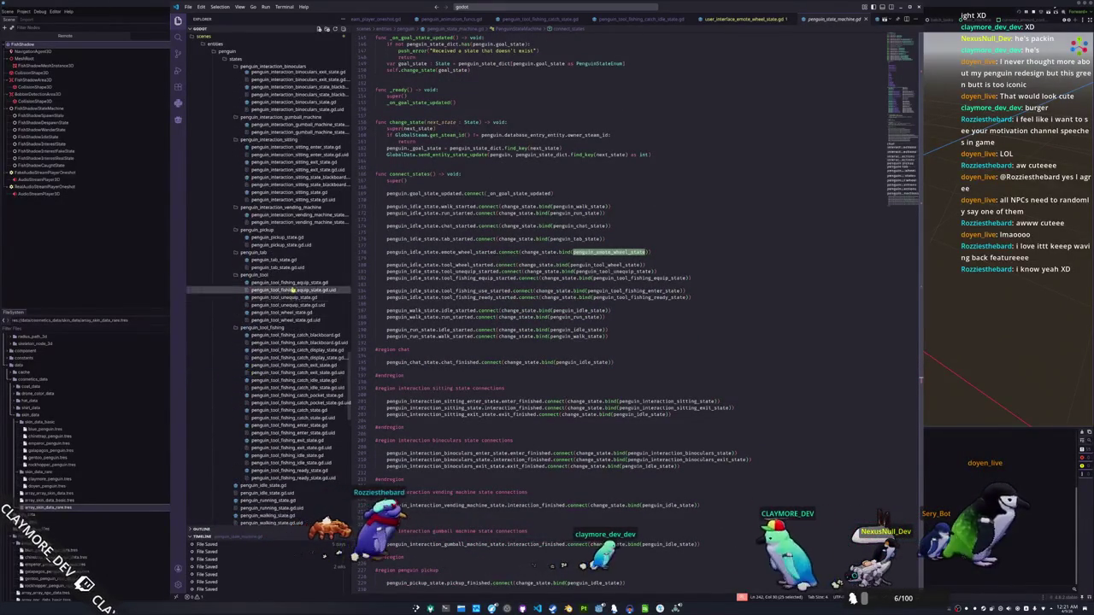
pyautogui.scroll(4, 278, 282)
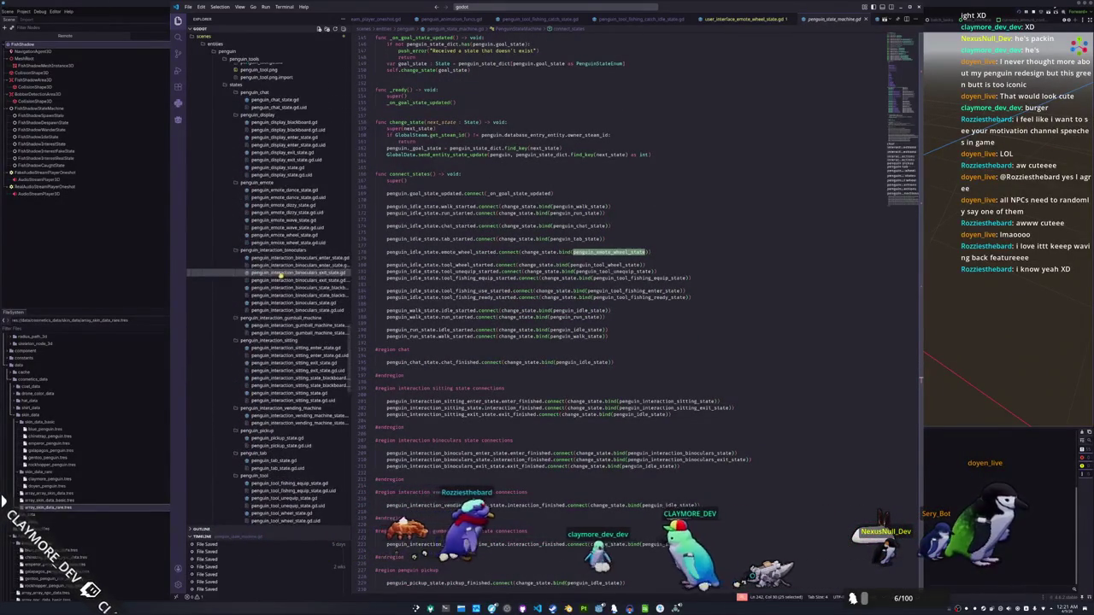
pyautogui.scroll(2, 280, 277)
pyautogui.click(282, 189)
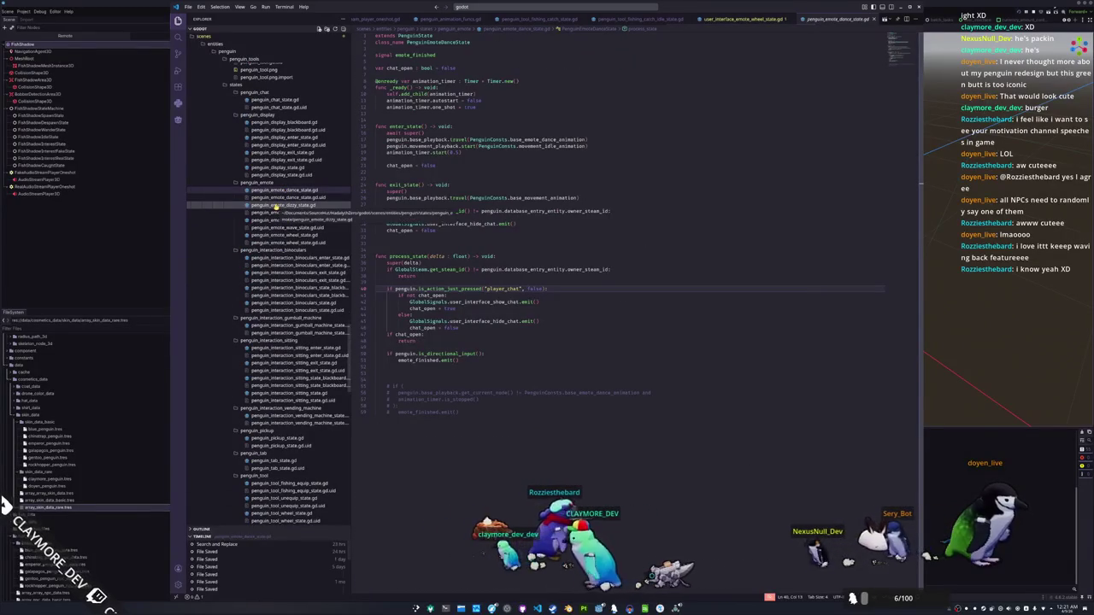
pyautogui.click(276, 205)
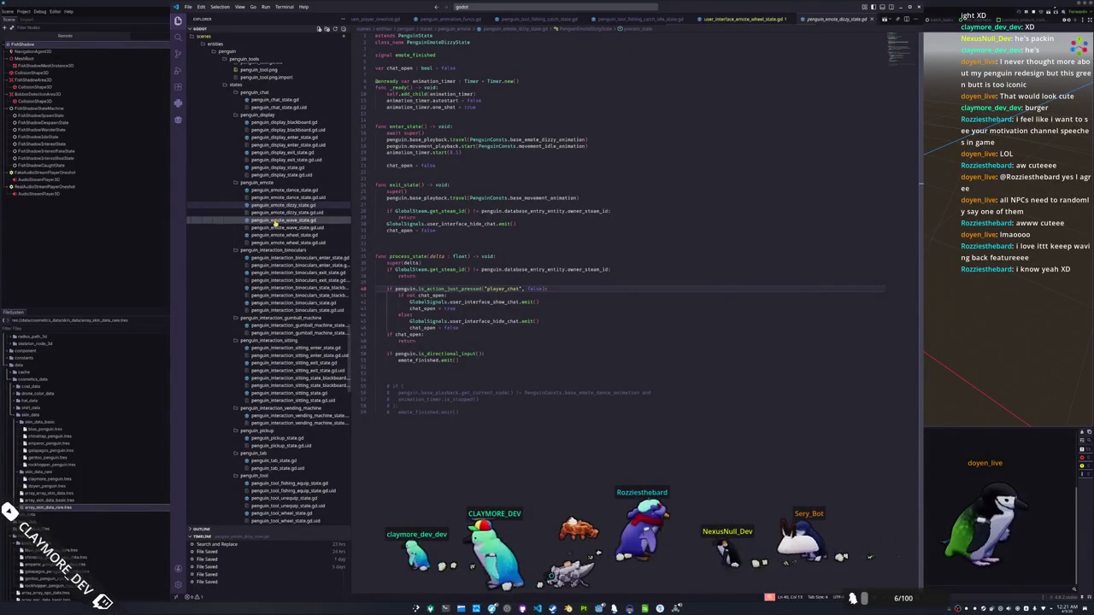
pyautogui.click(276, 221)
pyautogui.click(282, 235)
# Locate the _on_equipped_penguin_emote_selected handler in the emote wheel script.
pyautogui.click(393, 287)
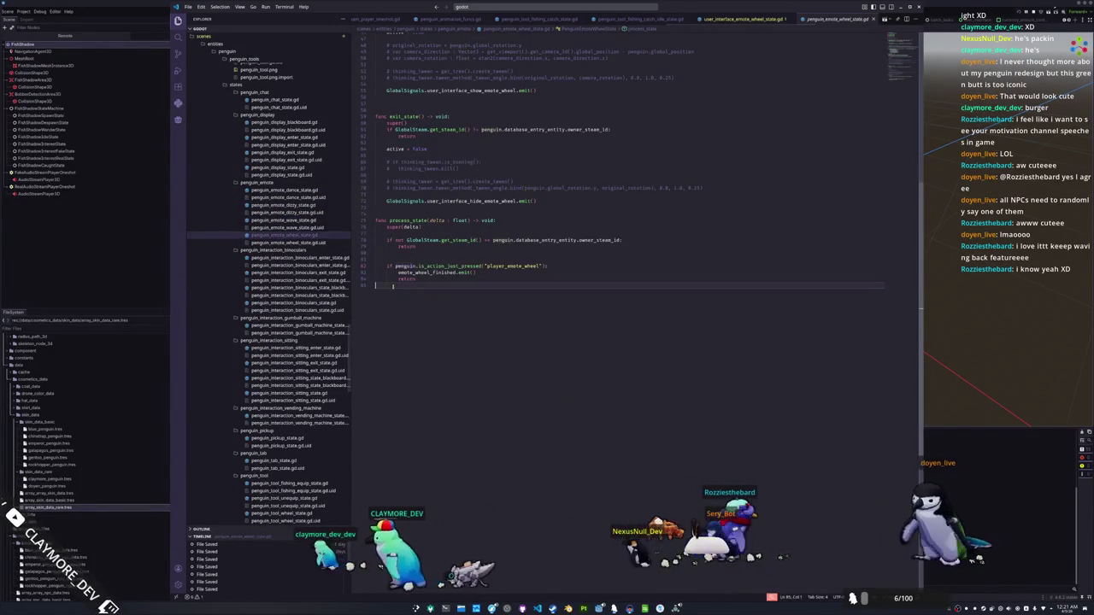
pyautogui.scroll(15, 389, 288)
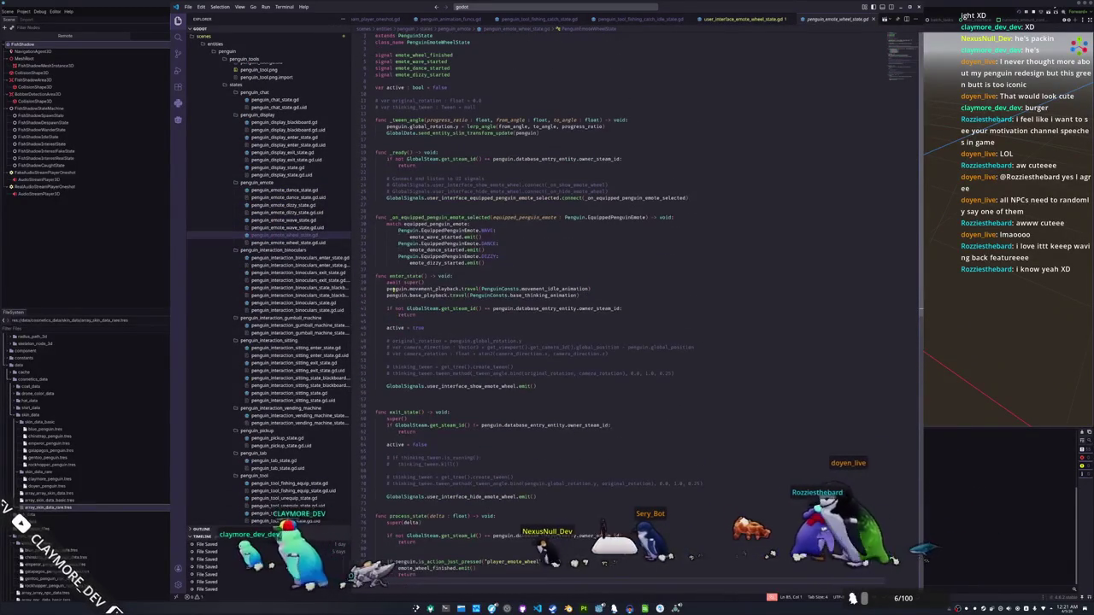
pyautogui.click(418, 62)
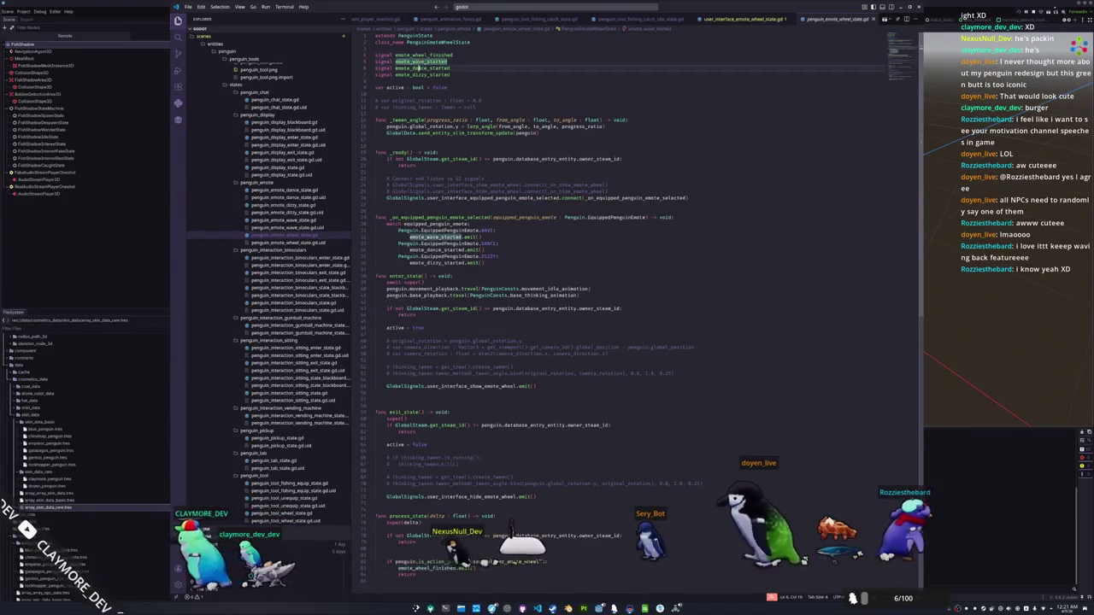
pyautogui.click(410, 81)
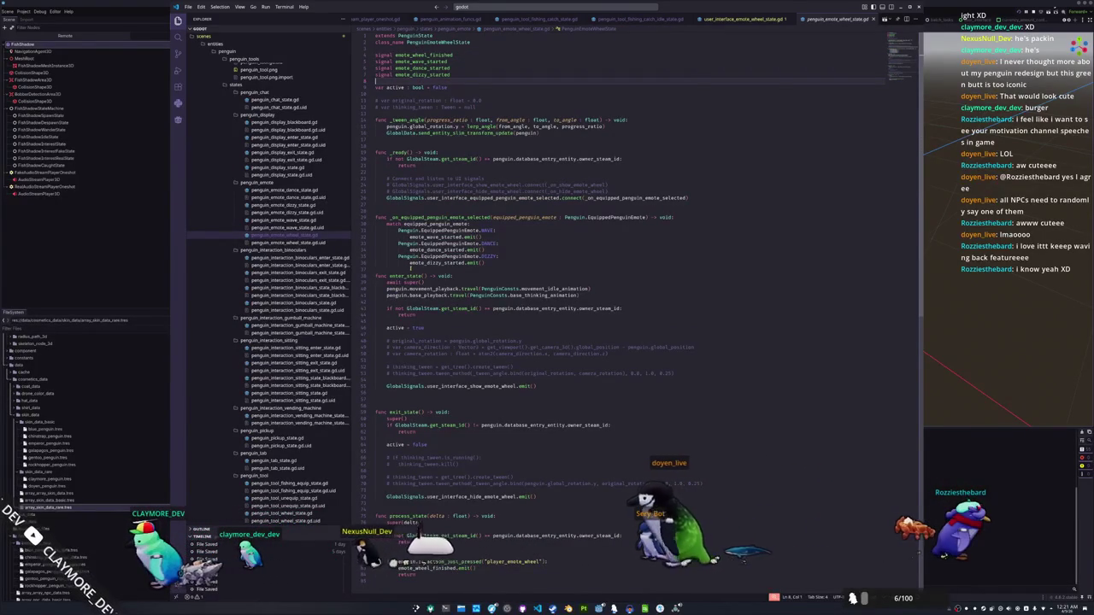
pyautogui.doubleClick(441, 217)
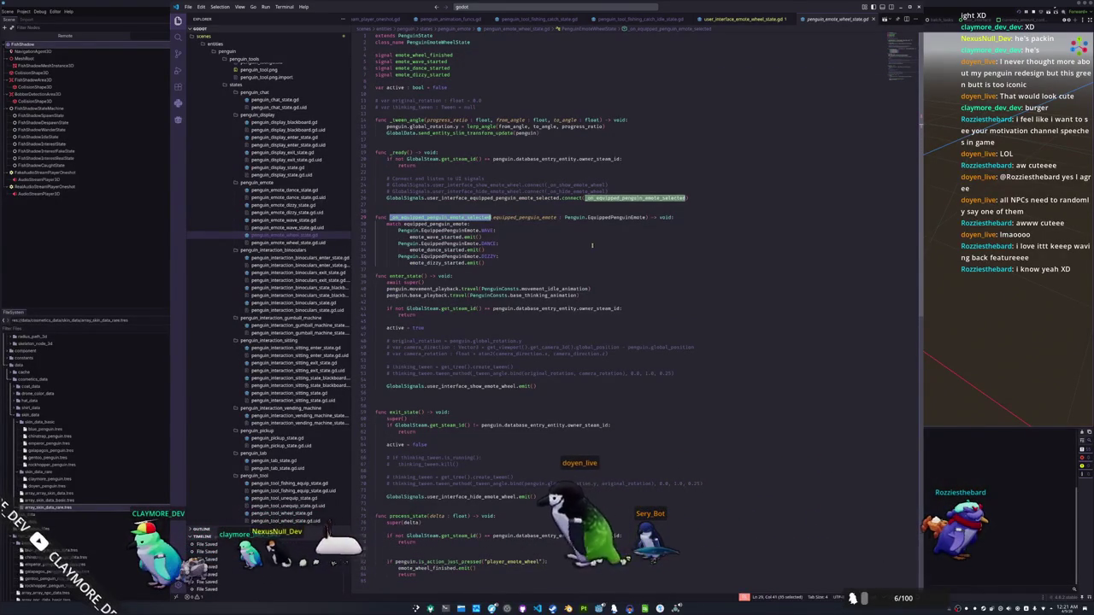
# Add an 'if not active: return' guard as the handler's first lines.
pyautogui.click(685, 217)
pyautogui.press('Return')
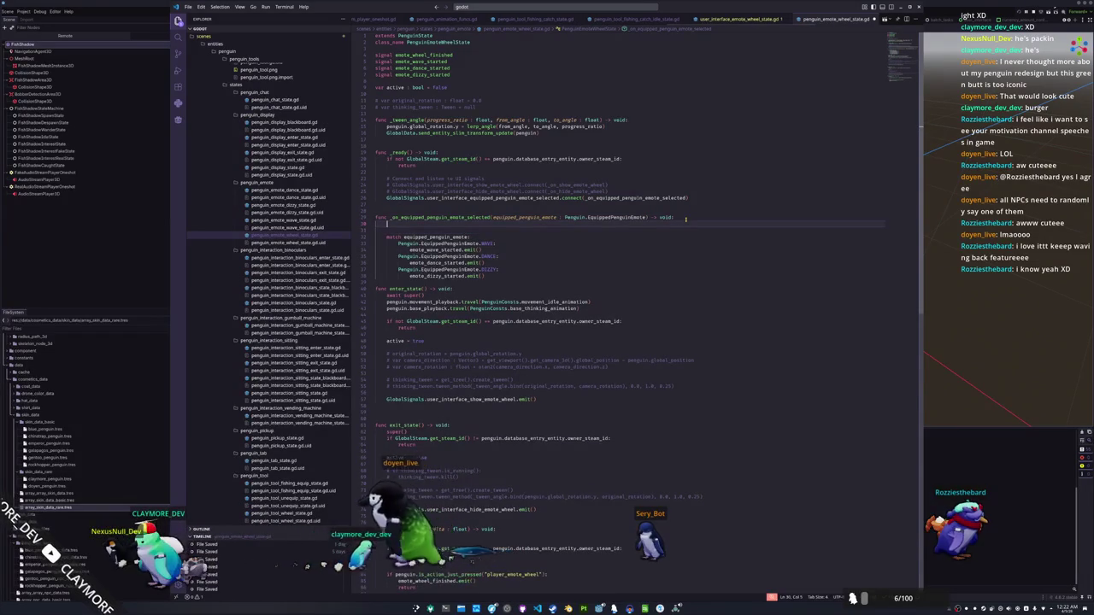
pyautogui.write('if active')
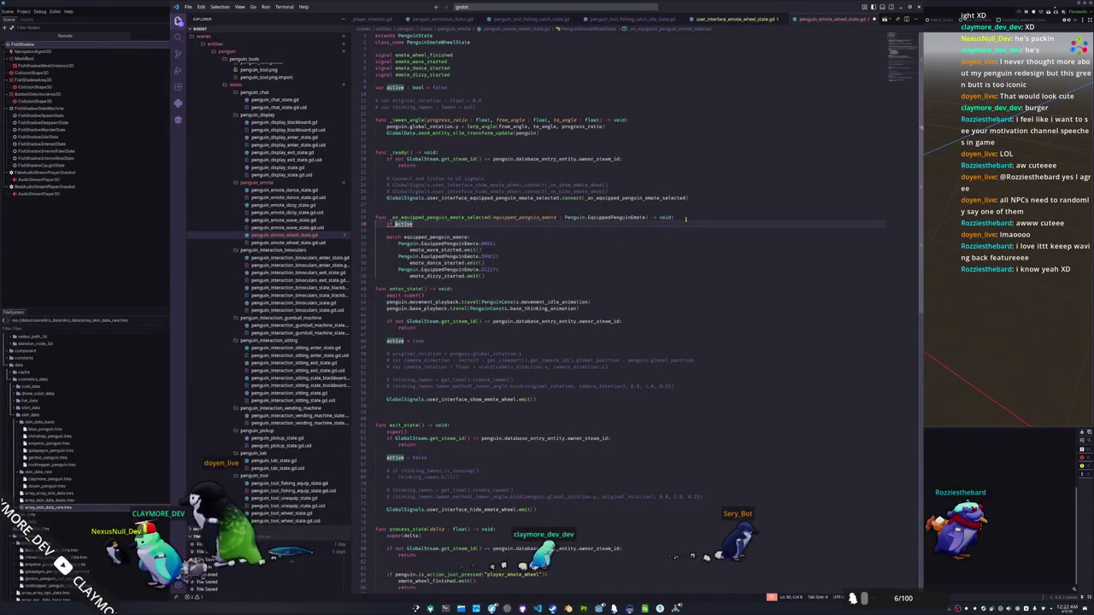
pyautogui.hotkey('ctrl', 'Left')
pyautogui.write('not')
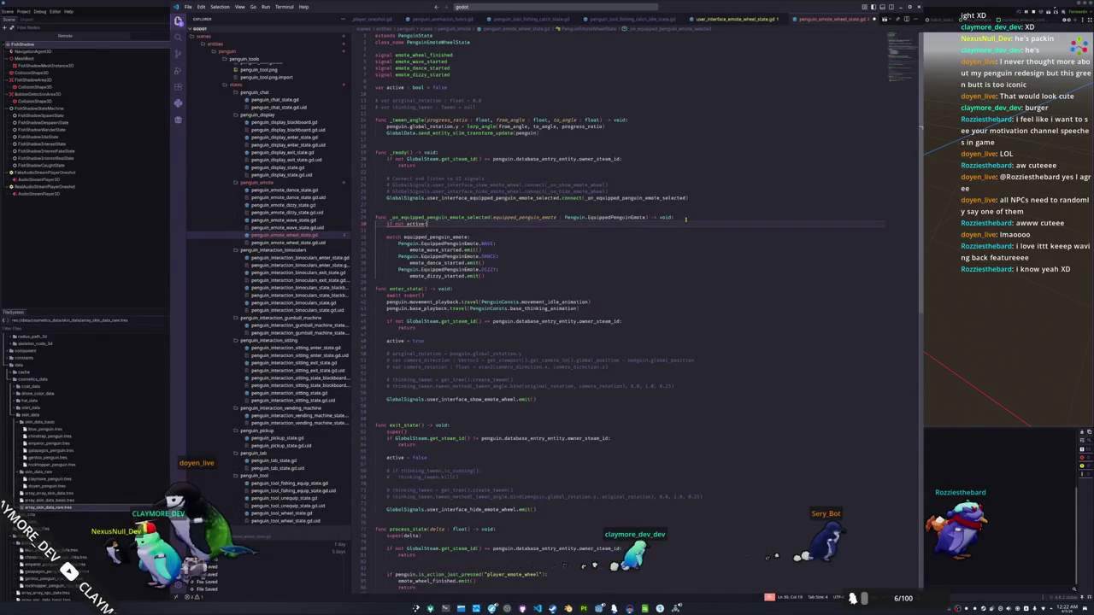
pyautogui.press('Return')
pyautogui.write('return')
pyautogui.press('Escape')
pyautogui.press('Down')
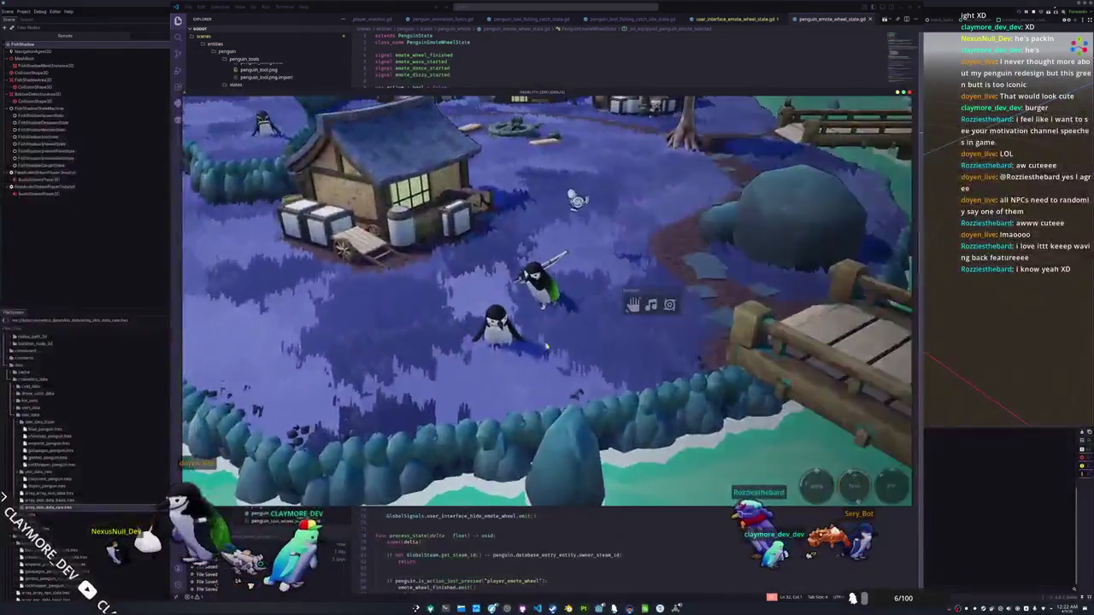
# Walk the penguin right to the pond, cast the fishing line, and swing the camera around.
pyautogui.press('d')
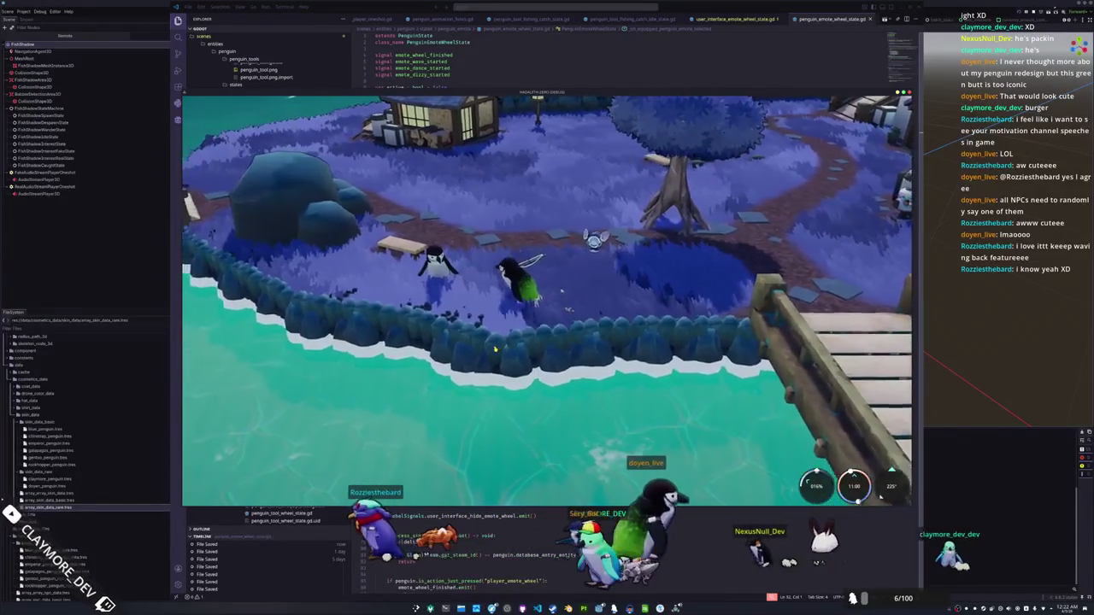
pyautogui.click(518, 434)
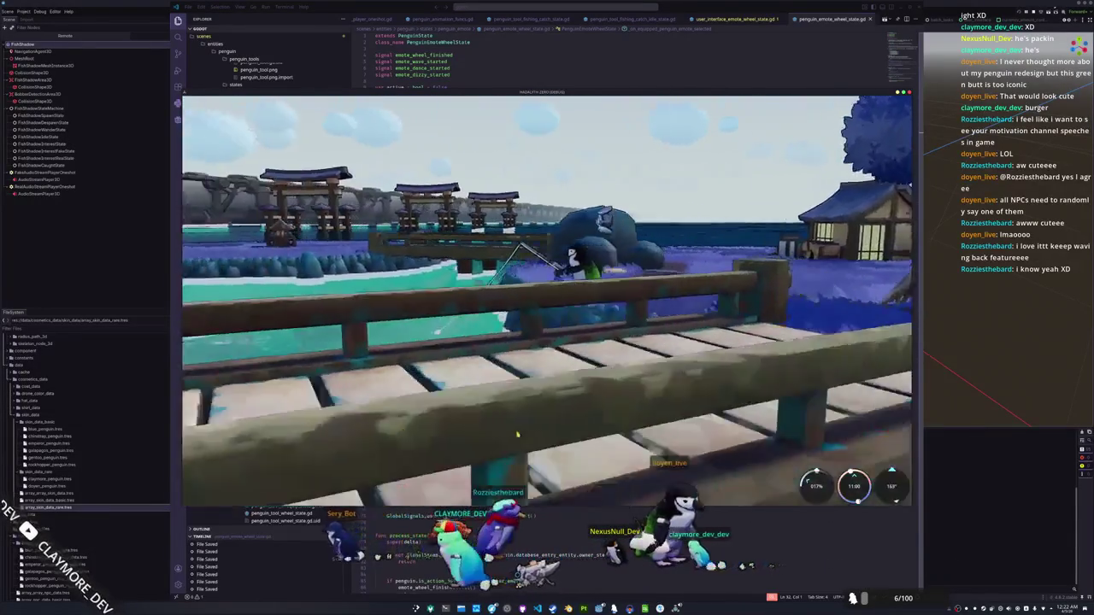
pyautogui.moveTo(518, 434); pyautogui.dragTo(462, 428)
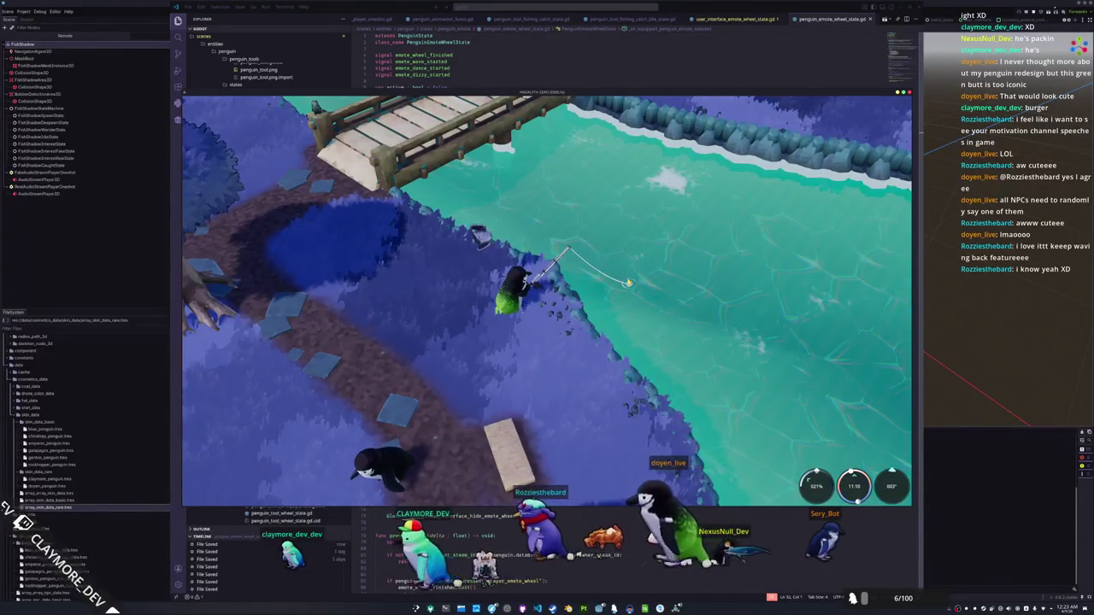
# Reel in the line, turn the camera toward the bridge, and walk onto its end.
pyautogui.click(629, 283)
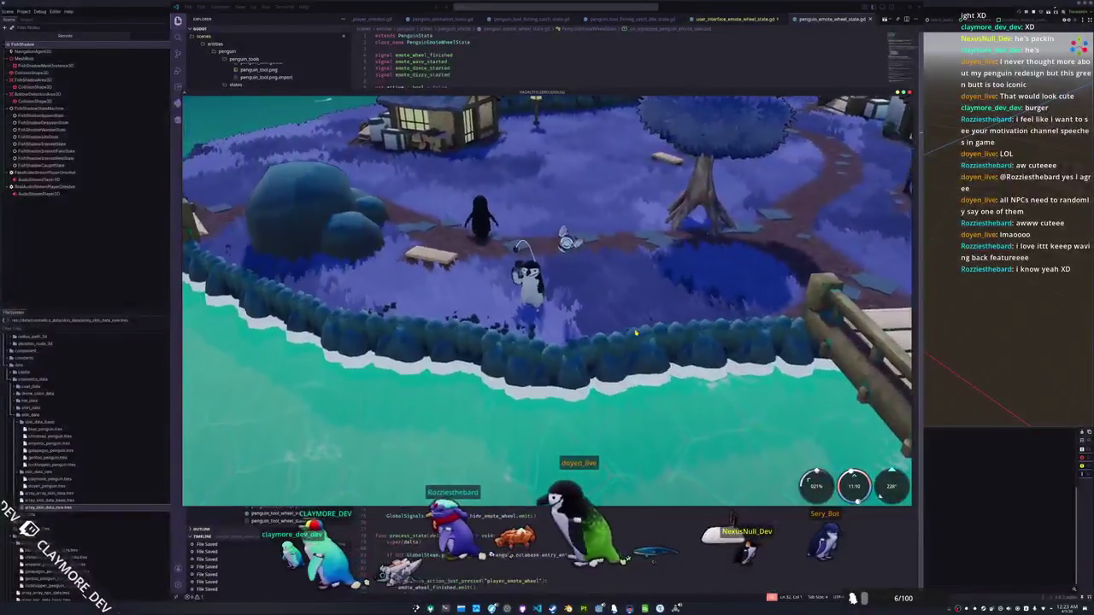
pyautogui.press('e')
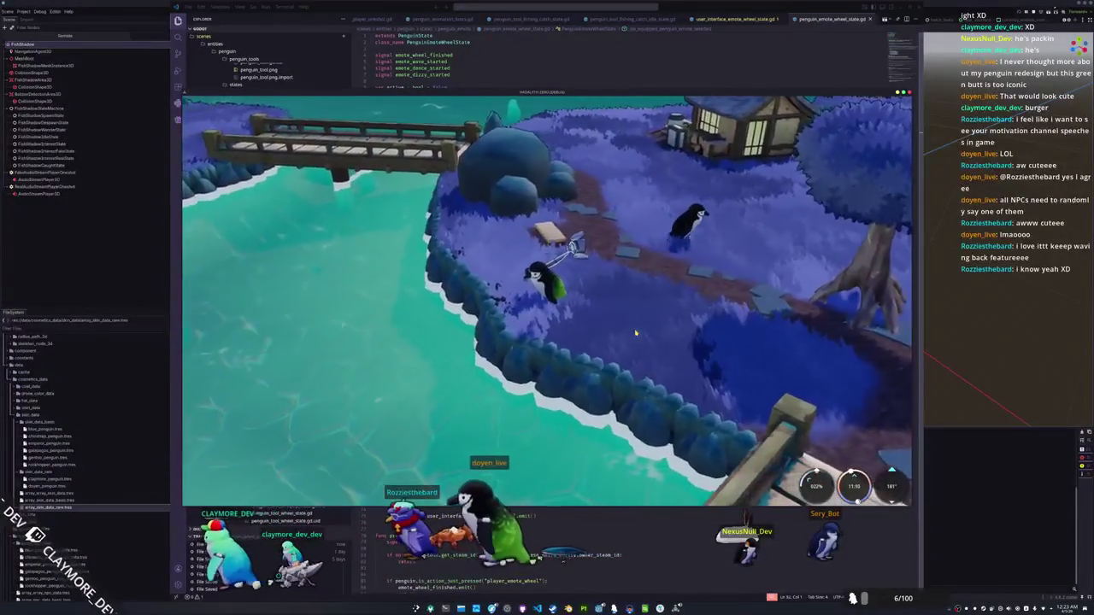
pyautogui.press('q')
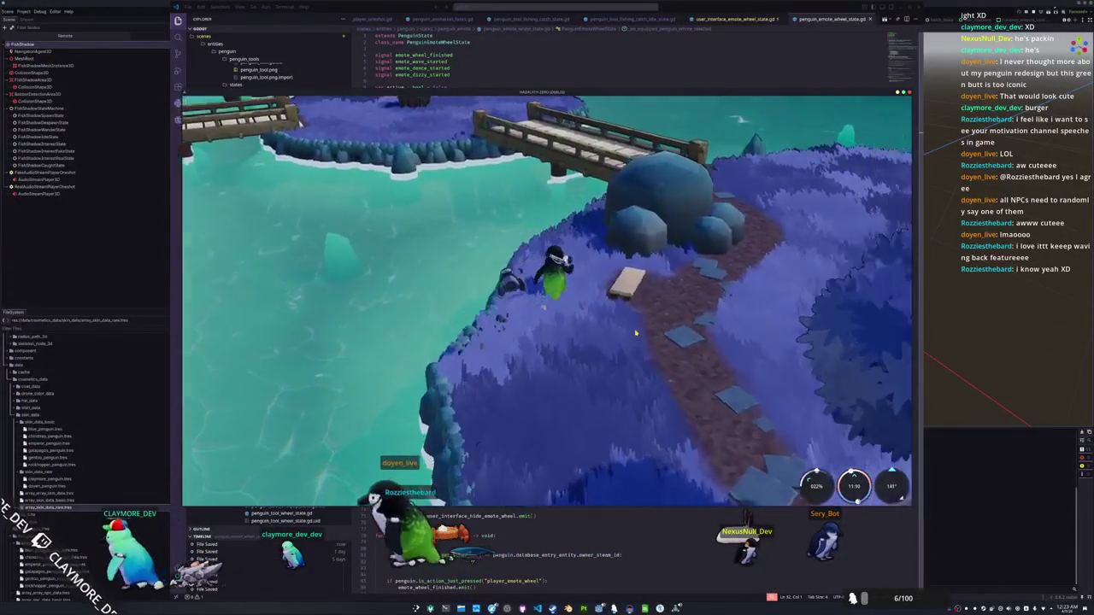
pyautogui.press('w')
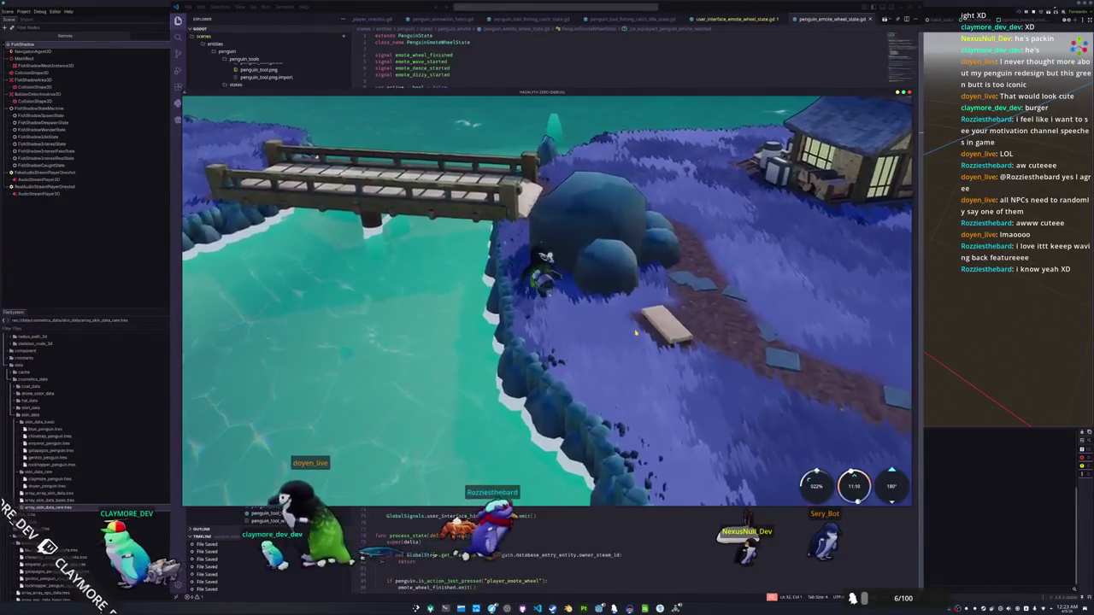
pyautogui.press('w')
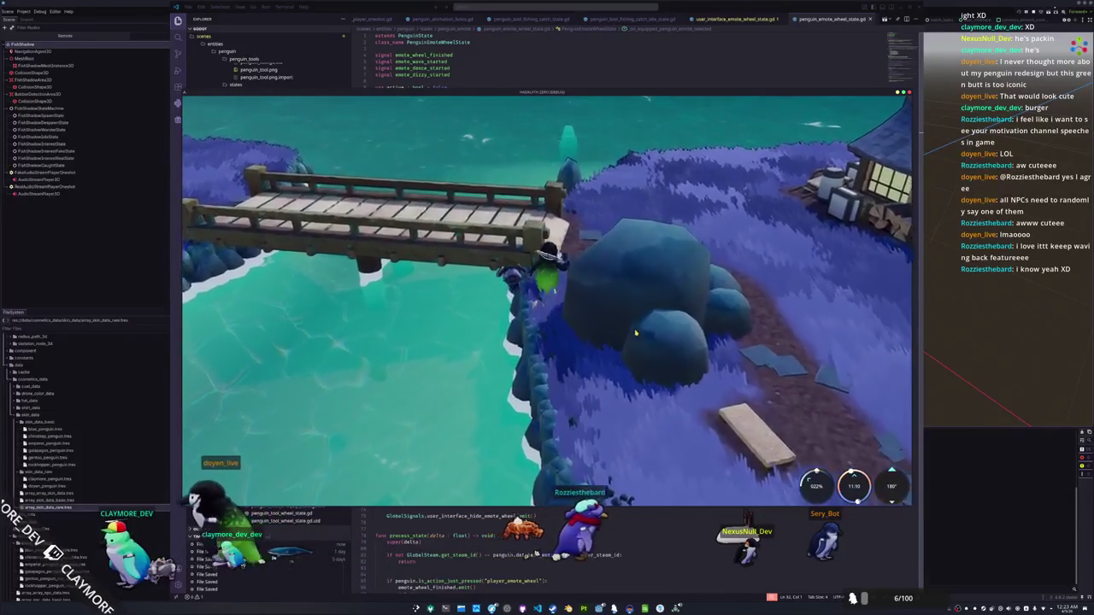
# Adjust the camera zoom while fishing until a fish bites.
pyautogui.scroll(3, 461, 368)
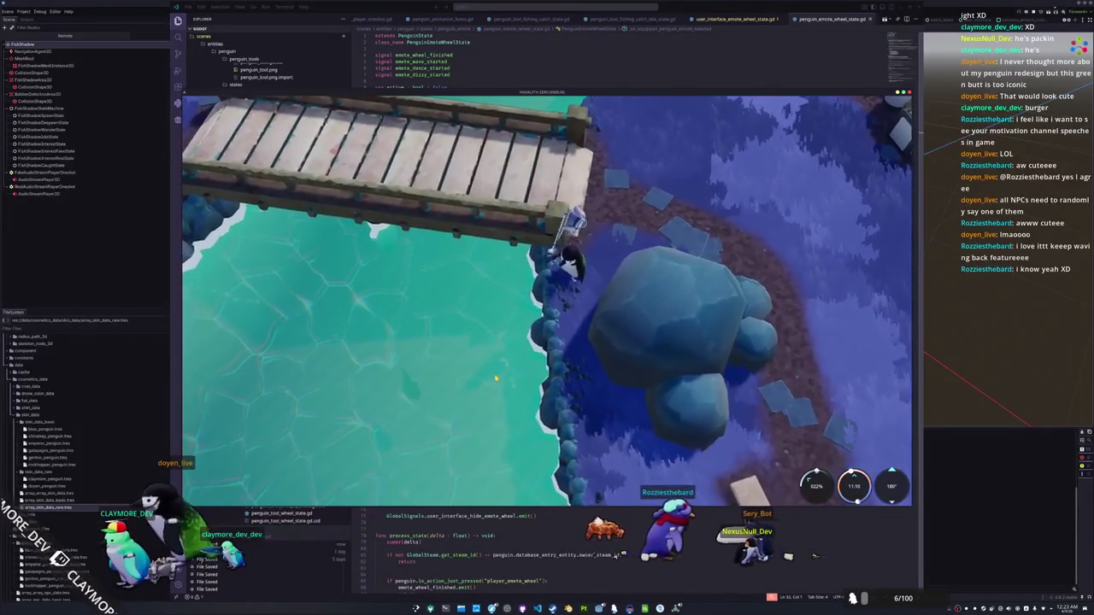
pyautogui.scroll(-3, 495, 377)
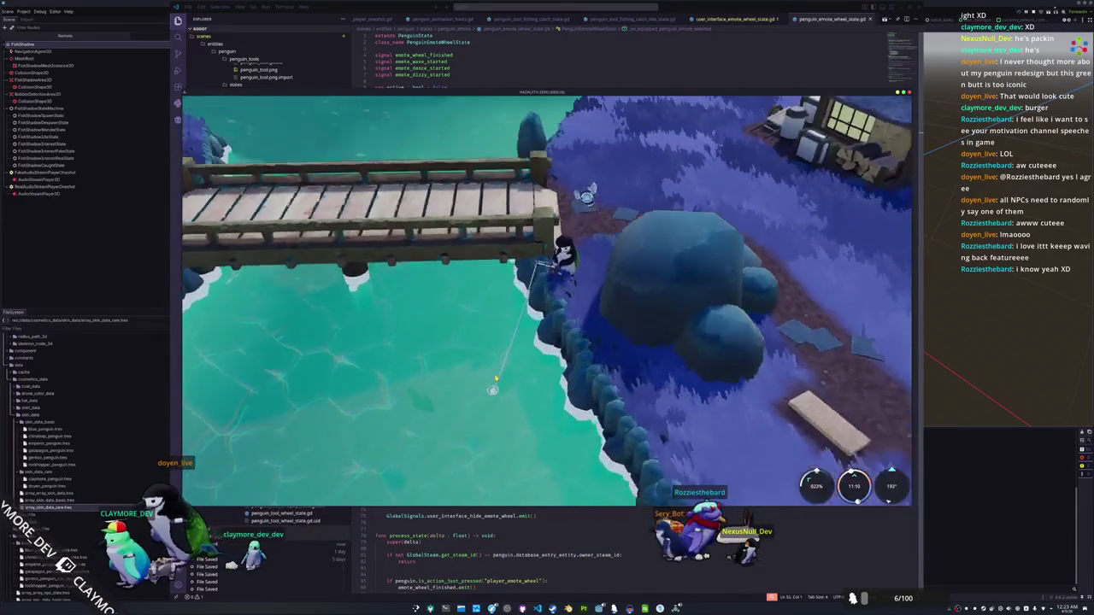
pyautogui.scroll(2, 493, 374)
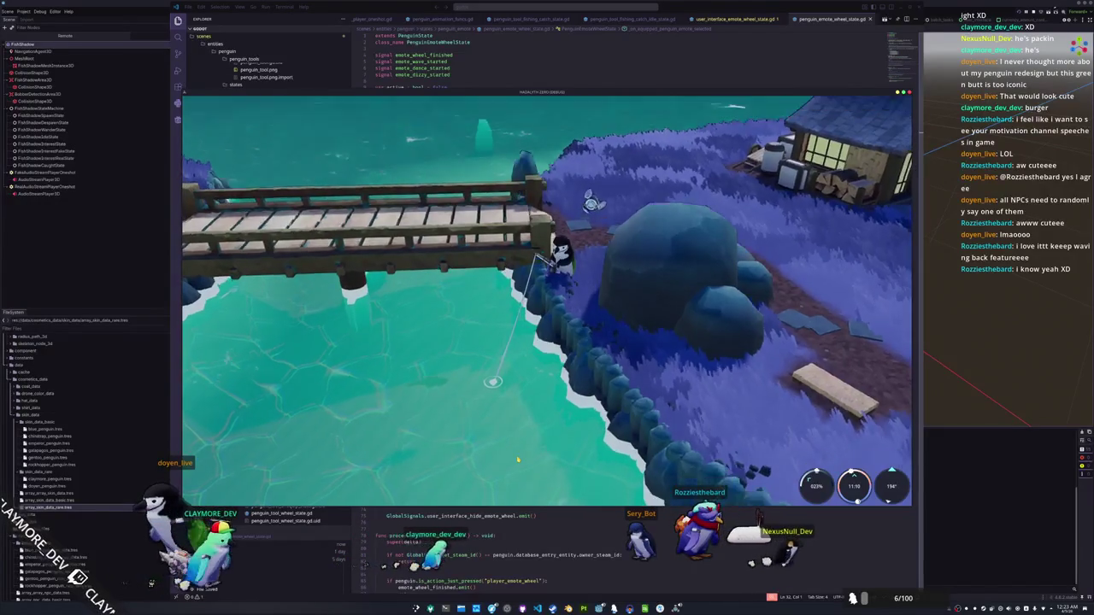
pyautogui.scroll(-3, 517, 460)
pyautogui.scroll(2, 517, 460)
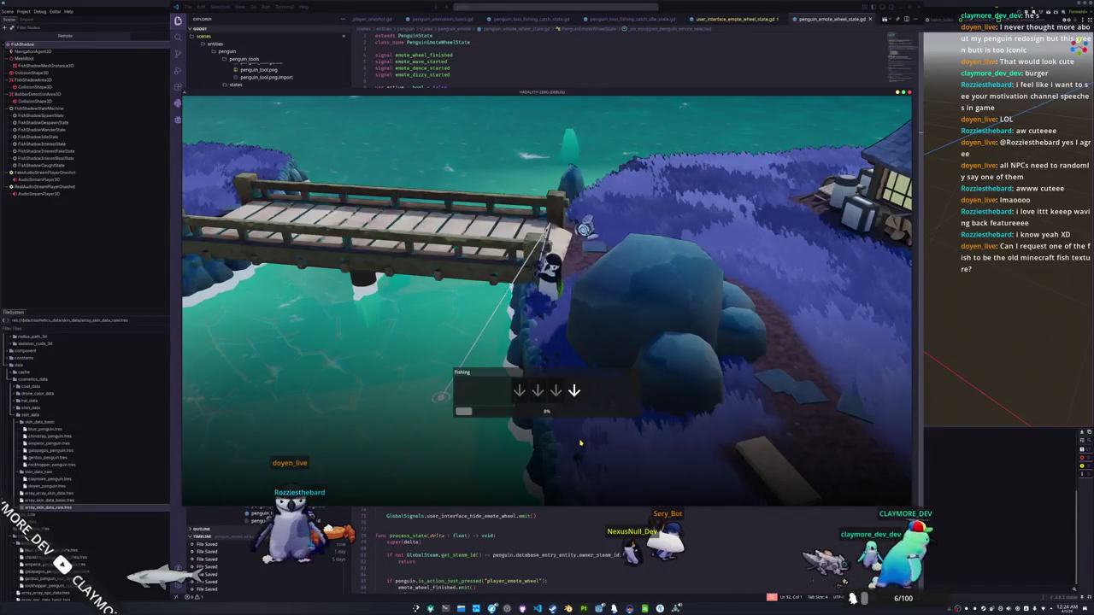
# Enter the first fishing prompt arrows: Down, Up, Right, Left, Down, Up, Right.
pyautogui.press('Down')
pyautogui.press('Down')
pyautogui.press('Down')
pyautogui.press('Up')
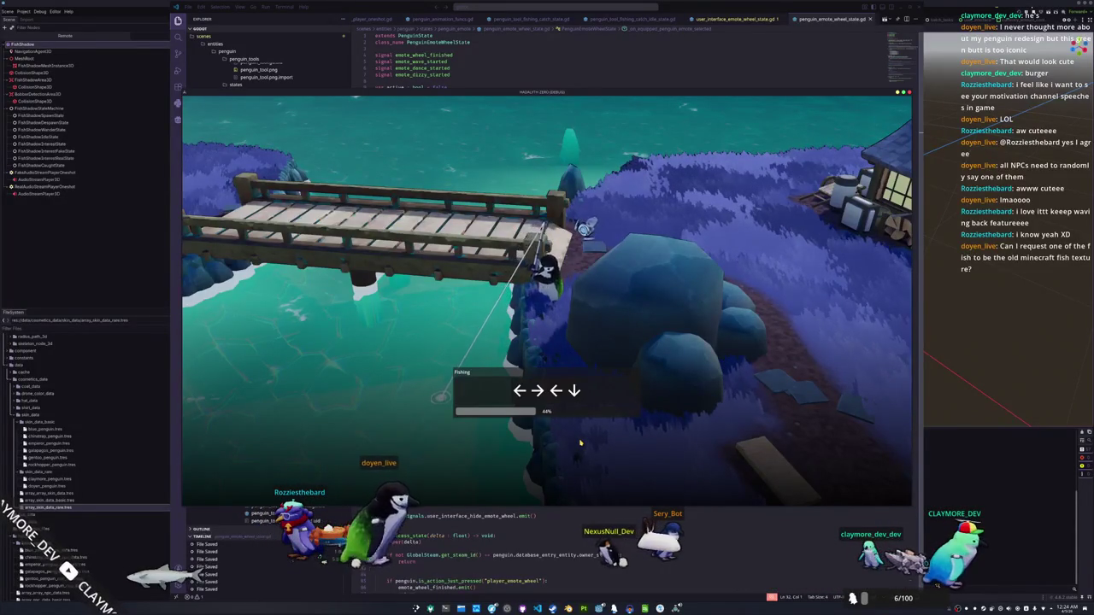
pyautogui.press('Right')
pyautogui.press('Left')
pyautogui.press('Down')
pyautogui.press('Down')
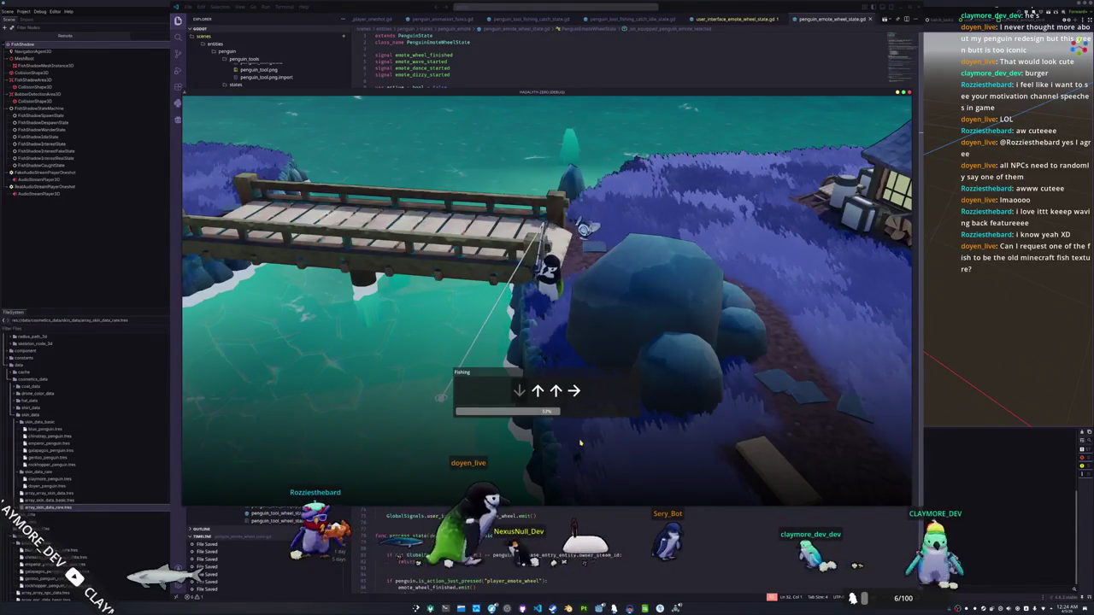
pyautogui.press('Up')
pyautogui.press('Up')
pyautogui.press('Right')
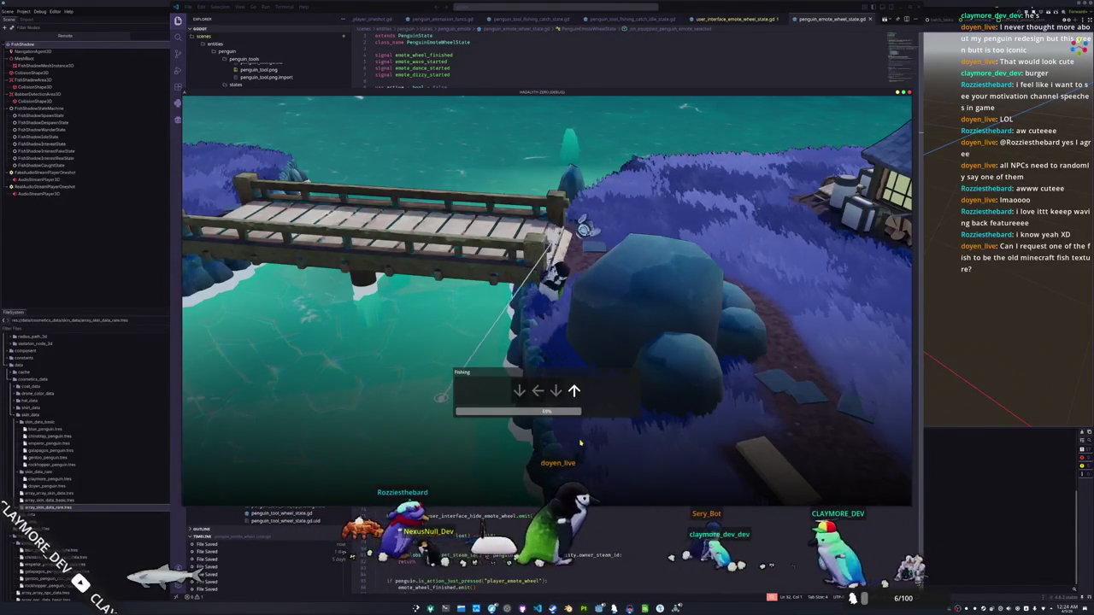
# Finish the arrow rows to land the fish, then rotate the camera around the penguin.
pyautogui.press('Up')
pyautogui.press('Down')
pyautogui.press('Right')
pyautogui.press('Left')
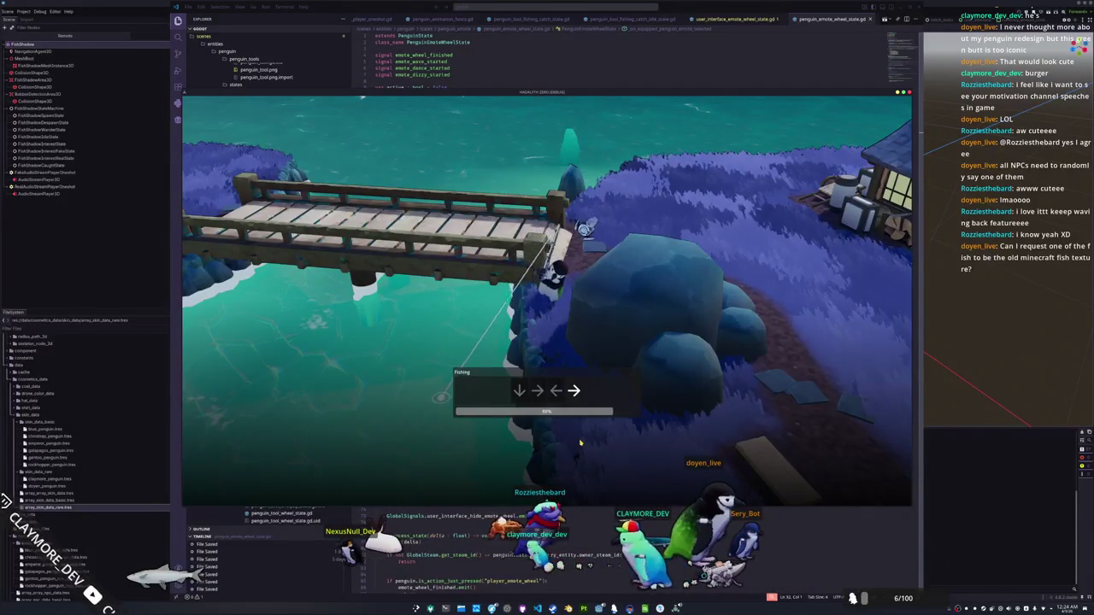
pyautogui.press('Right')
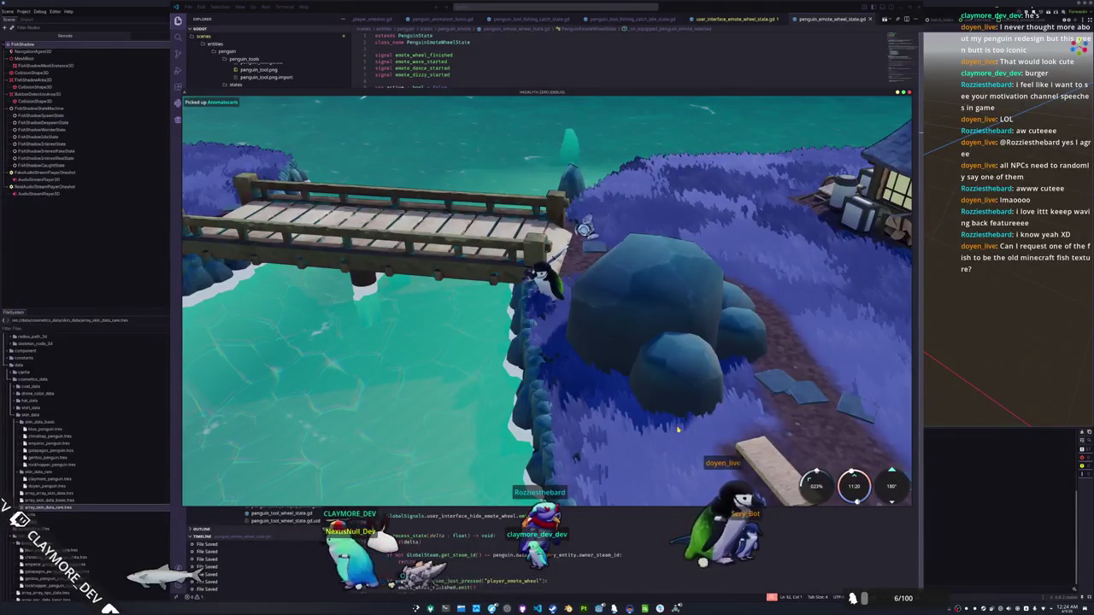
pyautogui.press('q')
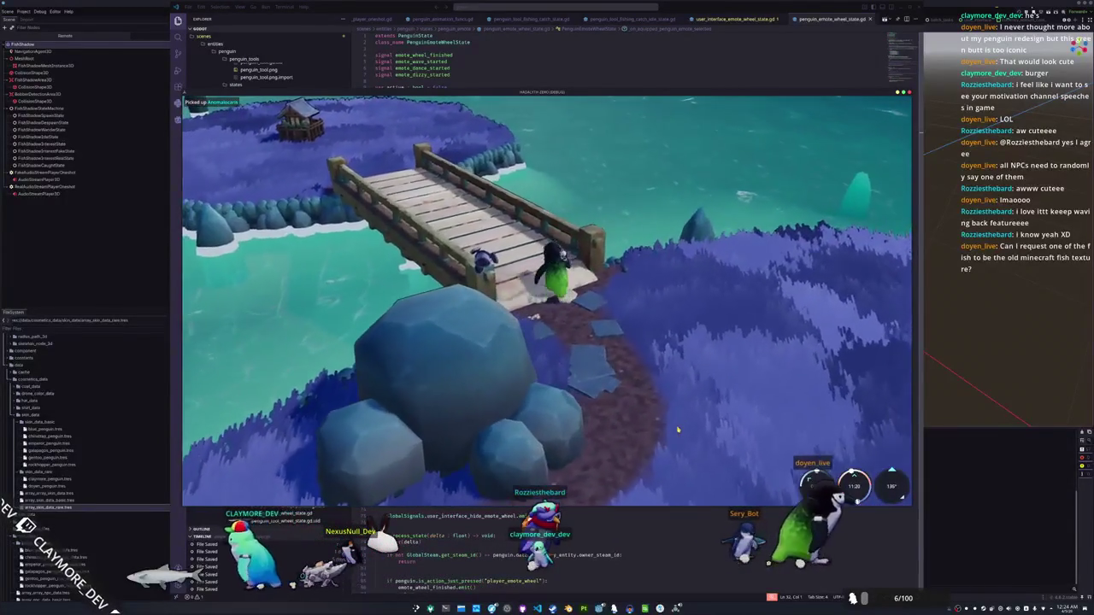
pyautogui.press('q')
pyautogui.write('penguin.')
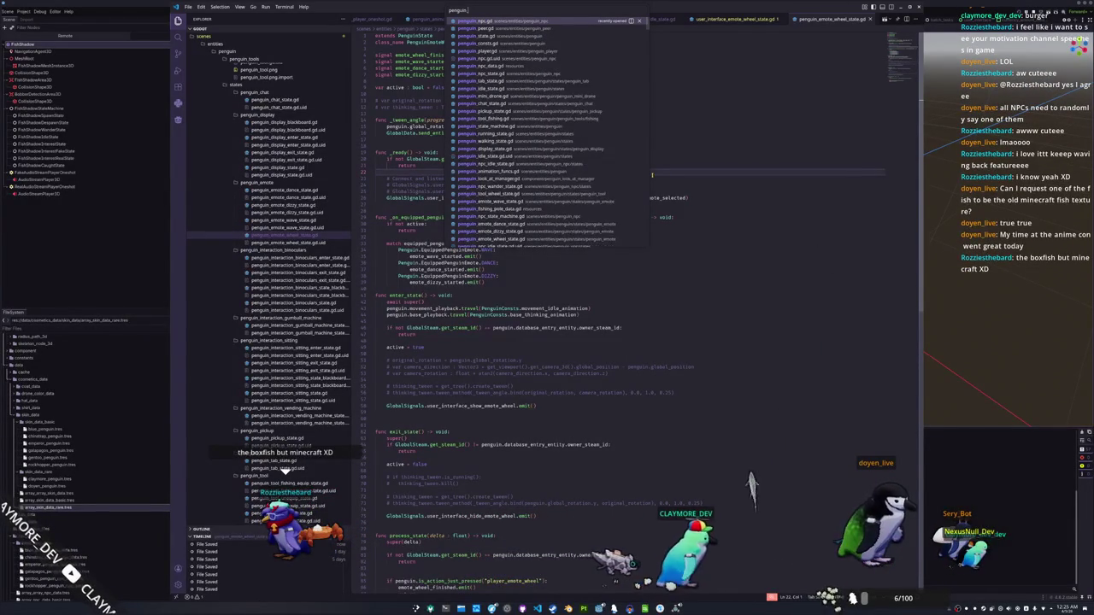
# Quick-open penguin_tool_fishing.gd in the editor.
pyautogui.write('_tool_')
pyautogui.press('Return')
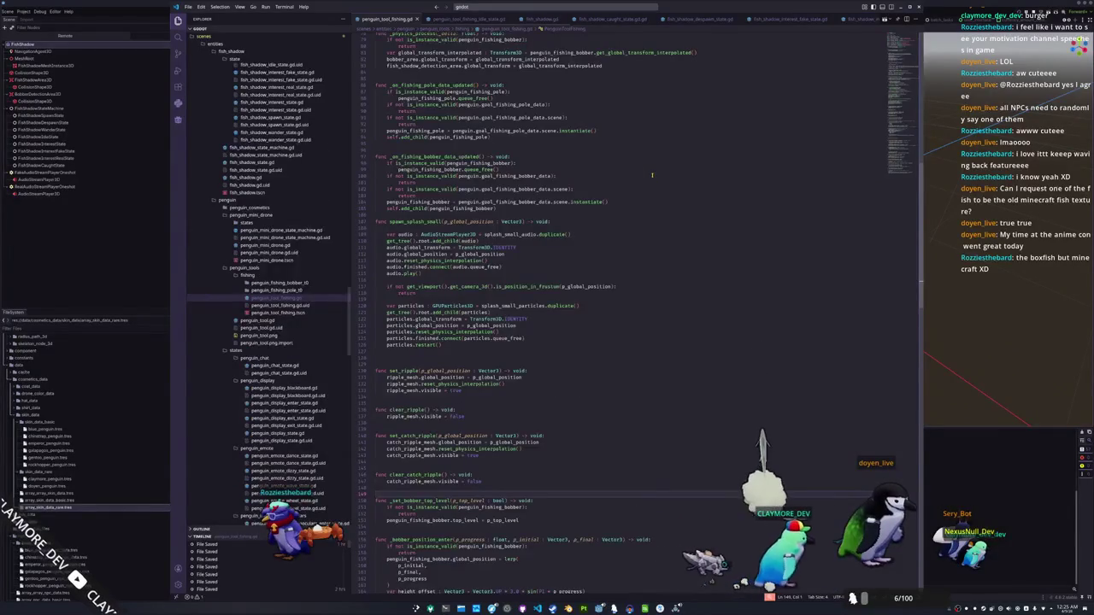
pyautogui.scroll(-5, 598, 214)
pyautogui.click(540, 275)
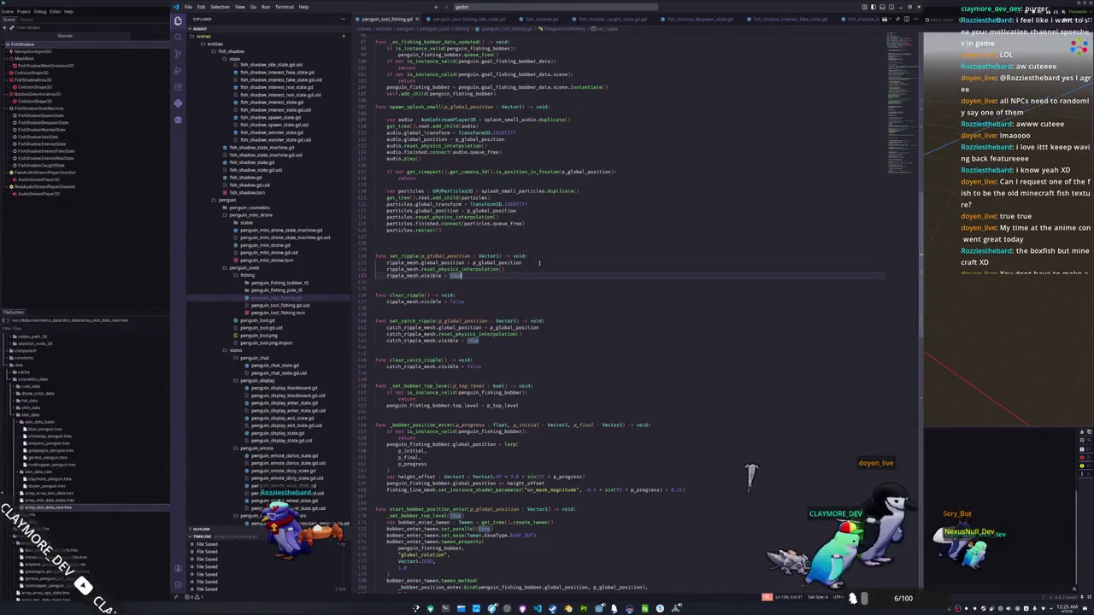
# Append + Vector3.UP * 0.05 to lines 131 and 141, then return to the game.
pyautogui.click(541, 262)
pyautogui.write('Vector3.')
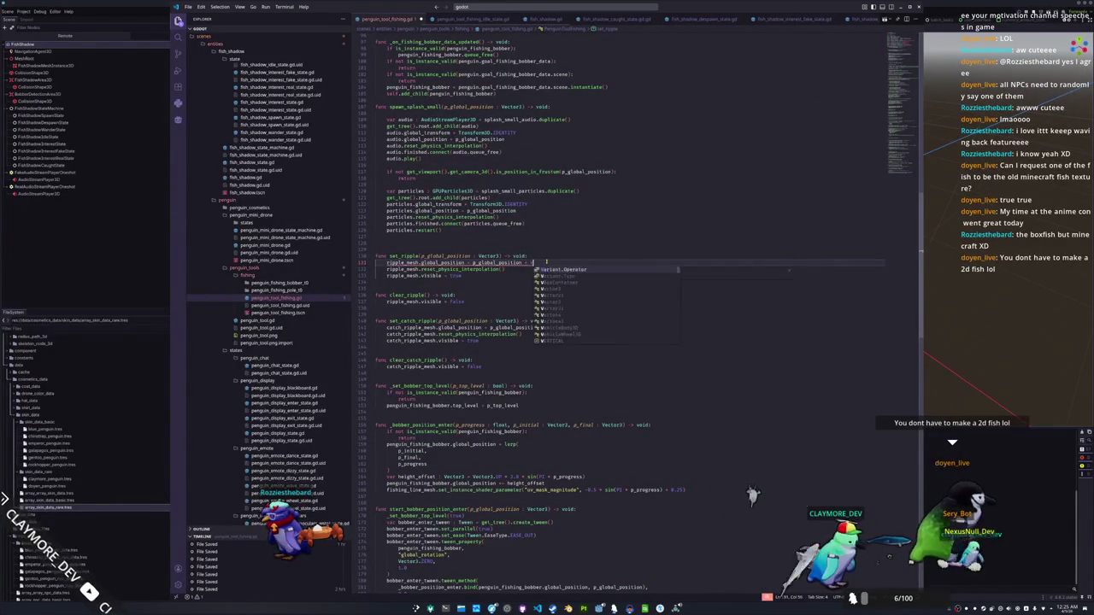
pyautogui.write('UP * 0.0')
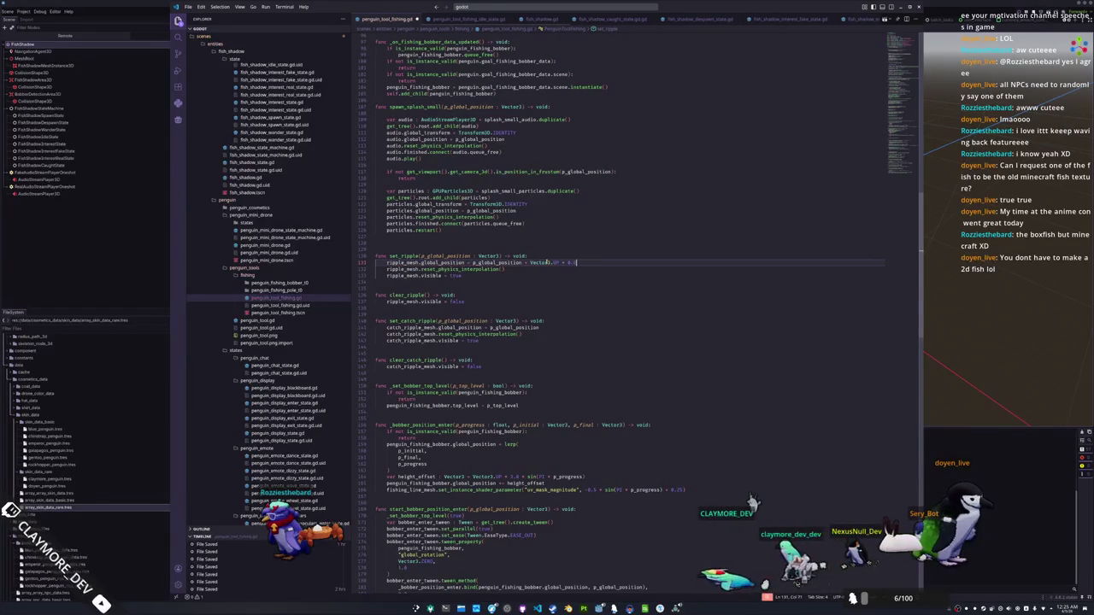
pyautogui.write('5')
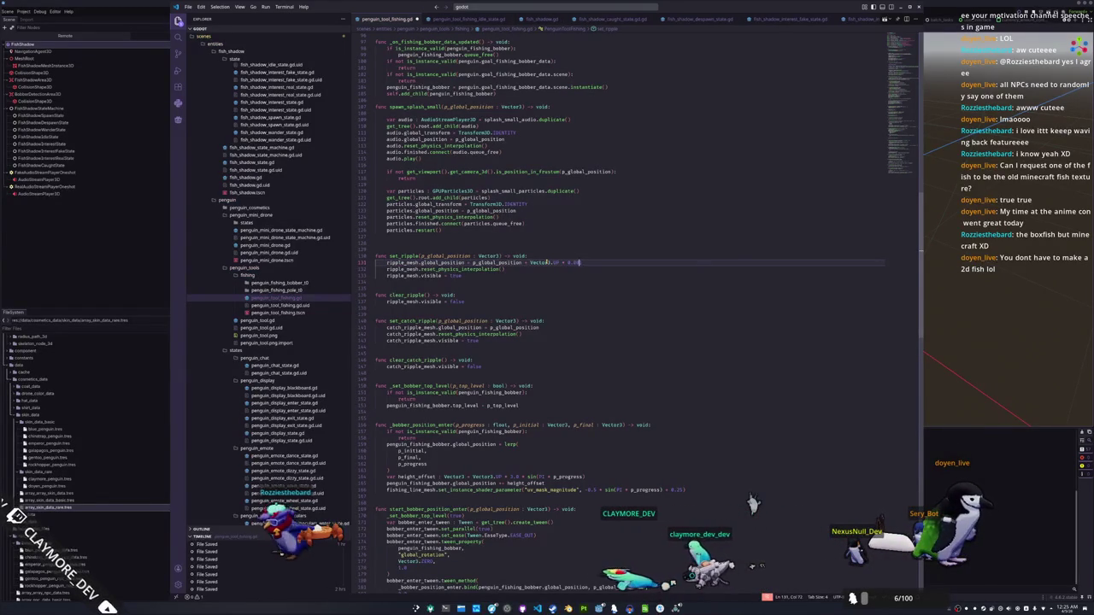
pyautogui.hotkey('shift', 'Left')
pyautogui.hotkey('shift', 'Left')
pyautogui.hotkey('shift', 'Left')
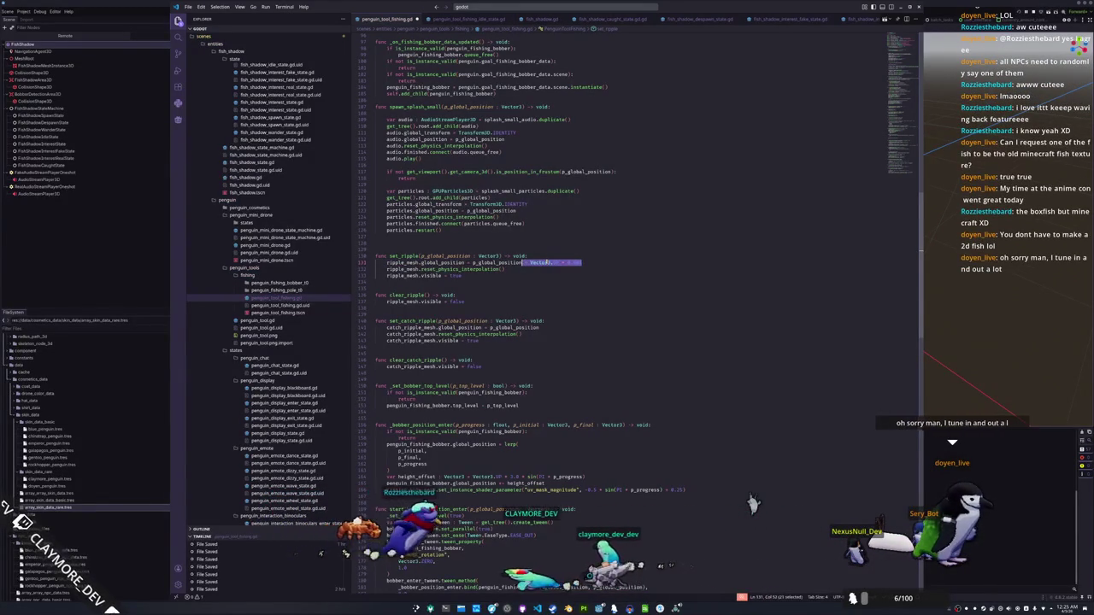
pyautogui.scroll(-3, 753, 502)
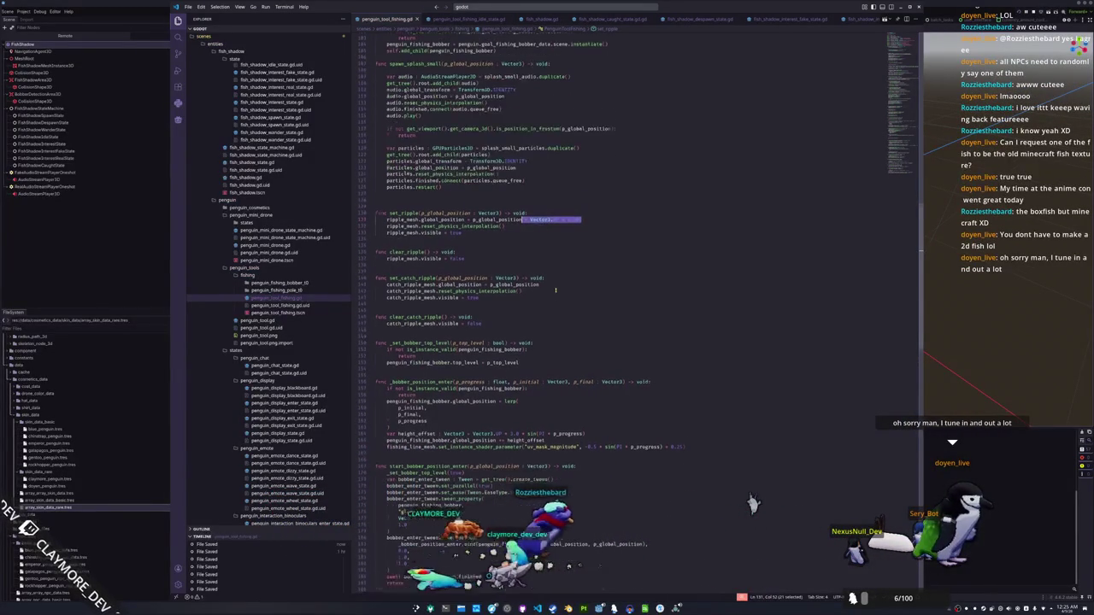
pyautogui.hotkey('ctrl', 'c')
pyautogui.click(536, 270)
pyautogui.hotkey('ctrl', 'v')
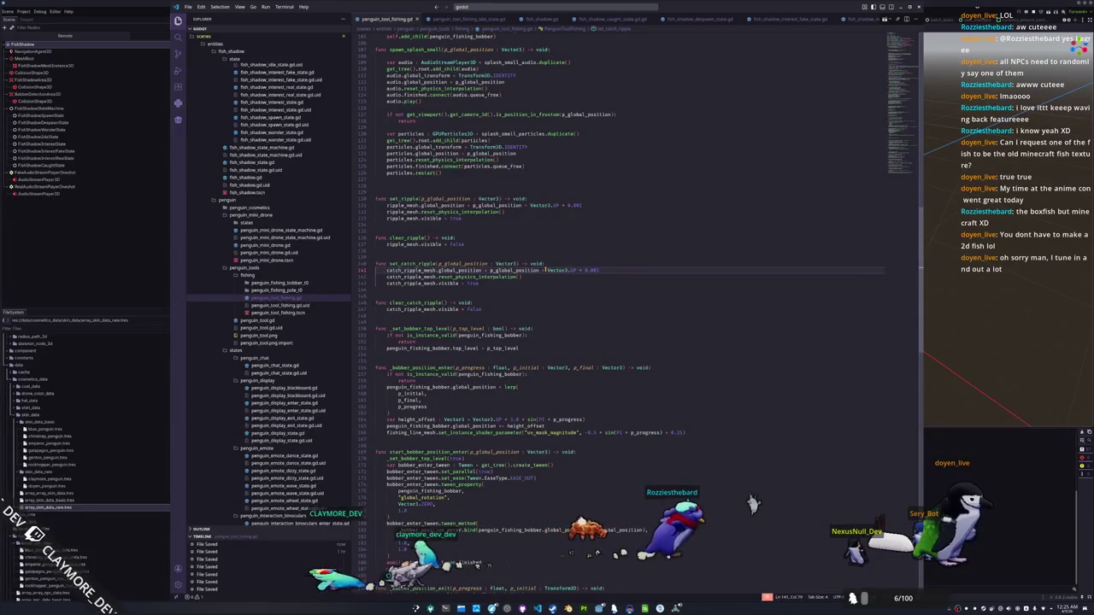
pyautogui.scroll(-1, 539, 274)
pyautogui.hotkey('alt', 'Tab')
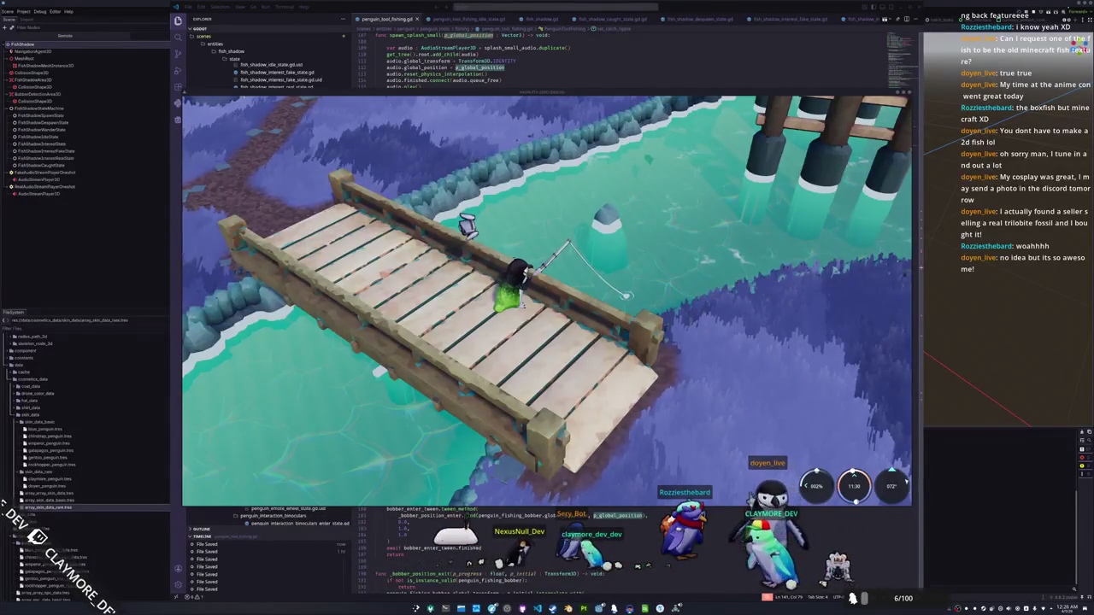
# Enable Show All Channels, drag hadalyth-zero-text to its category's top, then hide Discord.
pyautogui.moveTo(1085, 187); pyautogui.dragTo(821, 188)
pyautogui.scroll(2, 690, 379)
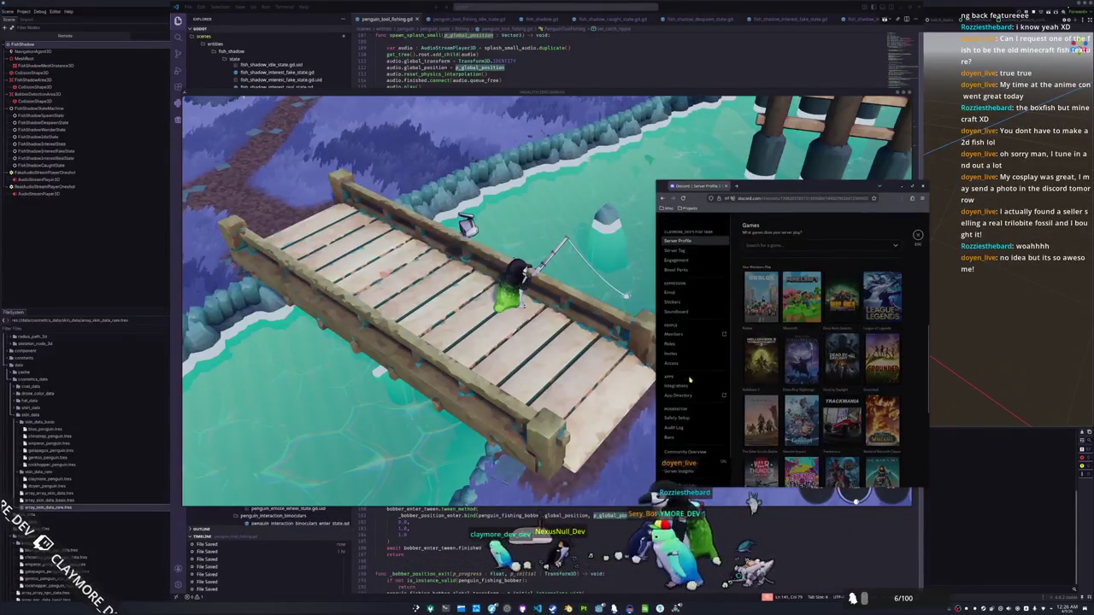
pyautogui.click(916, 235)
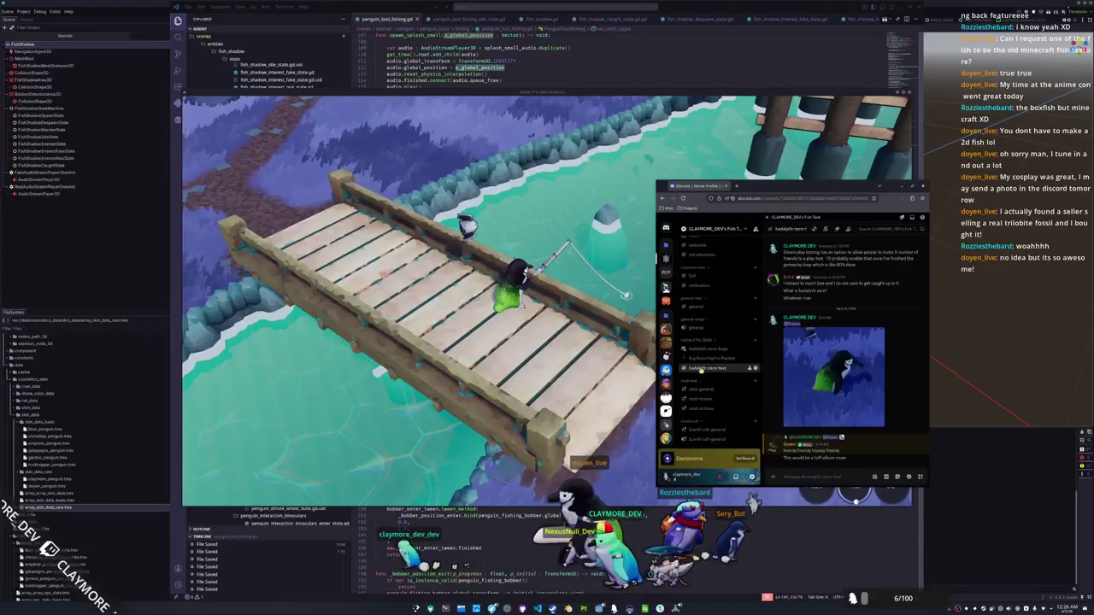
pyautogui.moveTo(700, 368); pyautogui.dragTo(714, 346)
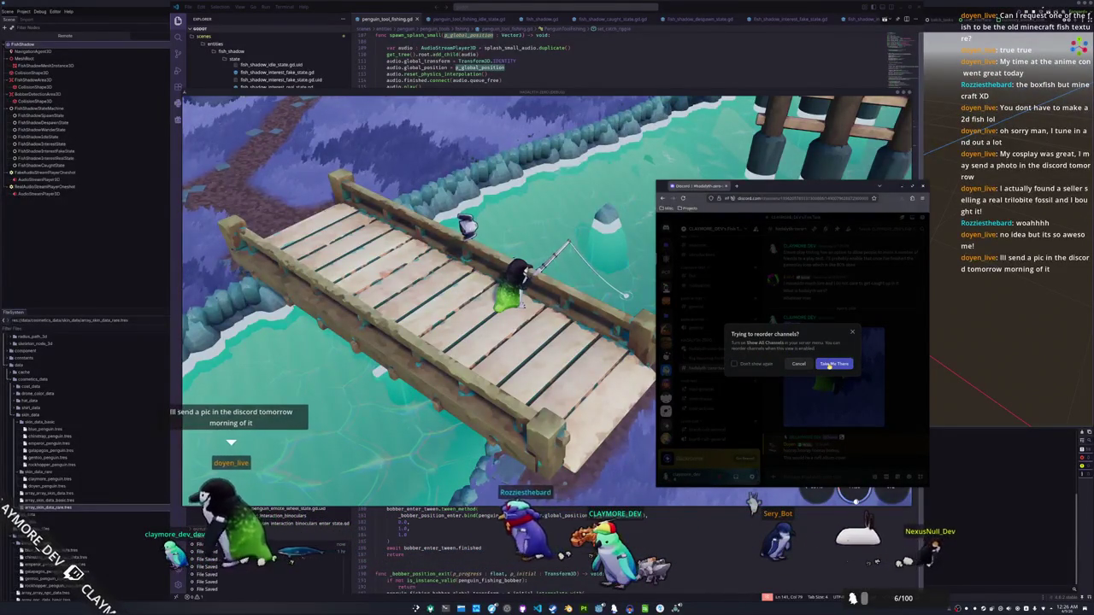
pyautogui.click(829, 365)
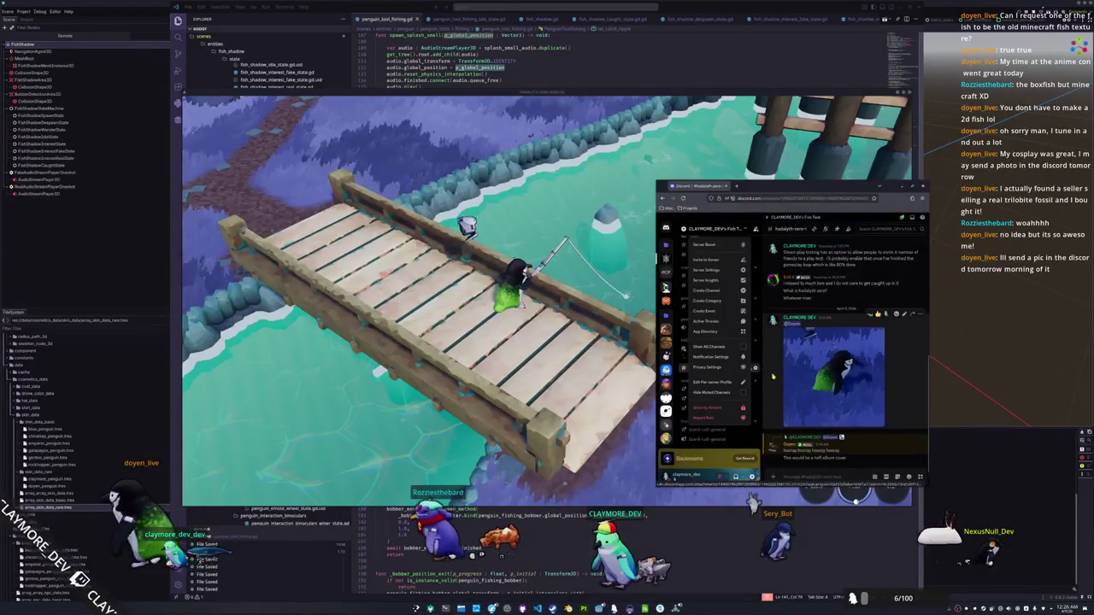
pyautogui.click(719, 346)
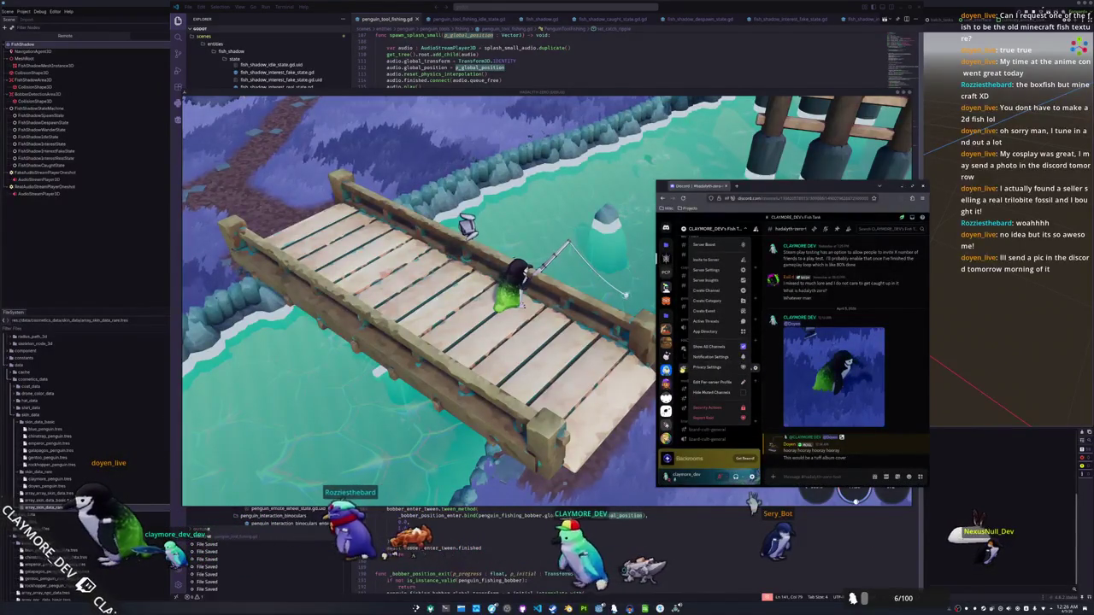
pyautogui.moveTo(699, 370); pyautogui.dragTo(698, 349)
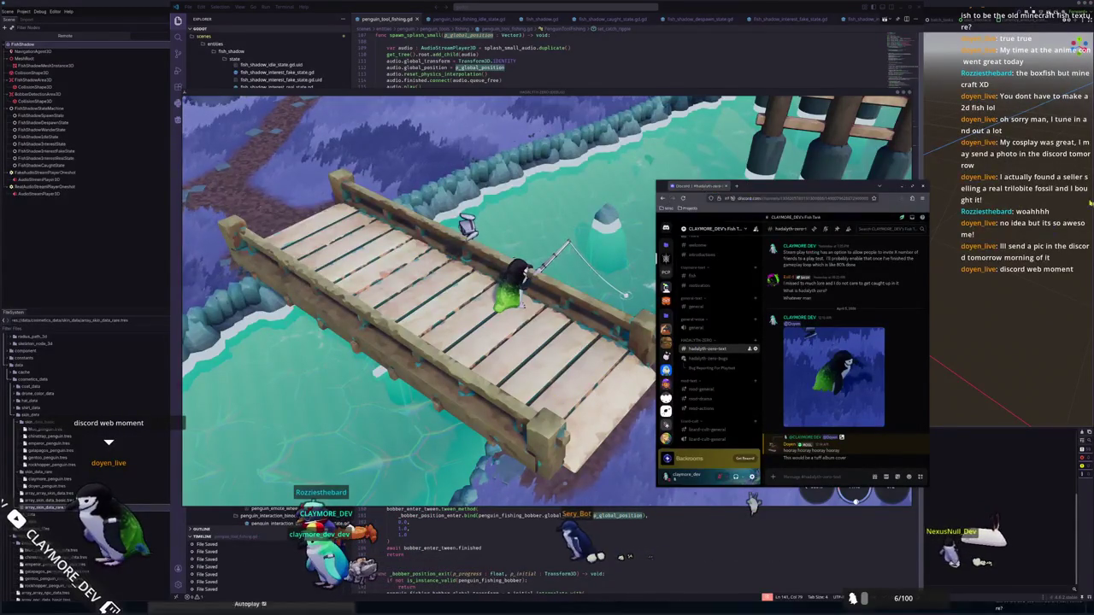
pyautogui.press('super+Down')
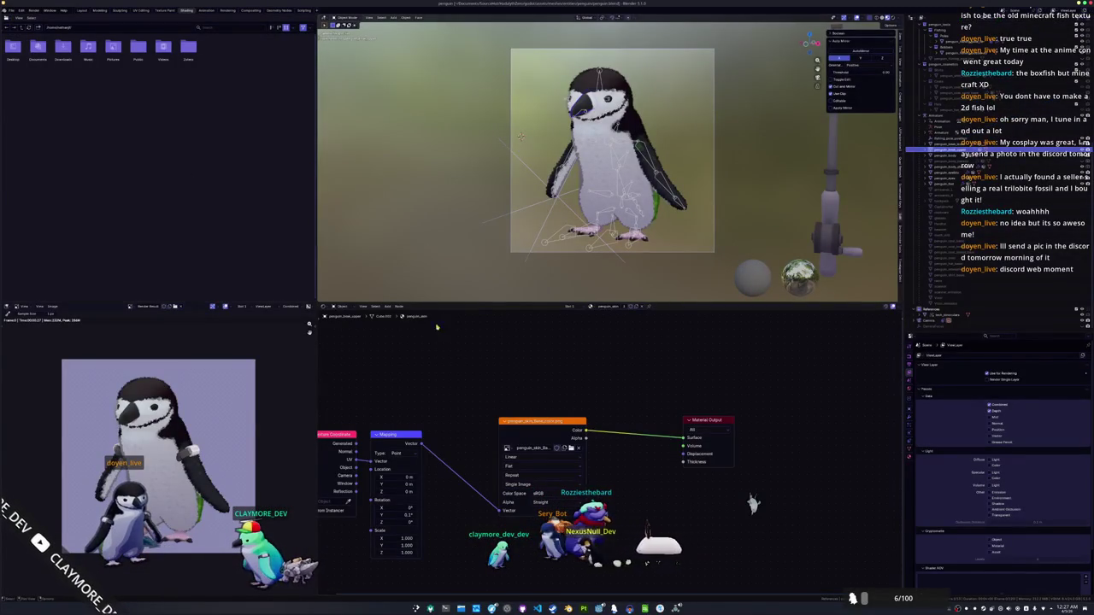
# Load penguin_fur_Base_color.png, then penguin_skin_Base_color.png, into the texture node.
pyautogui.moveTo(501, 373); pyautogui.dragTo(596, 351)
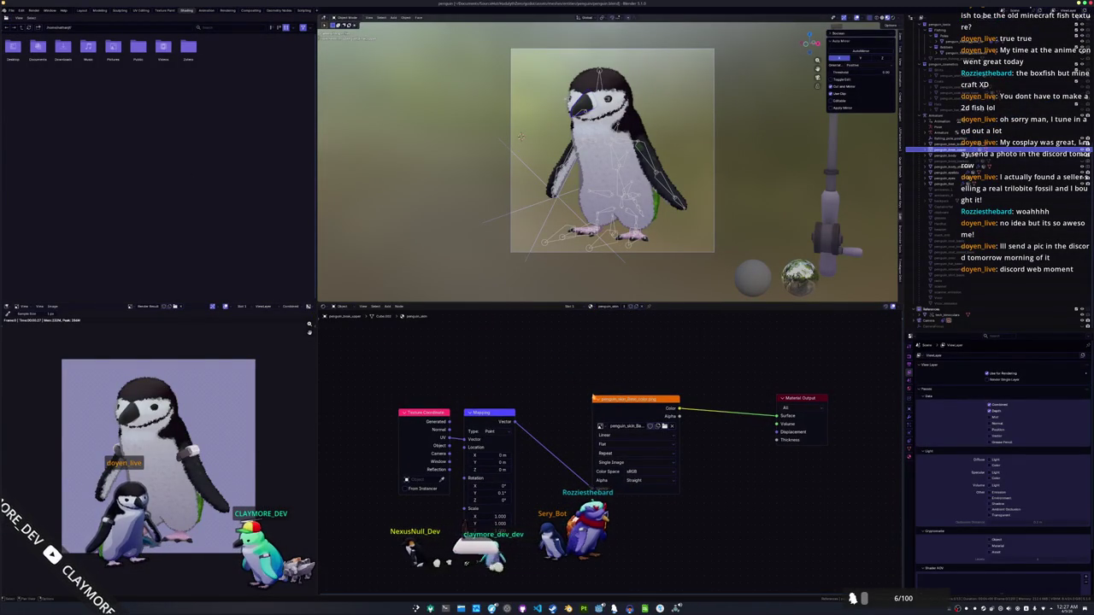
pyautogui.click(664, 427)
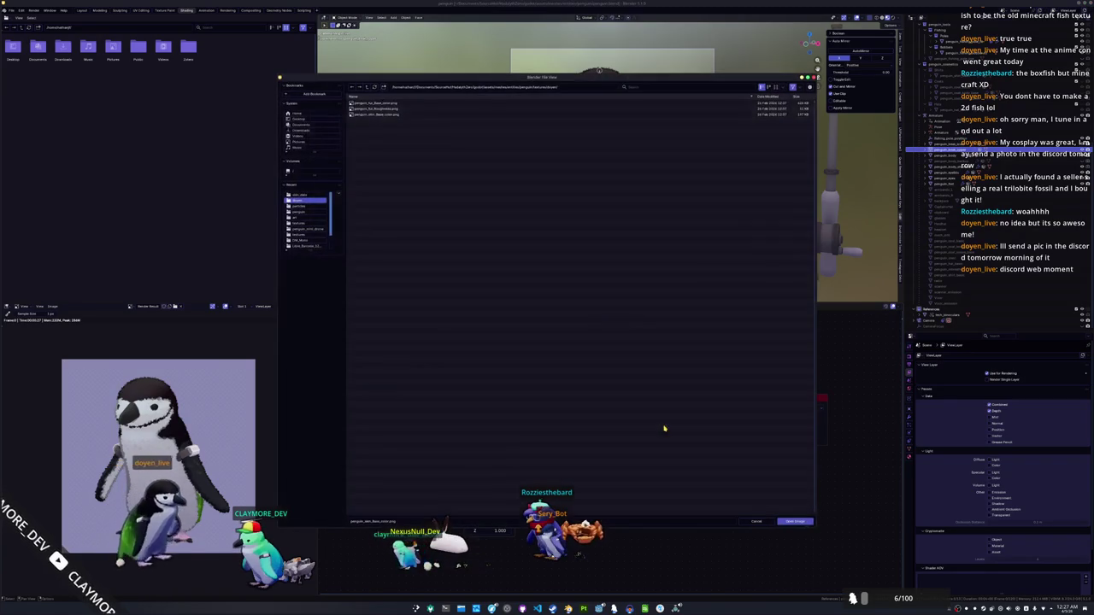
pyautogui.press('BackSpace')
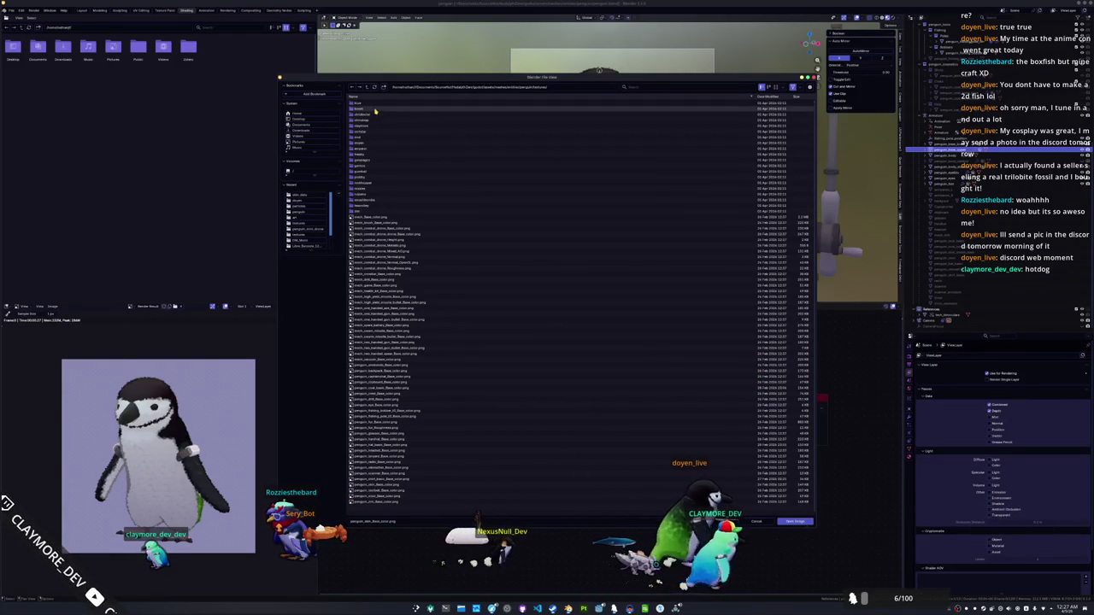
pyautogui.click(367, 174)
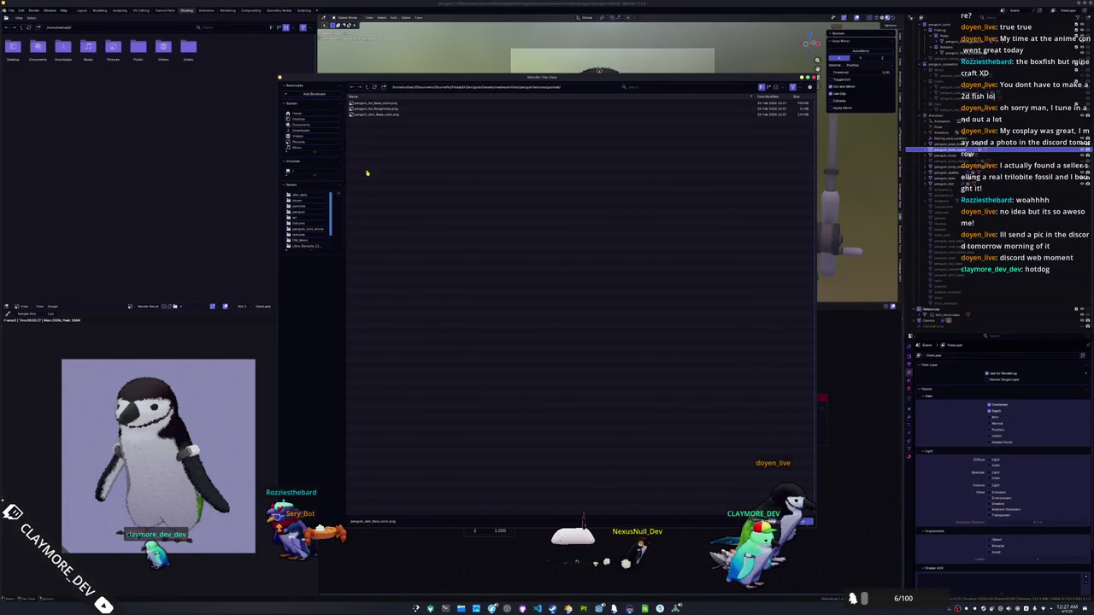
pyautogui.doubleClick(381, 103)
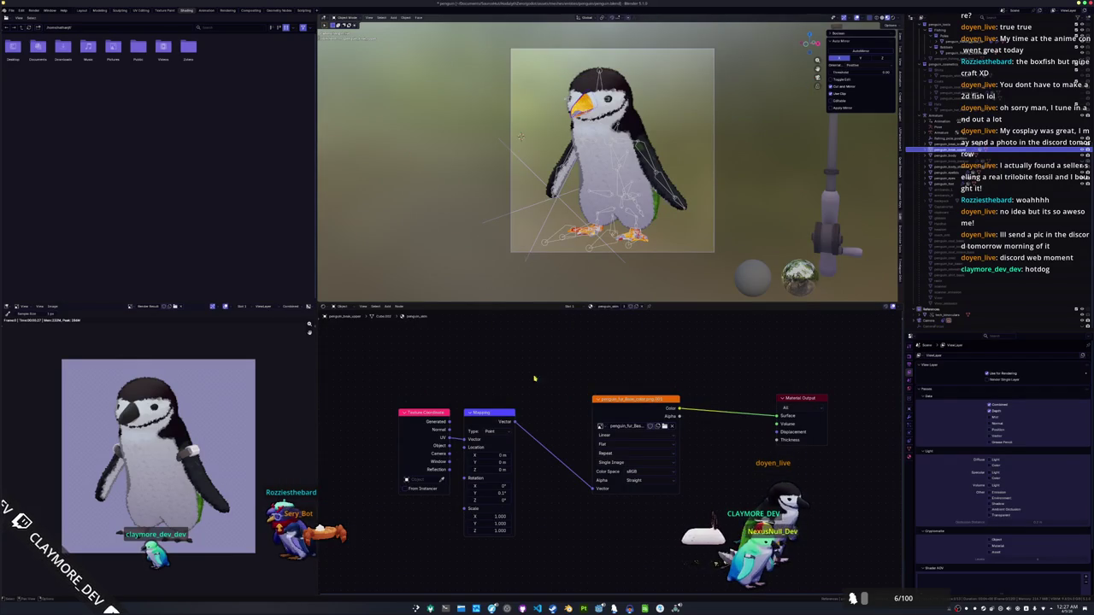
pyautogui.click(665, 426)
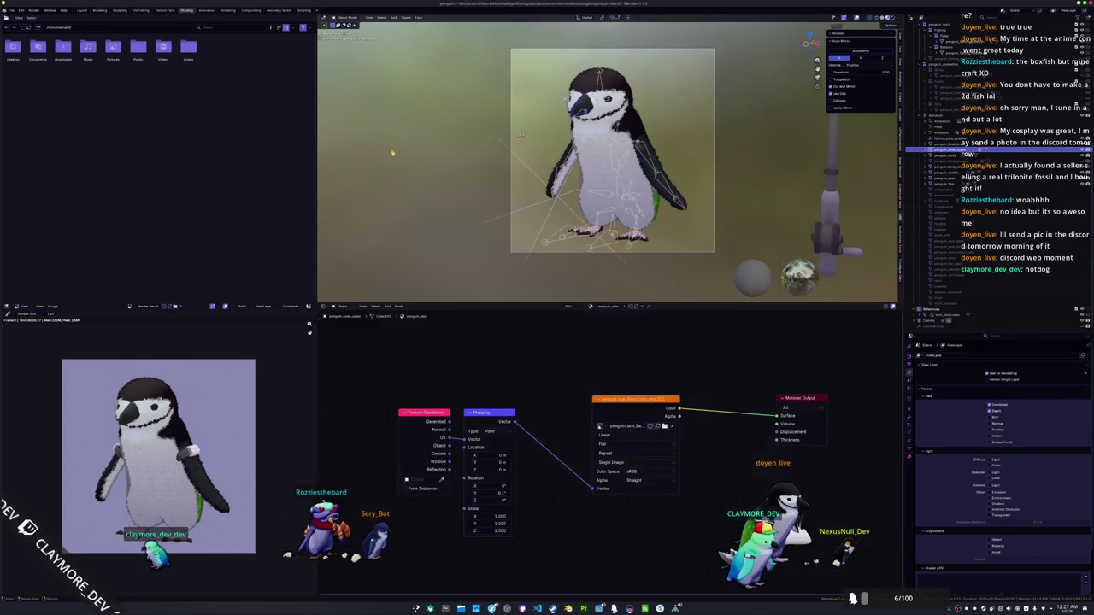
pyautogui.doubleClick(376, 115)
# Give the penguin body material the orange fur base color texture.
pyautogui.click(616, 197)
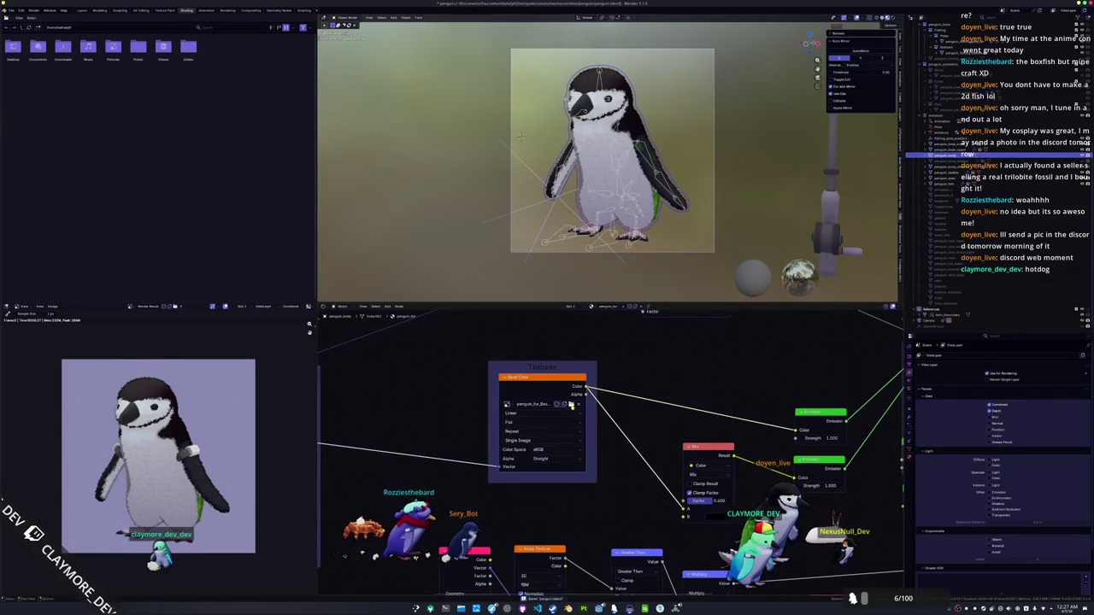
pyautogui.click(571, 405)
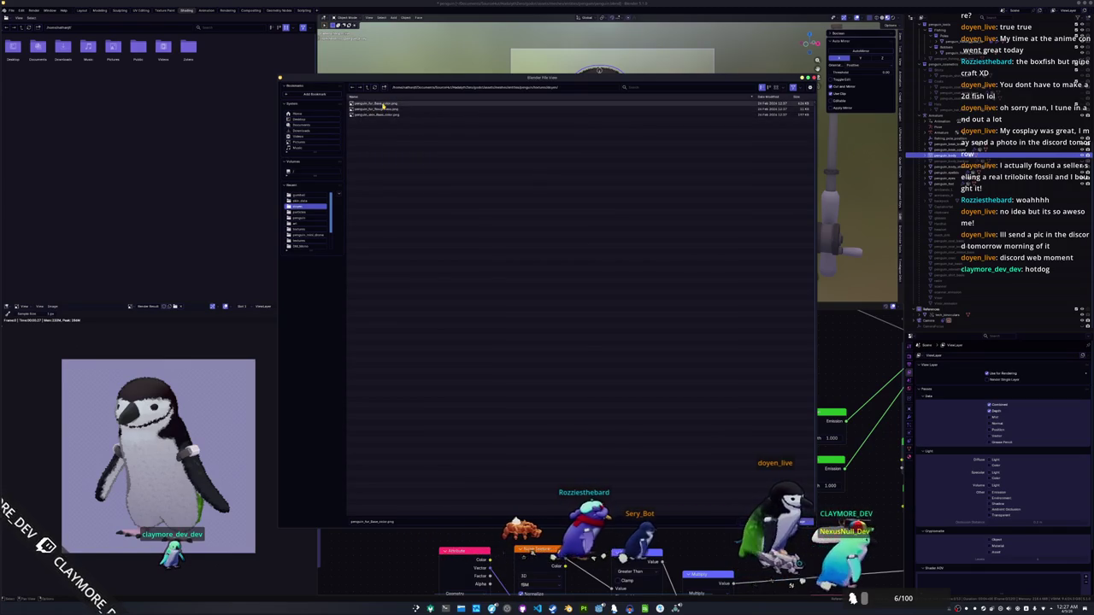
pyautogui.doubleClick(380, 103)
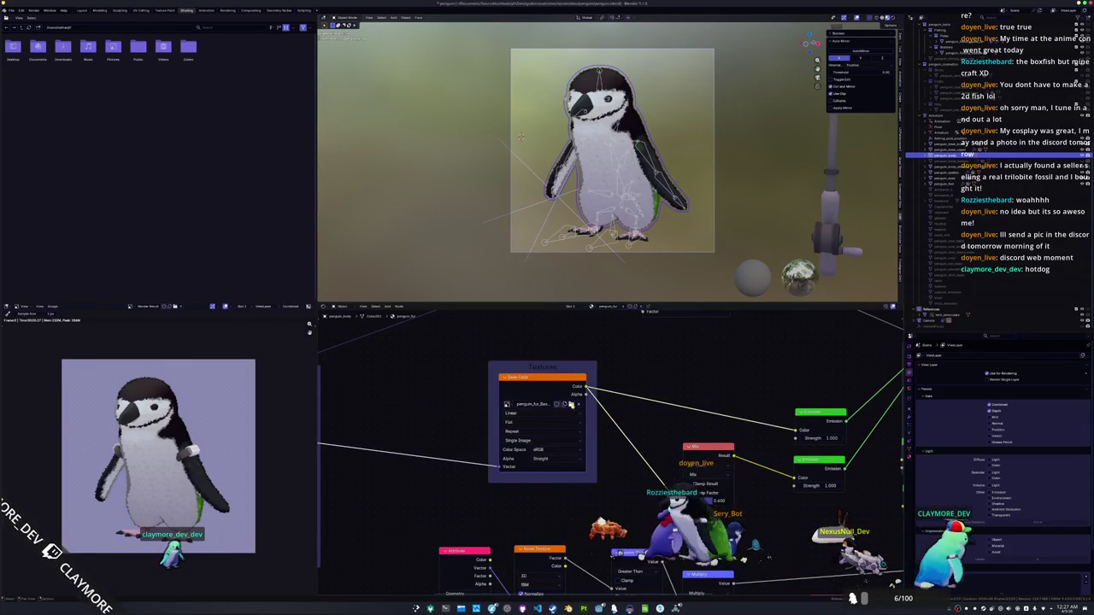
pyautogui.click(571, 404)
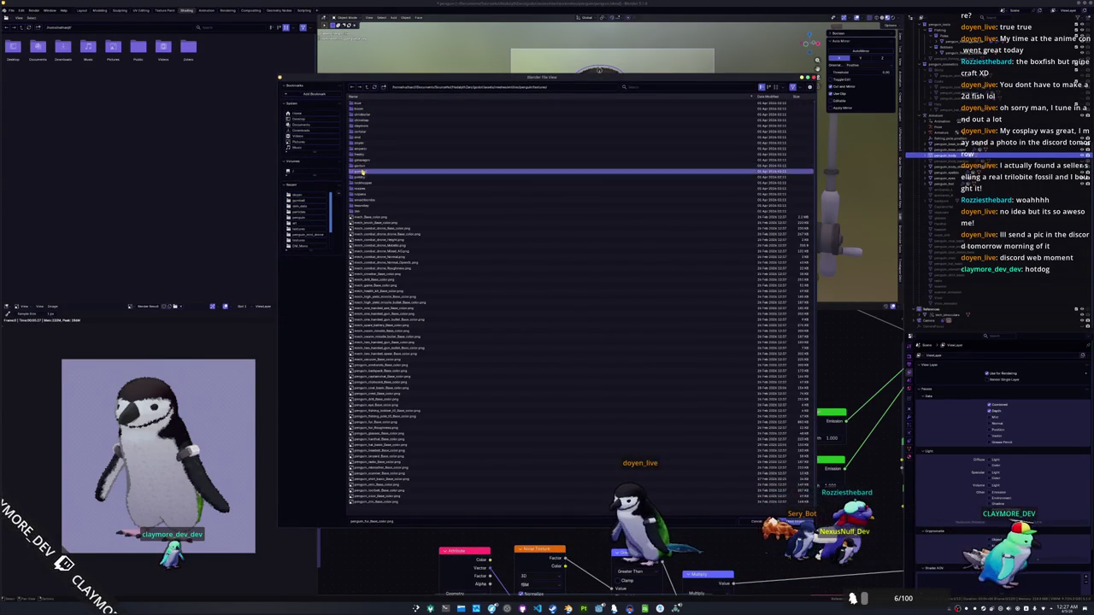
pyautogui.doubleClick(365, 171)
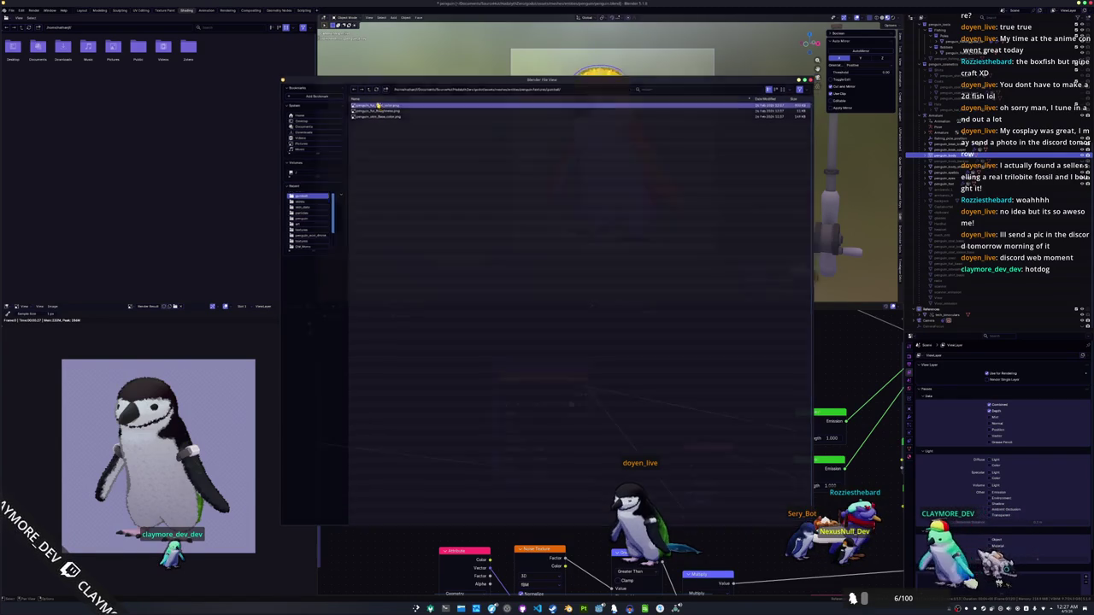
pyautogui.doubleClick(377, 104)
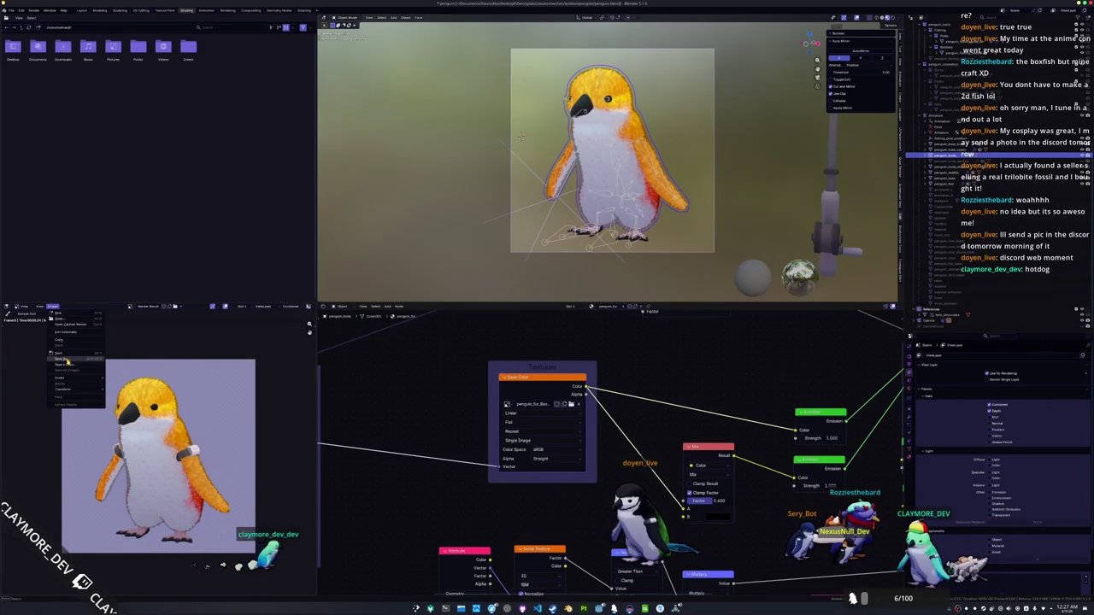
# Save the rendered penguin preview image, then bring up the running game.
pyautogui.click(67, 360)
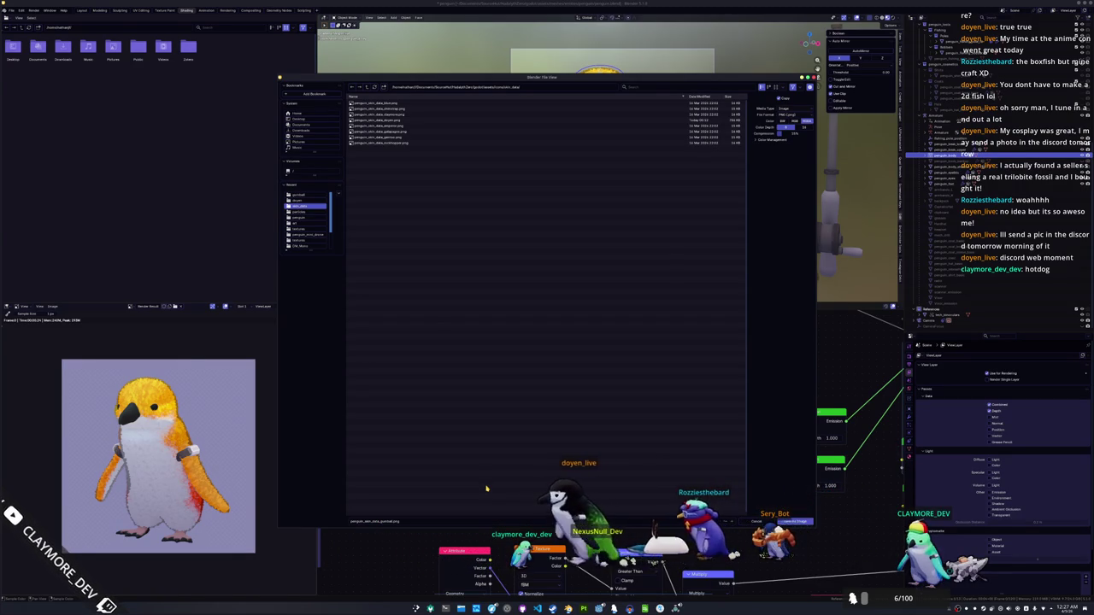
pyautogui.press('Return')
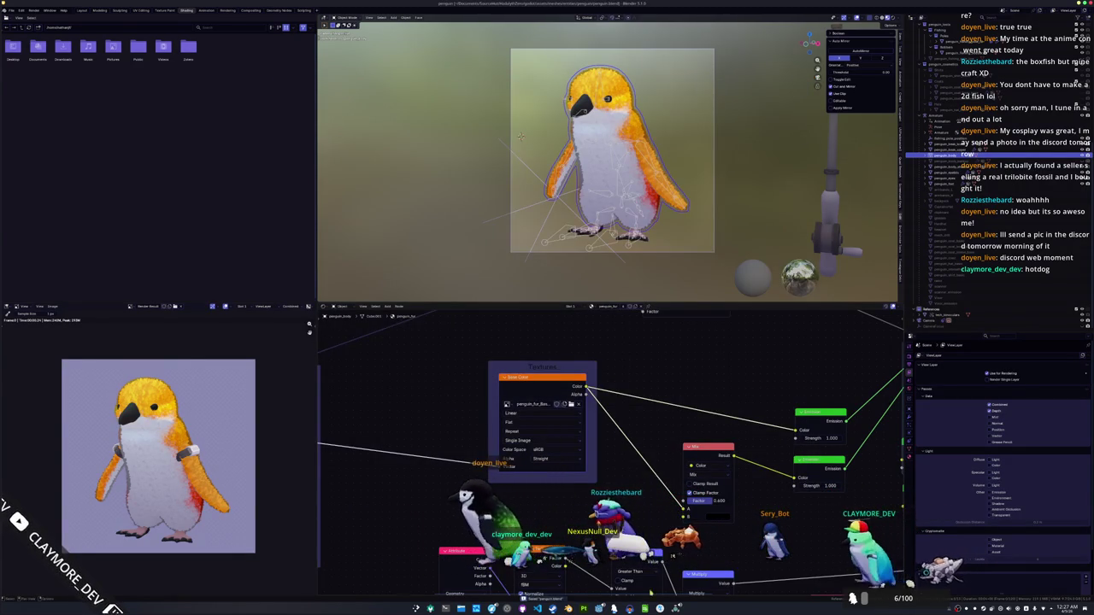
pyautogui.hotkey('alt', 'Tab')
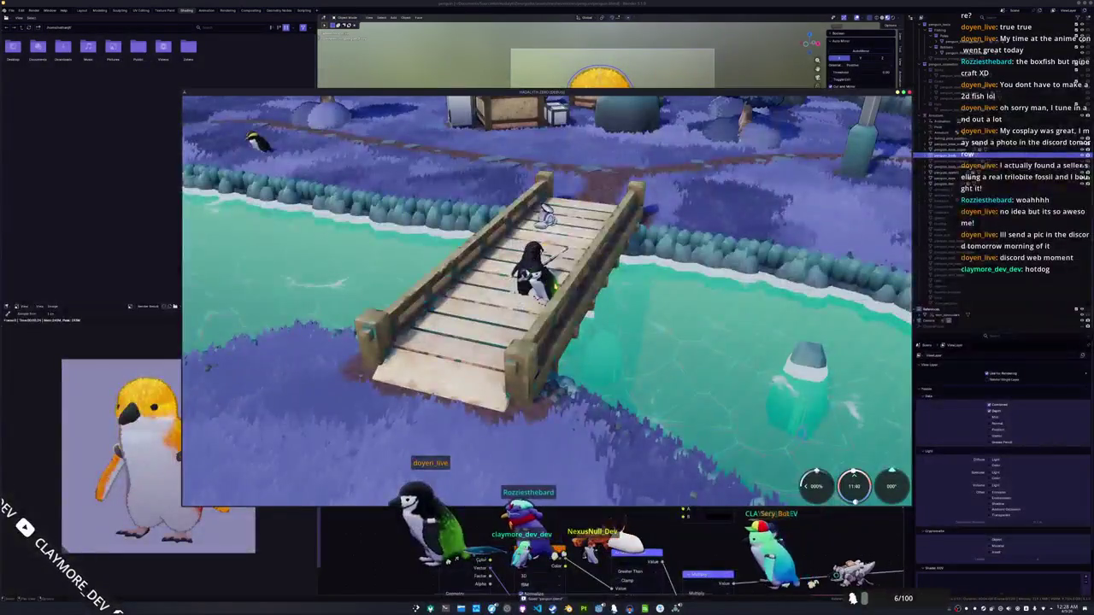
# Walk the penguin up the bridge and back, then leave the game window.
pyautogui.press('w')
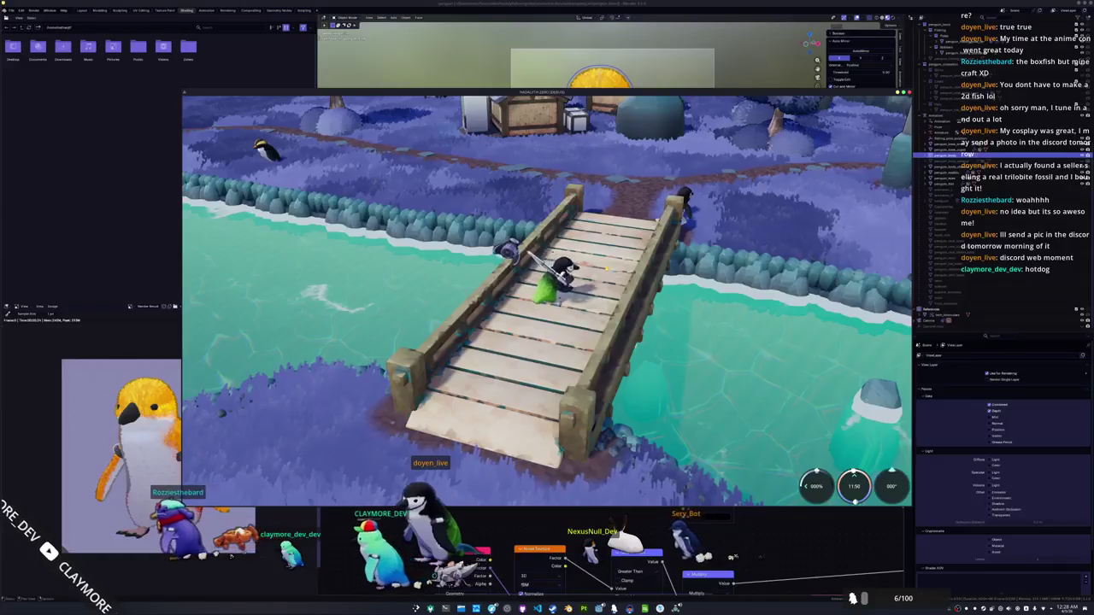
pyautogui.press('w')
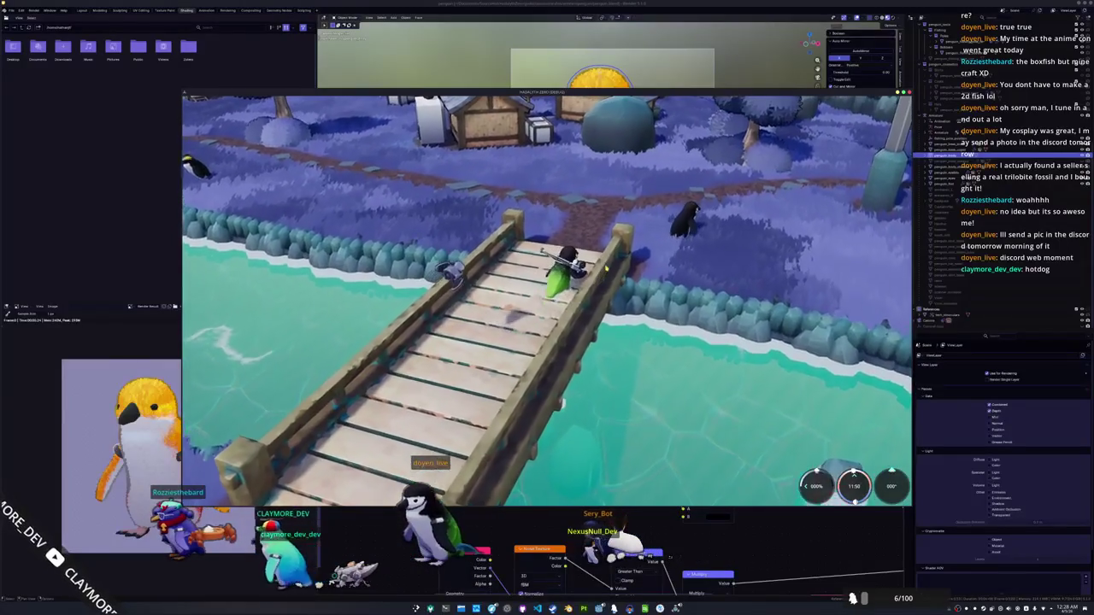
pyautogui.press('w')
pyautogui.press('s')
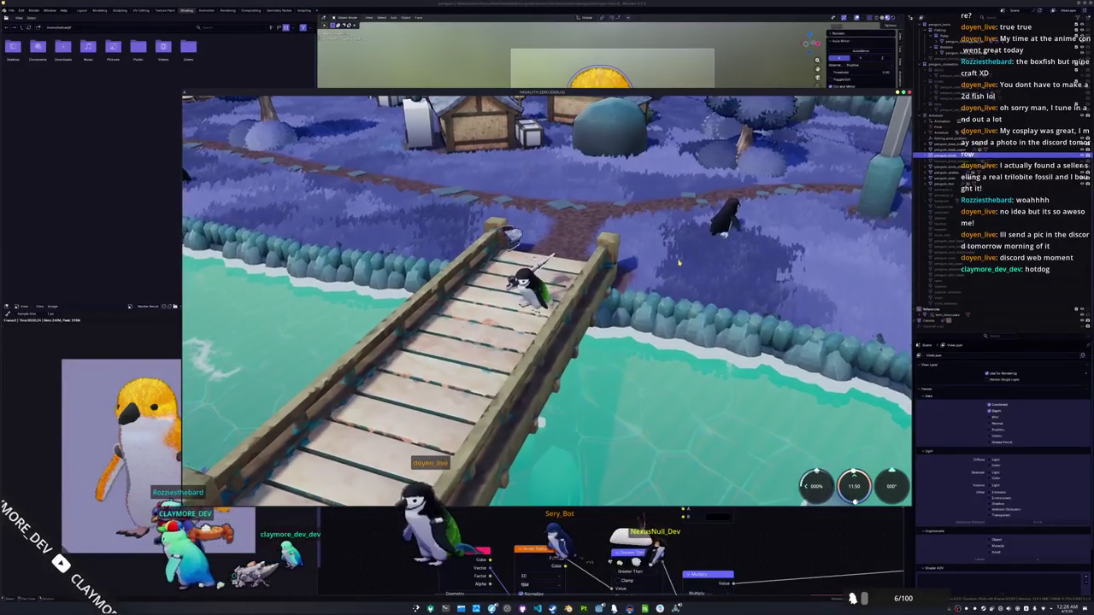
pyautogui.press('s')
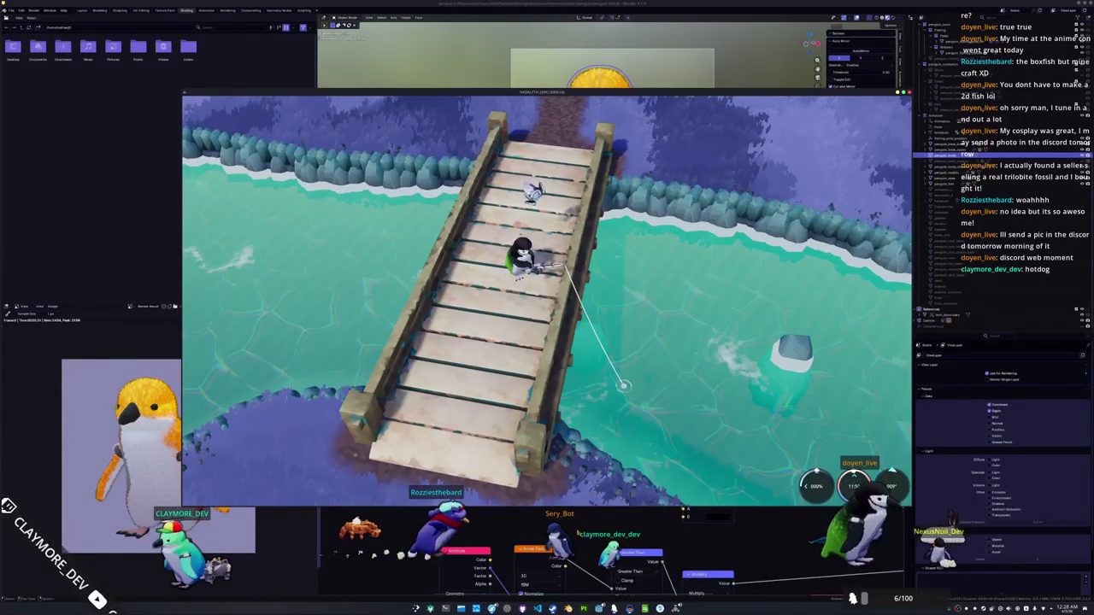
pyautogui.hotkey('alt', 'Tab')
# Duplicate doyen_penguin.tres as gumball_penguin.tres and open it.
pyautogui.click(614, 601)
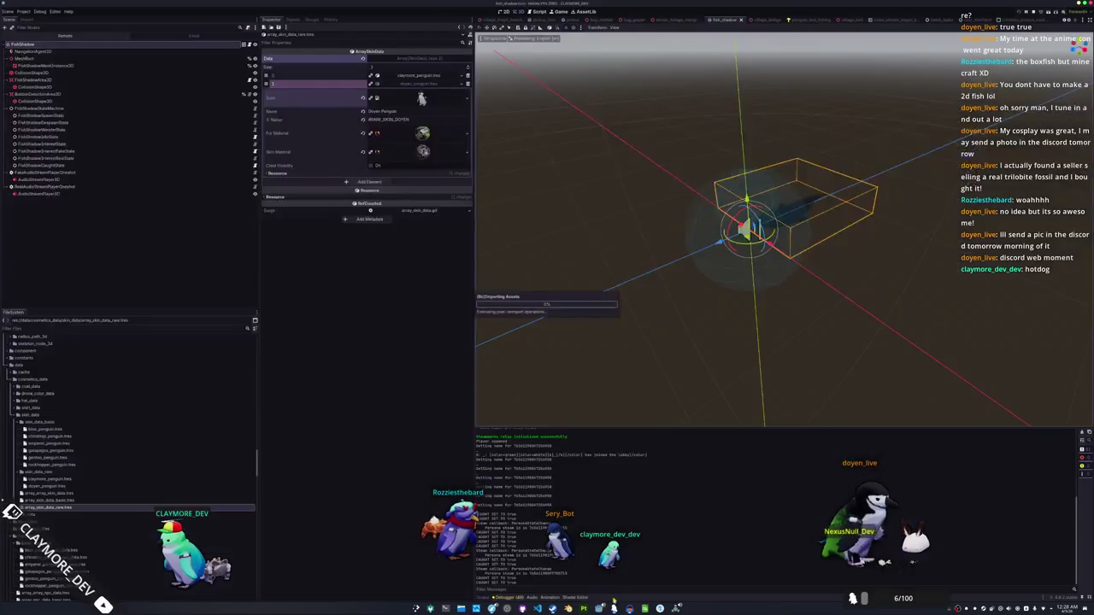
pyautogui.click(68, 485)
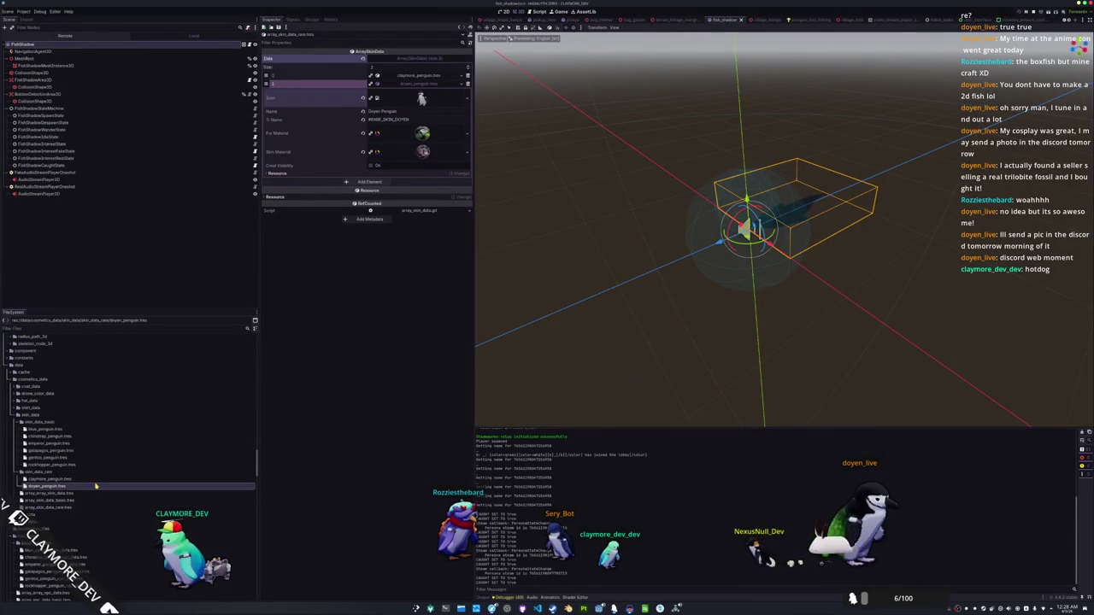
pyautogui.hotkey('ctrl', 'd')
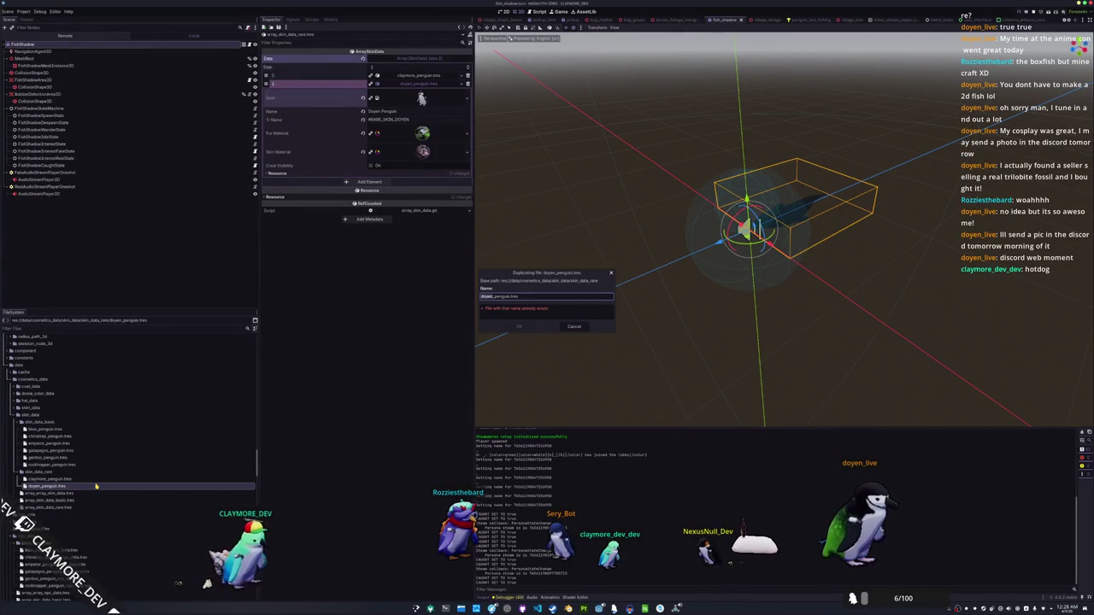
pyautogui.write('gumball')
pyautogui.press('Return')
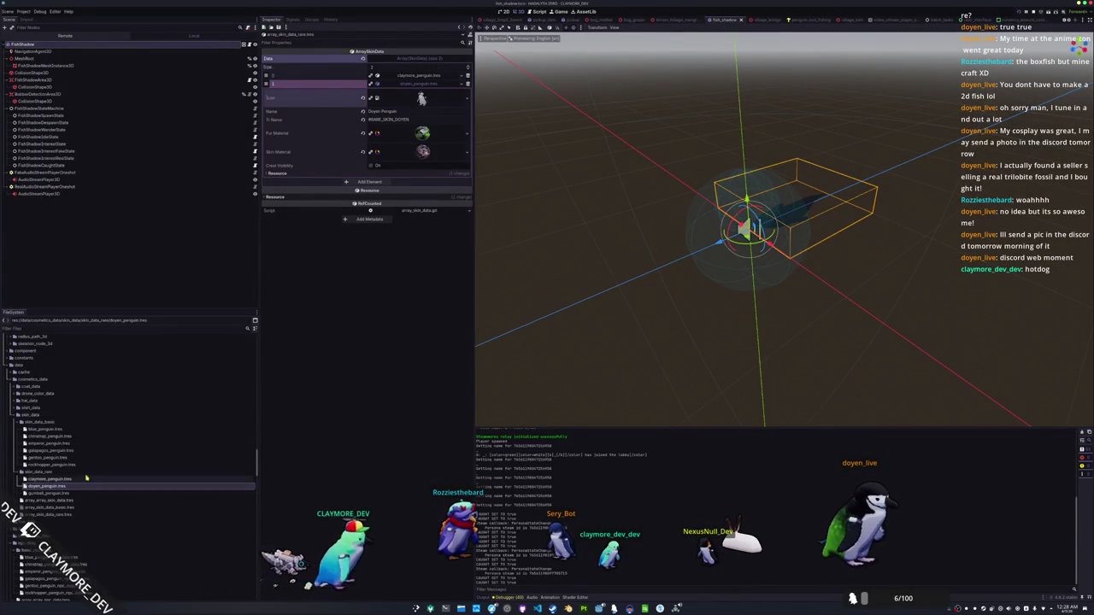
pyautogui.click(81, 493)
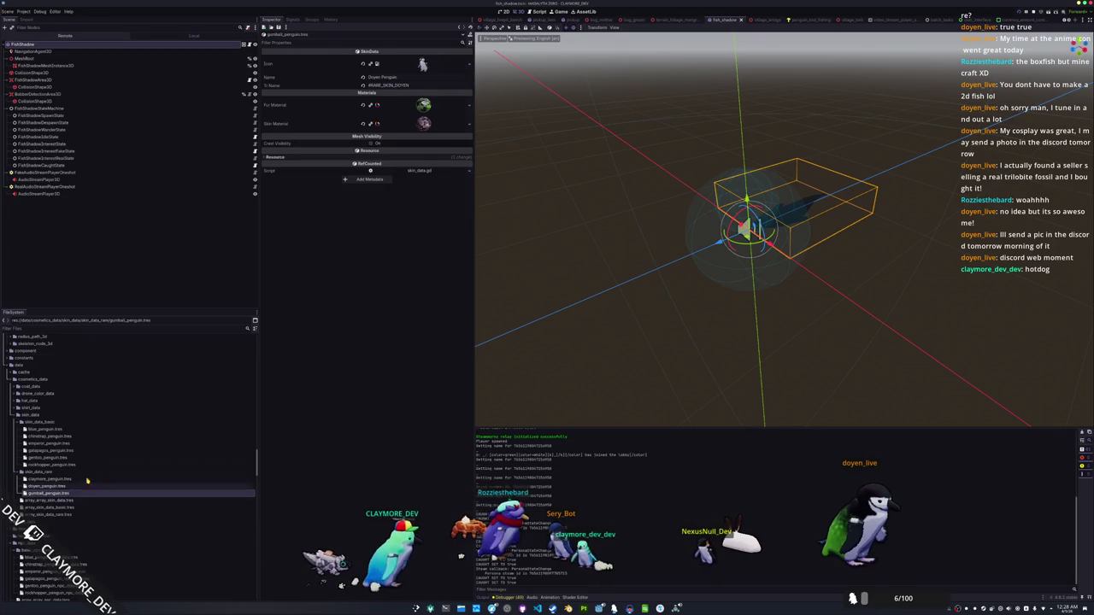
# Quick Load the gumball fur material and the gumball_penguin skin material.
pyautogui.click(468, 104)
pyautogui.click(436, 198)
pyautogui.write('gumba')
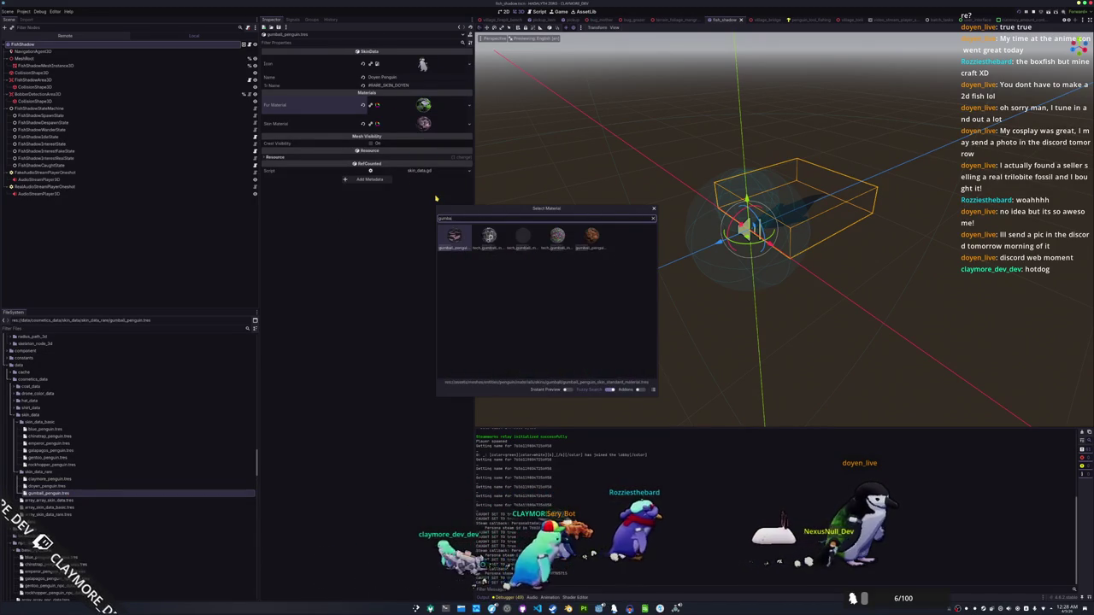
pyautogui.write('ll')
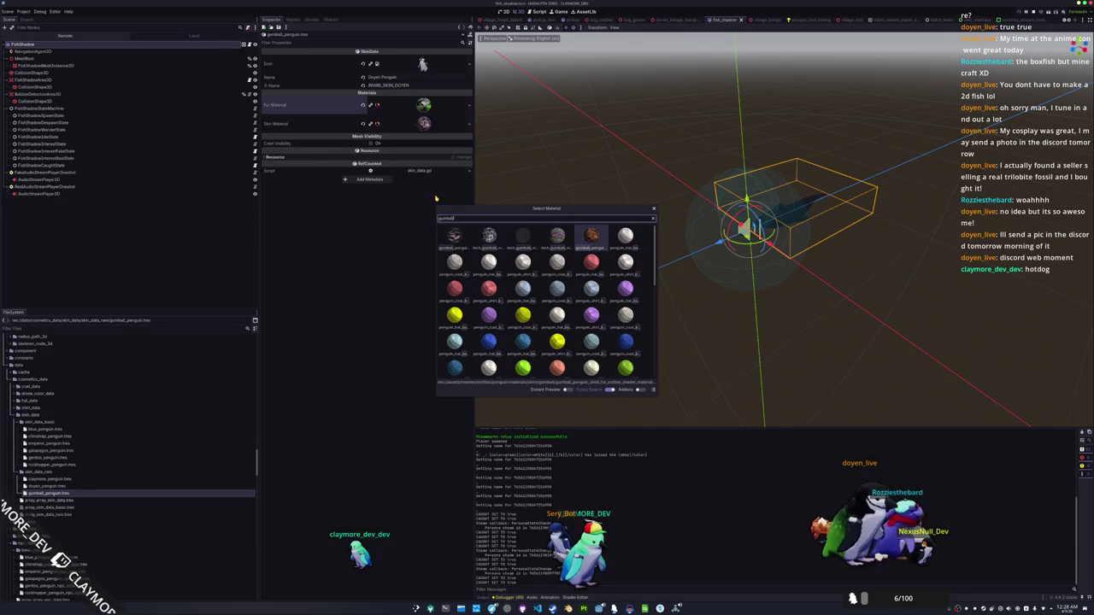
pyautogui.press('Return')
pyautogui.click(420, 128)
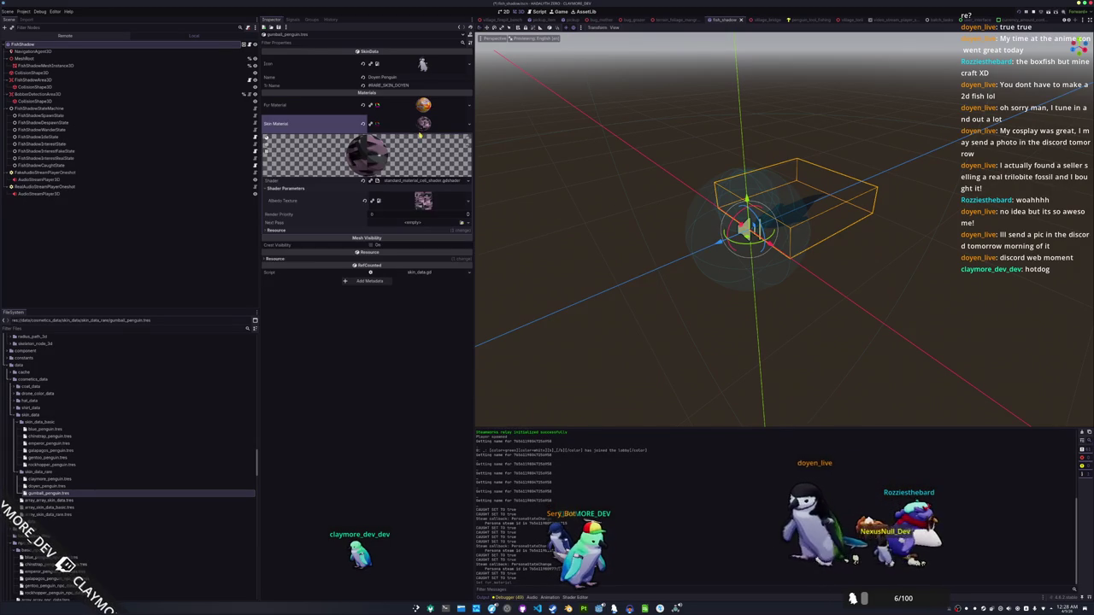
pyautogui.click(467, 127)
pyautogui.click(429, 217)
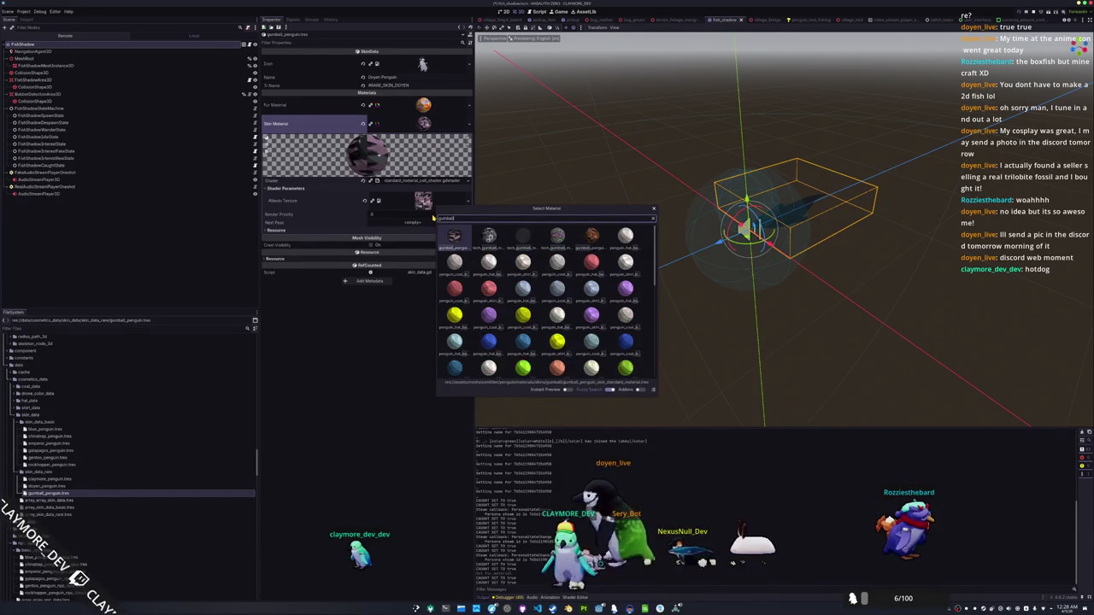
pyautogui.write('_penguin')
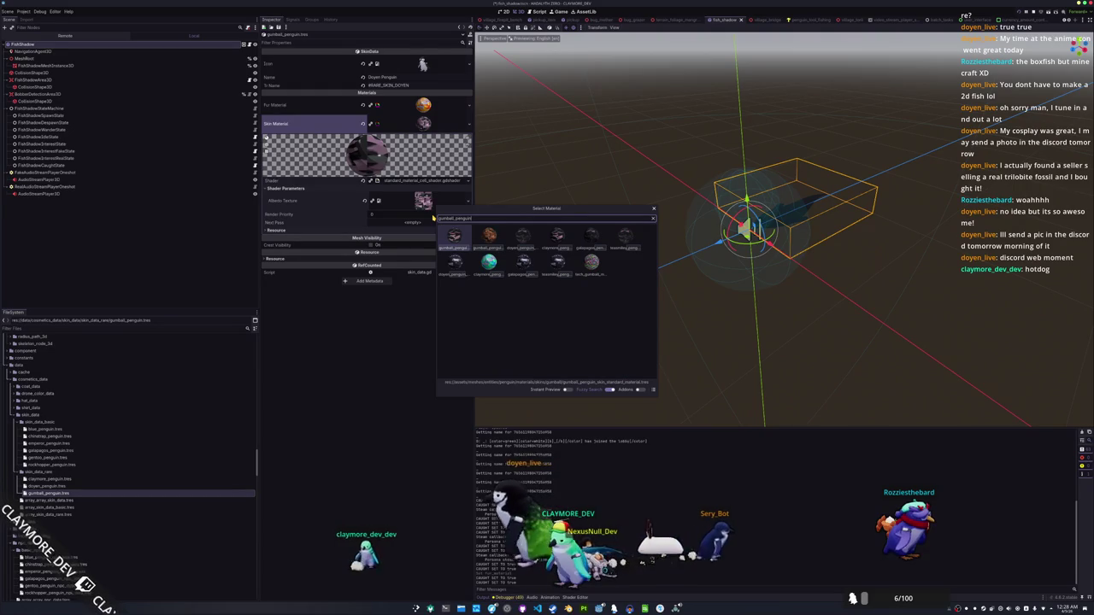
pyautogui.press('Return')
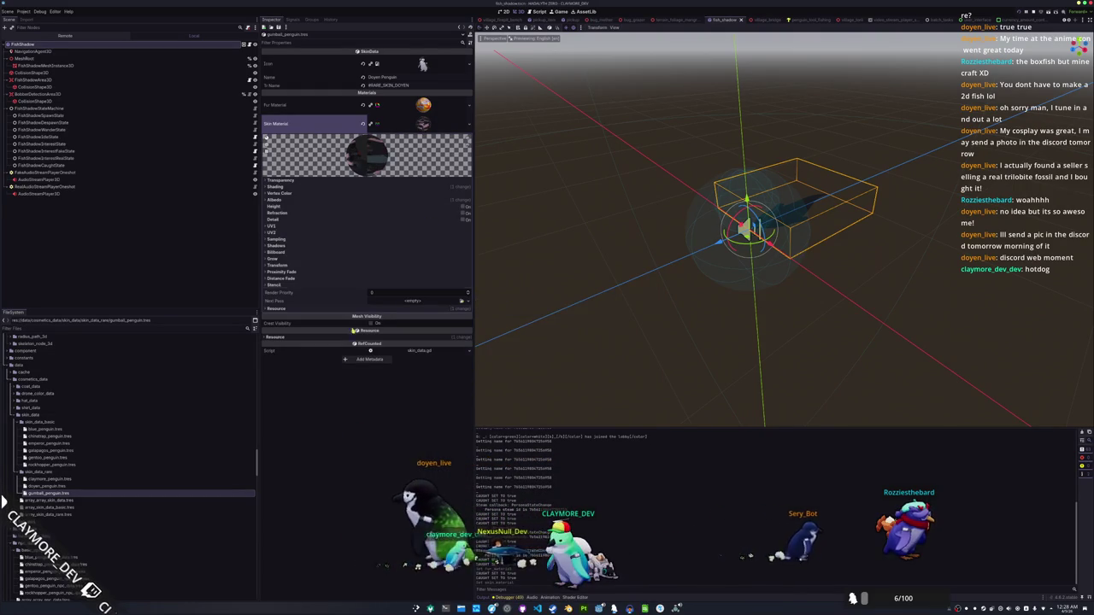
# Convert the gumball skin material to a ShaderMaterial using standard_material_cell_shader.
pyautogui.click(469, 124)
pyautogui.click(436, 272)
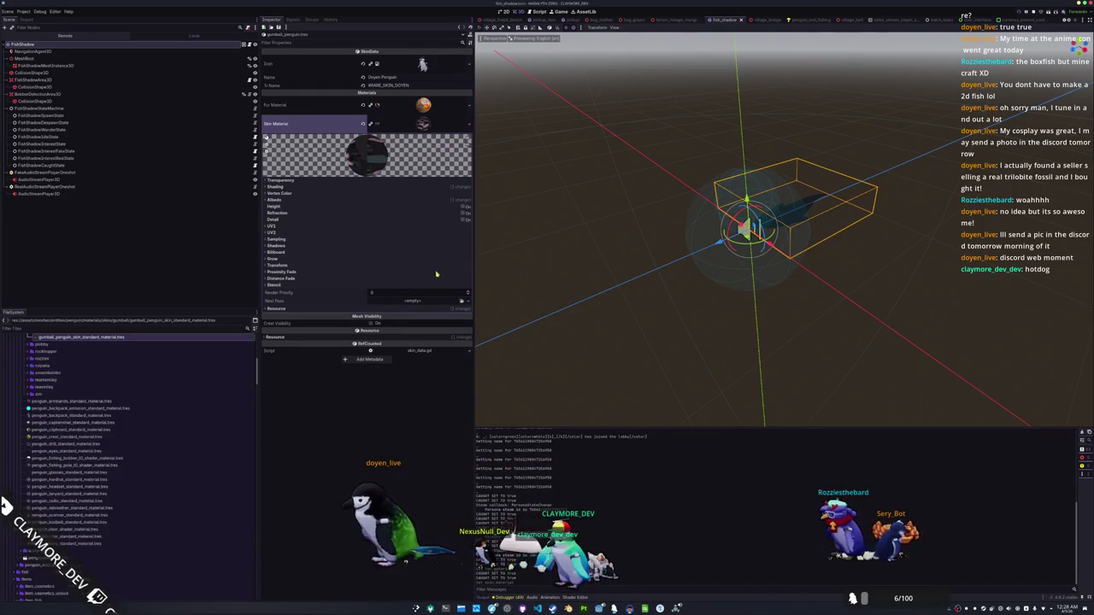
pyautogui.scroll(2, 94, 389)
pyautogui.click(75, 404)
pyautogui.rightClick(76, 404)
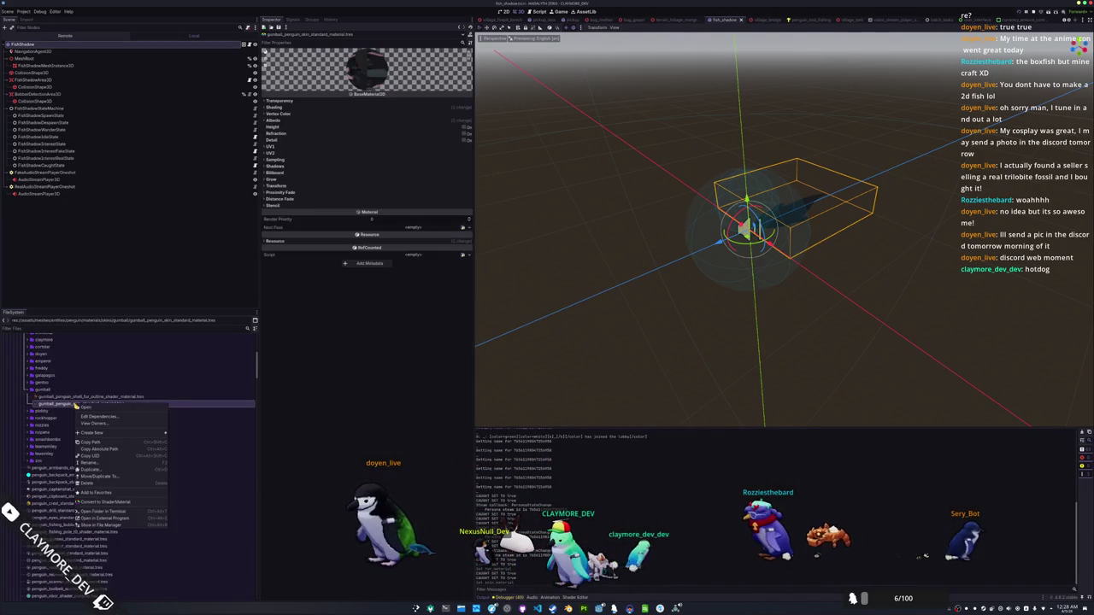
pyautogui.click(103, 502)
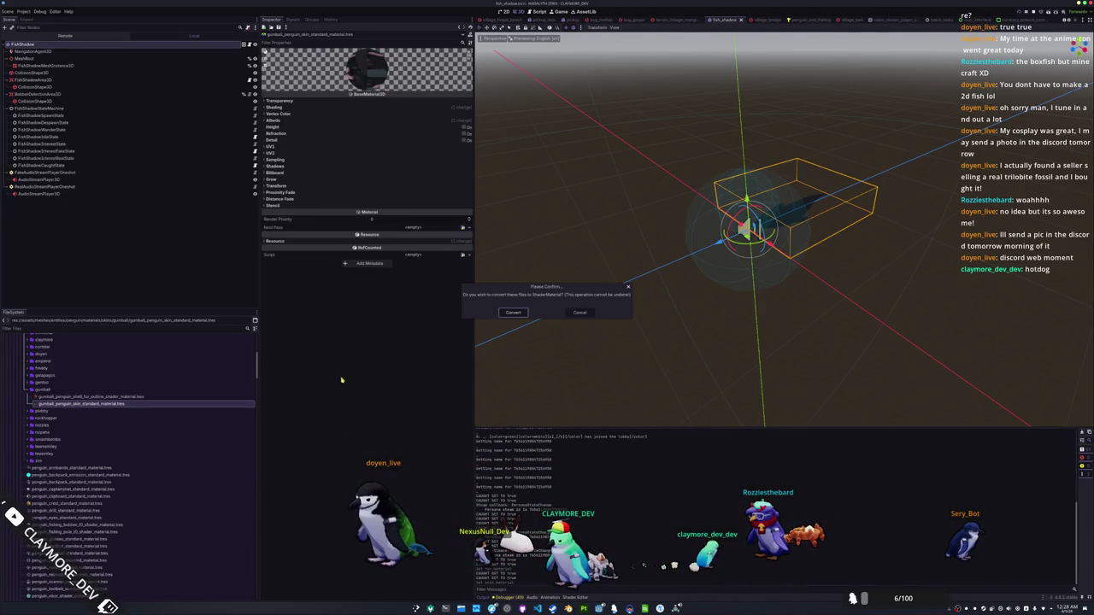
pyautogui.click(513, 312)
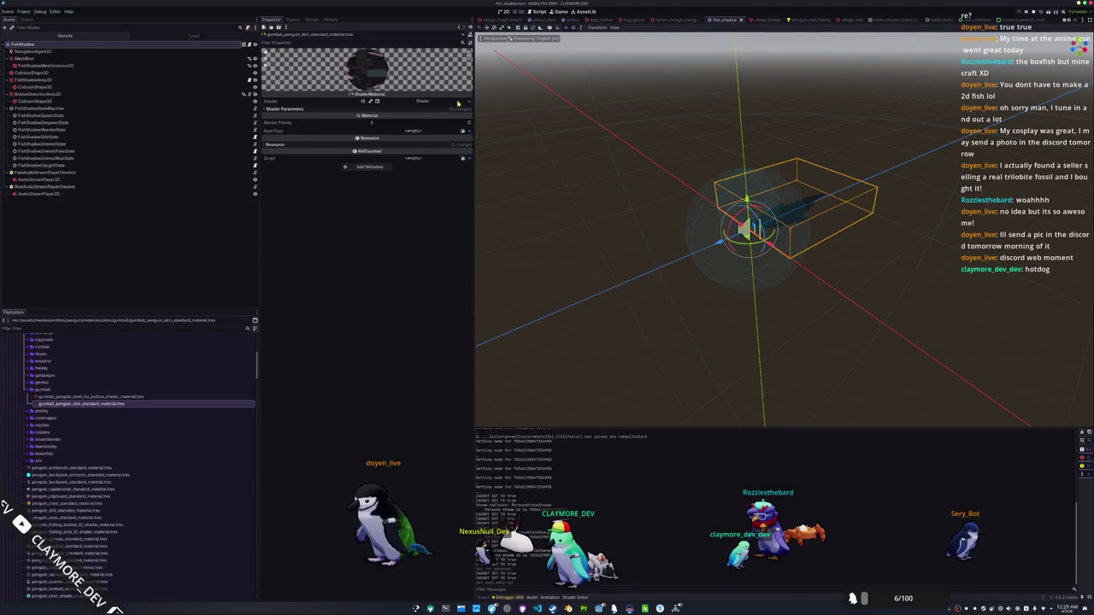
pyautogui.click(459, 120)
pyautogui.write('gumball')
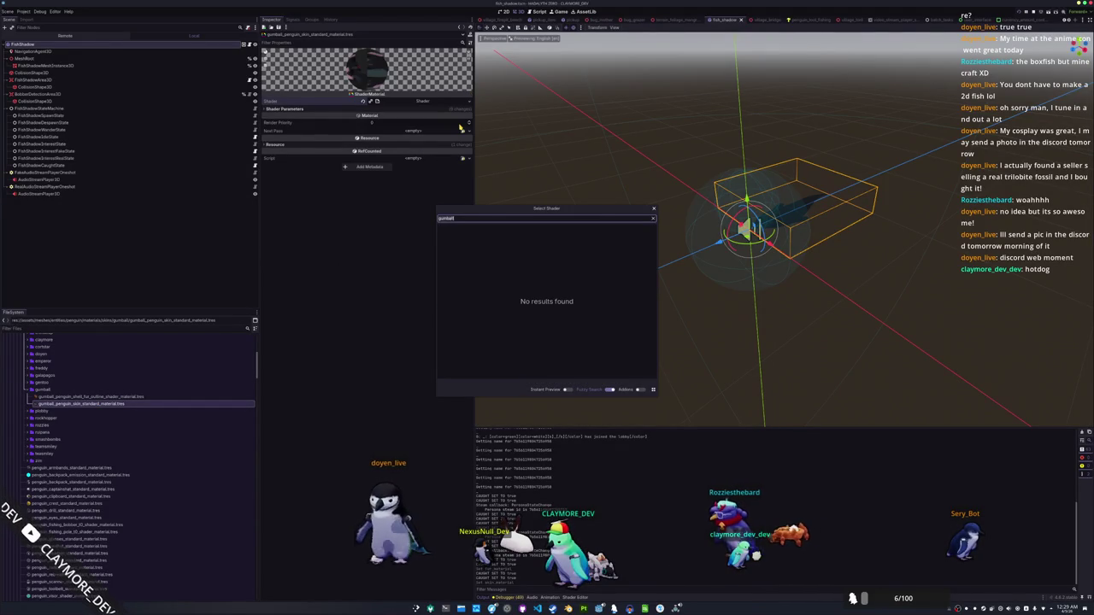
pyautogui.hotkey('ctrl', 'BackSpace')
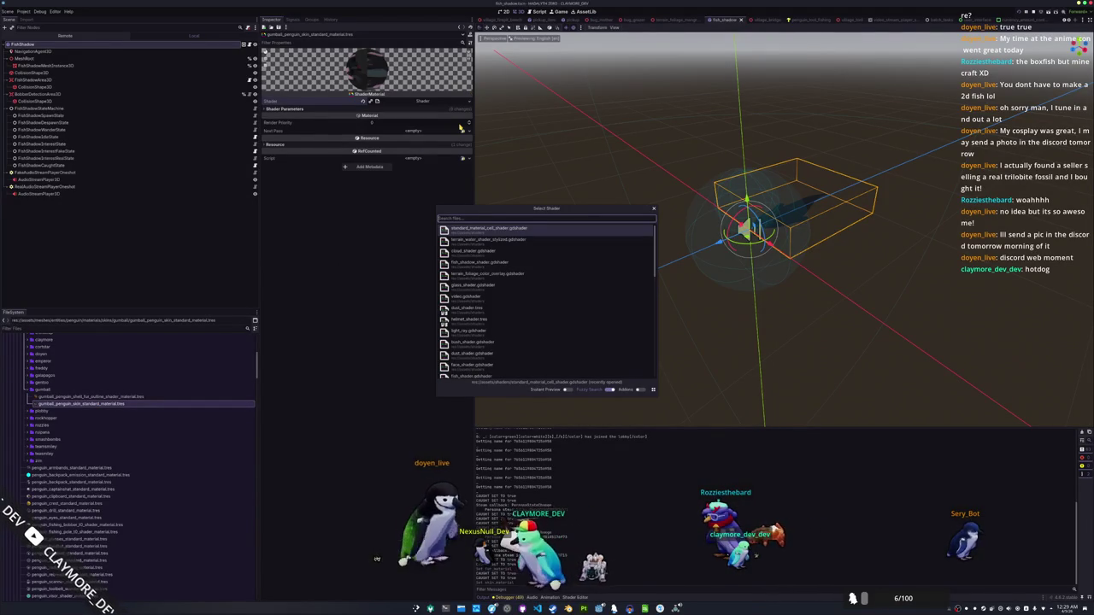
pyautogui.press('Return')
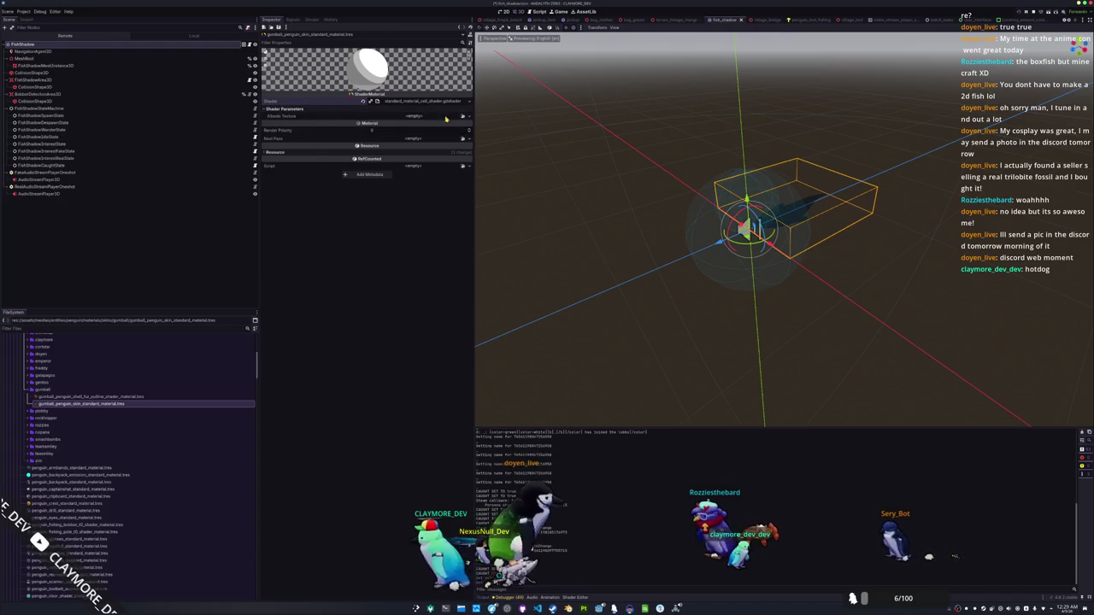
# Assign the gumball penguin base colour texture as the Albedo Texture.
pyautogui.click(460, 134)
pyautogui.write('gumball')
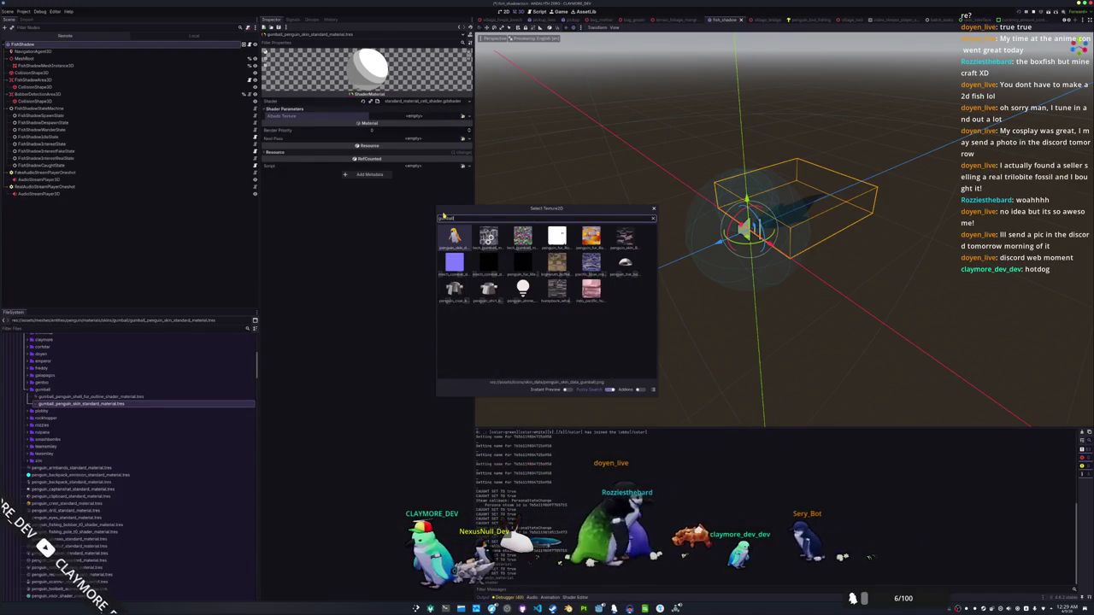
pyautogui.press('Right')
pyautogui.press('Right')
pyautogui.press('Right')
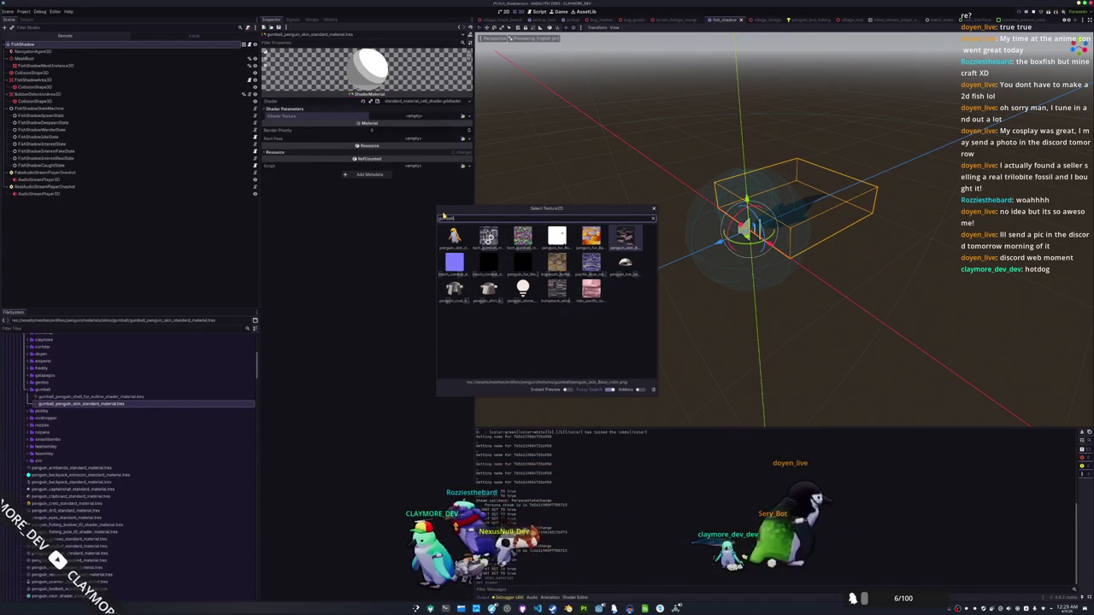
pyautogui.press('Return')
pyautogui.scroll(5, 57, 413)
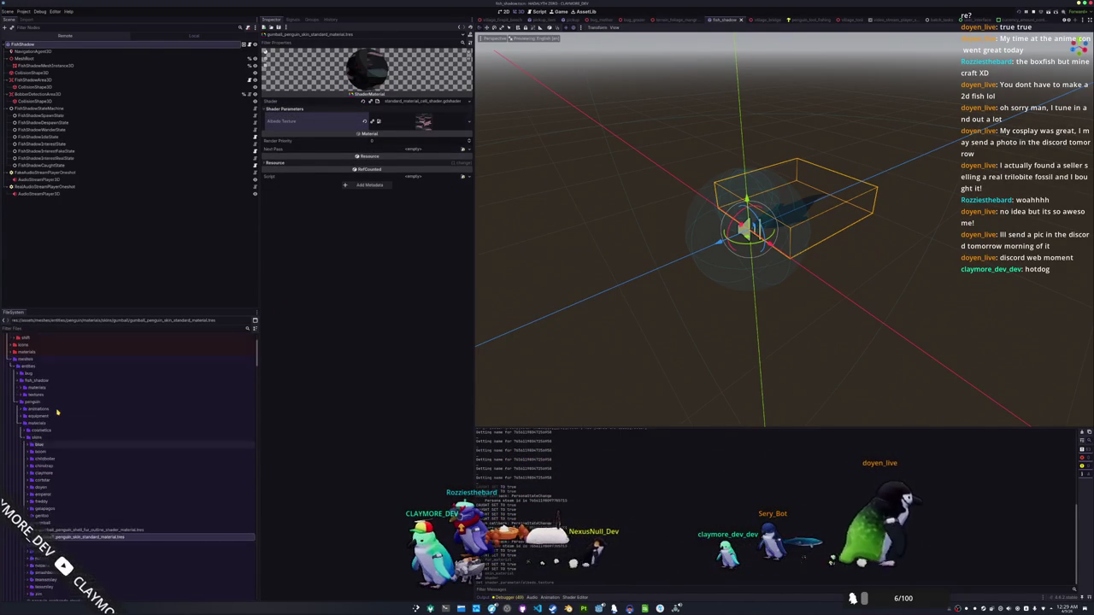
pyautogui.scroll(-10, 59, 427)
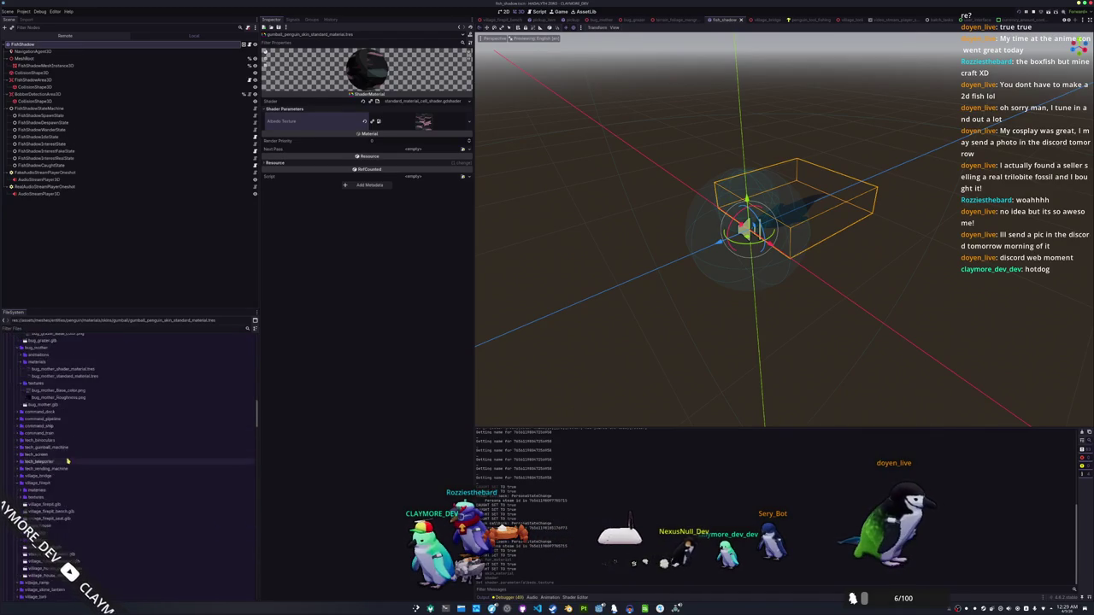
pyautogui.scroll(-10, 68, 461)
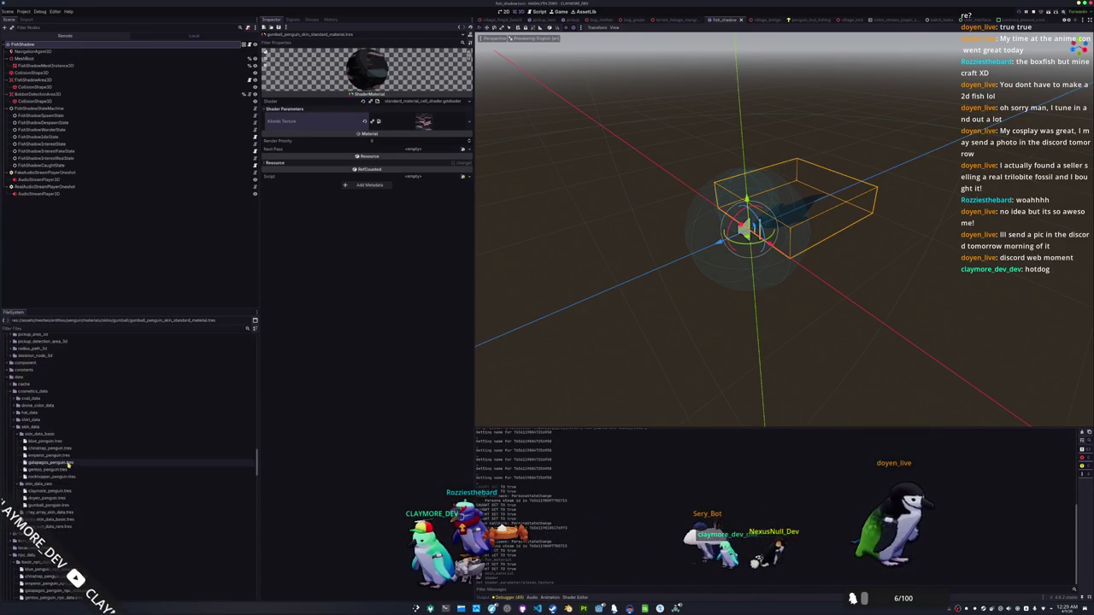
# Quick Load the gumball material as Skin Material and the gumball penguin texture as Icon.
pyautogui.click(62, 506)
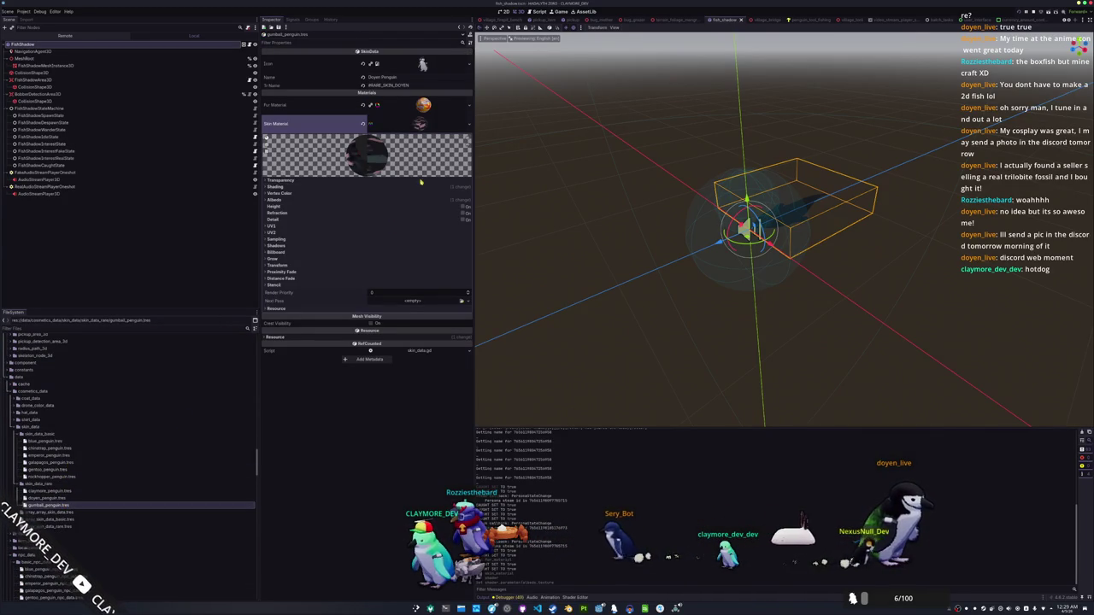
pyautogui.click(470, 126)
pyautogui.click(431, 217)
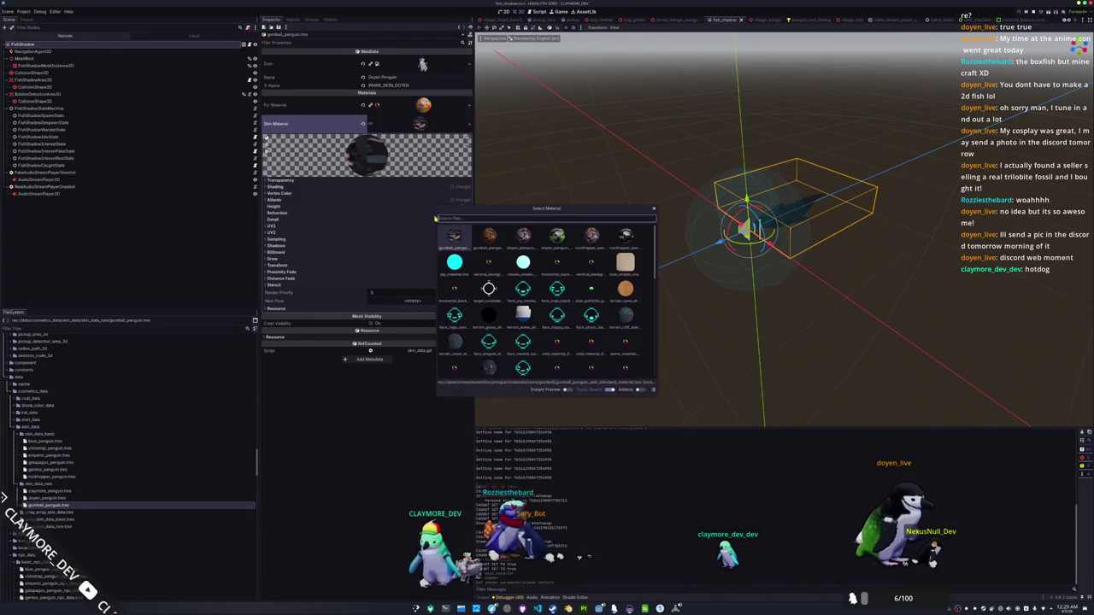
pyautogui.write('gumball')
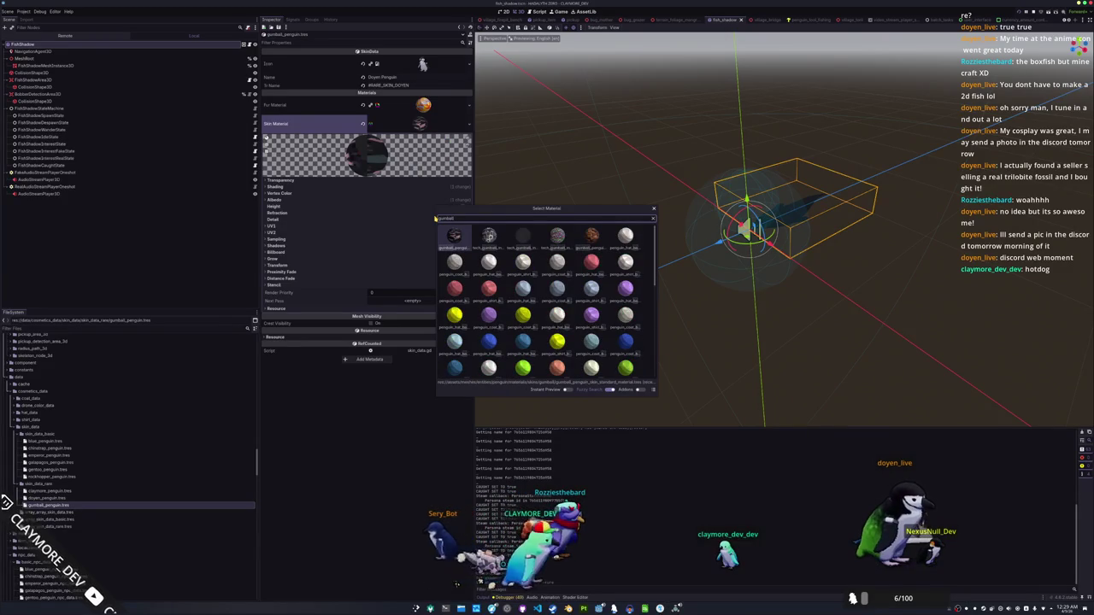
pyautogui.press('Return')
pyautogui.click(425, 125)
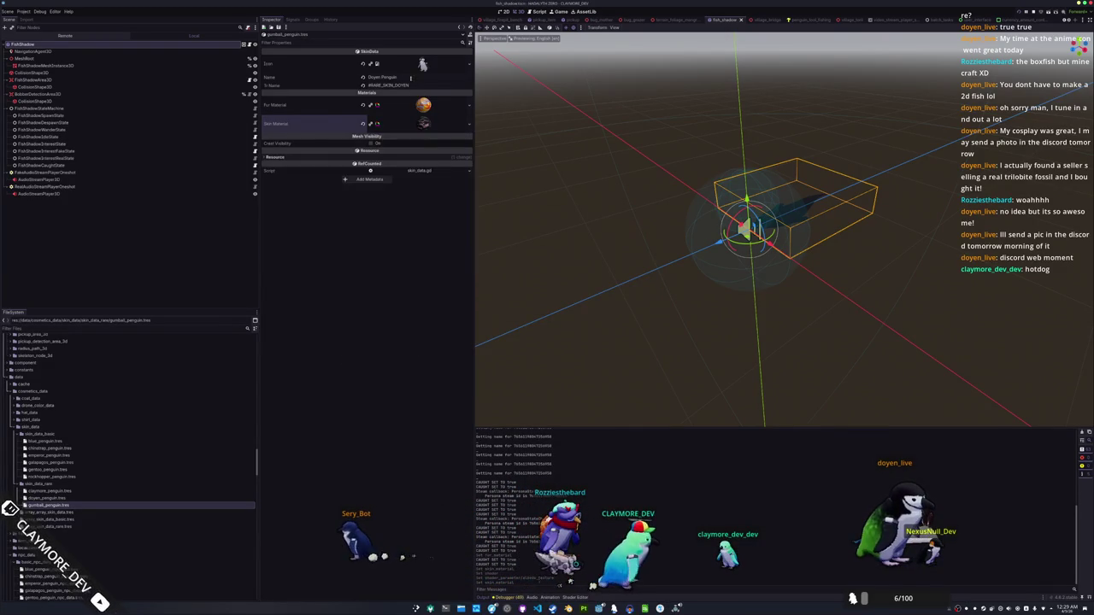
pyautogui.click(469, 66)
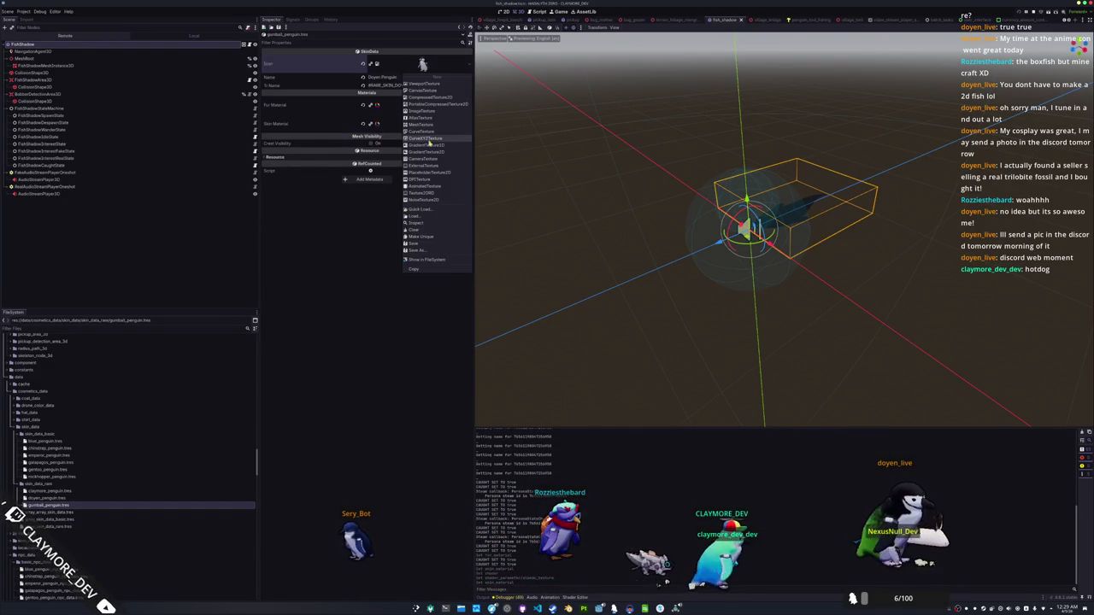
pyautogui.click(419, 210)
pyautogui.write('gumball')
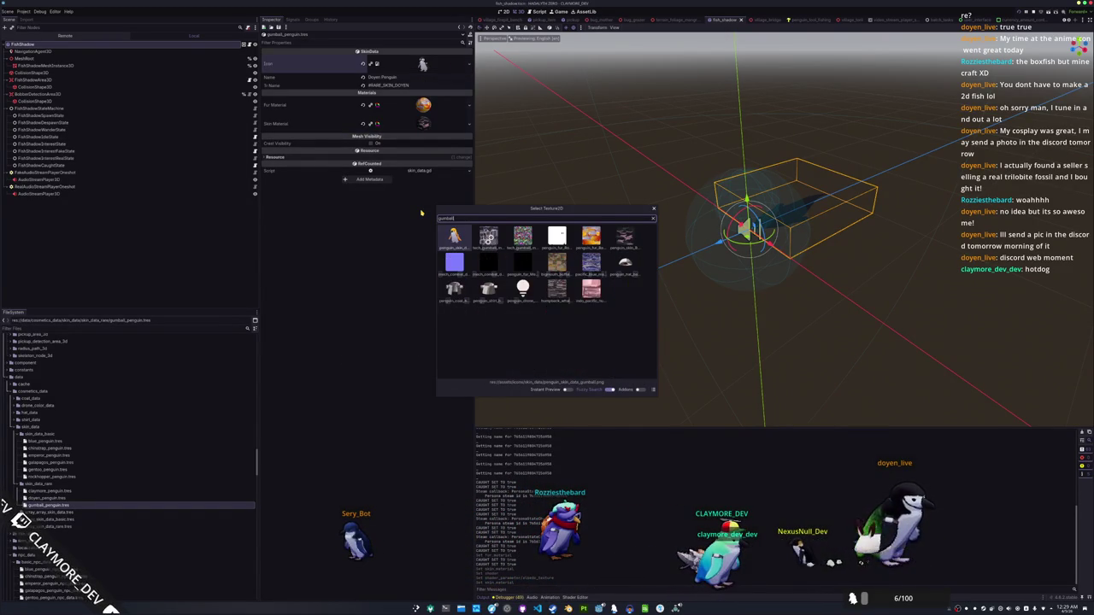
pyautogui.press('Return')
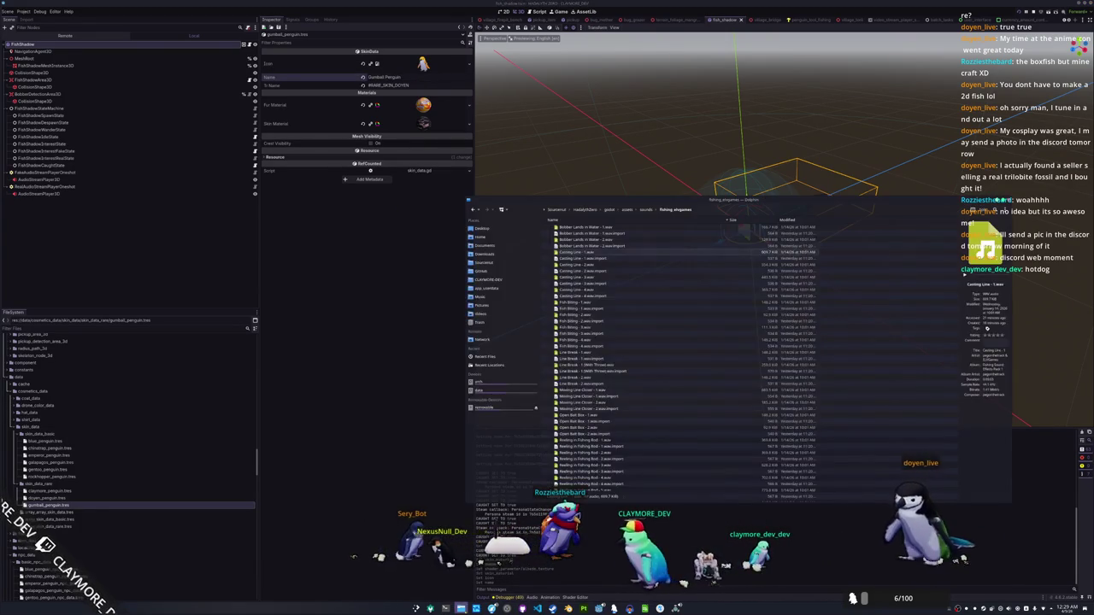
# Start entering the gumball name key, then check the skin translations spreadsheet.
pyautogui.hotkey('alt', 'Tab')
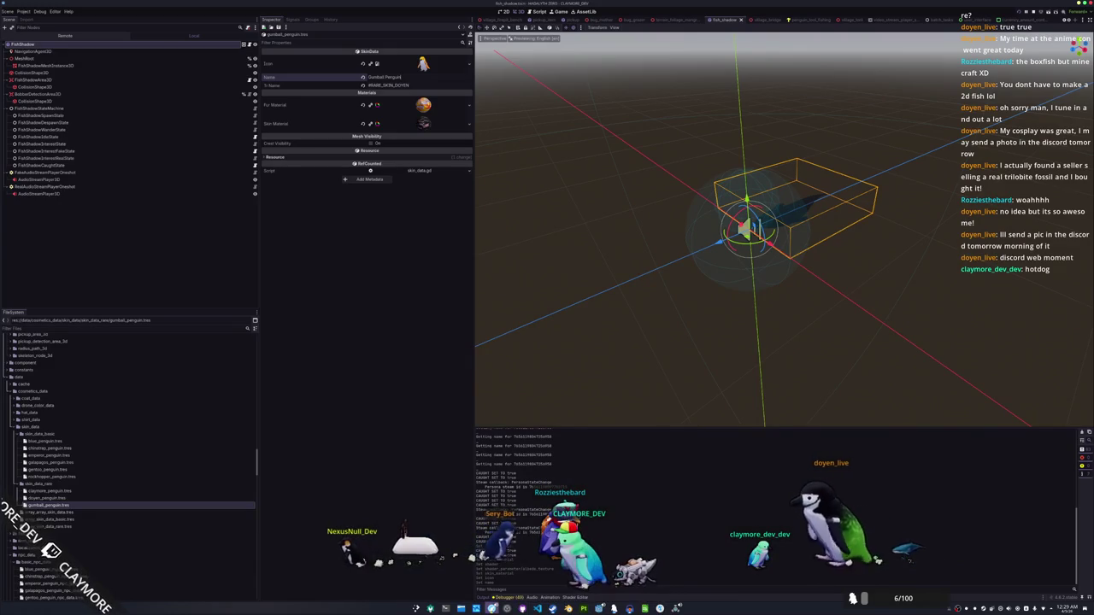
pyautogui.hotkey('alt', 'Tab')
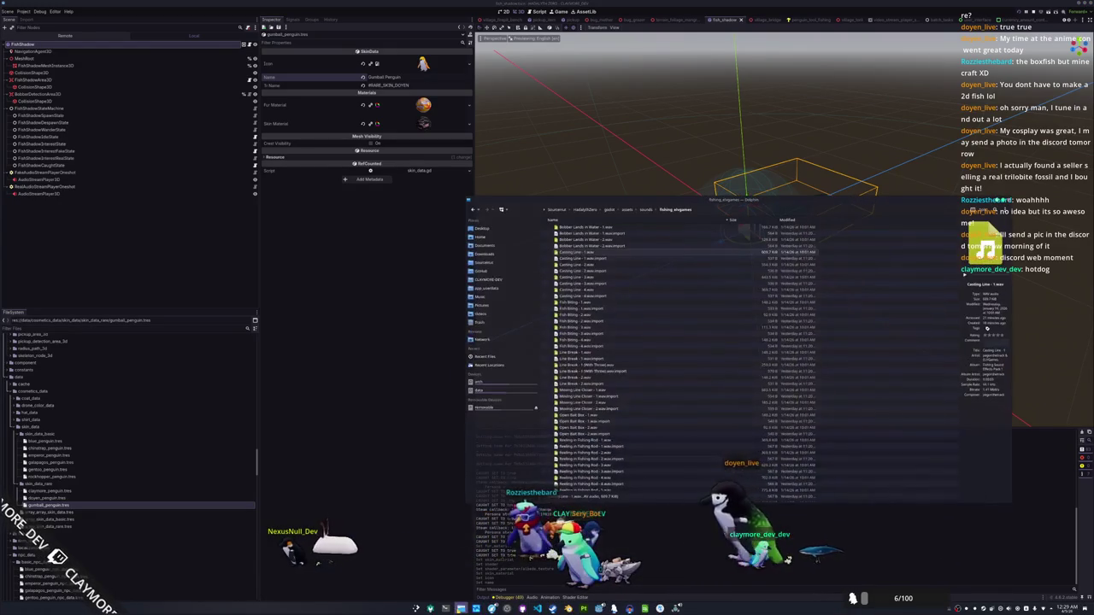
pyautogui.hotkey('alt', 'Tab')
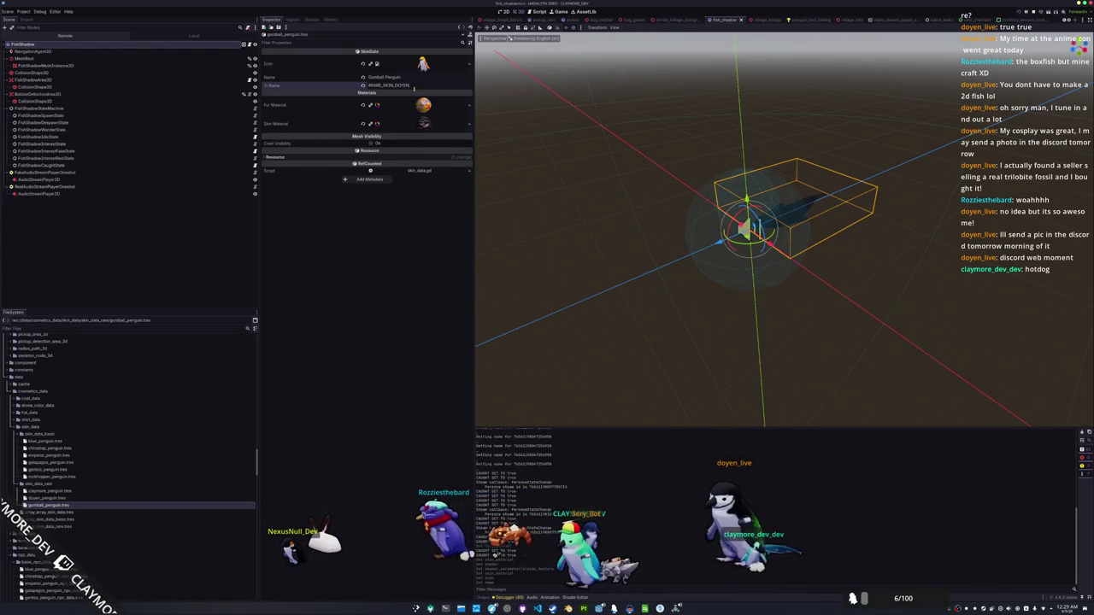
pyautogui.write('GUMBALL')
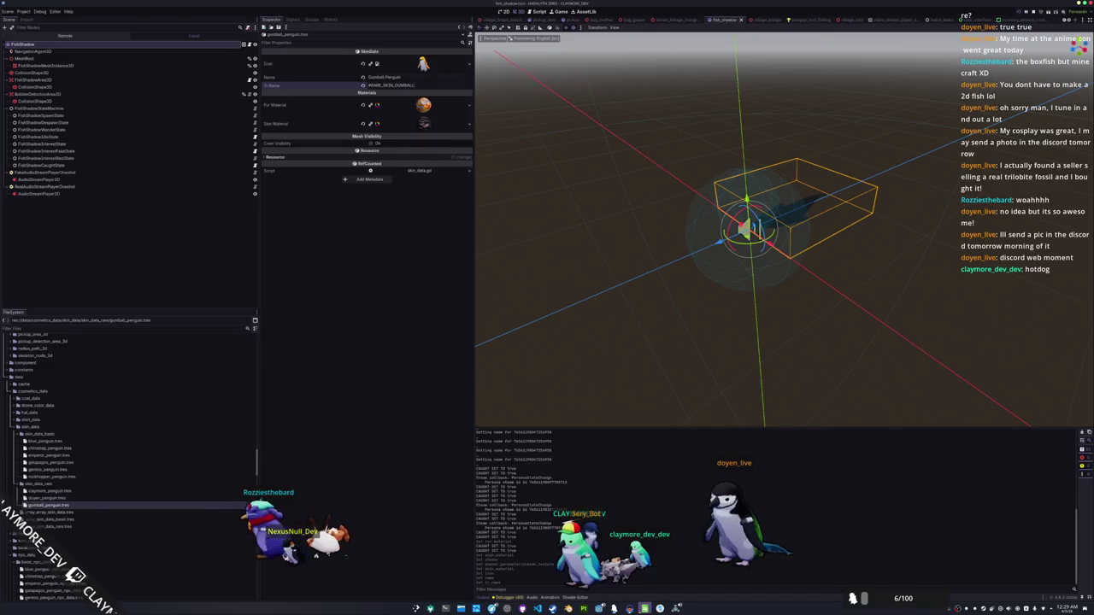
pyautogui.hotkey('alt', 'Tab')
# Pair #RARE_SKIN_GUMBALL with 'Gumball Penguin' in row 13 of translations_skin.csv, then save back in Godot.
pyautogui.write('#RARE_SKIN_')
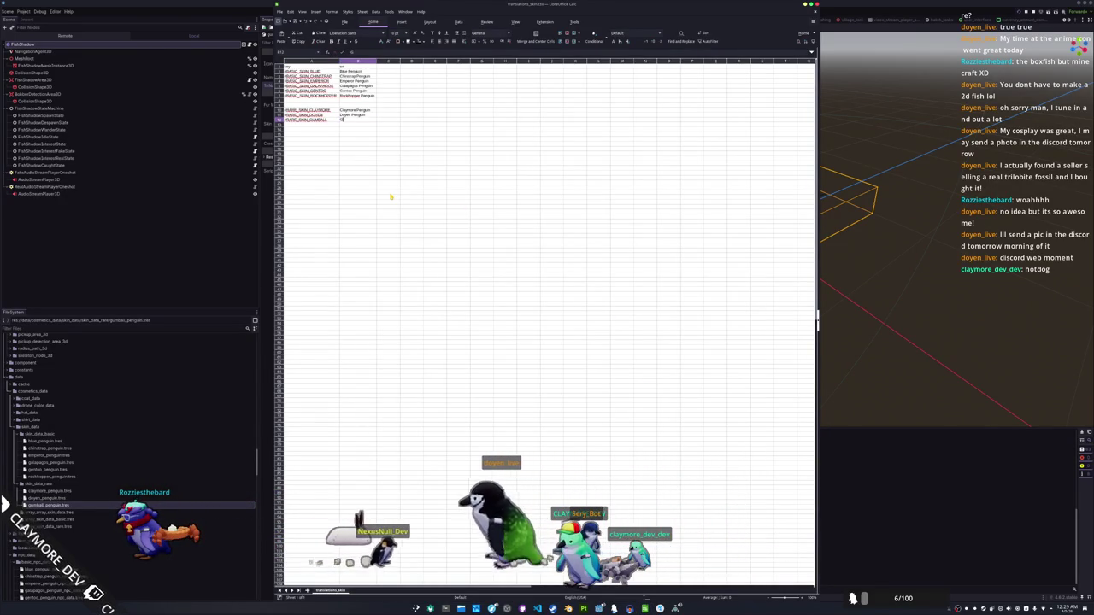
pyautogui.write('all Penguin')
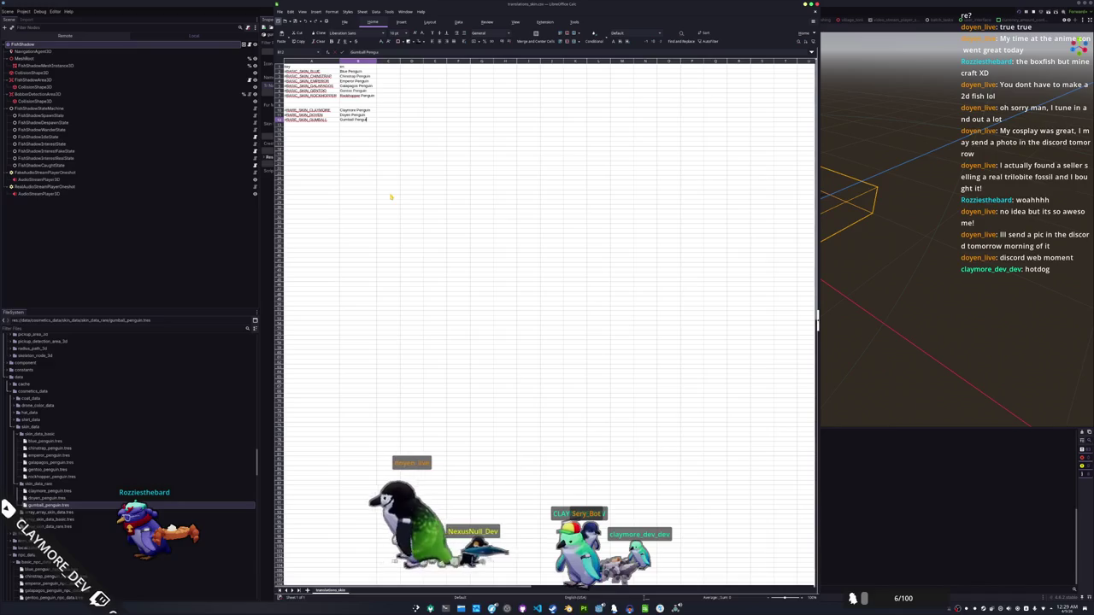
pyautogui.hotkey('alt', 'Tab')
pyautogui.hotkey('ctrl', 's')
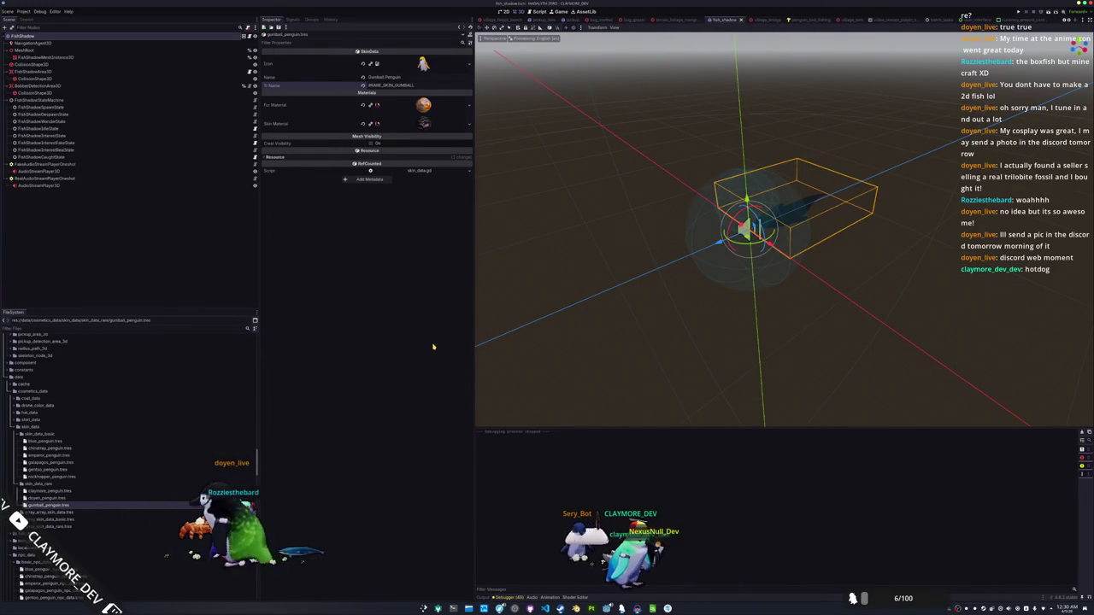
# Test-run the game, then check the unlock list in Kate's unlock.cfg.
pyautogui.press('F5')
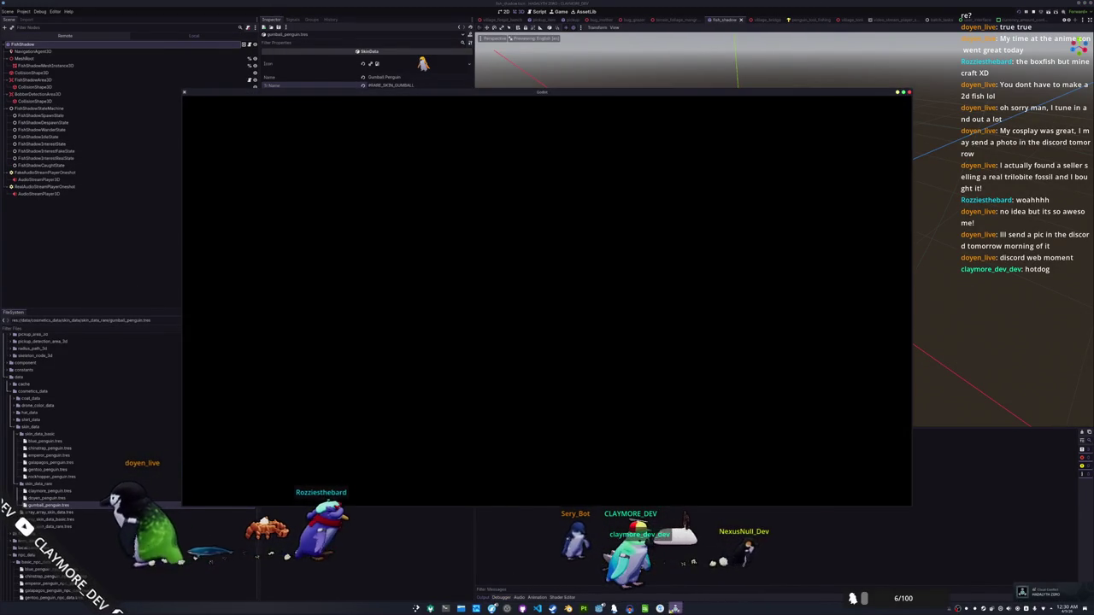
pyautogui.hotkey('alt', 'Tab')
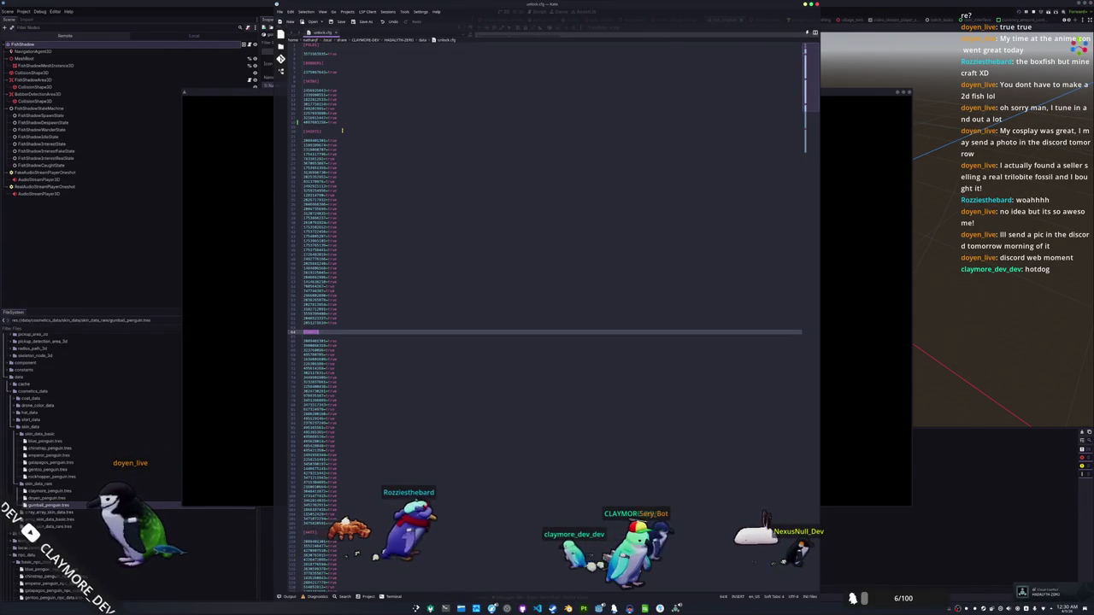
pyautogui.click(342, 131)
pyautogui.click(347, 128)
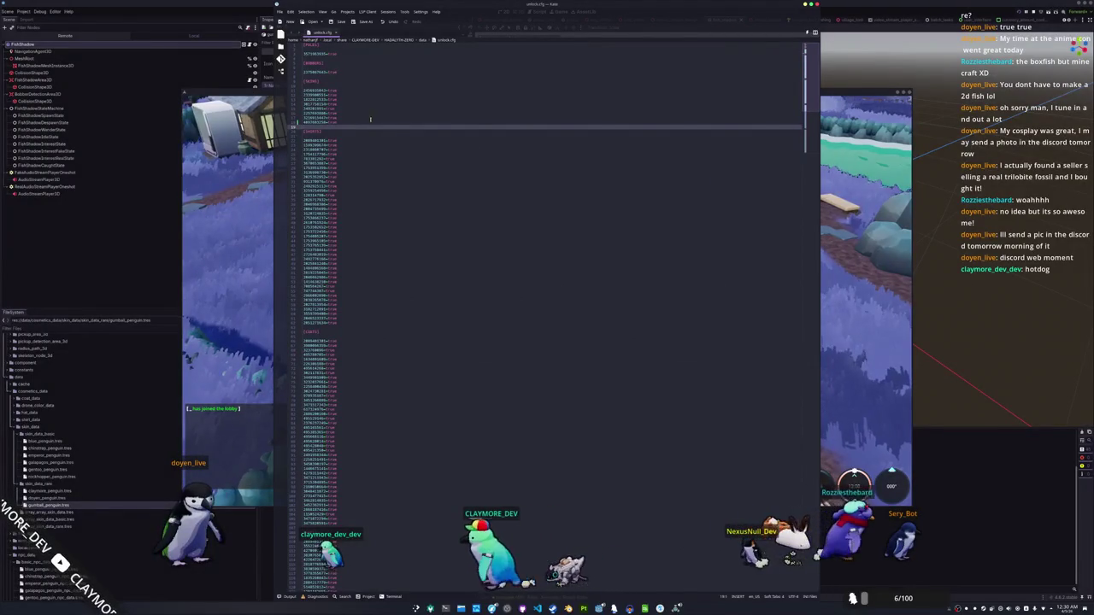
pyautogui.scroll(-2, 376, 122)
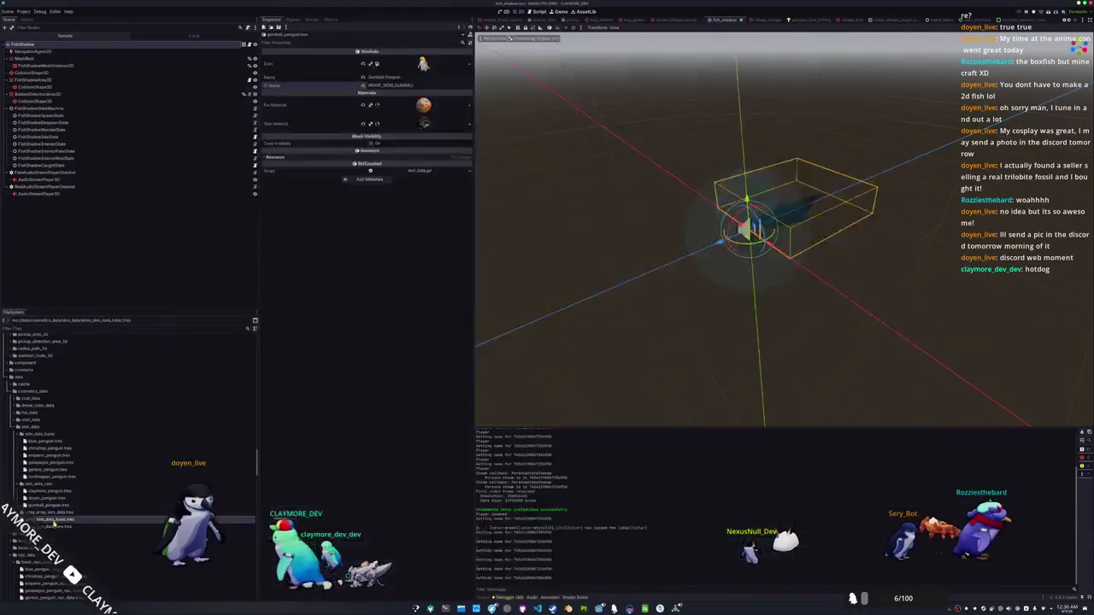
# Append gumball_penguin.tres as the third entry of array_skin_data_rare.tres and relaunch the game.
pyautogui.click(61, 526)
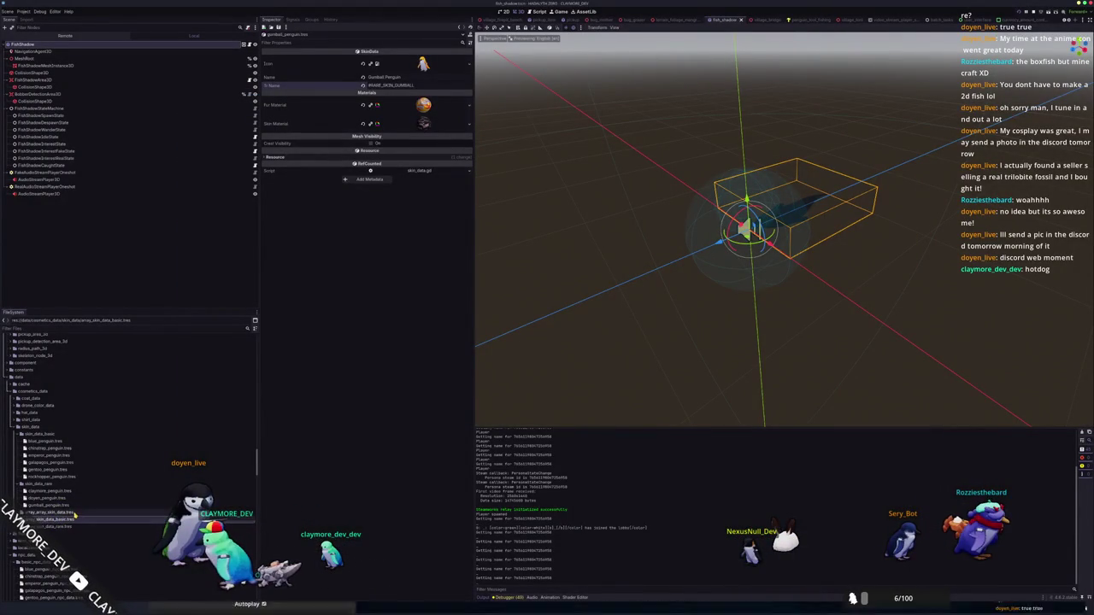
pyautogui.click(381, 94)
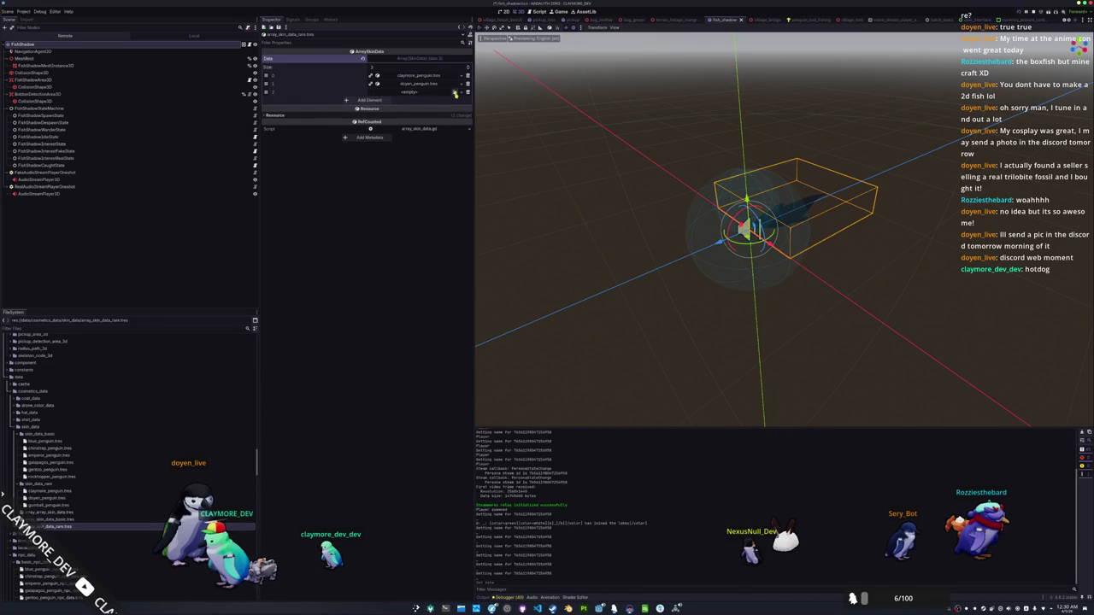
pyautogui.write('umb')
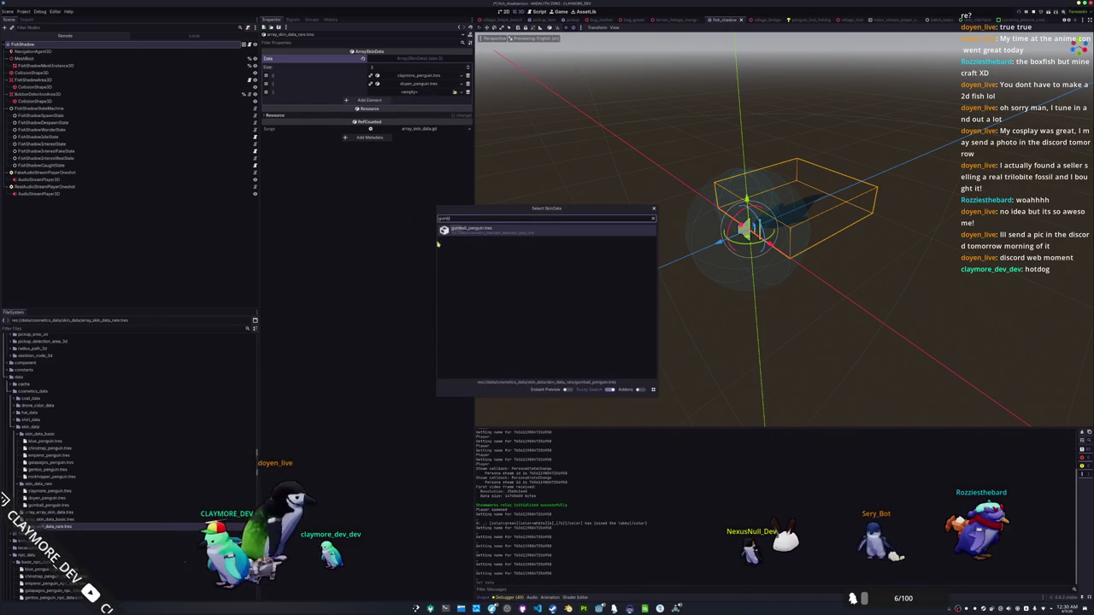
pyautogui.doubleClick(474, 230)
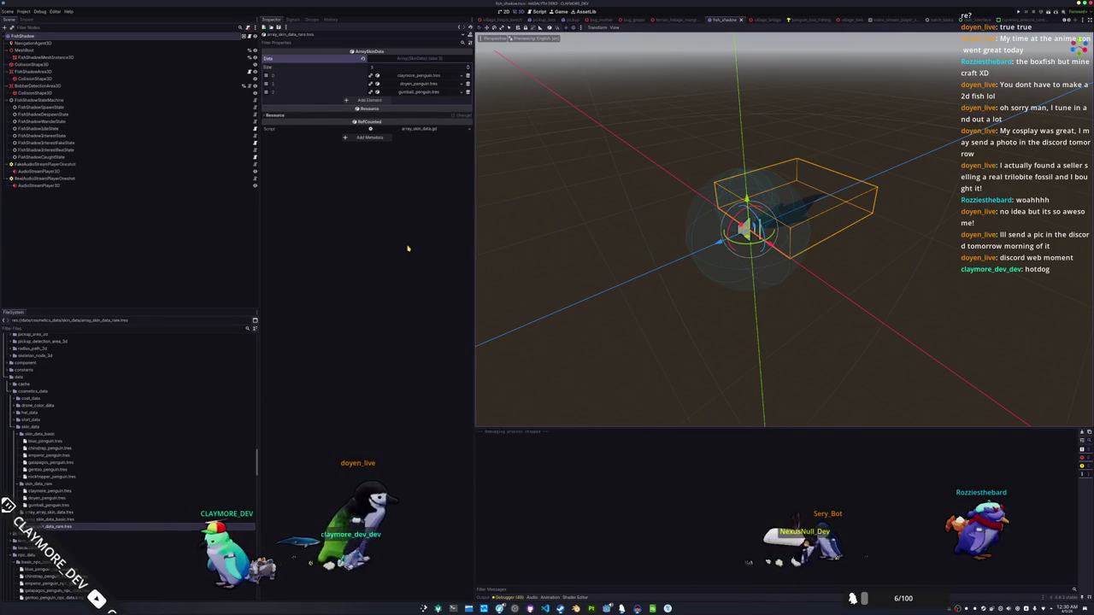
pyautogui.press('F5')
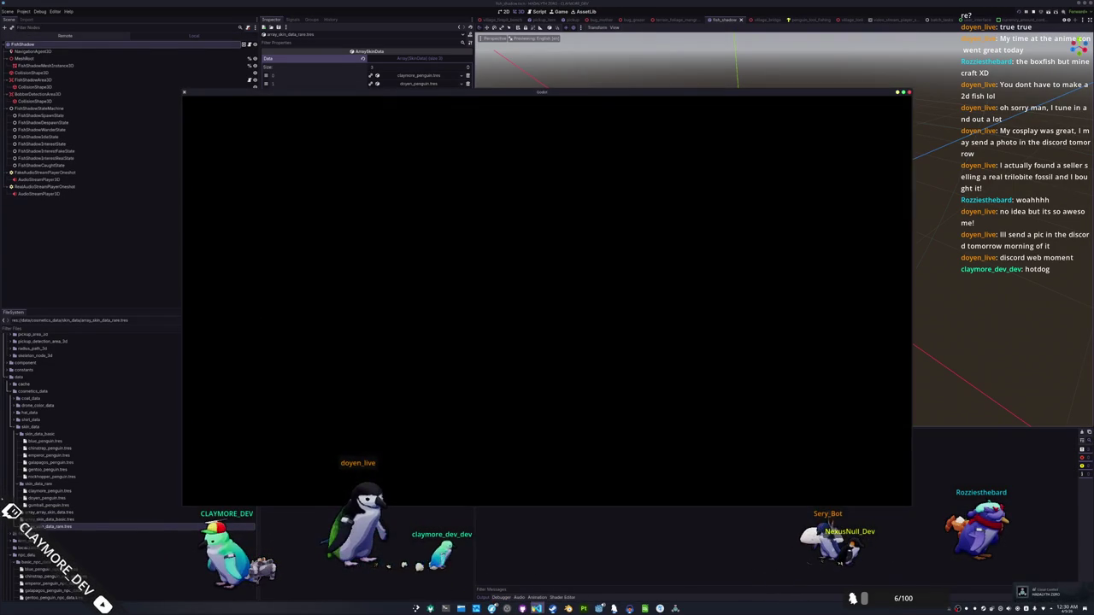
# Reload the disk-modified unlock.cfg in Kate and stop the running game with F8.
pyautogui.click(656, 607)
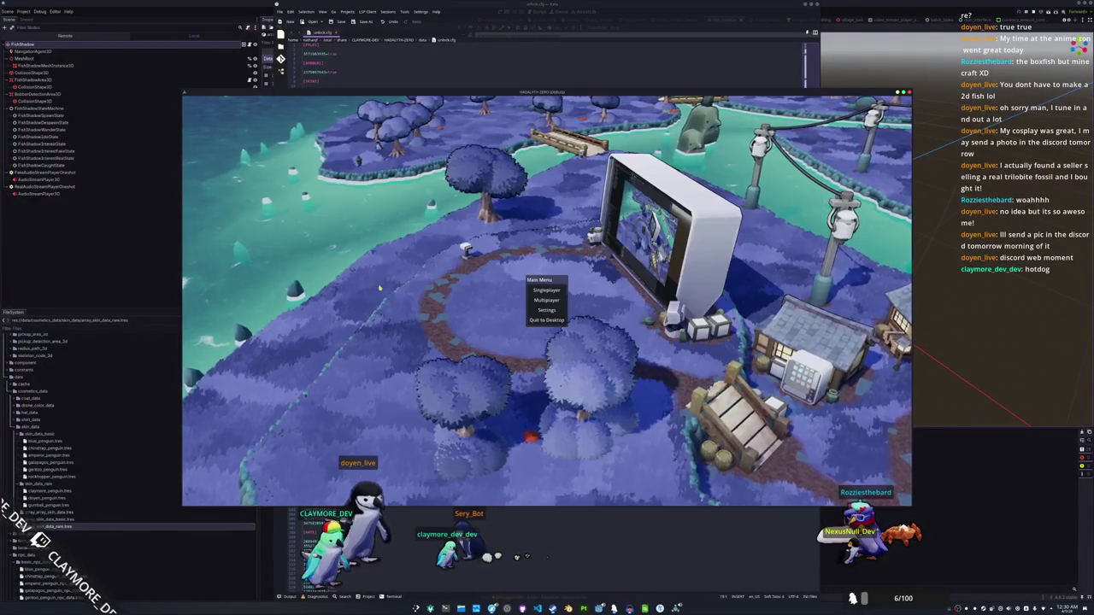
pyautogui.click(767, 43)
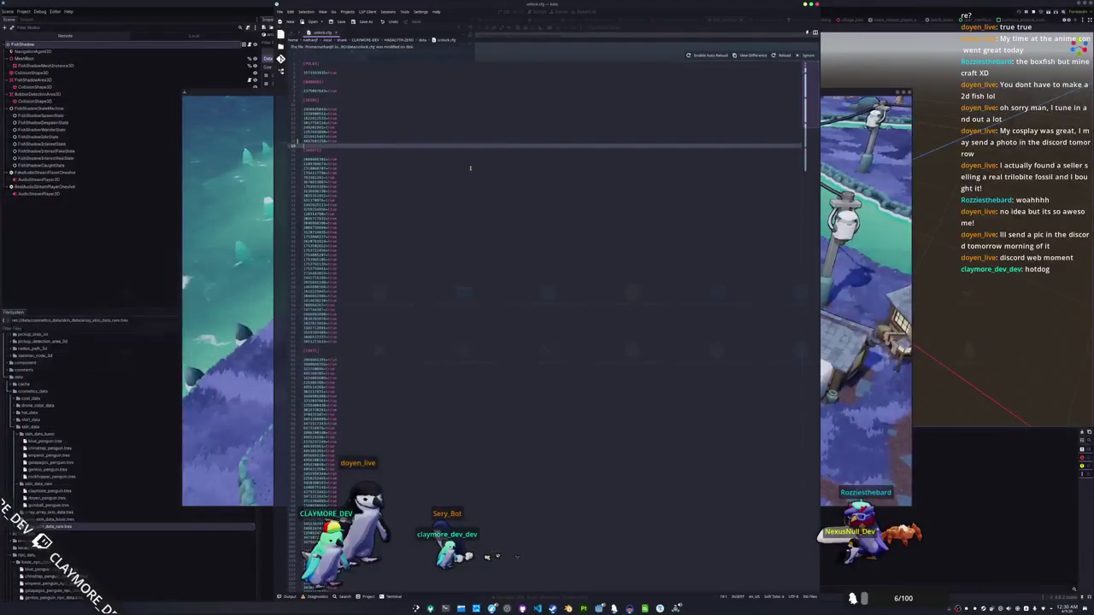
pyautogui.click(784, 54)
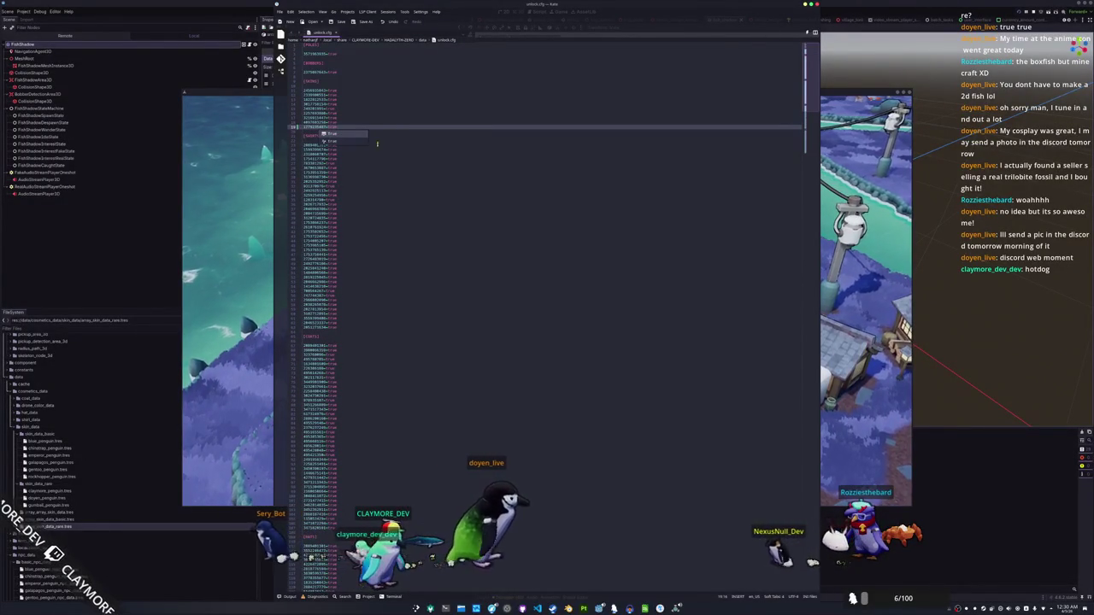
pyautogui.press('F8')
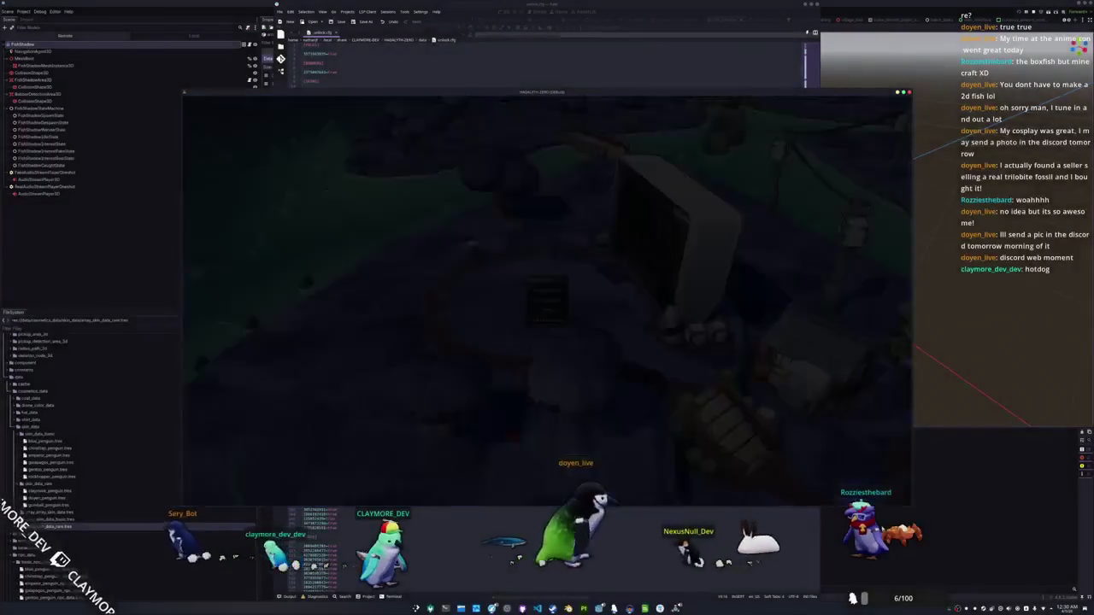
# Run the game and equip the Gumball Penguin skin in the Cosmetics menu, turning the penguin yellow.
pyautogui.press('F5')
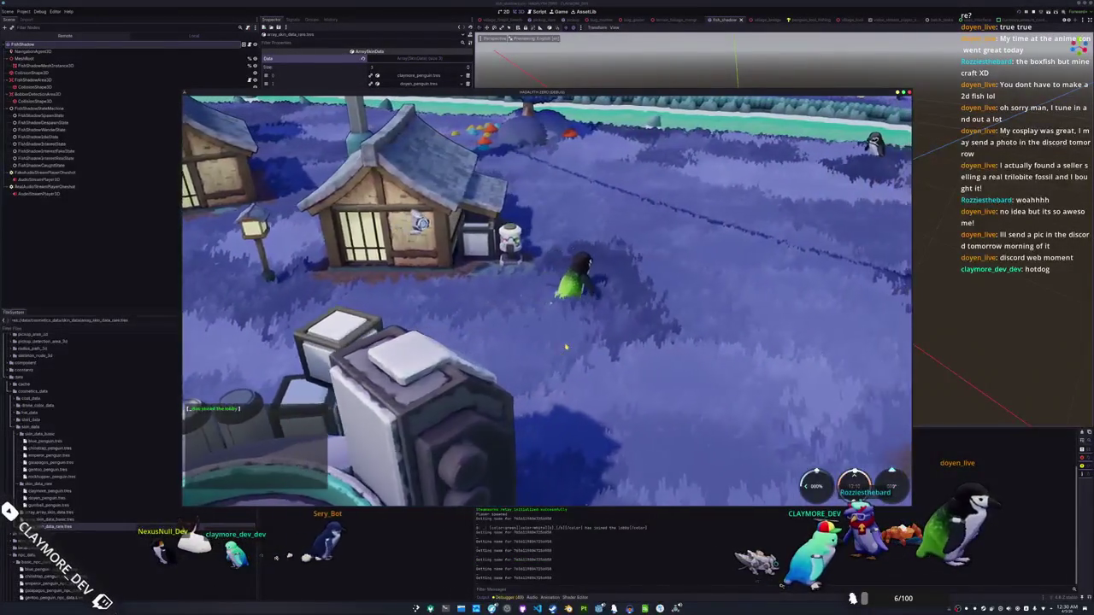
pyautogui.press('Tab')
pyautogui.click(556, 154)
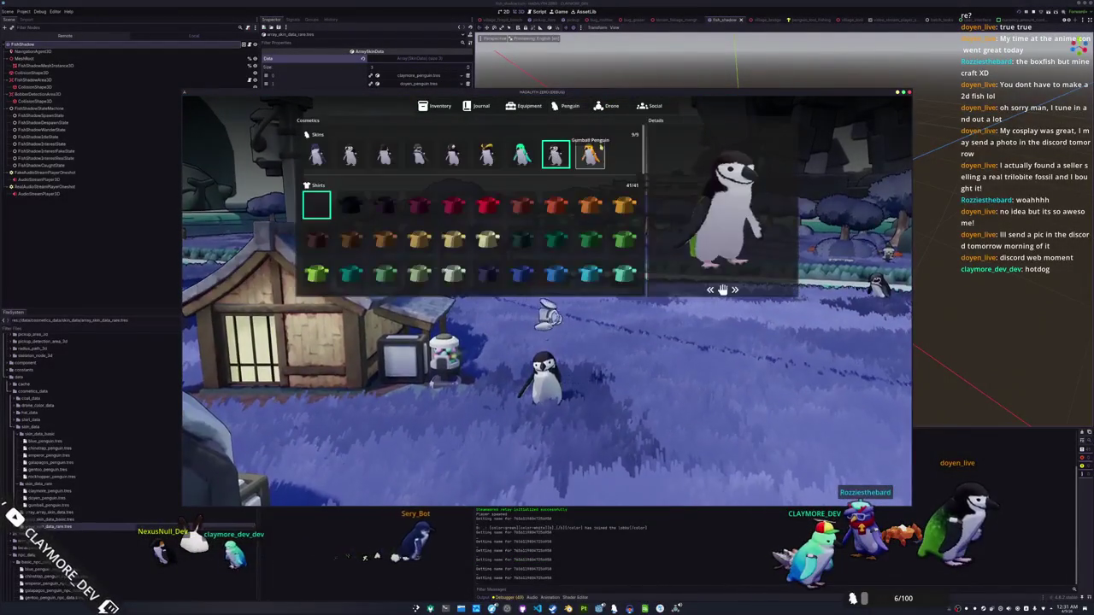
pyautogui.click(589, 154)
# Capture a region screenshot of the game window showing the yellow penguin.
pyautogui.press('super+shift+s')
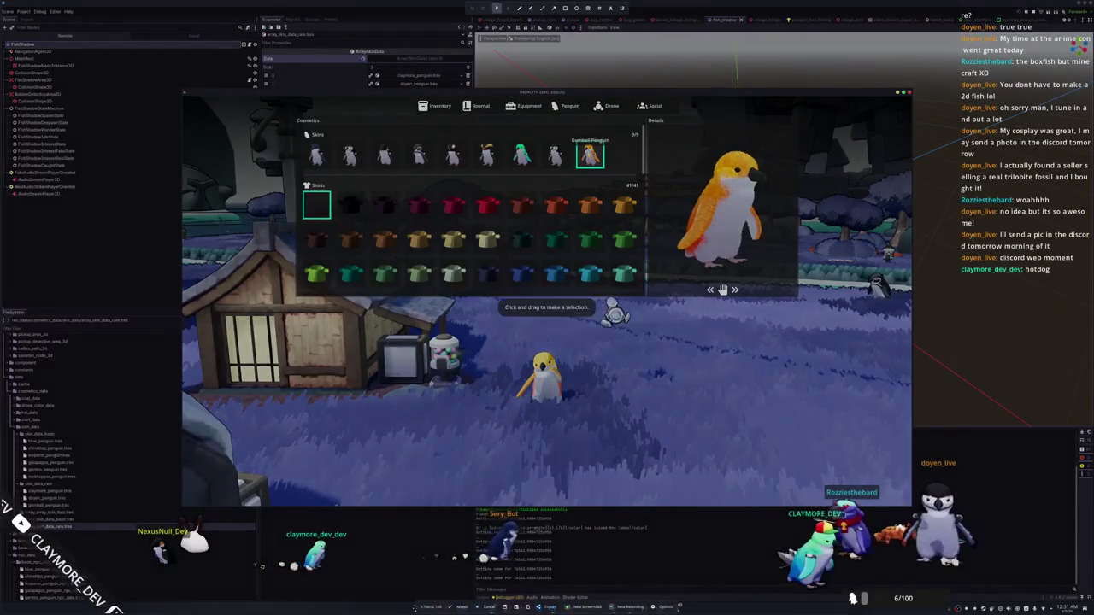
pyautogui.moveTo(200, 100)
pyautogui.mouseDown()
pyautogui.moveTo(738, 394)
pyautogui.moveTo(866, 498)
pyautogui.mouseUp()
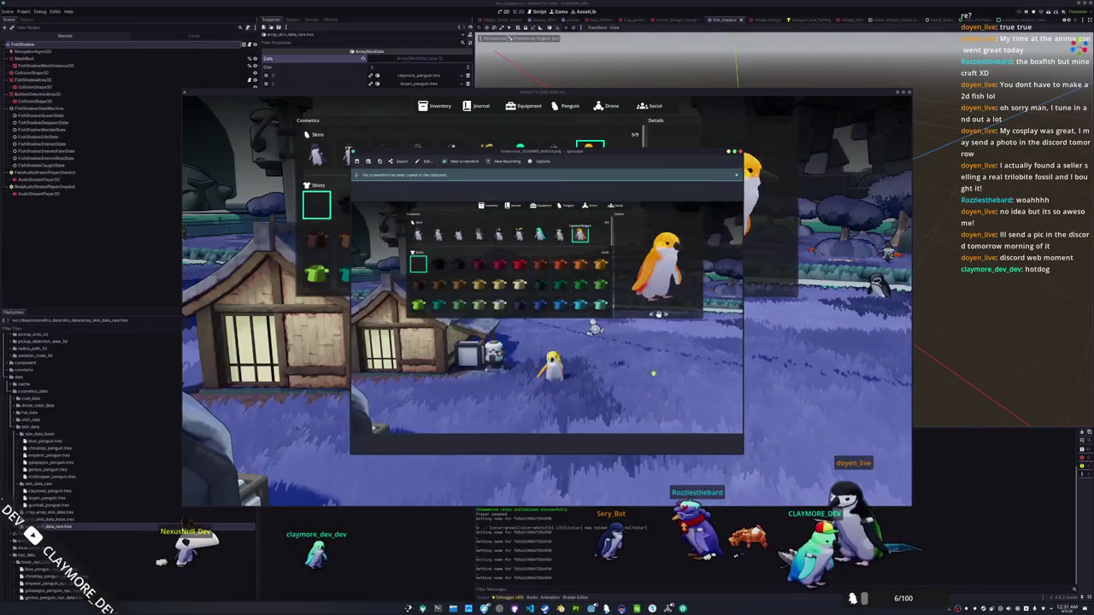
pyautogui.hotkey('alt', 'F4')
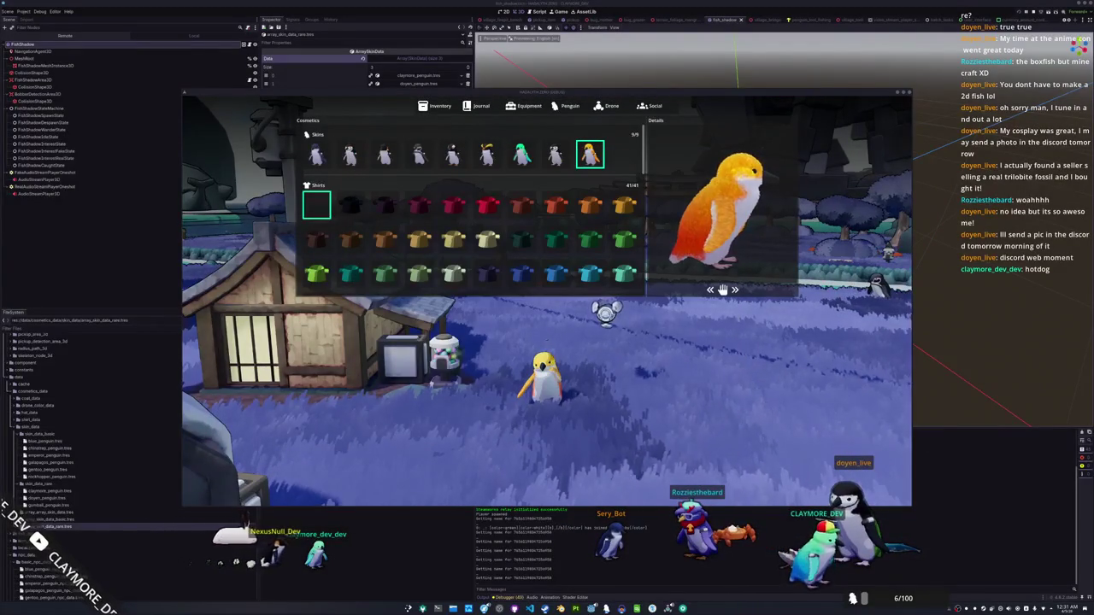
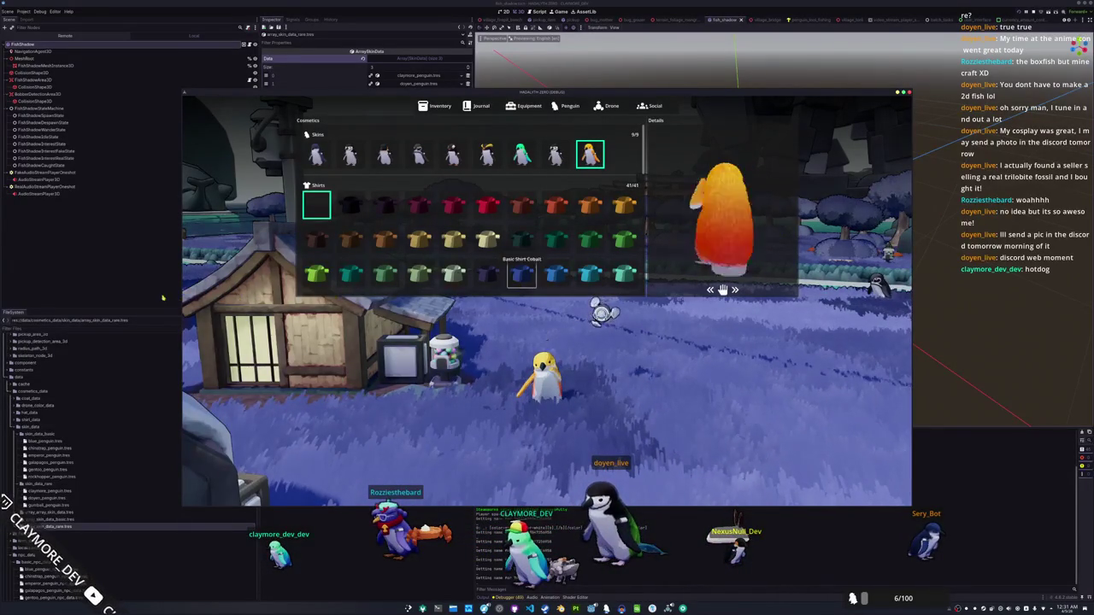
# Close the cosmetics inventory, walk the penguin across the meadow, and stop the test run with F8.
pyautogui.scroll(-1, 521, 274)
pyautogui.press('Escape')
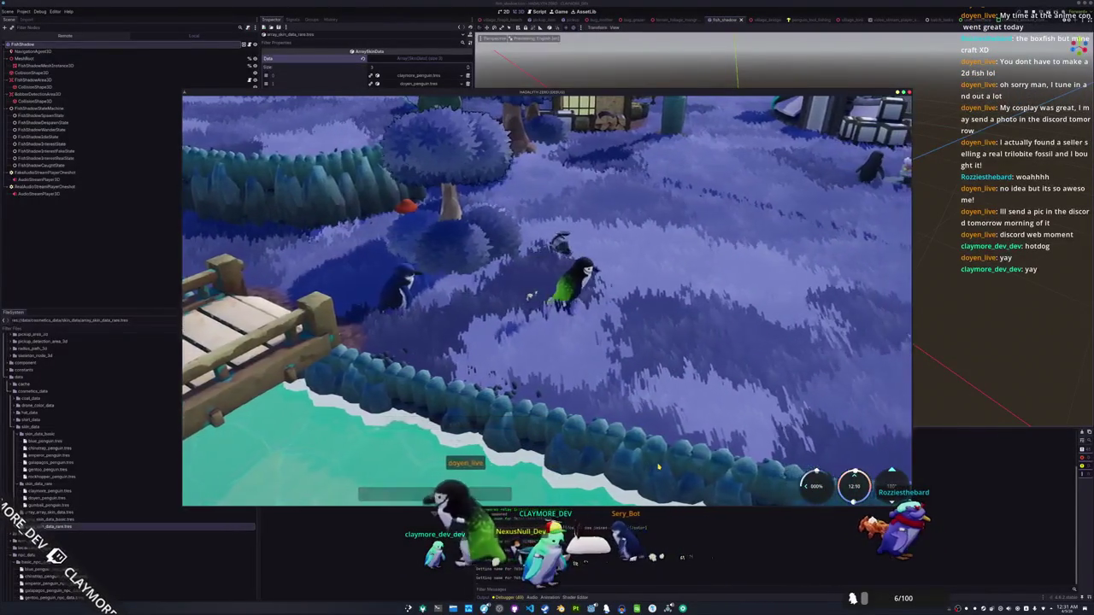
pyautogui.press('d')
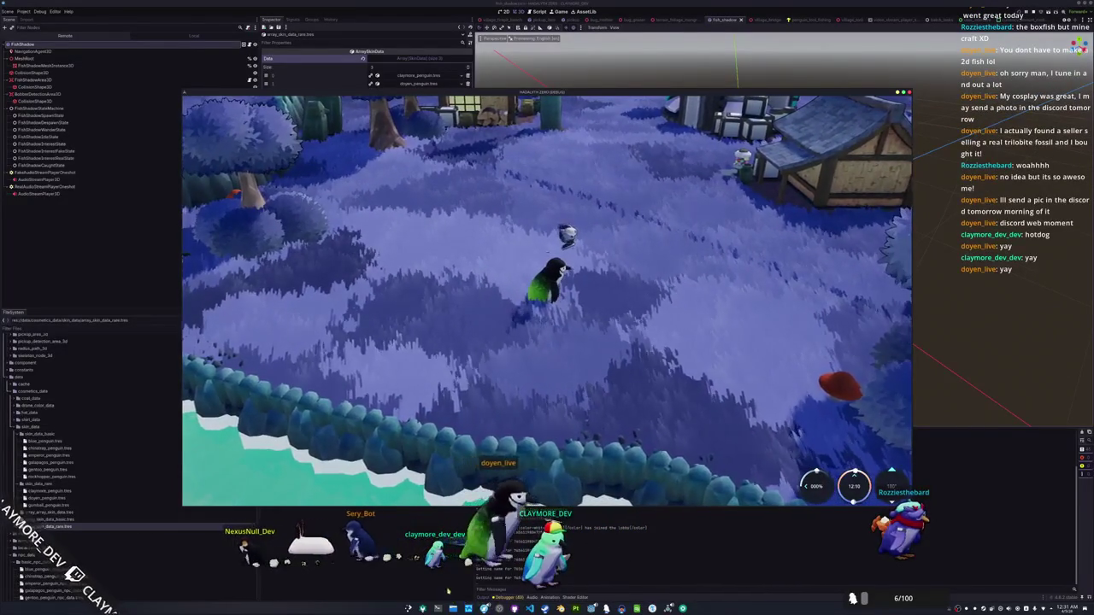
pyautogui.press('F8')
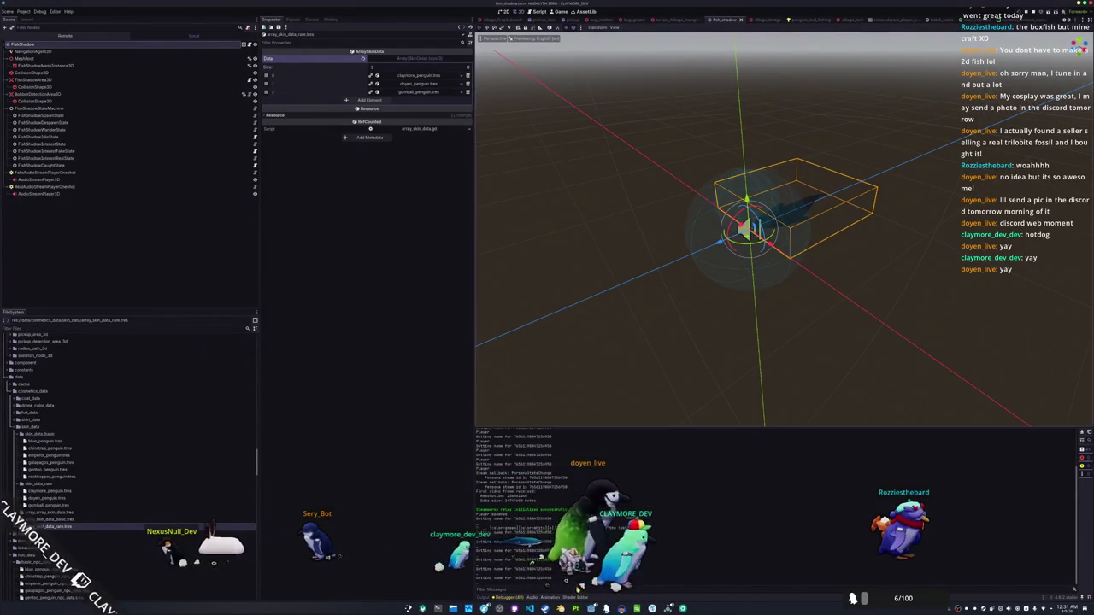
# Switch to Blender and open the recent penguin fishing pole splashes .blend file.
pyautogui.hotkey('alt', 'Tab')
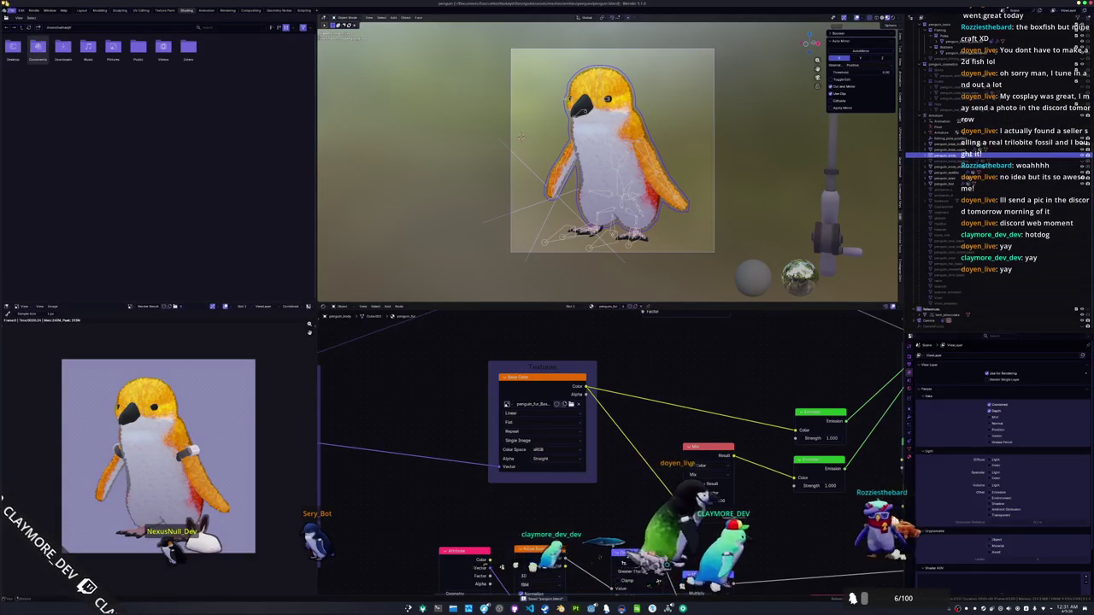
pyautogui.click(11, 10)
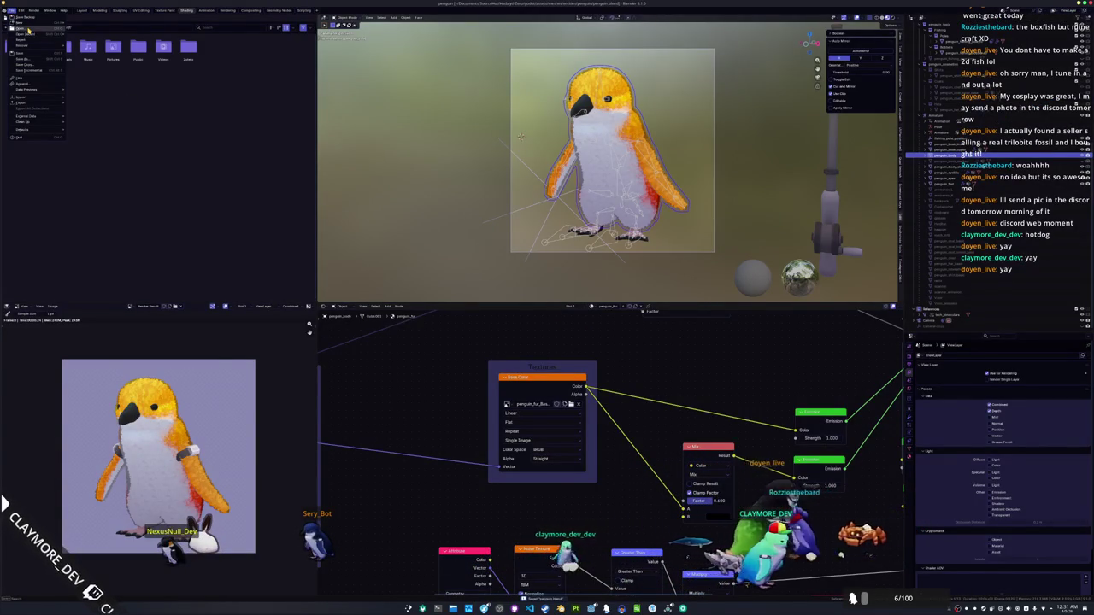
pyautogui.moveTo(30, 34)
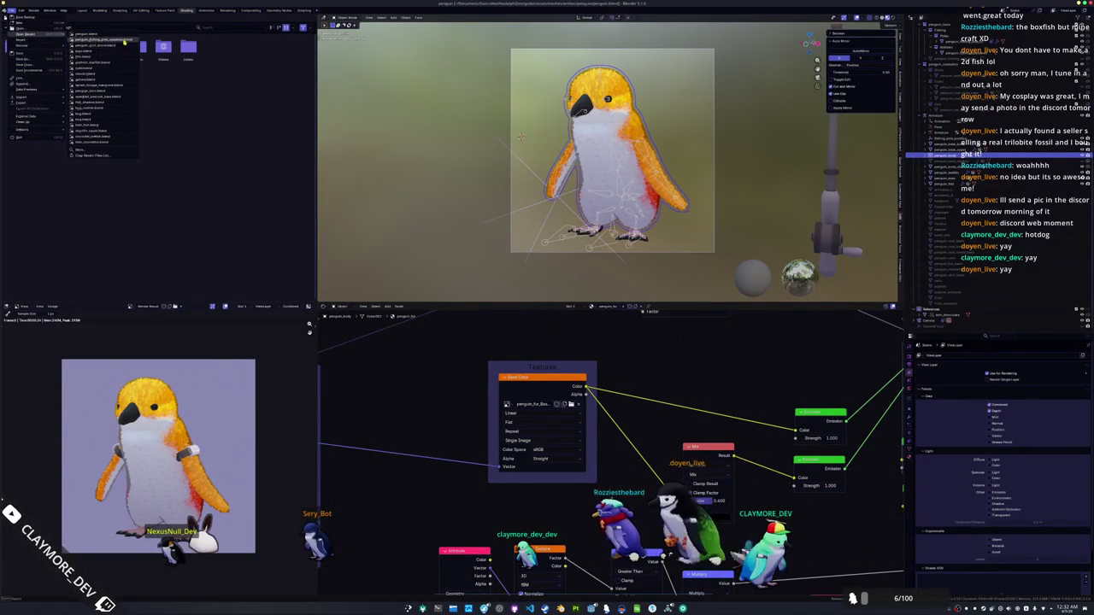
pyautogui.click(125, 40)
pyautogui.scroll(-4, 479, 309)
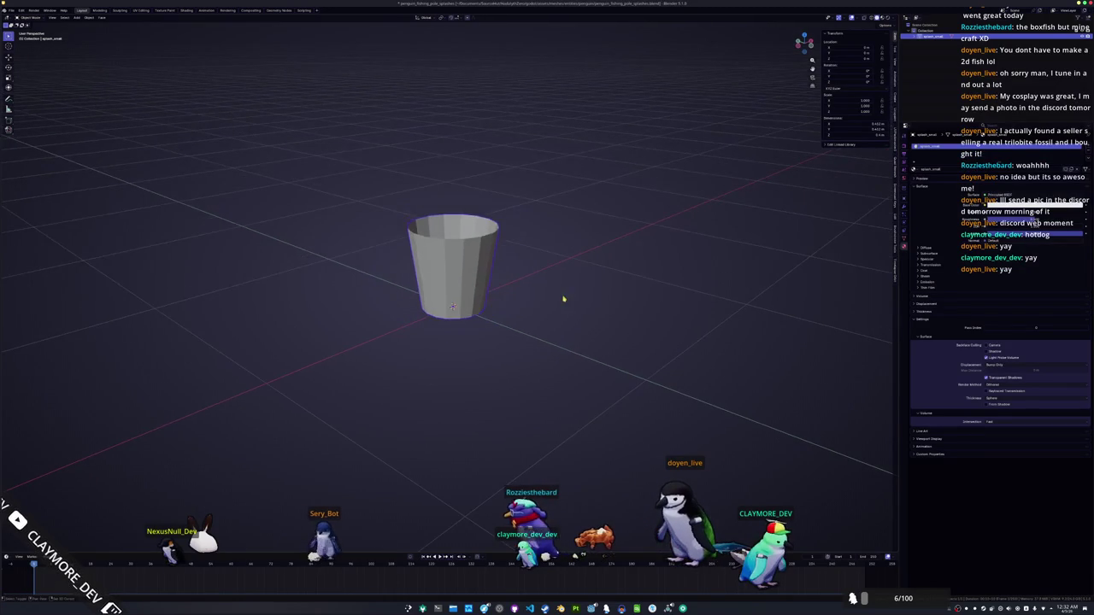
pyautogui.scroll(-2, 594, 282)
# Scale all the cup's geometry outward flat, excluding Z, into a wide flared ring.
pyautogui.press('Tab')
pyautogui.press('a')
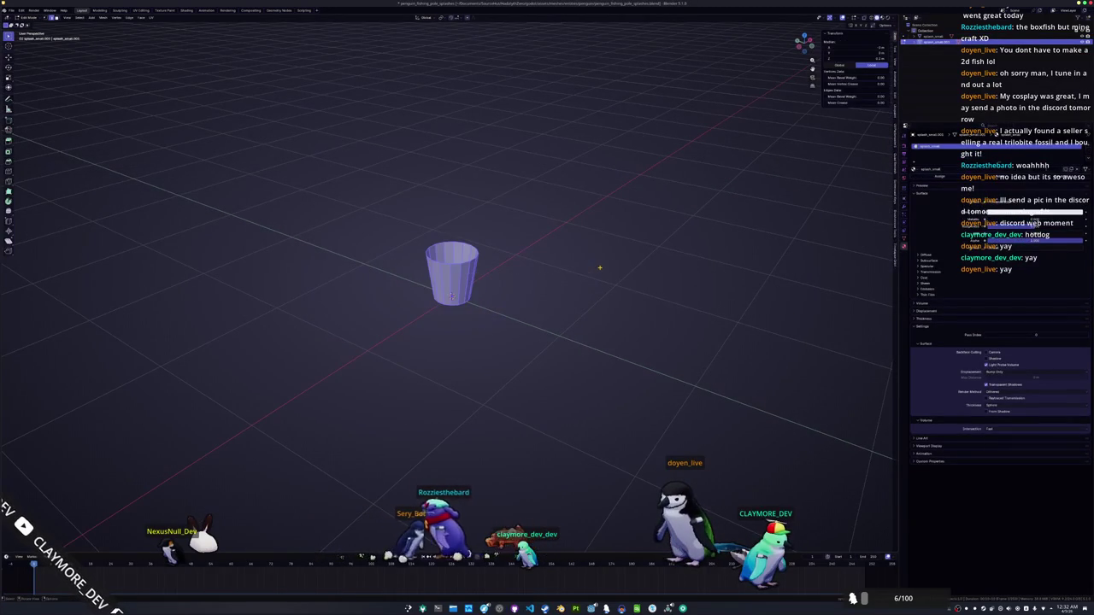
pyautogui.press('s')
pyautogui.hotkey('shift', 'z')
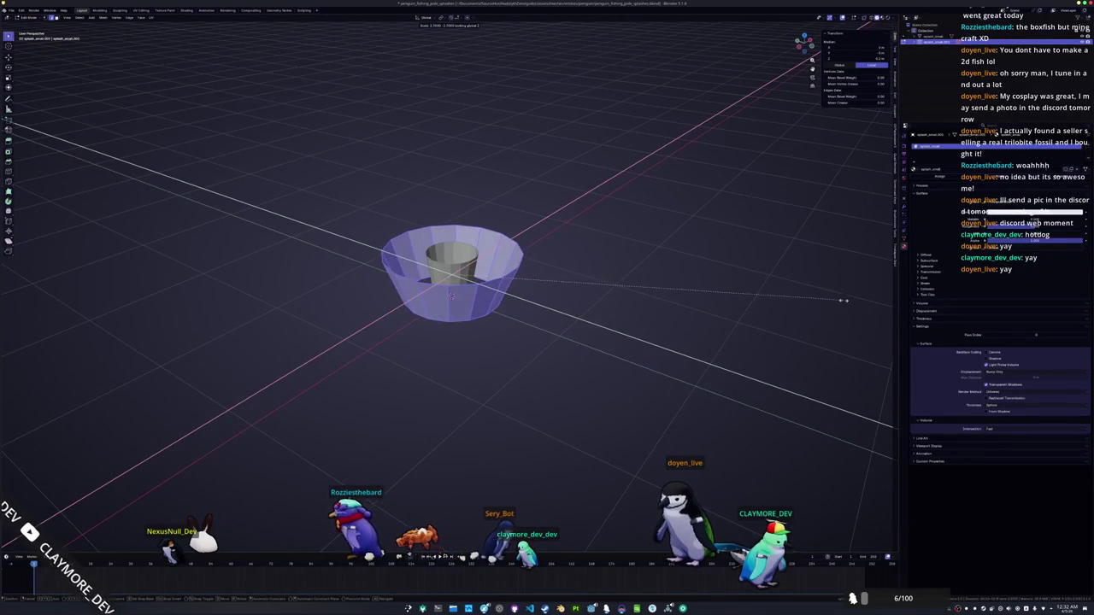
pyautogui.click(893, 300)
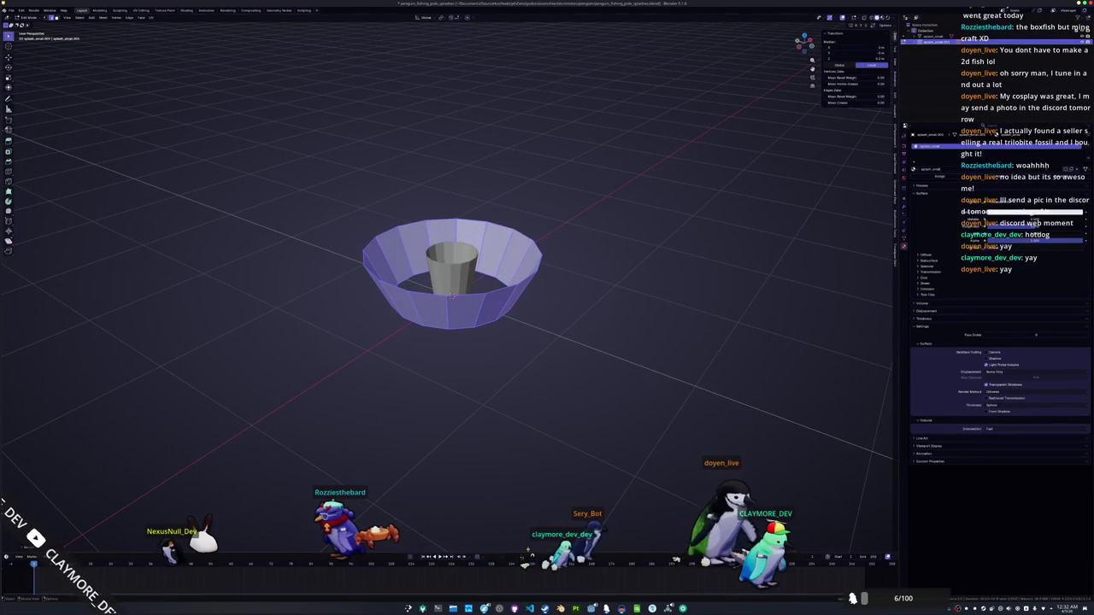
pyautogui.moveTo(484, 609)
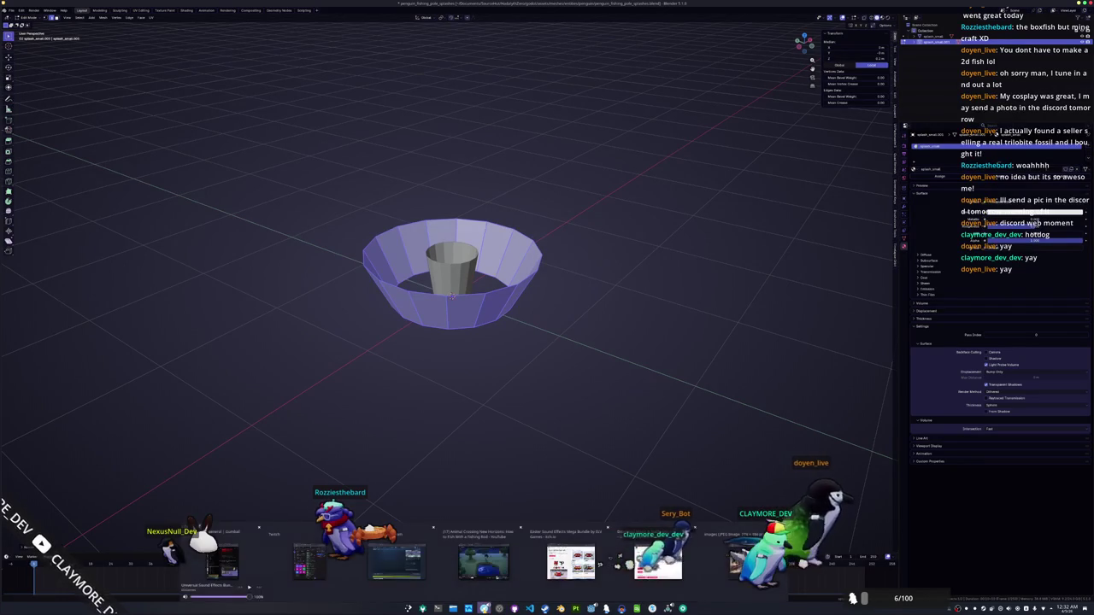
pyautogui.click(530, 564)
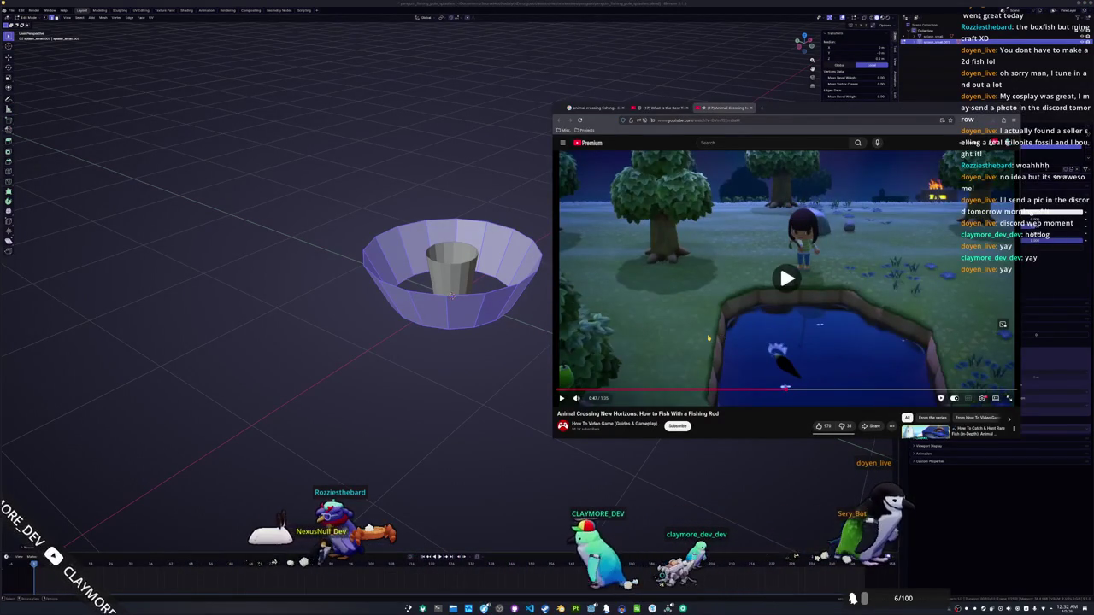
pyautogui.click(708, 339)
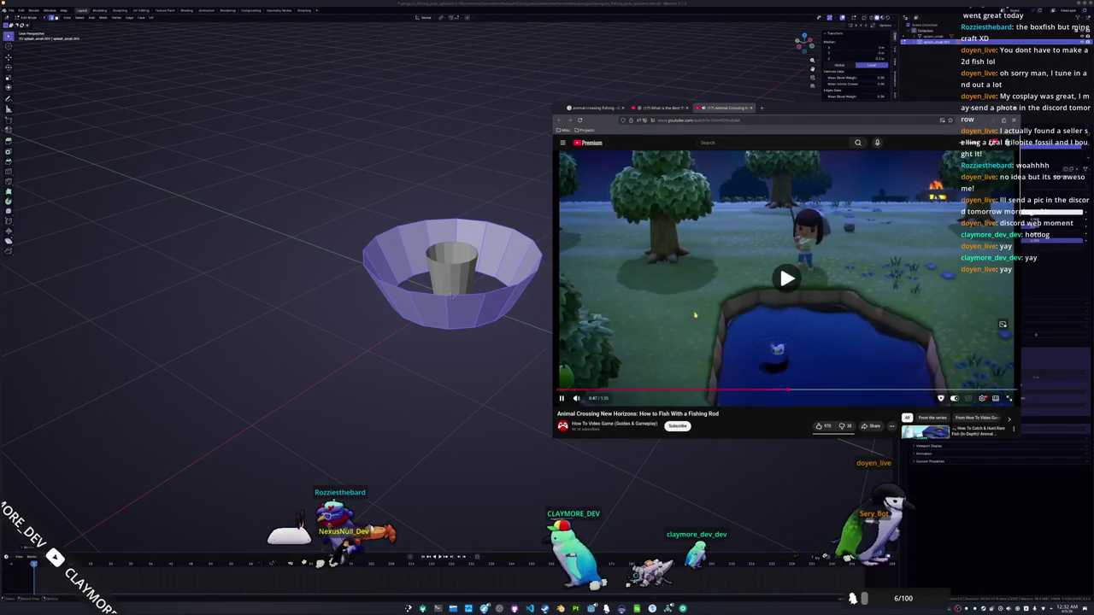
pyautogui.click(780, 393)
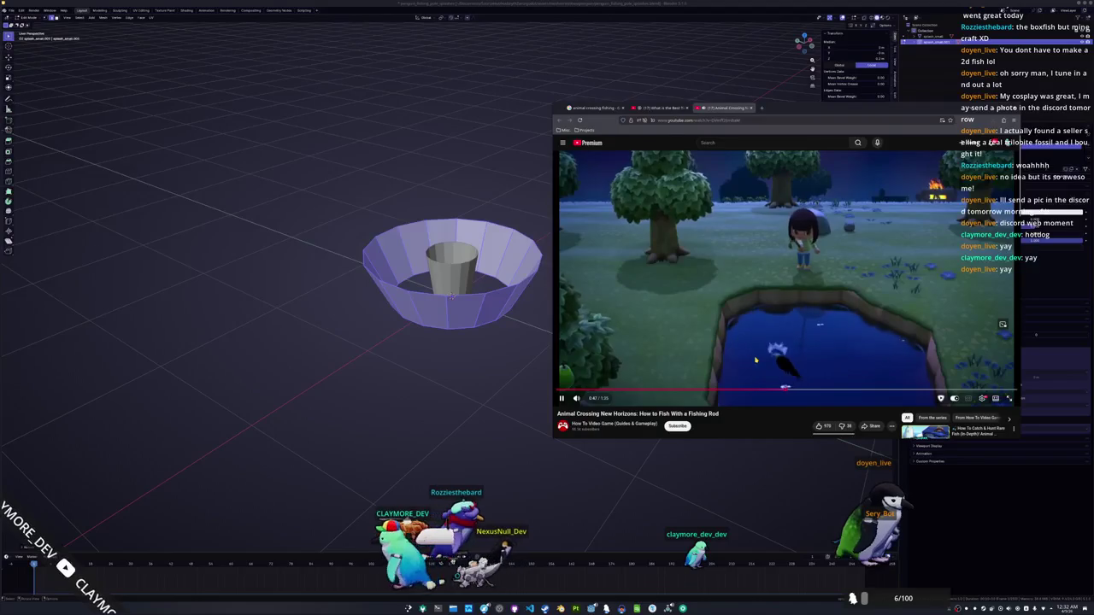
pyautogui.click(752, 359)
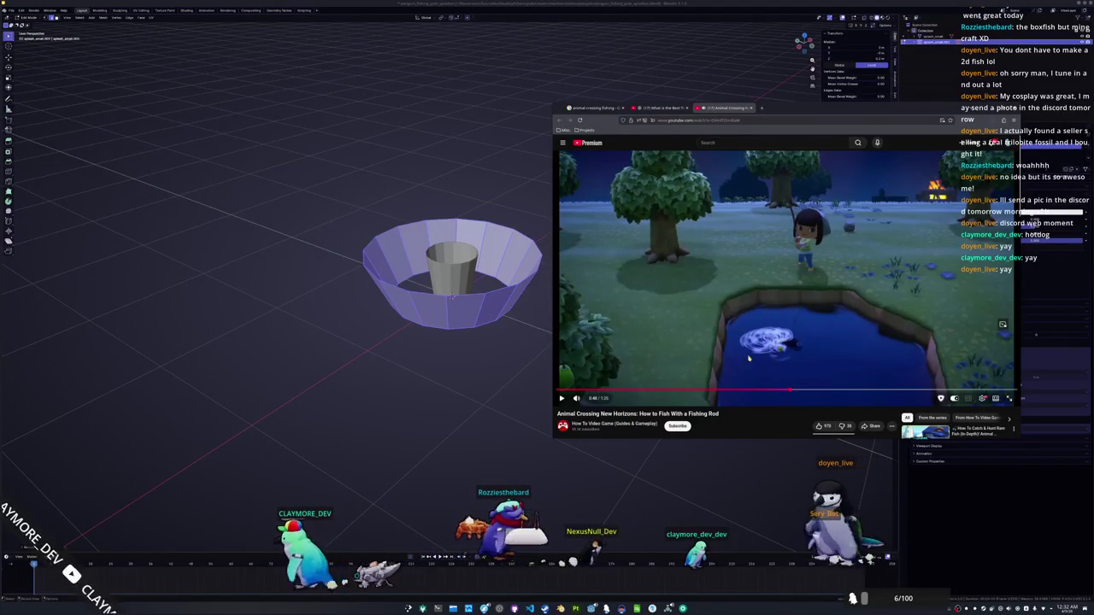
pyautogui.click(503, 345)
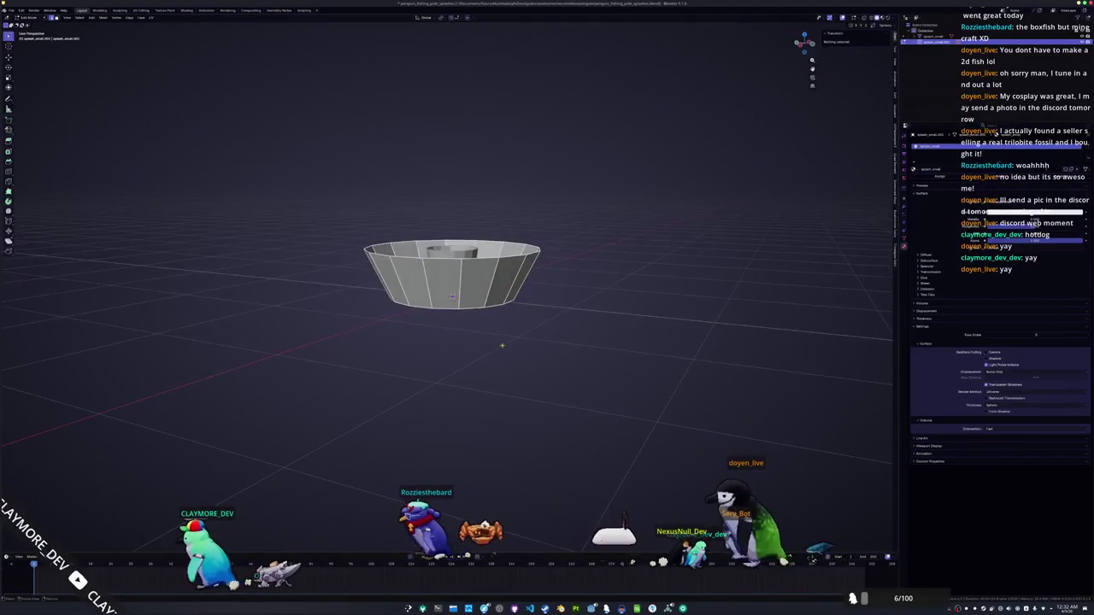
# Back in Object Mode, save the file, rename the bowl object splash_ring, and start exporting.
pyautogui.press('Tab')
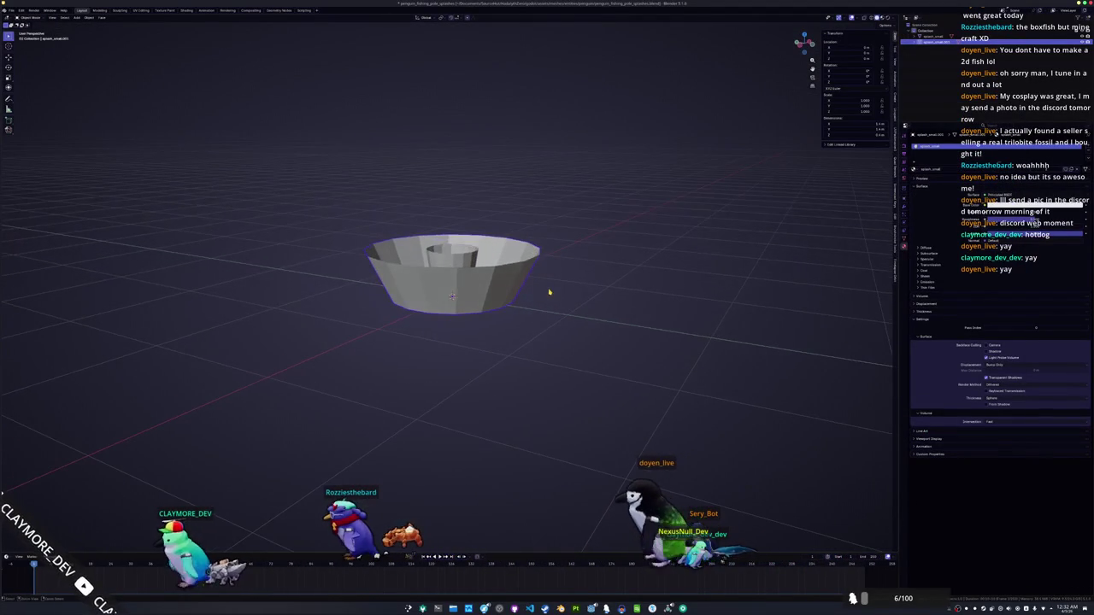
pyautogui.hotkey('ctrl', 's')
pyautogui.press('F2')
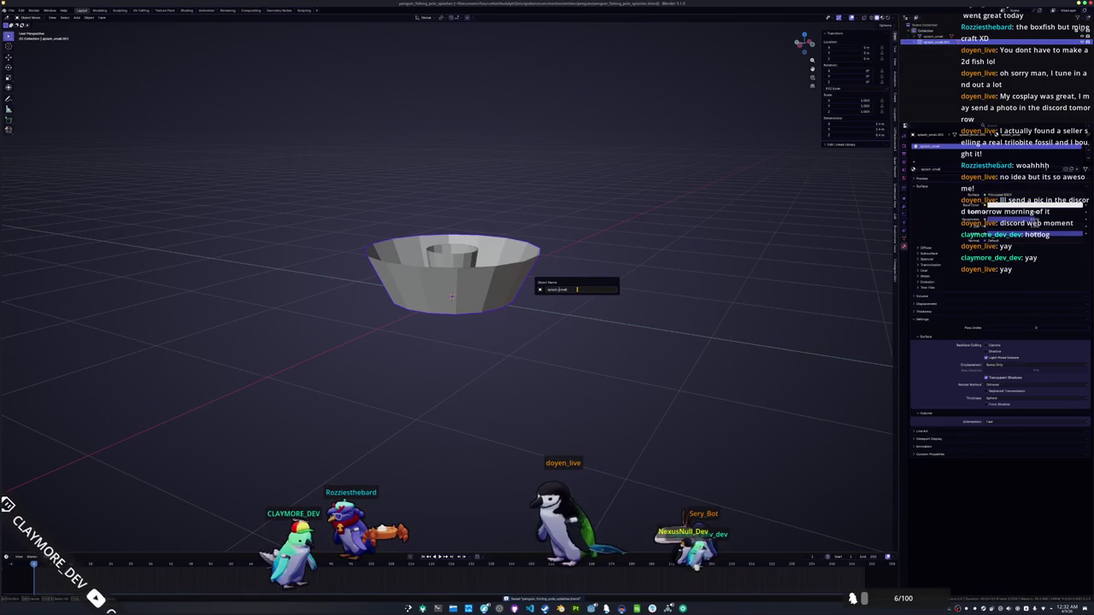
pyautogui.press('Return')
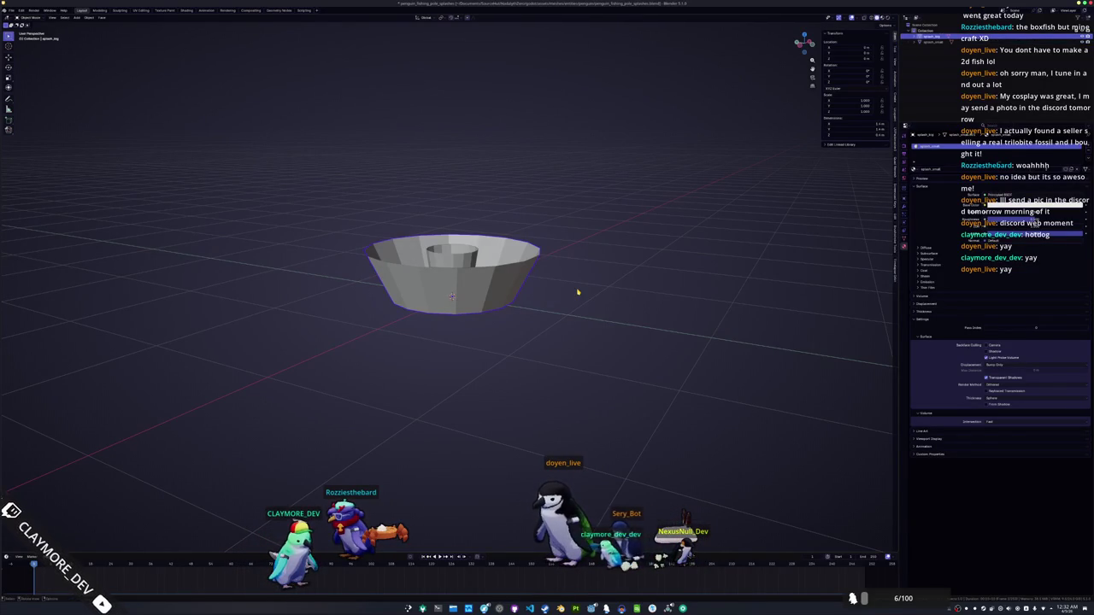
pyautogui.rightClick(242, 106)
pyautogui.click(222, 108)
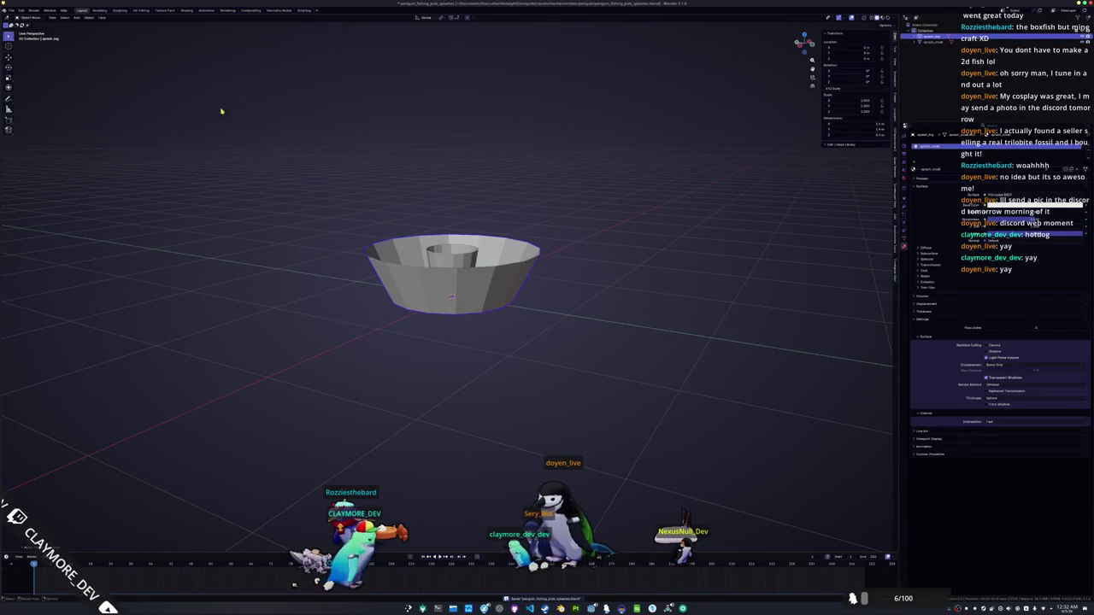
pyautogui.click(11, 9)
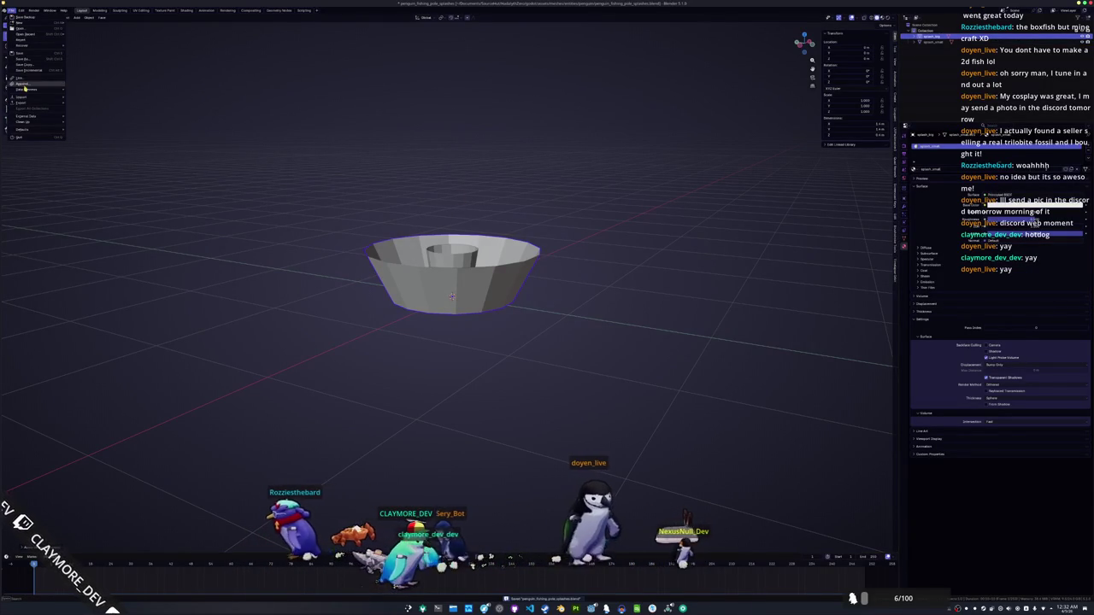
# Open the OBJ file browser and navigate back up to the penguin folder.
pyautogui.moveTo(35, 103)
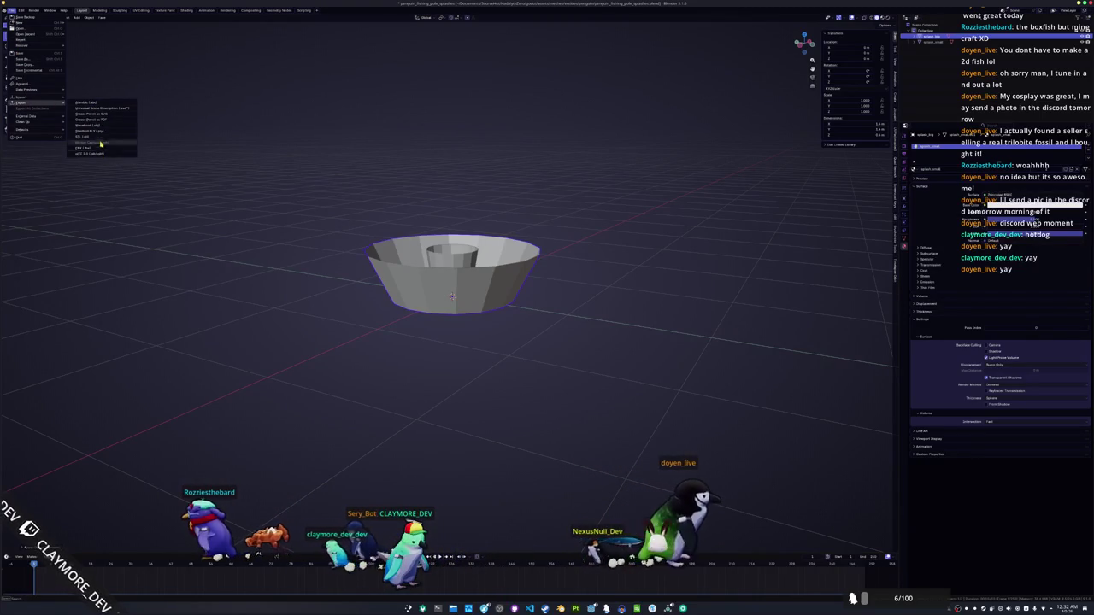
pyautogui.click(100, 143)
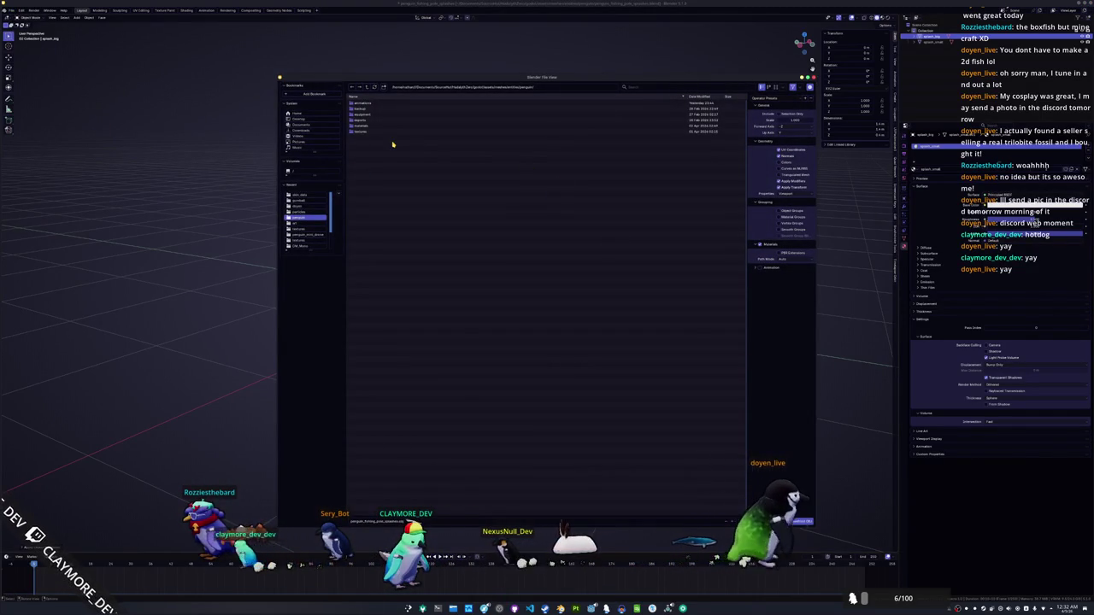
pyautogui.click(368, 114)
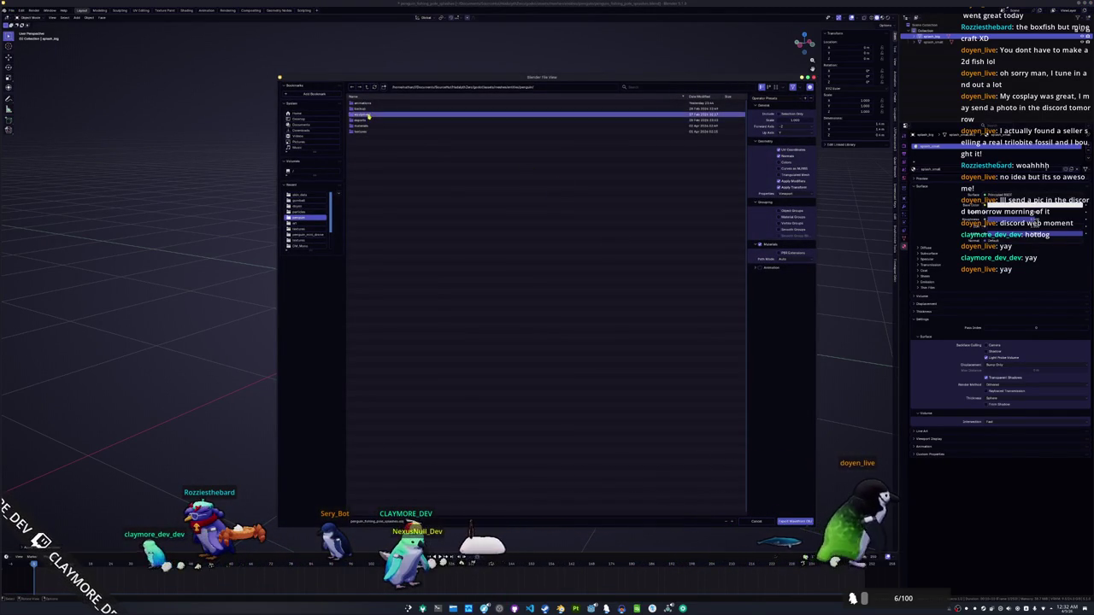
pyautogui.doubleClick(369, 115)
pyautogui.doubleClick(363, 108)
pyautogui.doubleClick(371, 104)
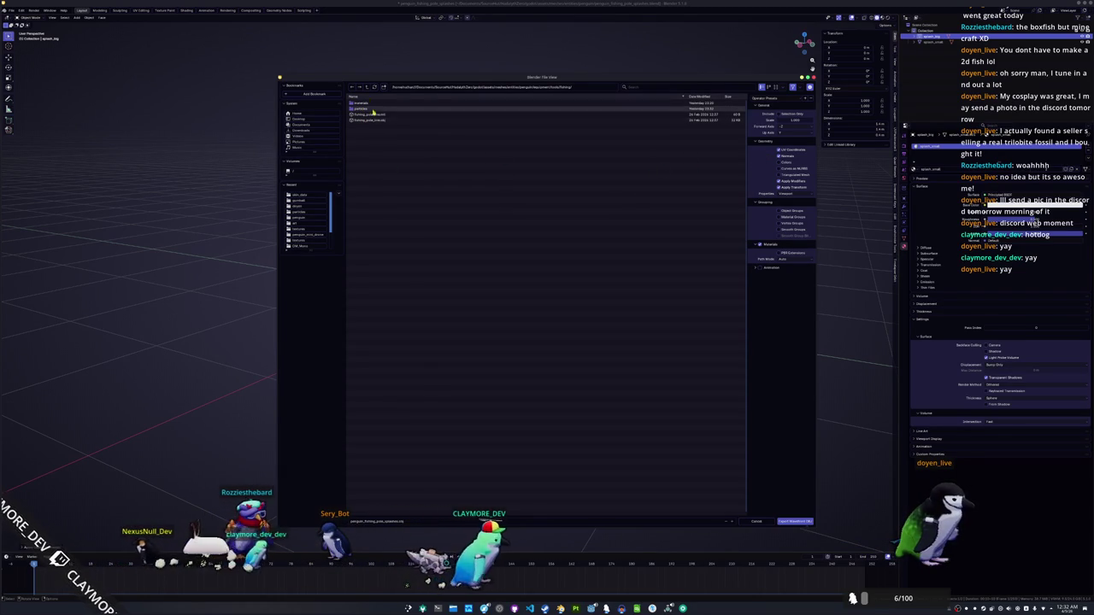
pyautogui.click(367, 87)
pyautogui.click(368, 87)
pyautogui.click(368, 87)
pyautogui.click(368, 87)
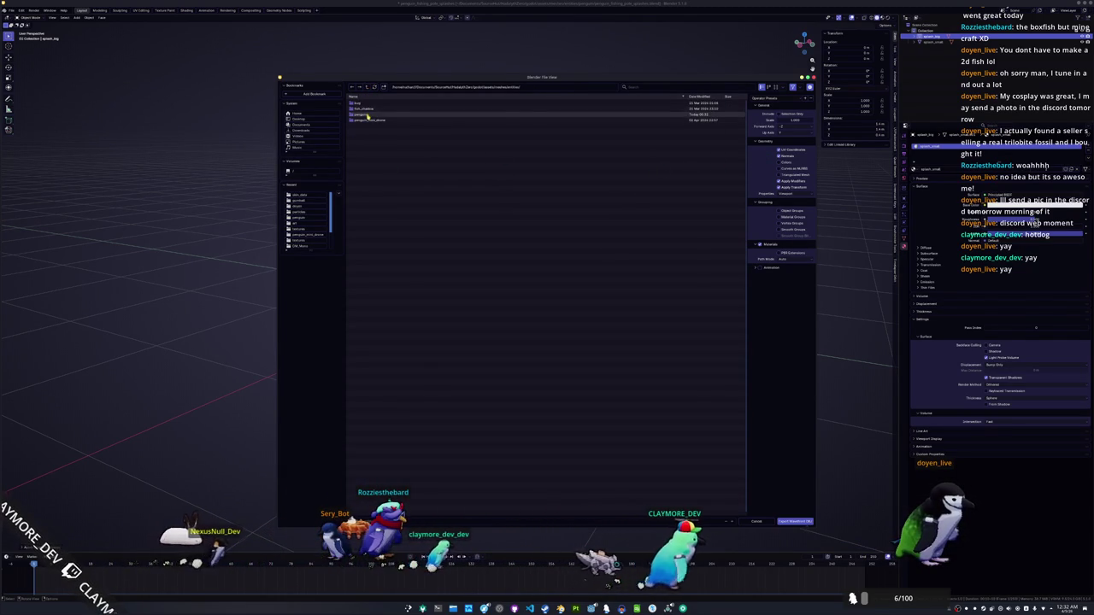
pyautogui.doubleClick(366, 114)
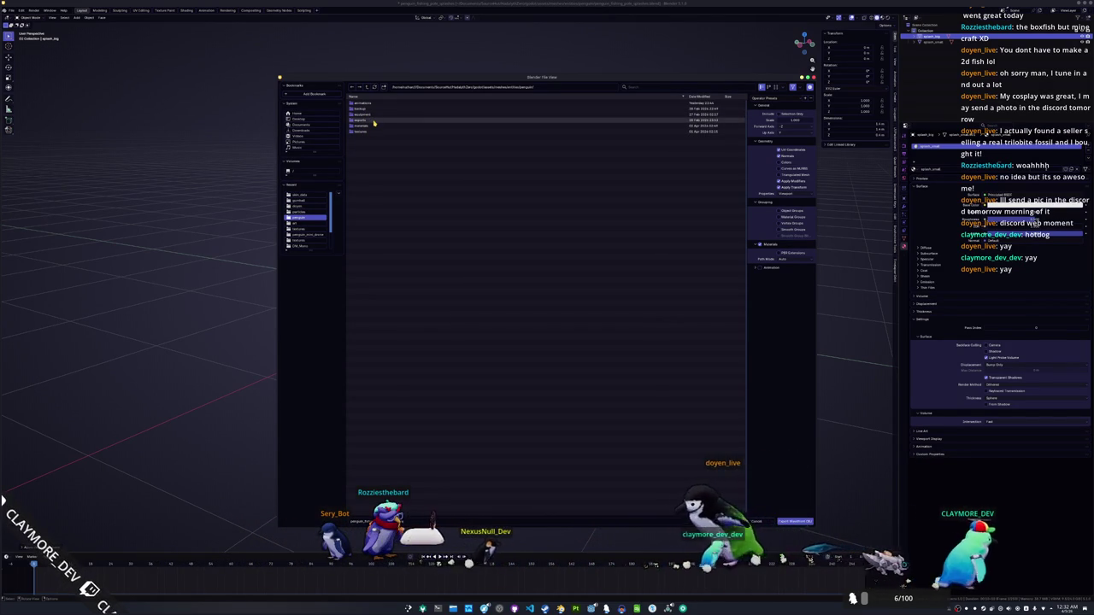
# Browse into equipment/tools/fishing/particles, enter the splash filename, and confirm.
pyautogui.click(376, 114)
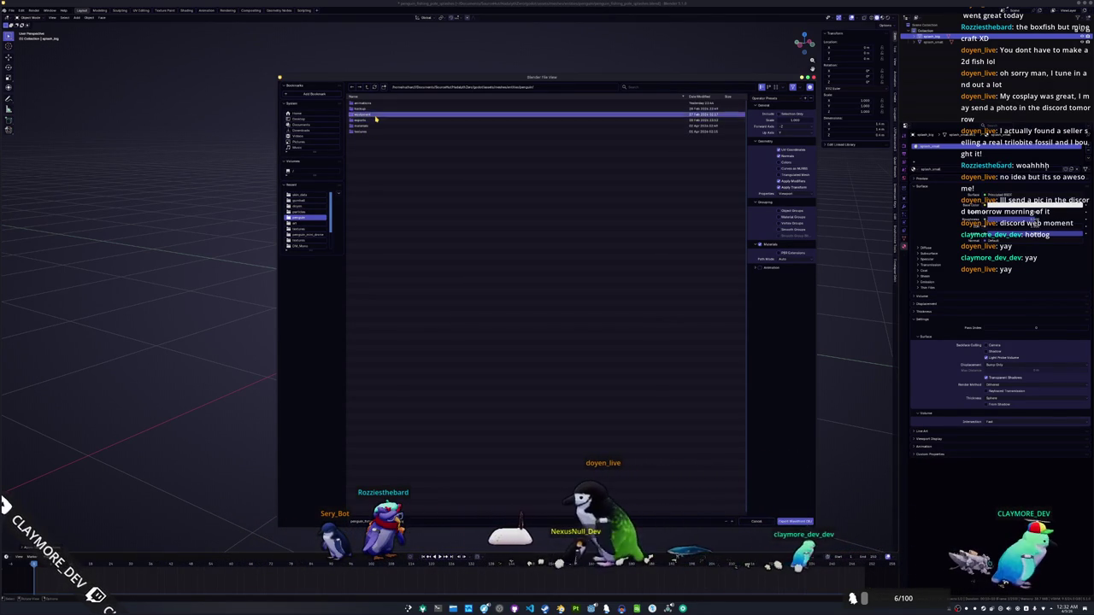
pyautogui.click(375, 108)
pyautogui.click(376, 104)
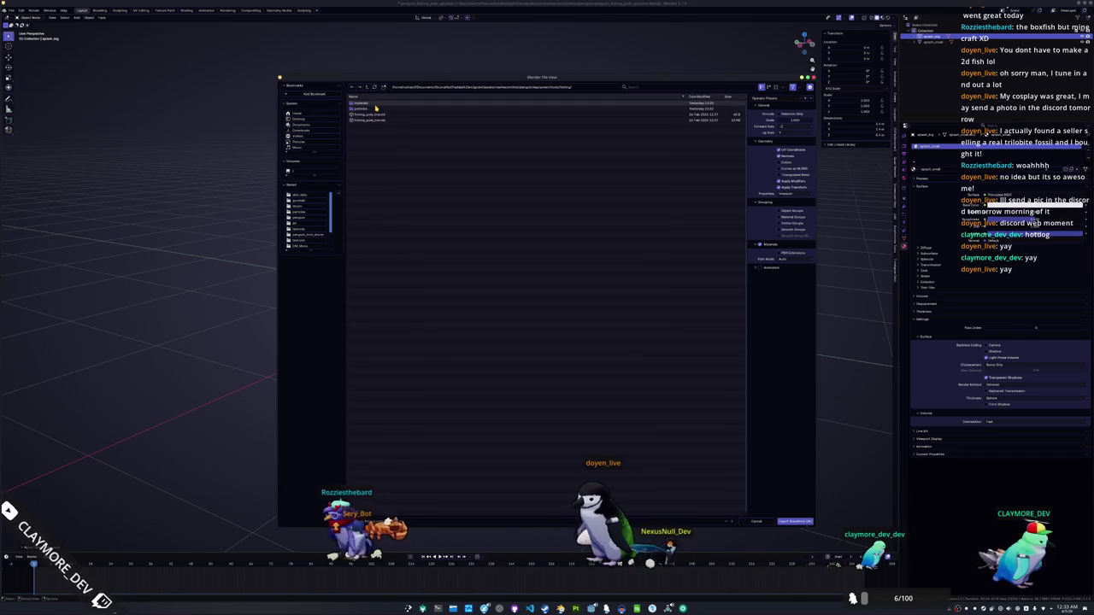
pyautogui.click(375, 108)
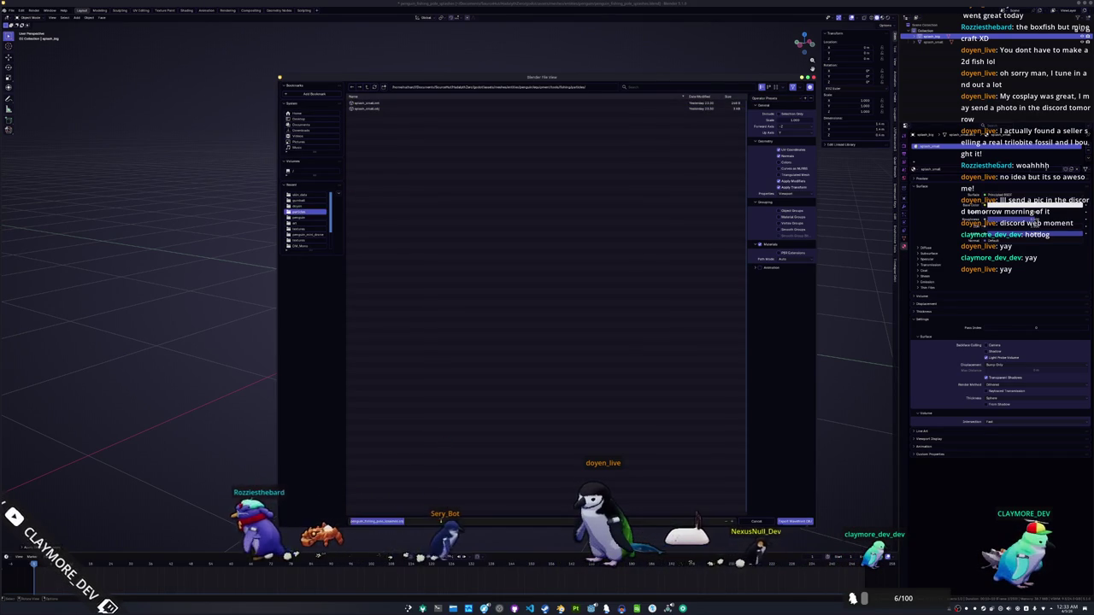
pyautogui.write('plash_big')
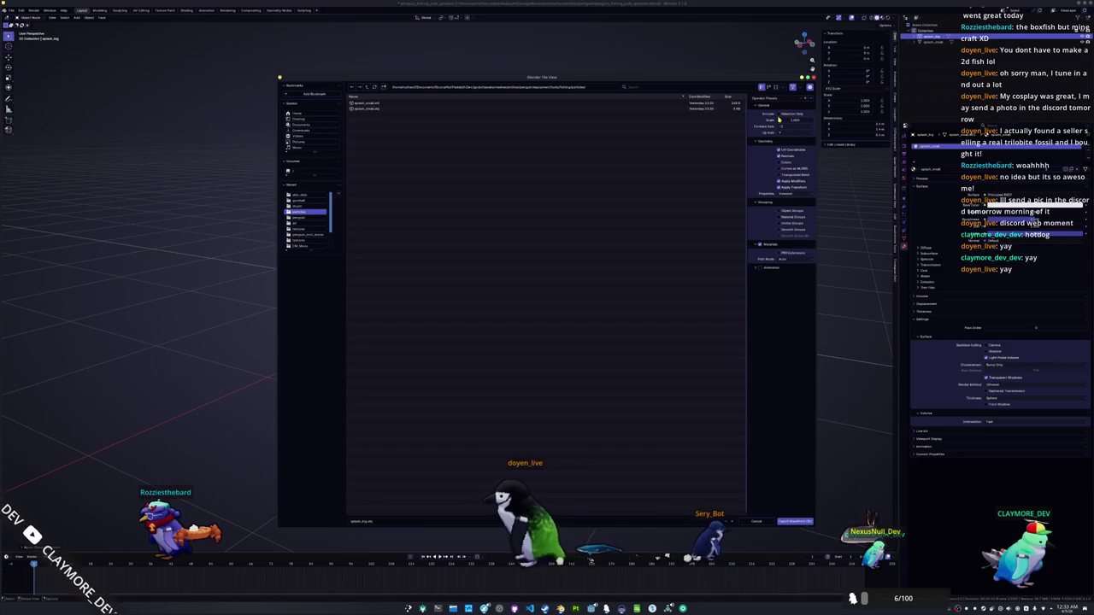
pyautogui.press('Return')
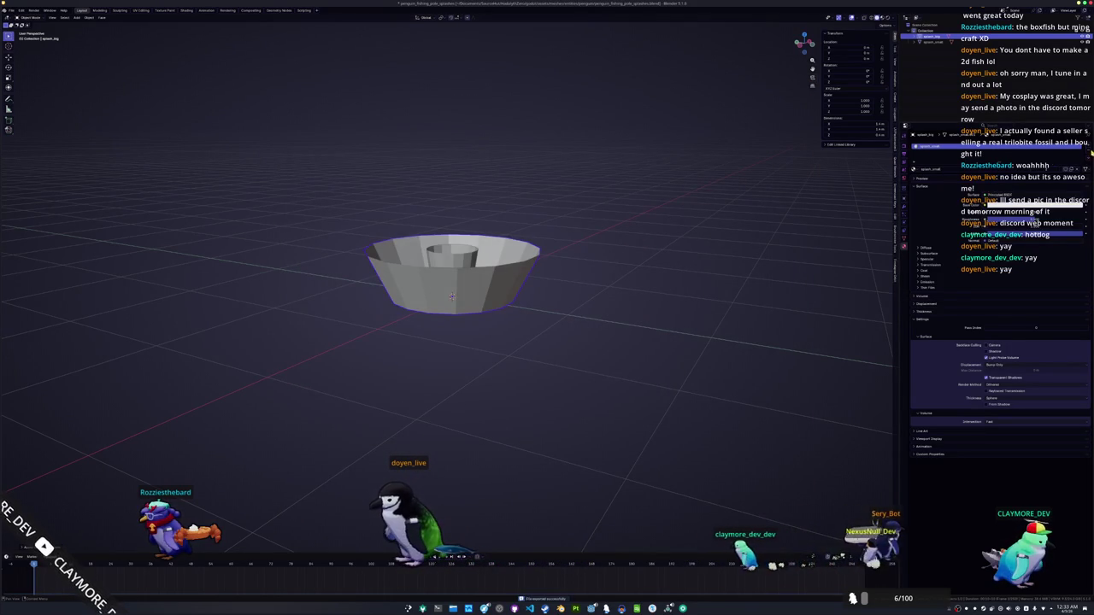
# Select the splash object, export it as splash_big.obj in Wavefront format, and return to Godot.
pyautogui.click(972, 169)
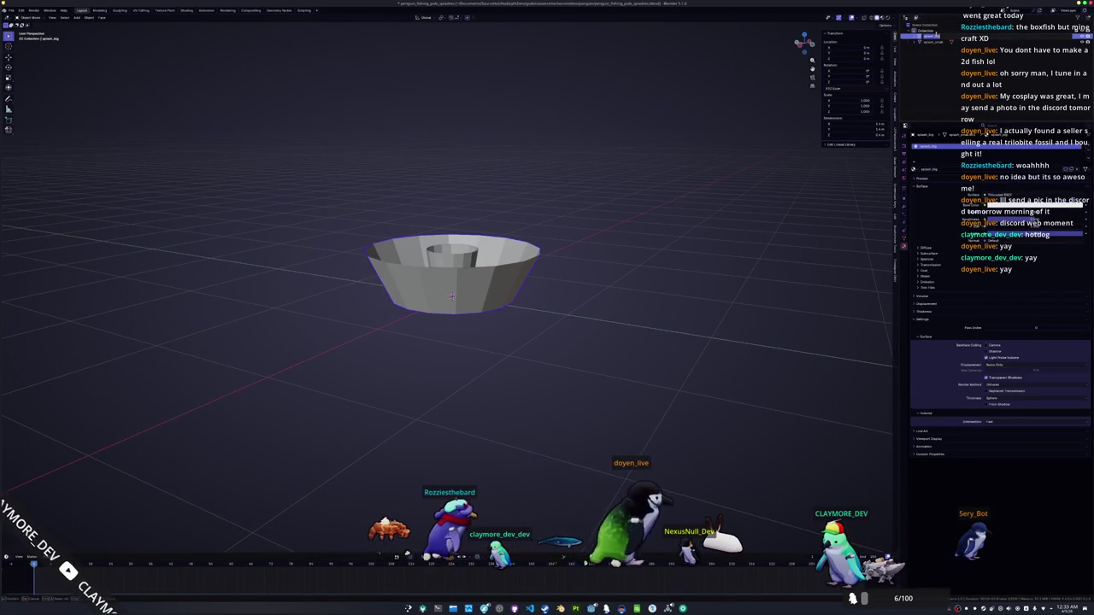
pyautogui.click(904, 235)
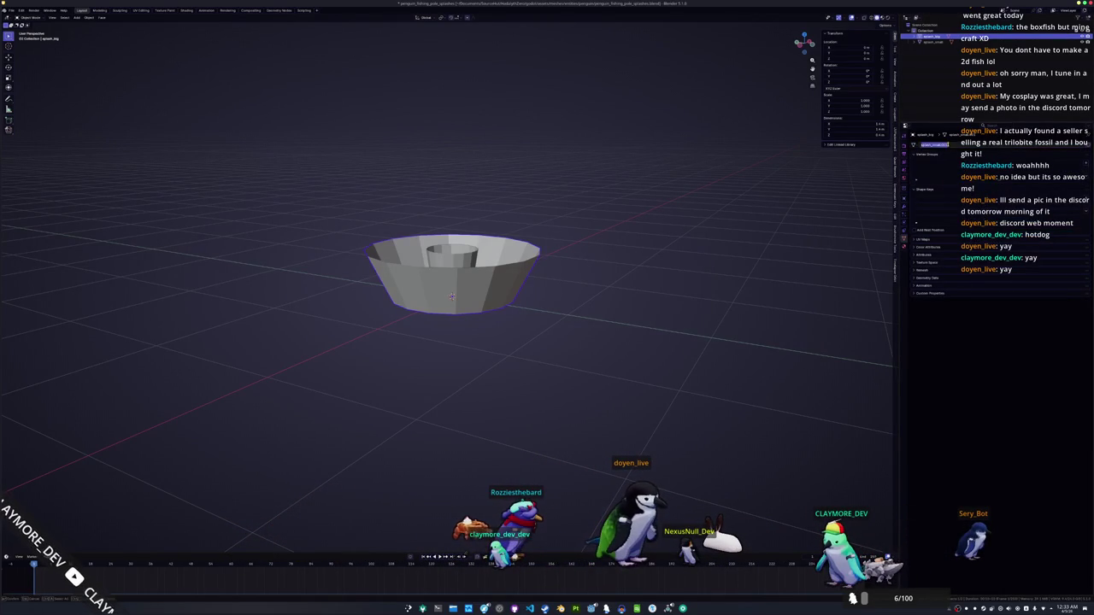
pyautogui.click(10, 10)
pyautogui.moveTo(34, 103)
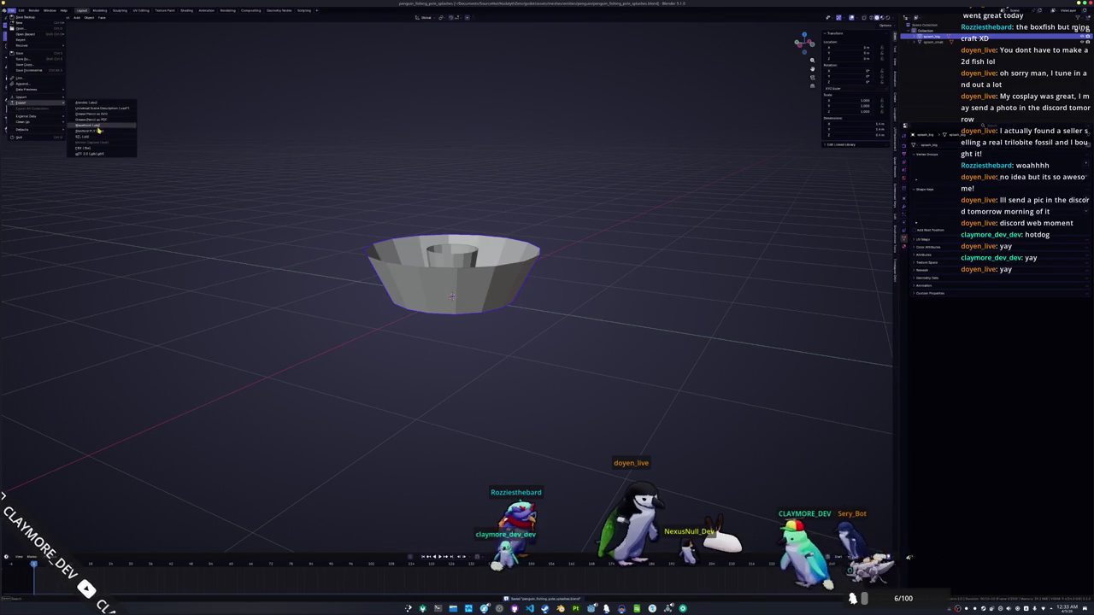
pyautogui.click(98, 126)
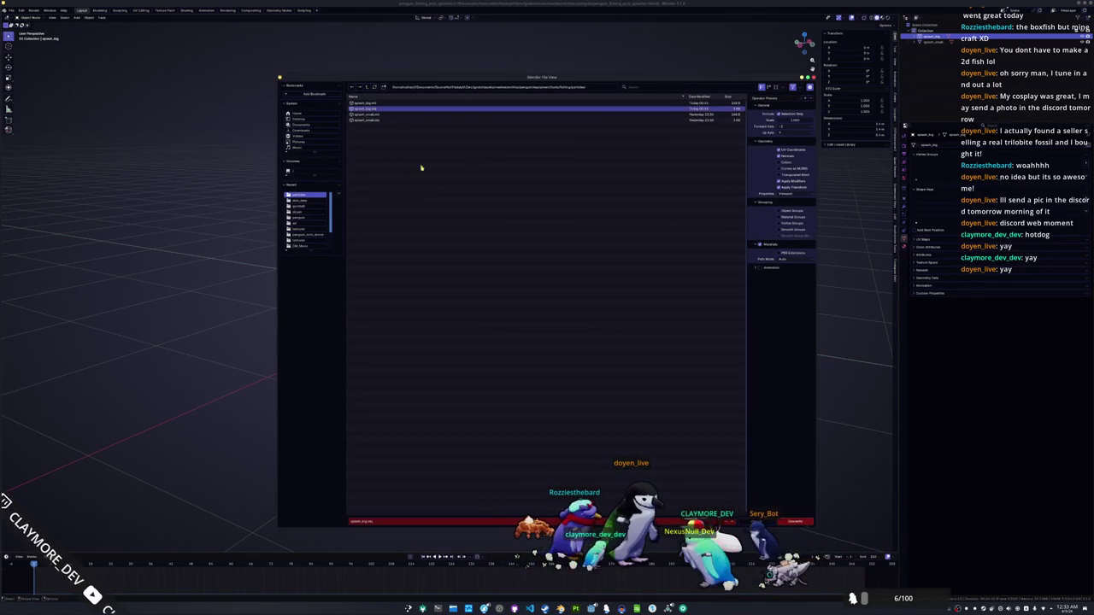
pyautogui.click(794, 522)
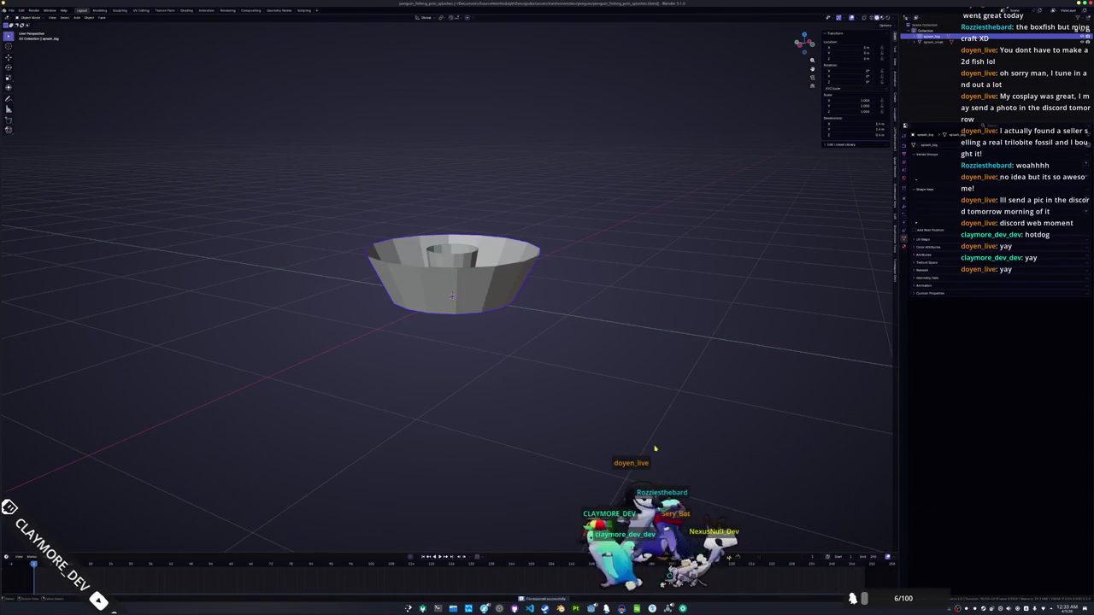
pyautogui.hotkey('alt', 'Tab')
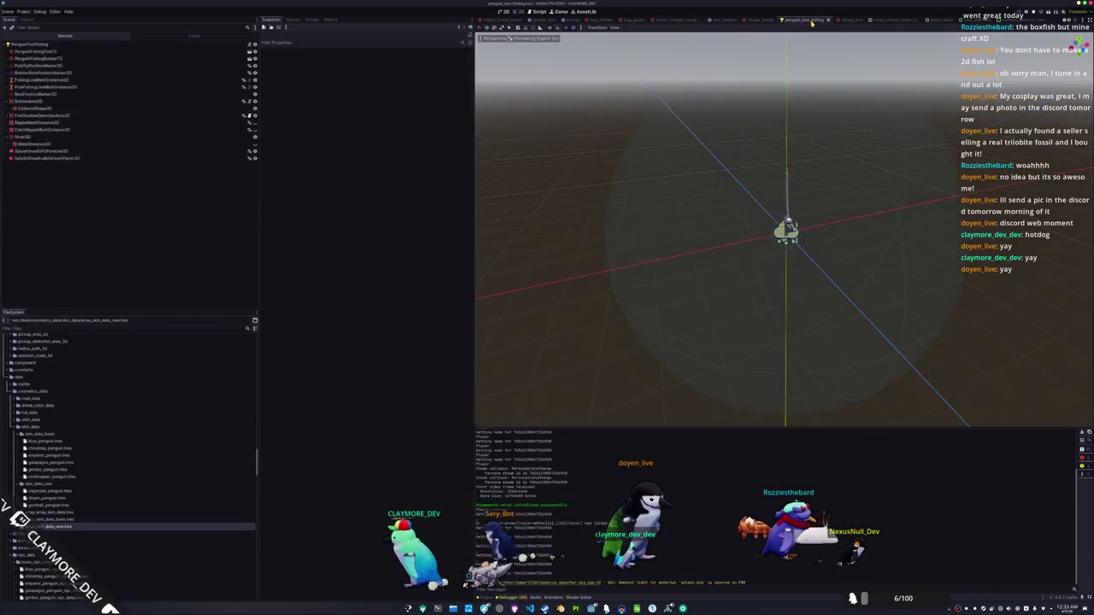
# Duplicate SplashSmallGPUParticles3D, rename the copy SplashBigGPUParticles3D, and move it to the tree's end.
pyautogui.click(47, 144)
pyautogui.click(39, 152)
pyautogui.press('f')
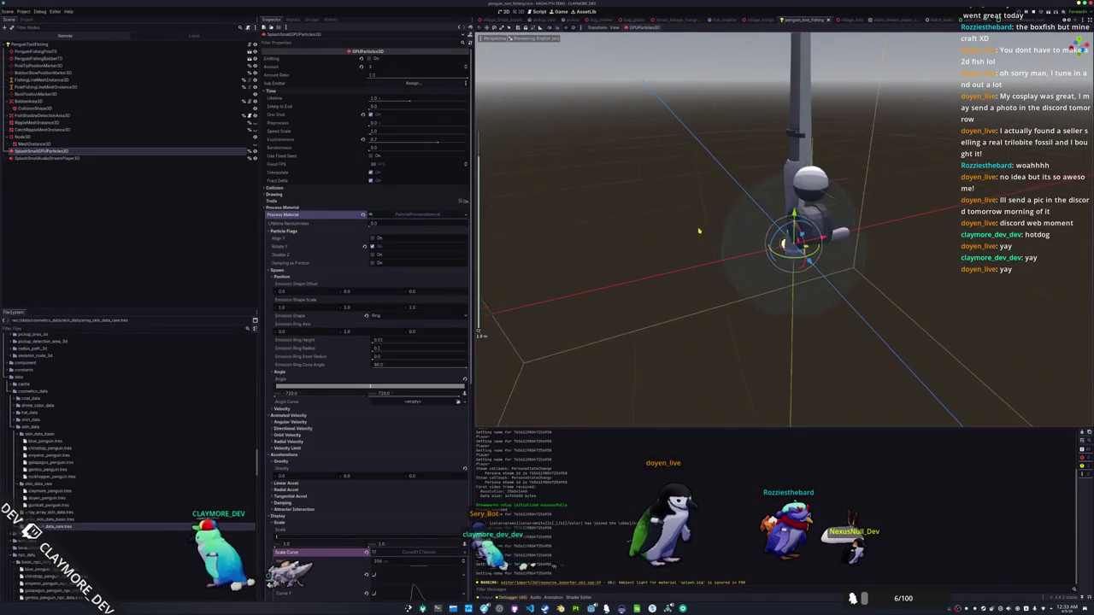
pyautogui.hotkey('ctrl', 'd')
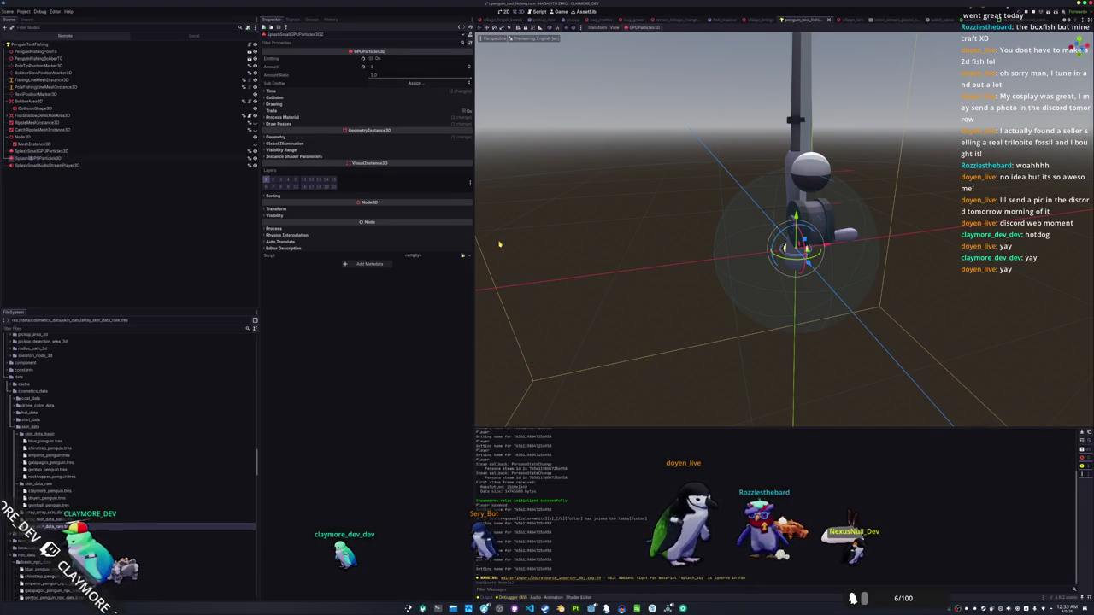
pyautogui.press('Return')
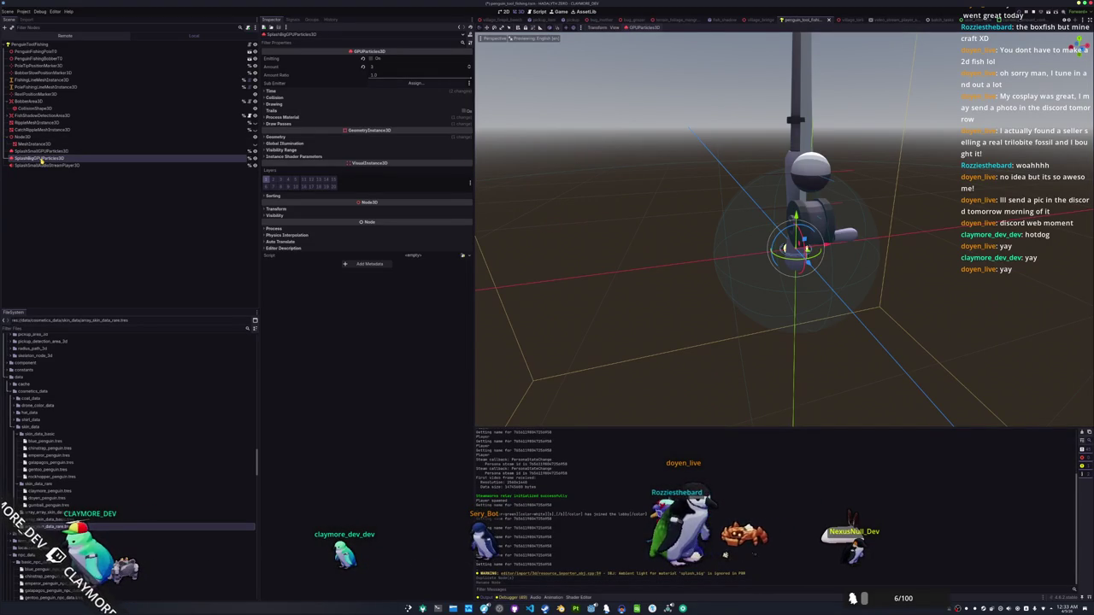
pyautogui.moveTo(53, 44); pyautogui.dragTo(53, 44)
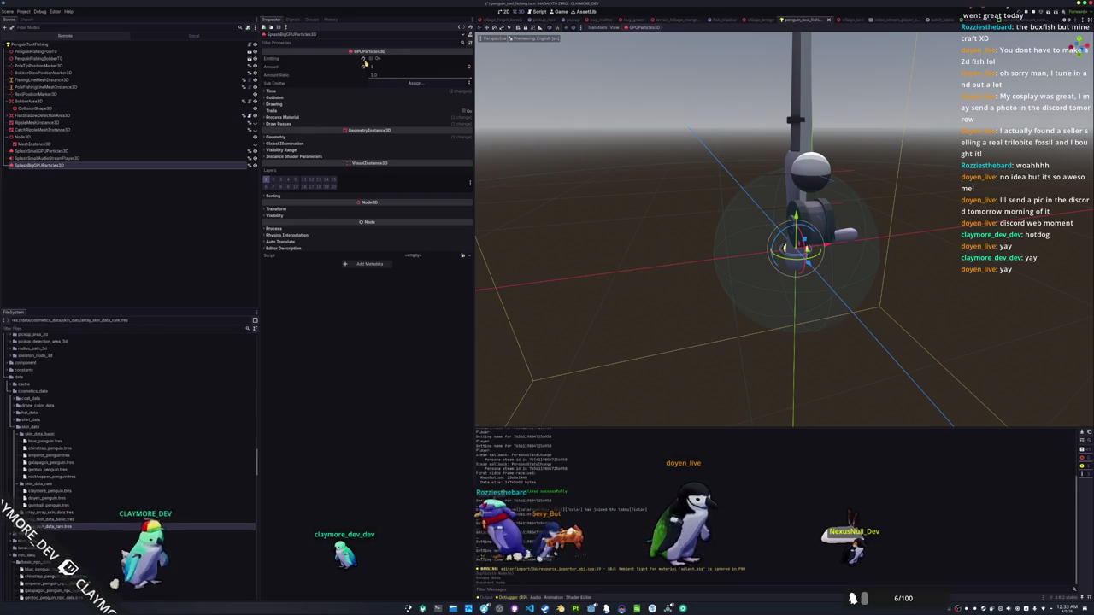
pyautogui.click(371, 91)
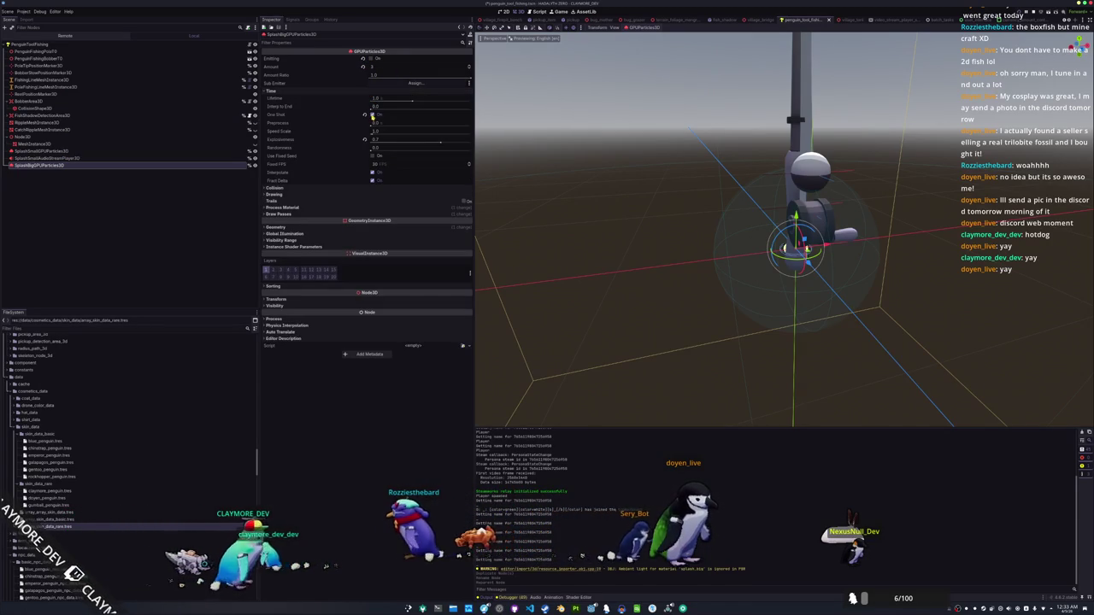
# Quick Load the splash_big mesh into Draw Passes Pass 1 of SplashBigGPUParticles3D.
pyautogui.scroll(3, 550, 225)
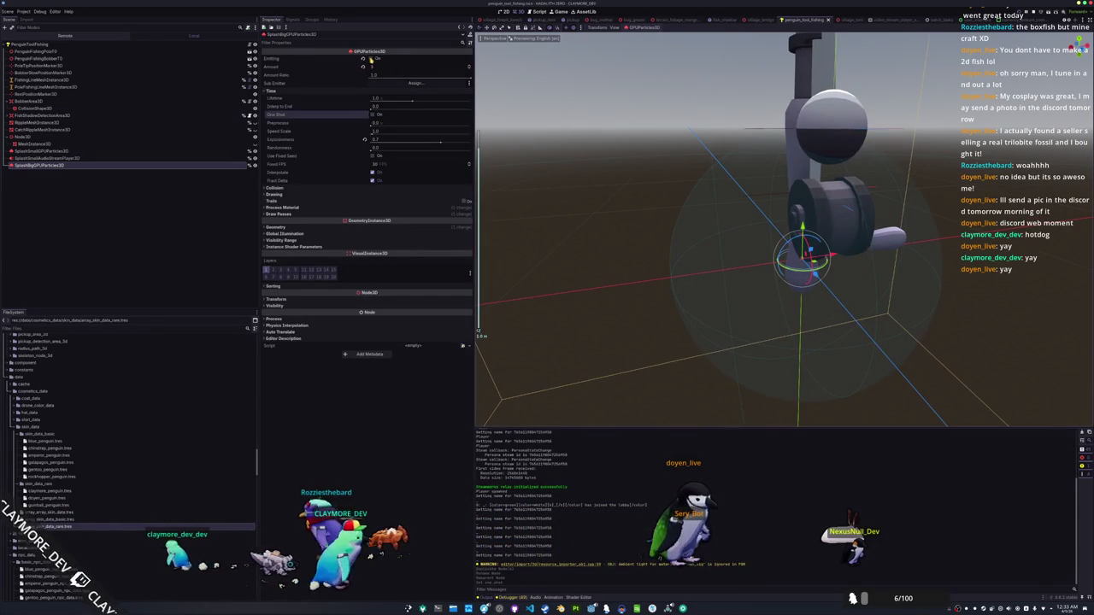
pyautogui.scroll(-5, 481, 118)
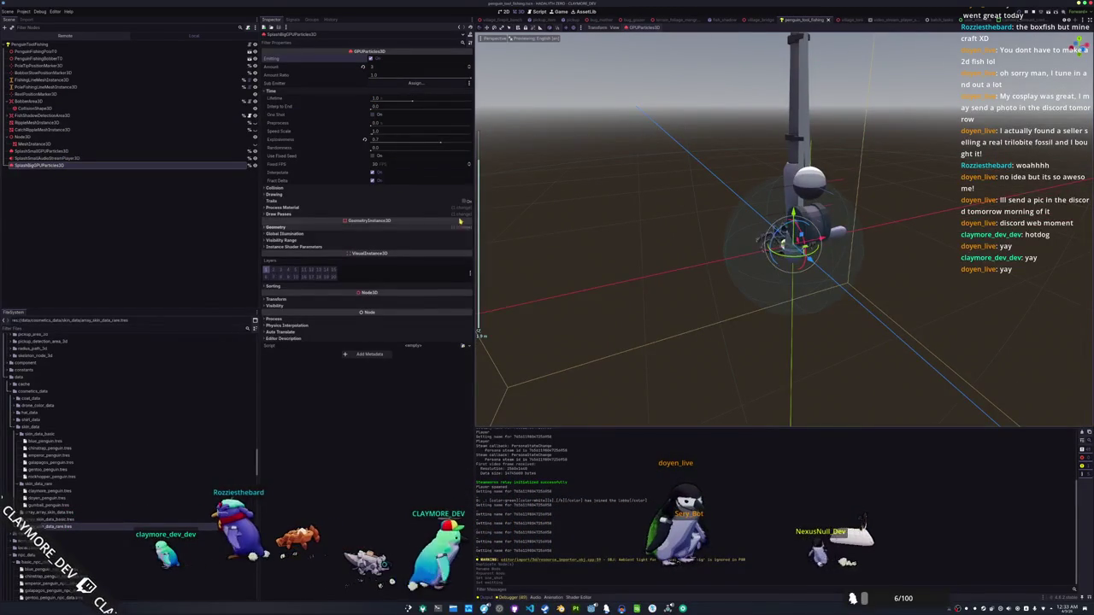
pyautogui.click(391, 228)
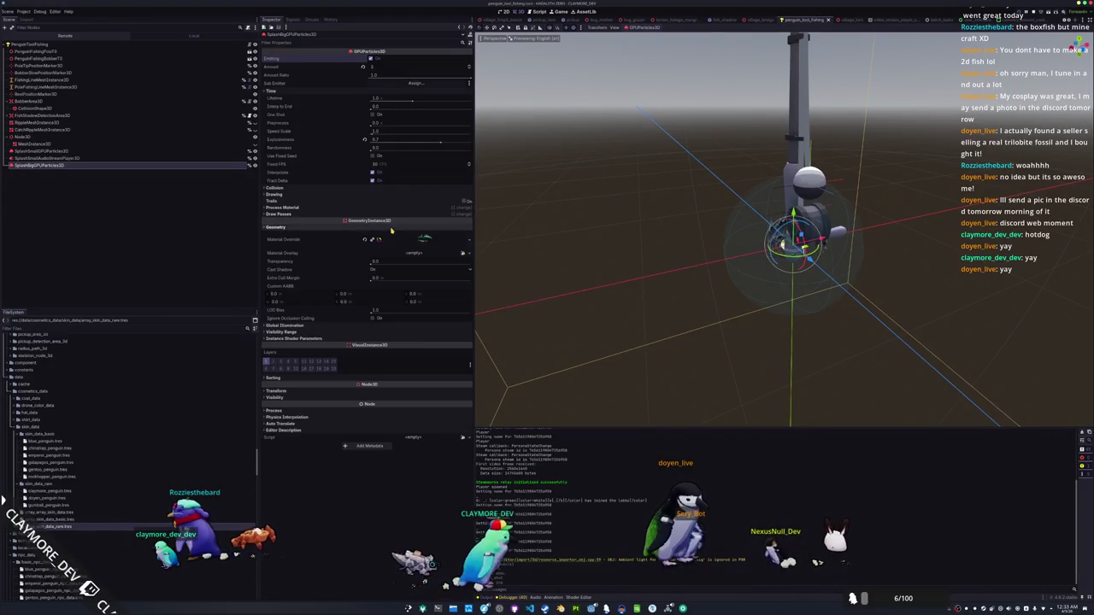
pyautogui.click(440, 214)
pyautogui.rightClick(431, 236)
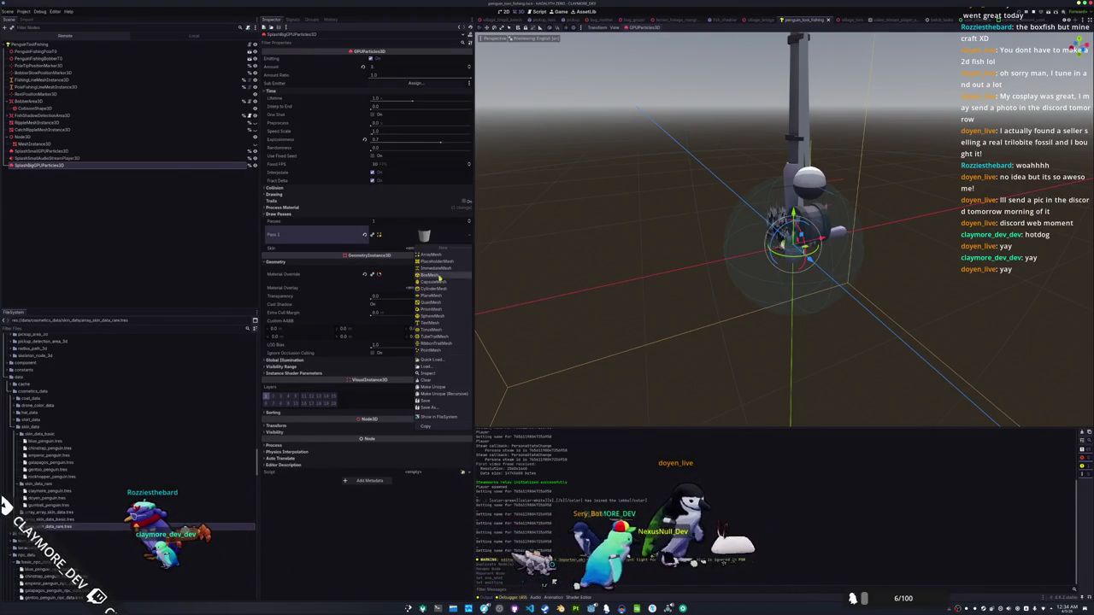
pyautogui.click(437, 360)
pyautogui.write('big')
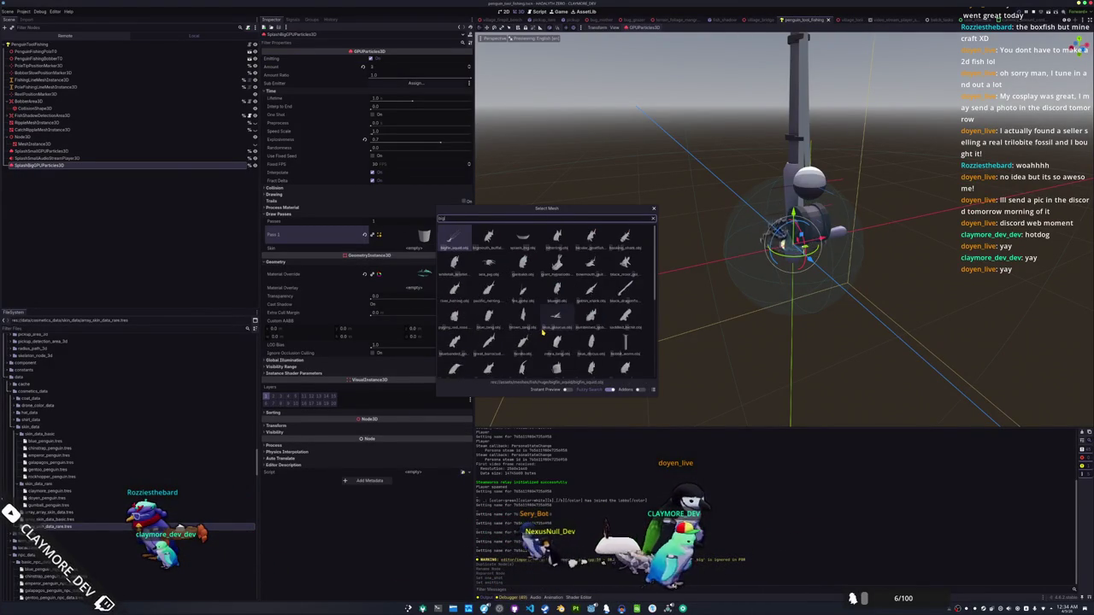
pyautogui.press('Return')
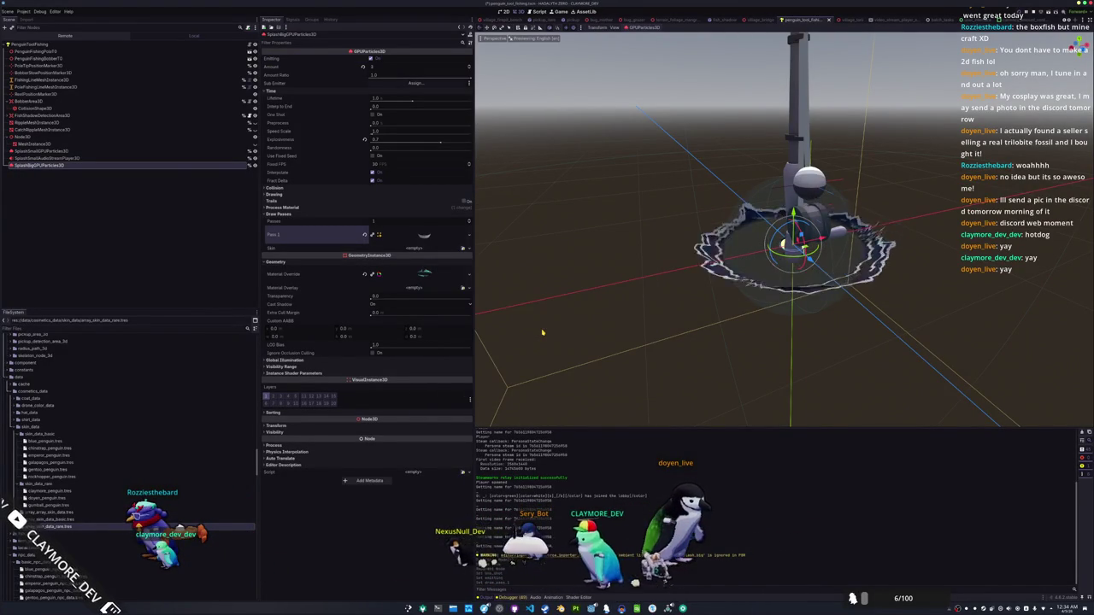
pyautogui.moveTo(618, 319)
pyautogui.mouseDown()
pyautogui.moveTo(608, 301)
pyautogui.moveTo(618, 323)
pyautogui.mouseUp()
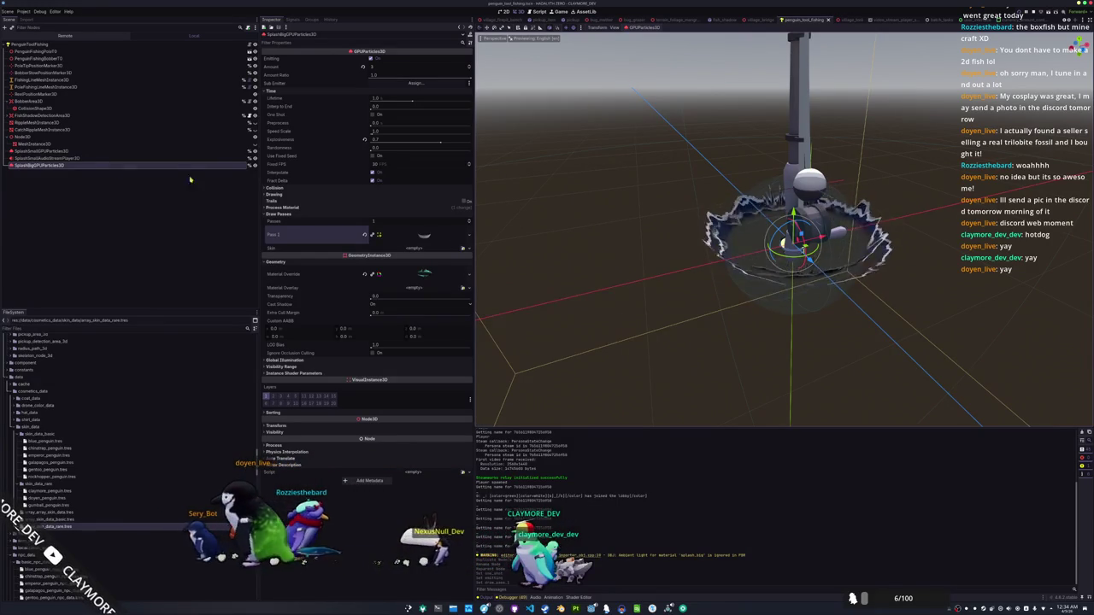
# Enable One Shot on both SplashSmall and SplashBig GPUParticles3D emitters.
pyautogui.click(105, 152)
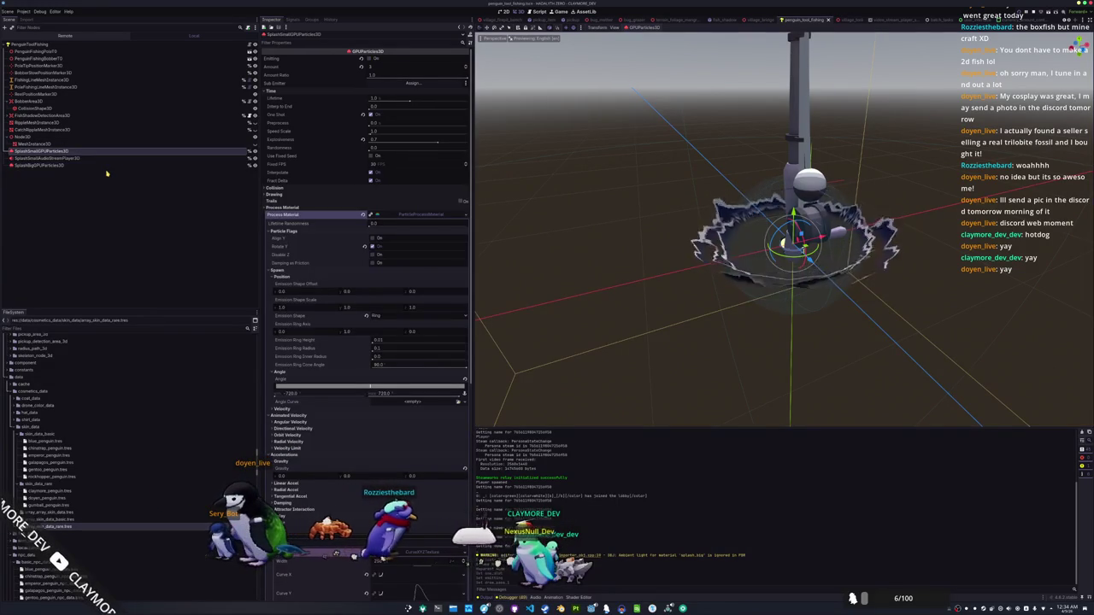
pyautogui.keyDown('ctrl'); pyautogui.click(107, 166); pyautogui.keyUp('ctrl')
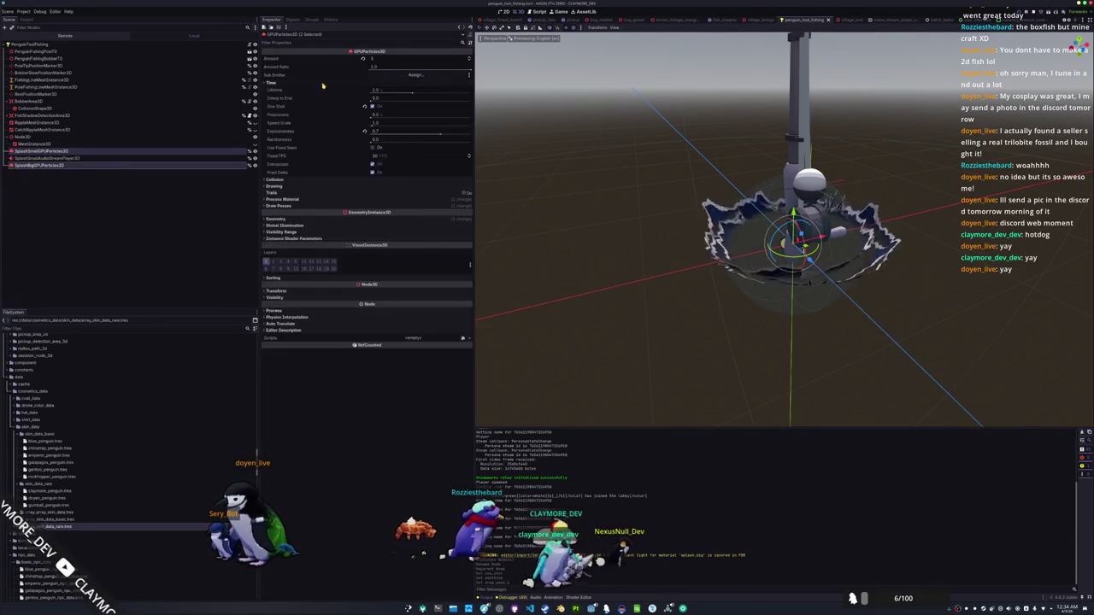
pyautogui.click(373, 106)
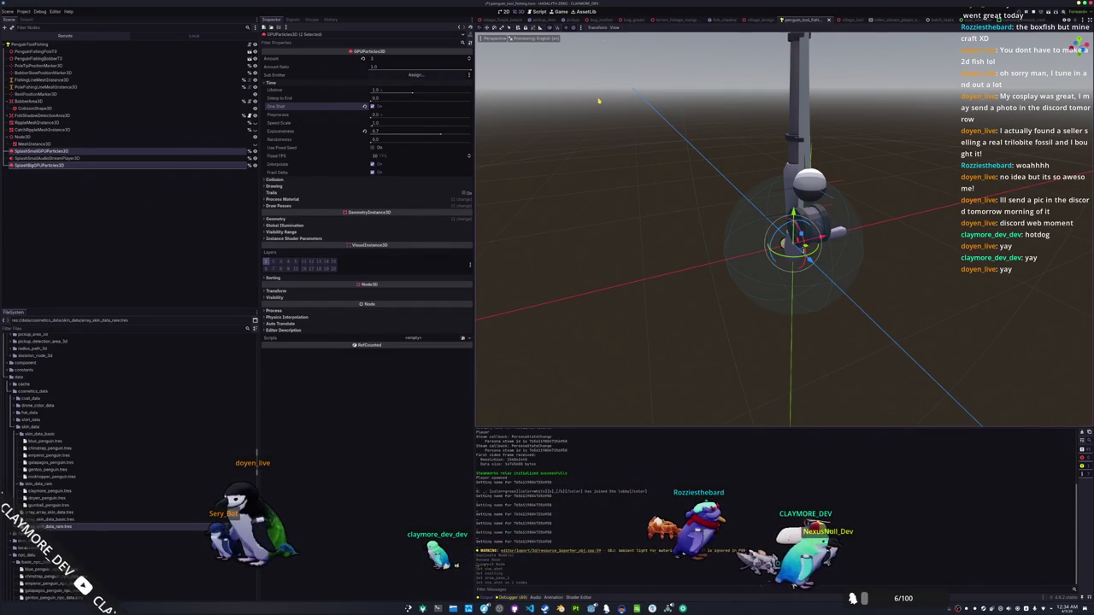
# Preview the small splash burst by toggling Emitting twice, then select SplashBigGPUParticles3D.
pyautogui.click(136, 197)
pyautogui.click(140, 154)
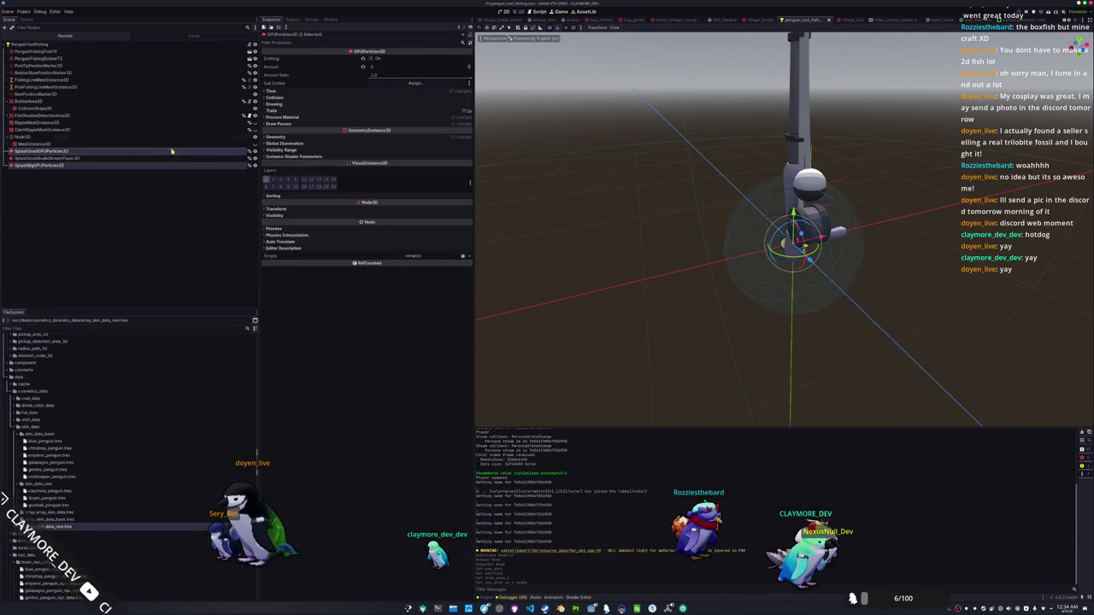
pyautogui.click(371, 59)
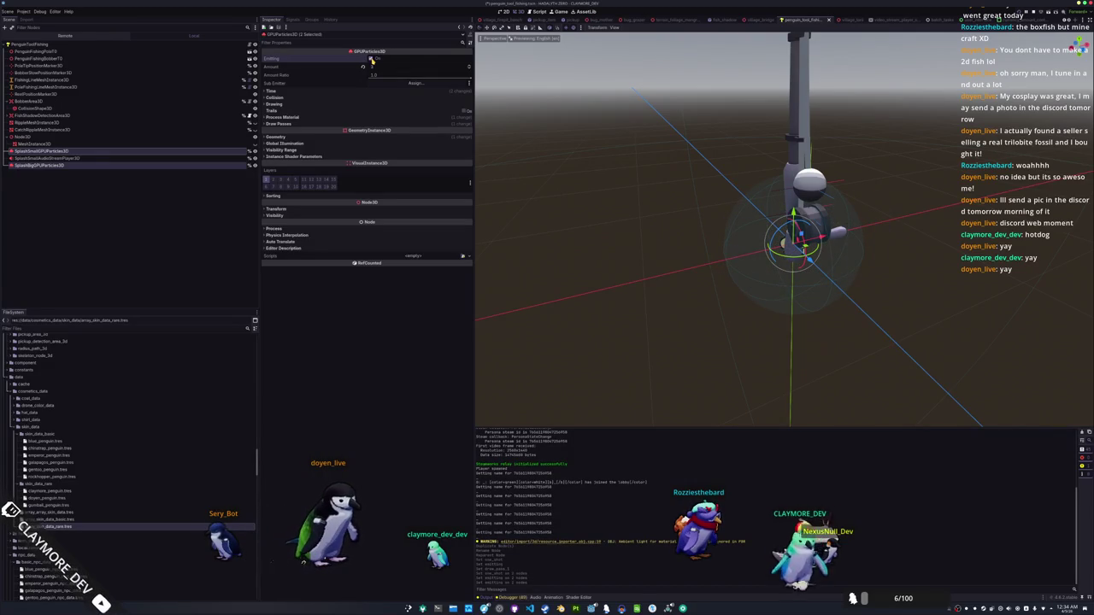
pyautogui.click(371, 60)
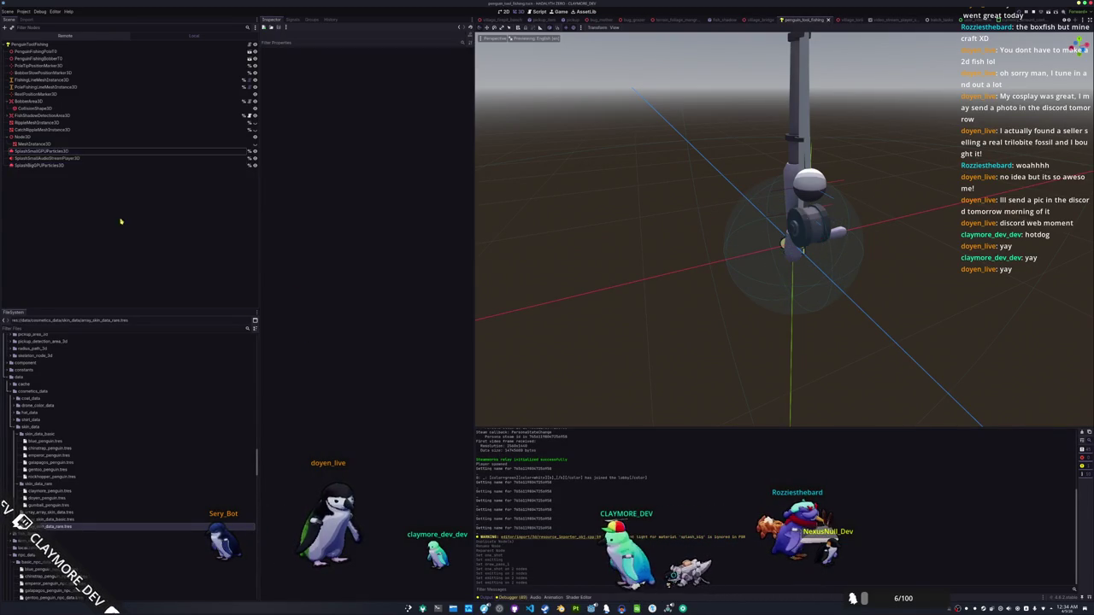
pyautogui.click(38, 165)
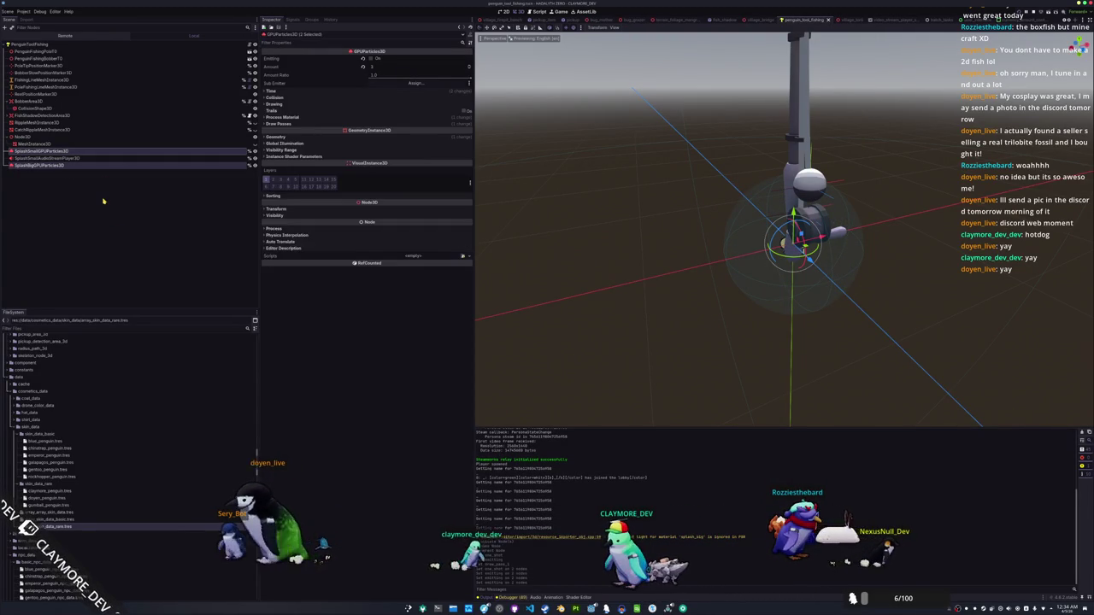
# Duplicate SplashSmallAudioStreamPlayer3D under the root as SplashBigAudioStreamPlayer3D.
pyautogui.click(31, 197)
pyautogui.click(84, 159)
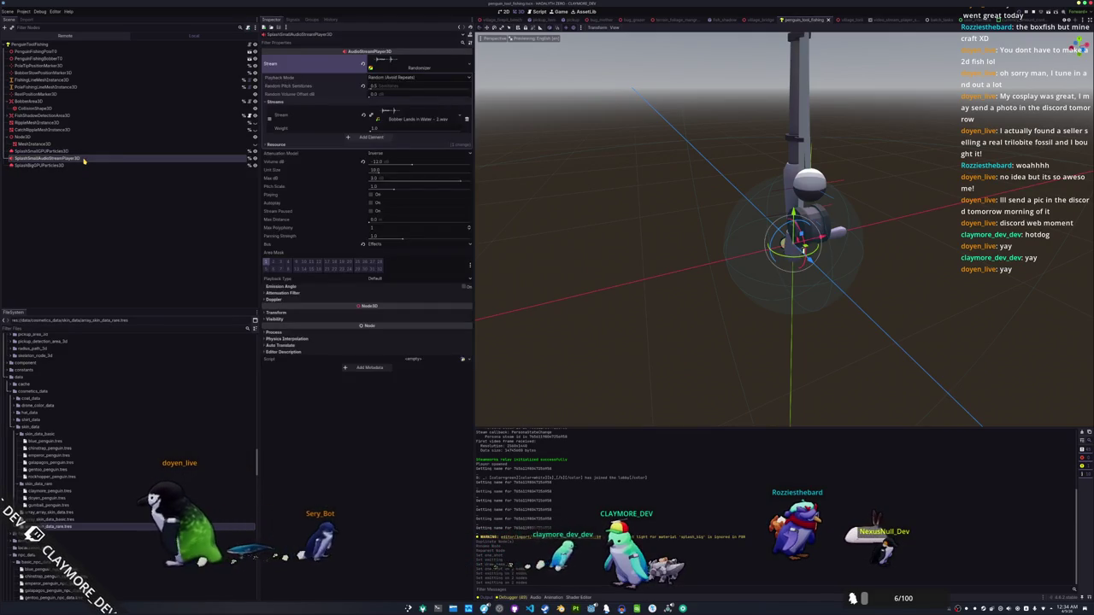
pyautogui.hotkey('ctrl', 'd')
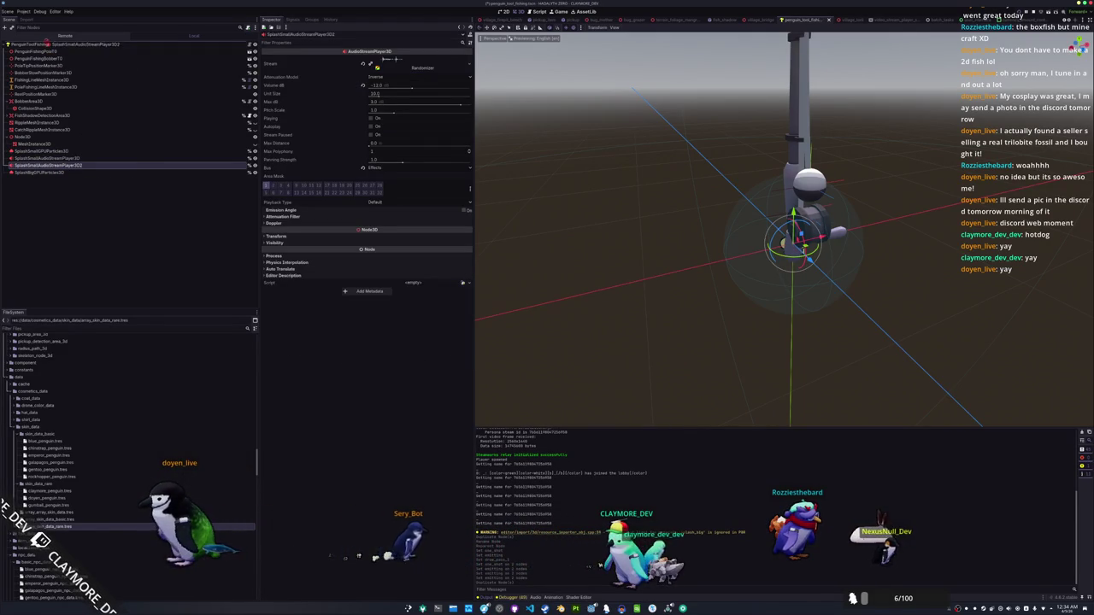
pyautogui.moveTo(42, 45); pyautogui.dragTo(45, 45)
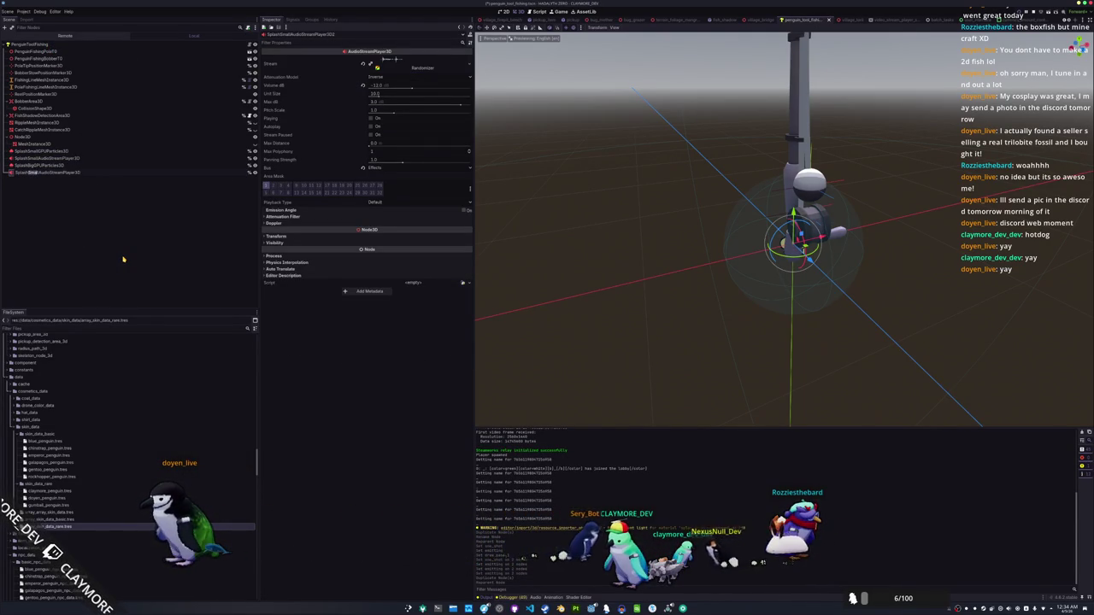
pyautogui.write('Big')
pyautogui.press('Return')
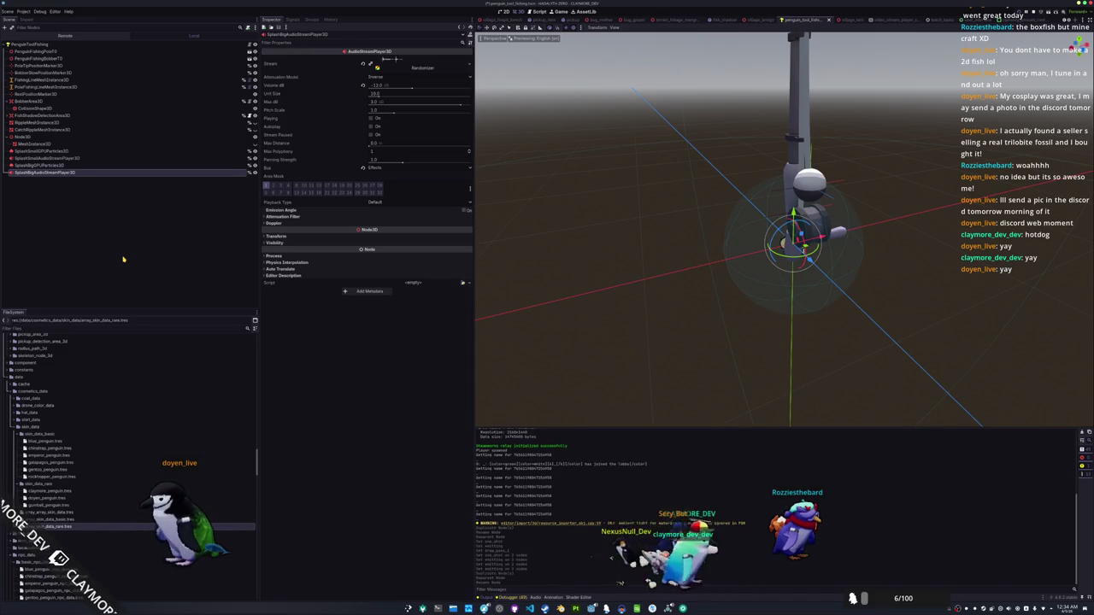
# Expand its Randomizer stream and preview the Bobber Lands In Water sound.
pyautogui.click(417, 68)
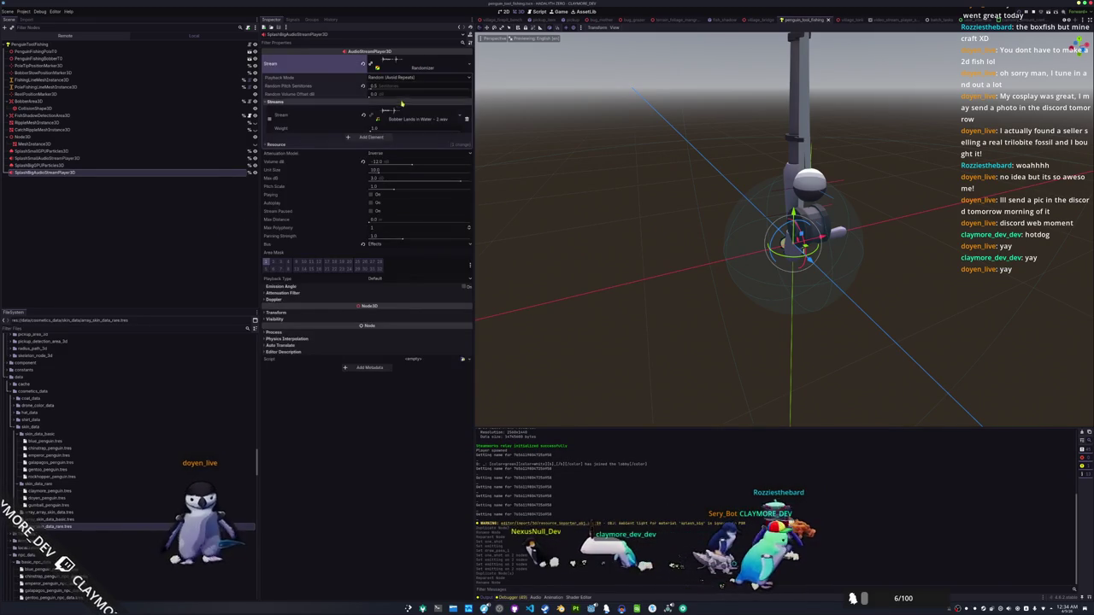
pyautogui.click(413, 117)
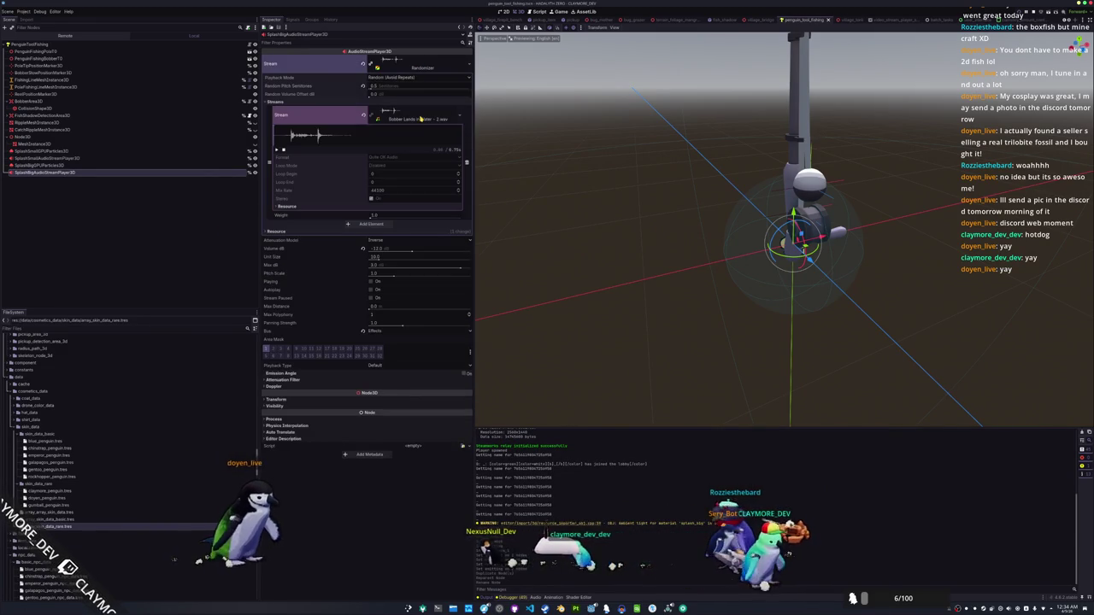
pyautogui.click(277, 150)
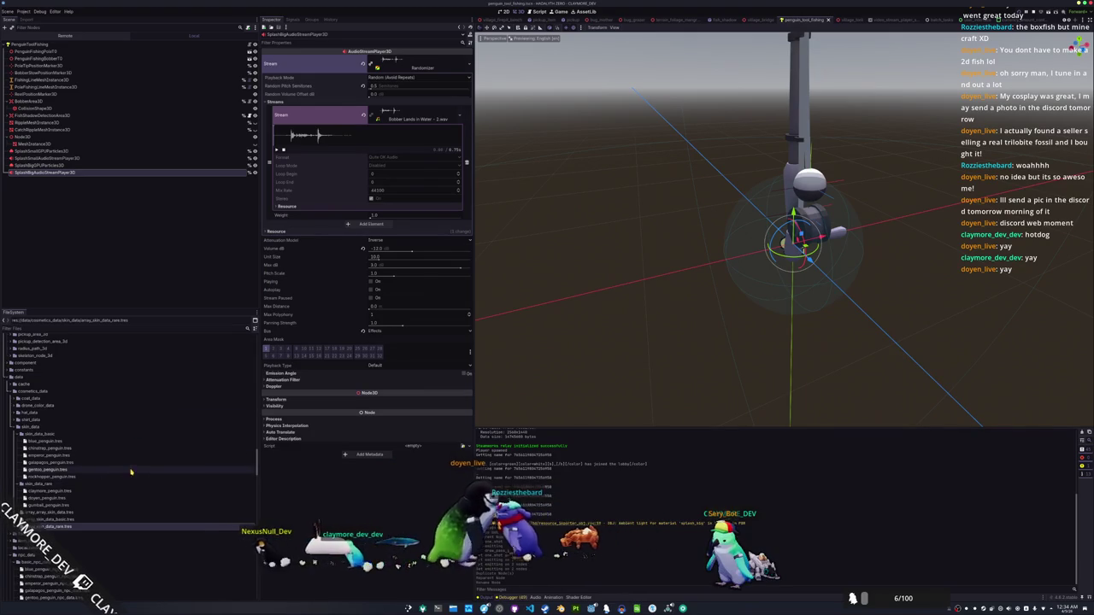
# In the FileSystem dock, open the sounds folder and its fishing_sfxgames subfolder.
pyautogui.scroll(2, 135, 430)
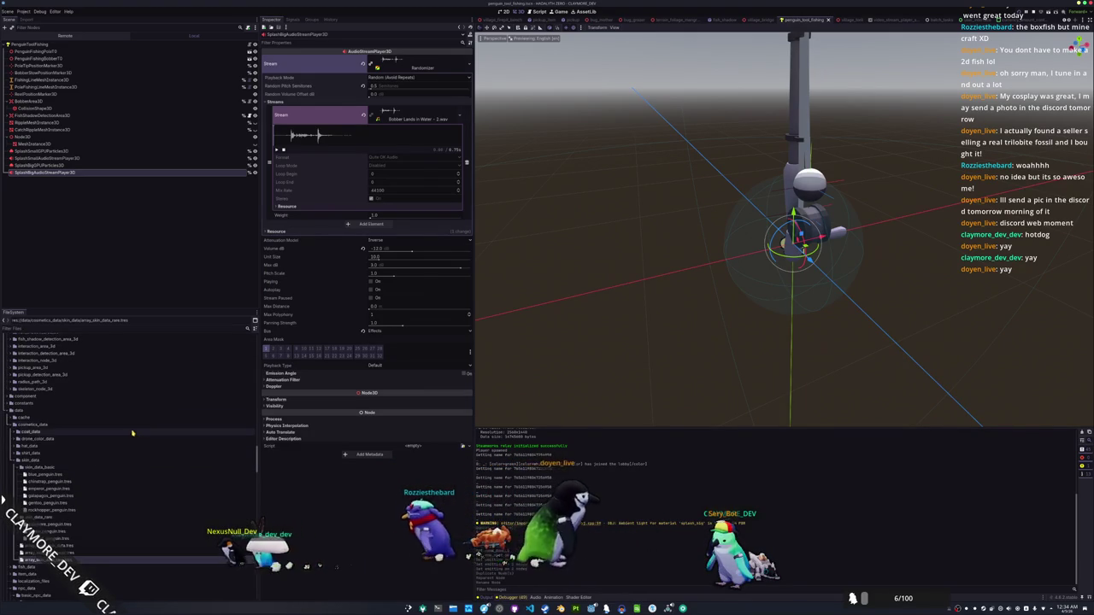
pyautogui.scroll(-5, 102, 453)
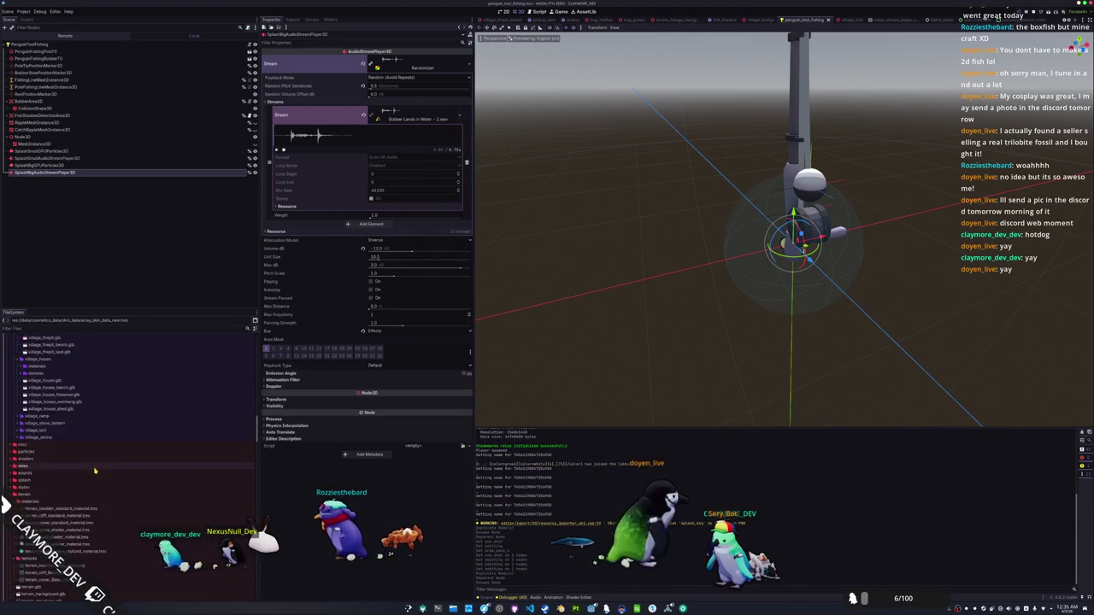
pyautogui.scroll(5, 90, 479)
pyautogui.scroll(6, 85, 488)
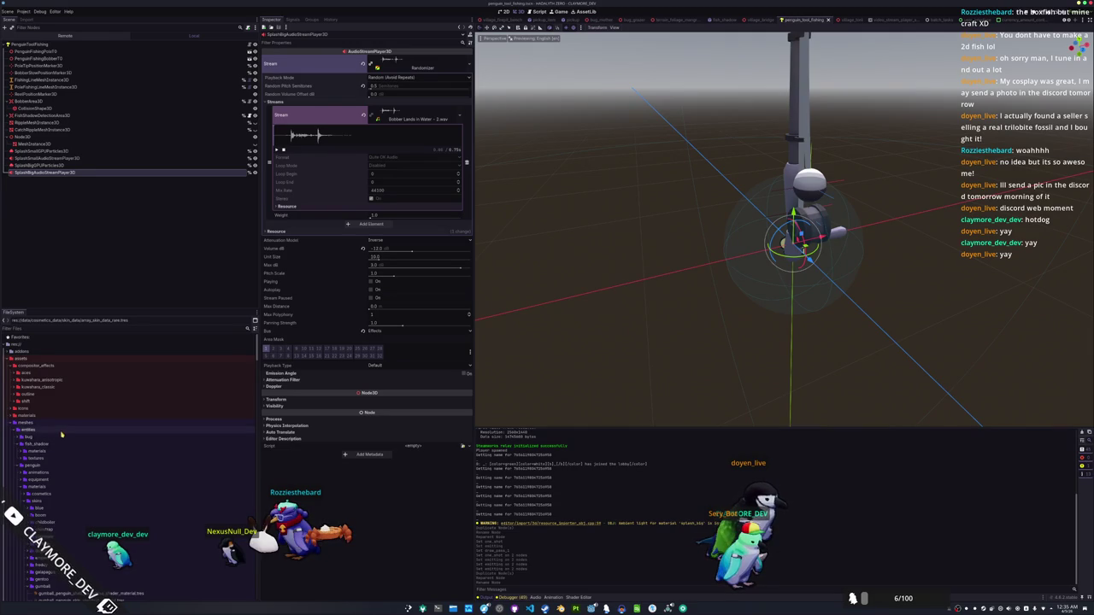
pyautogui.scroll(-2, 59, 437)
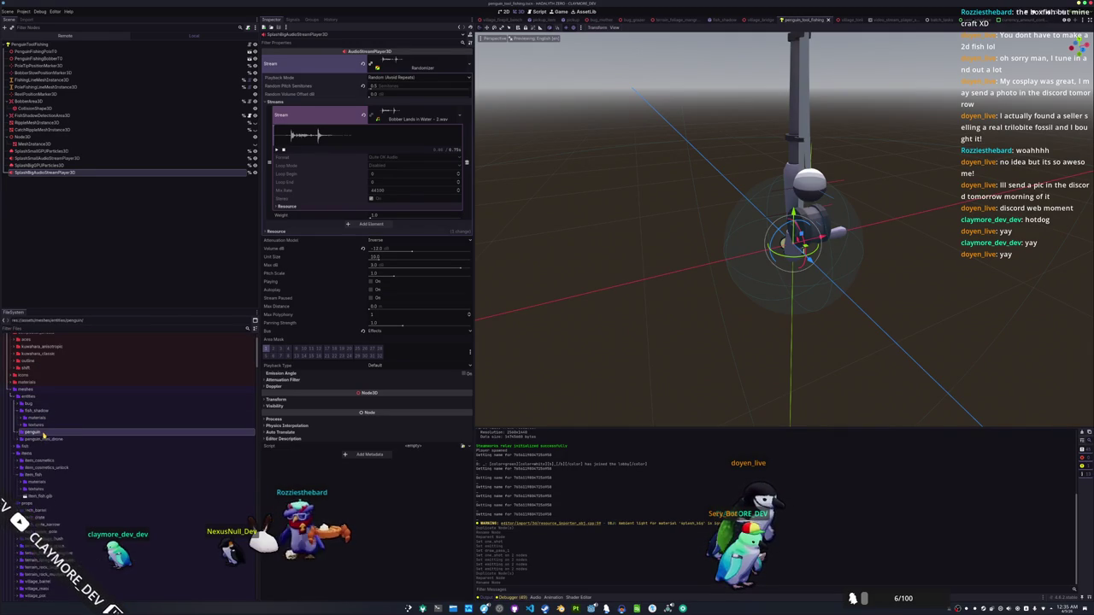
pyautogui.scroll(-6, 38, 453)
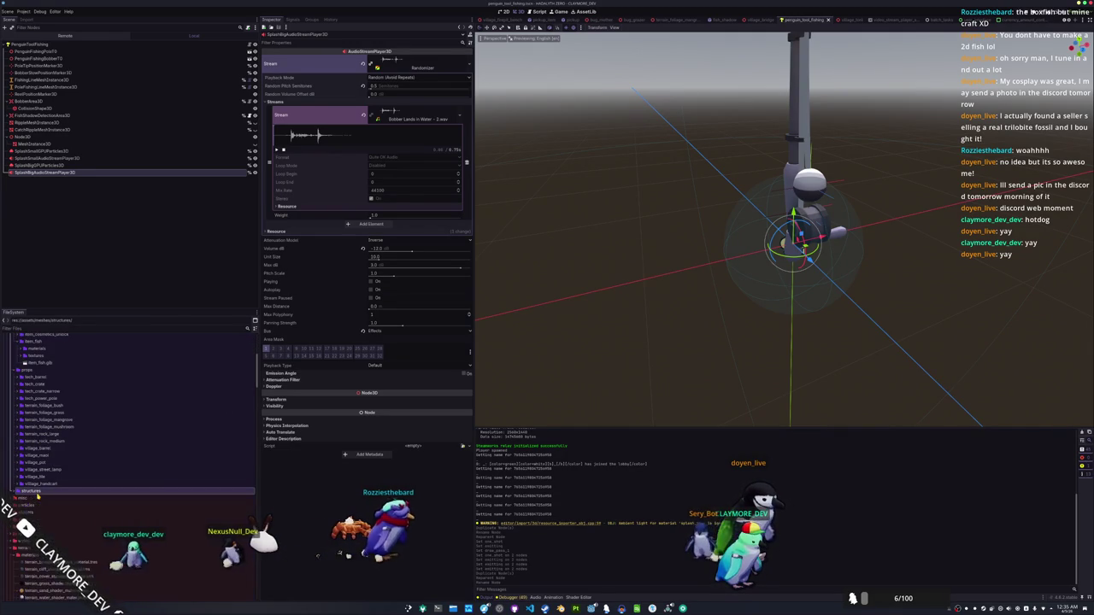
pyautogui.scroll(-3, 38, 497)
pyautogui.doubleClick(28, 461)
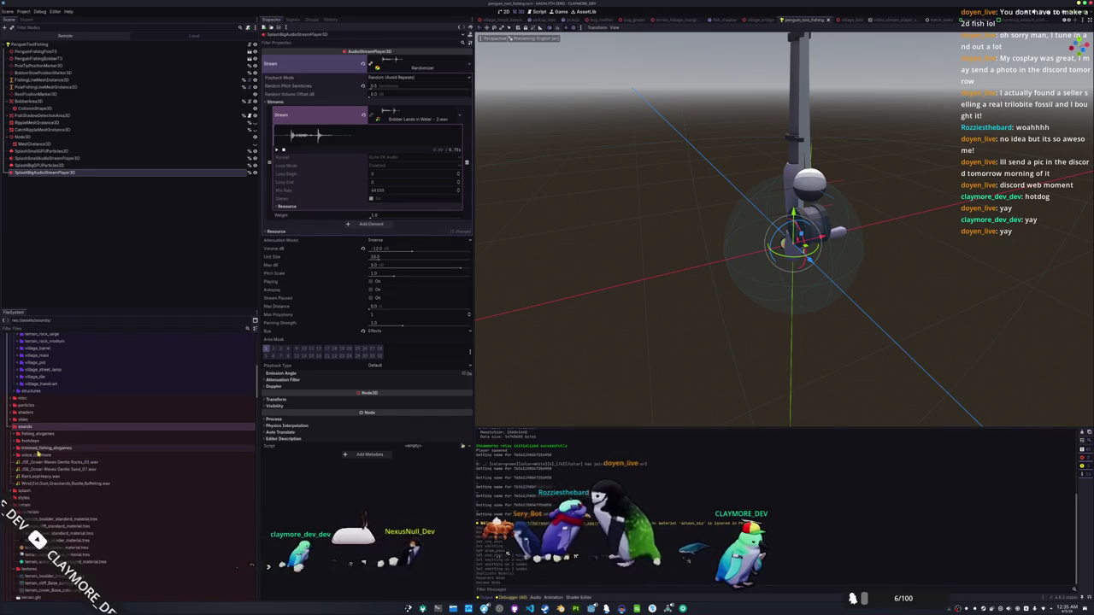
pyautogui.doubleClick(38, 434)
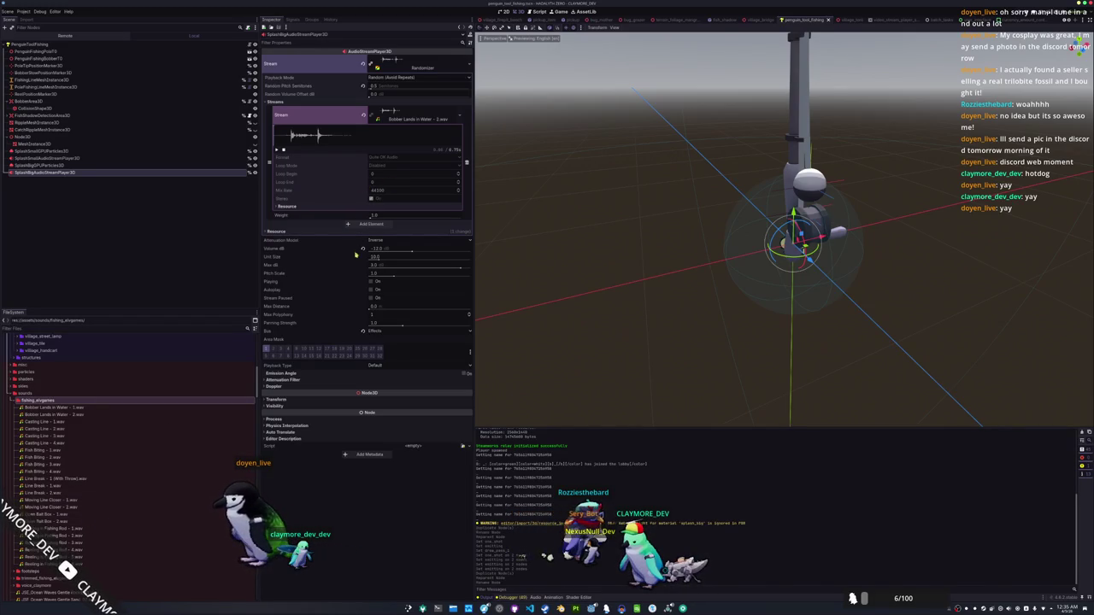
# Play the big splash sound at lowered Pitch Scale, then reset Pitch Scale to 1.0 and replay.
pyautogui.moveTo(393, 278); pyautogui.dragTo(379, 275)
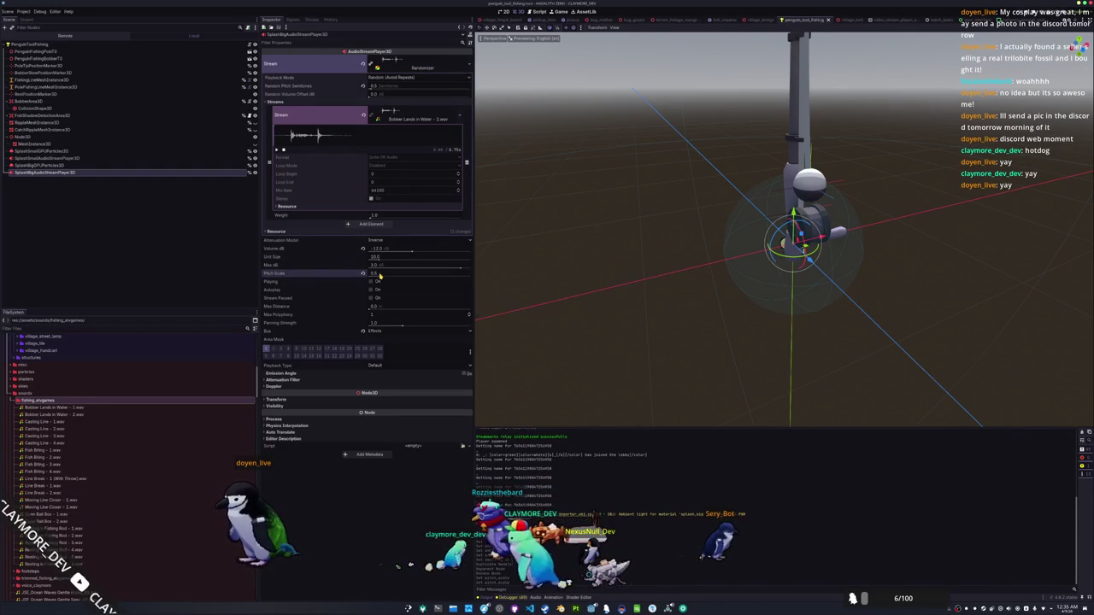
pyautogui.click(370, 283)
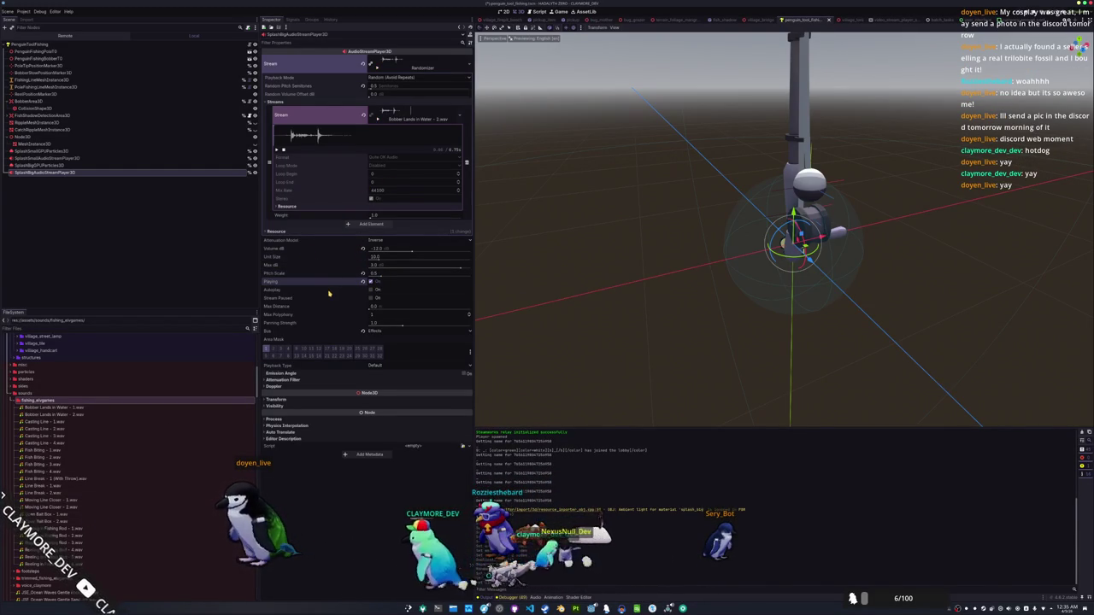
pyautogui.scroll(-2, 606, 278)
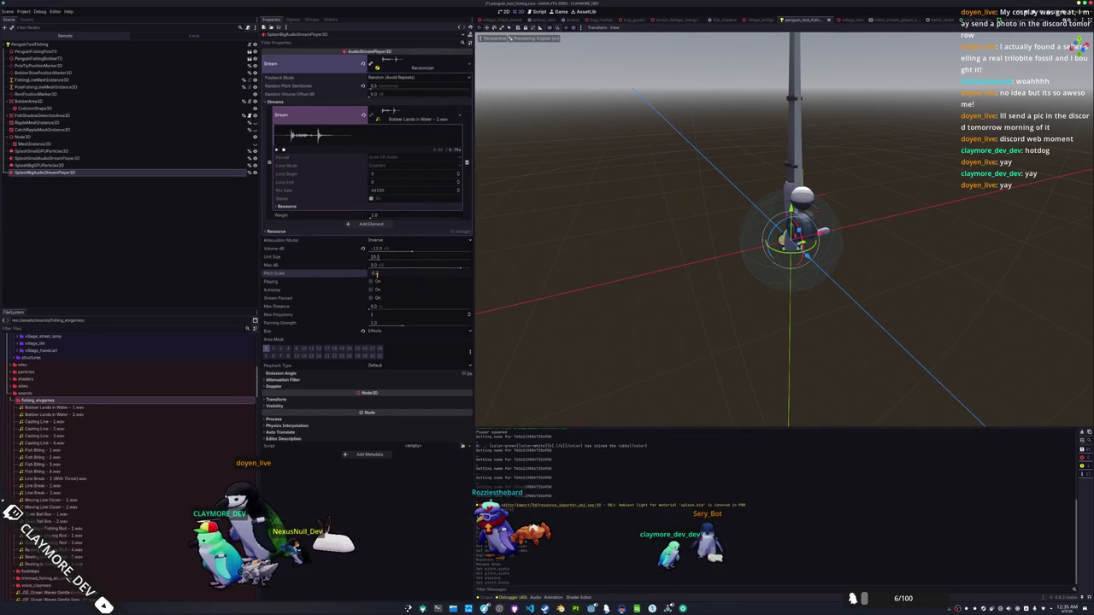
pyautogui.moveTo(377, 274); pyautogui.dragTo(381, 274)
pyautogui.click(372, 281)
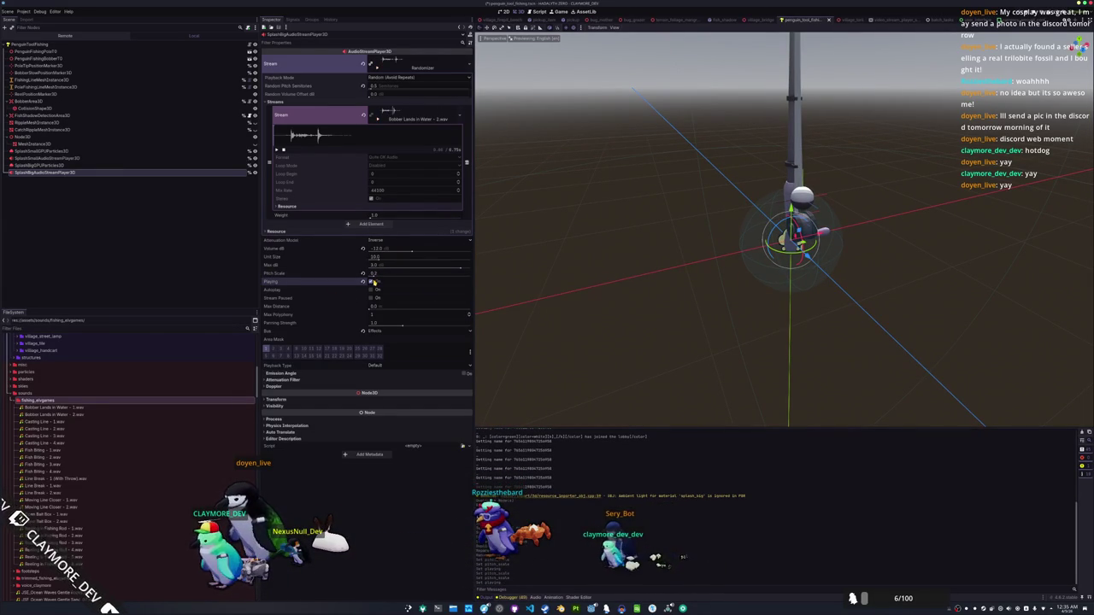
pyautogui.click(363, 273)
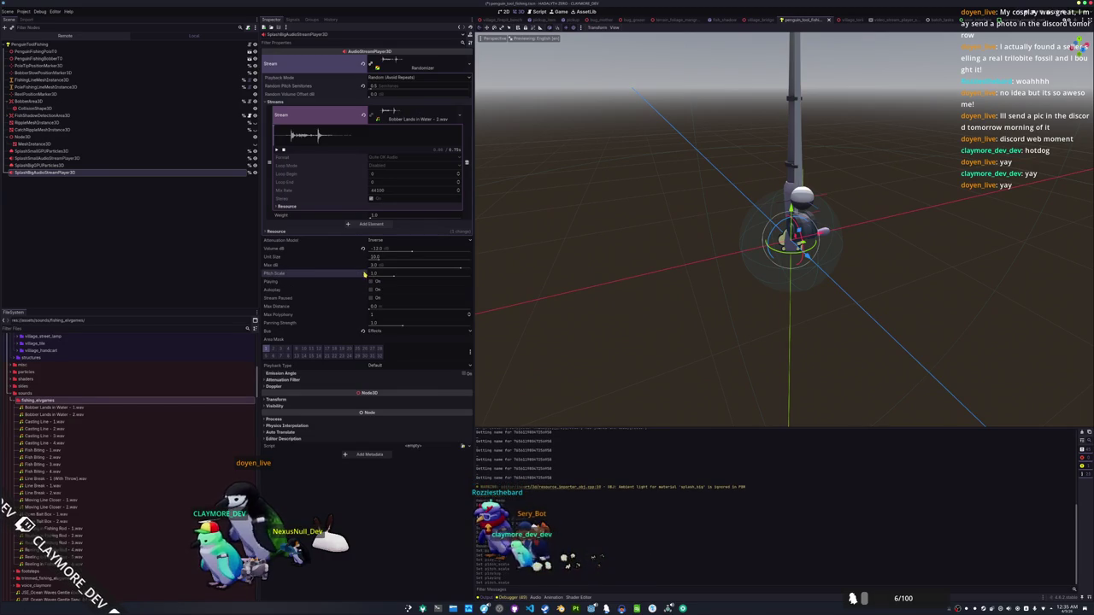
pyautogui.click(371, 282)
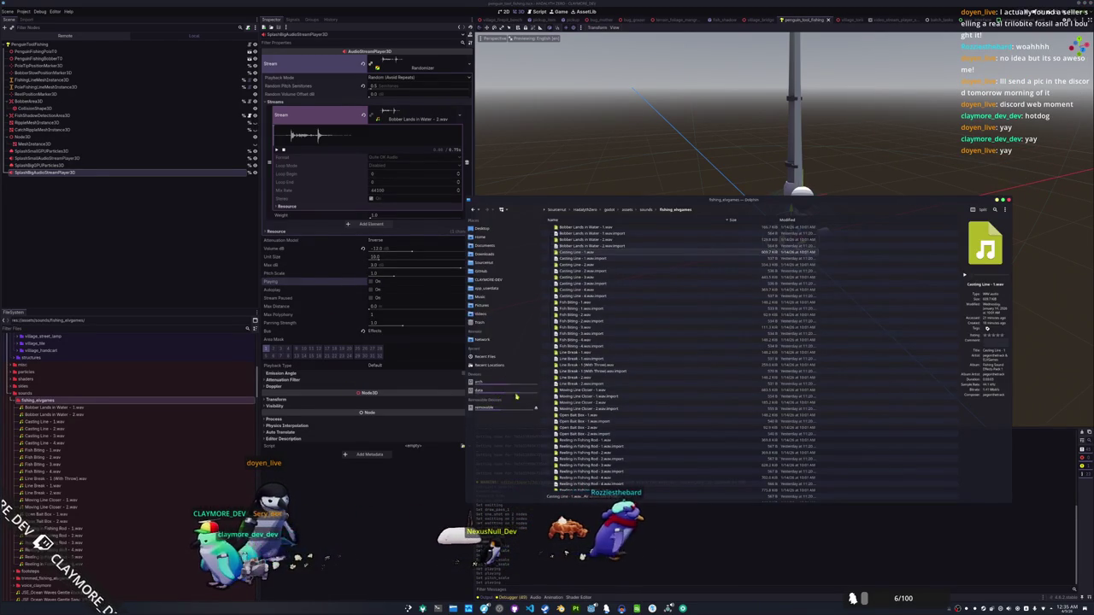
# Go to the Sonniss audio library folder in Documents on the data drive.
pyautogui.click(485, 264)
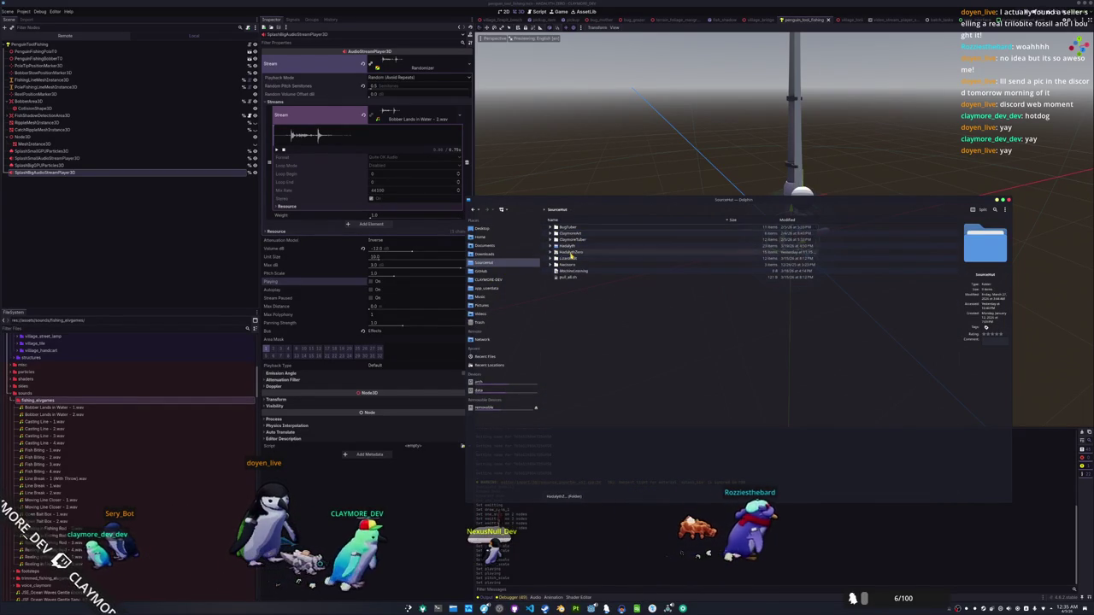
pyautogui.doubleClick(570, 254)
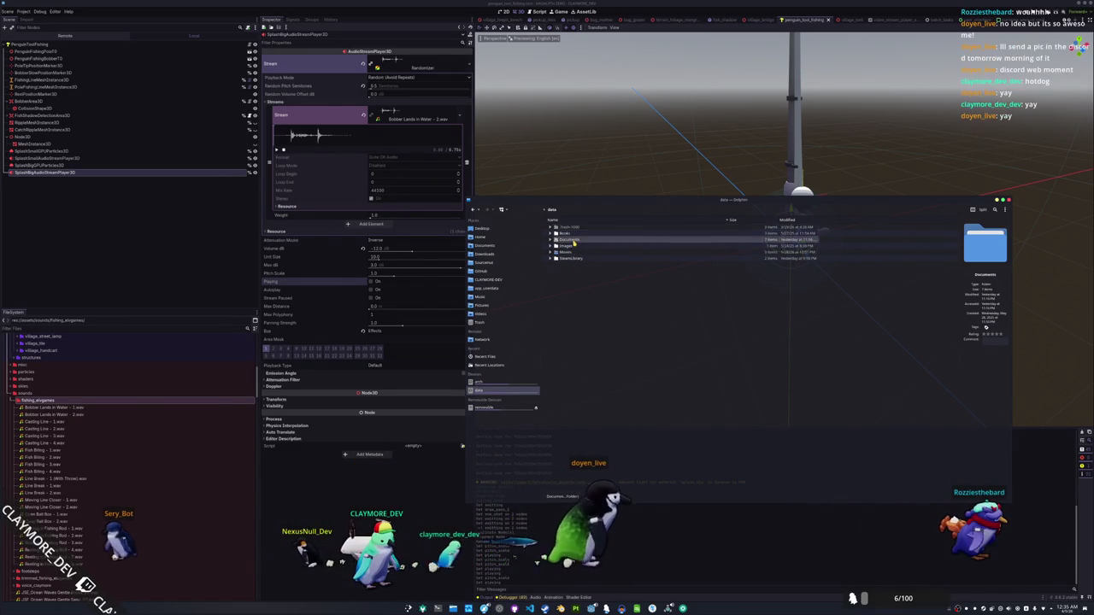
pyautogui.doubleClick(573, 242)
pyautogui.doubleClick(568, 259)
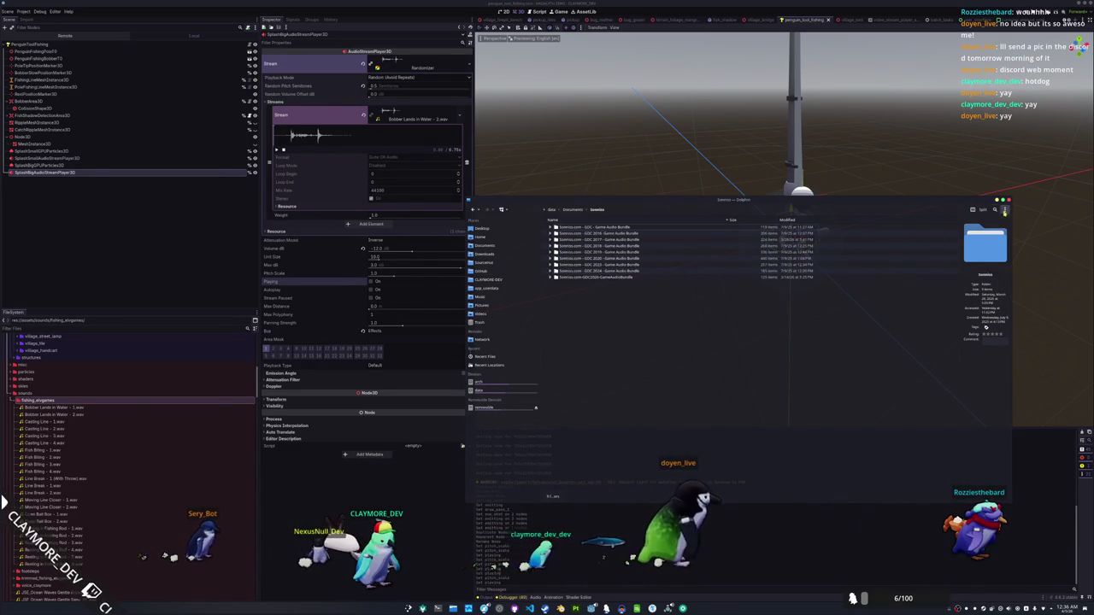
# Search the library for 'water rock' and preview the water splash drop sample.
pyautogui.click(995, 210)
pyautogui.write('water')
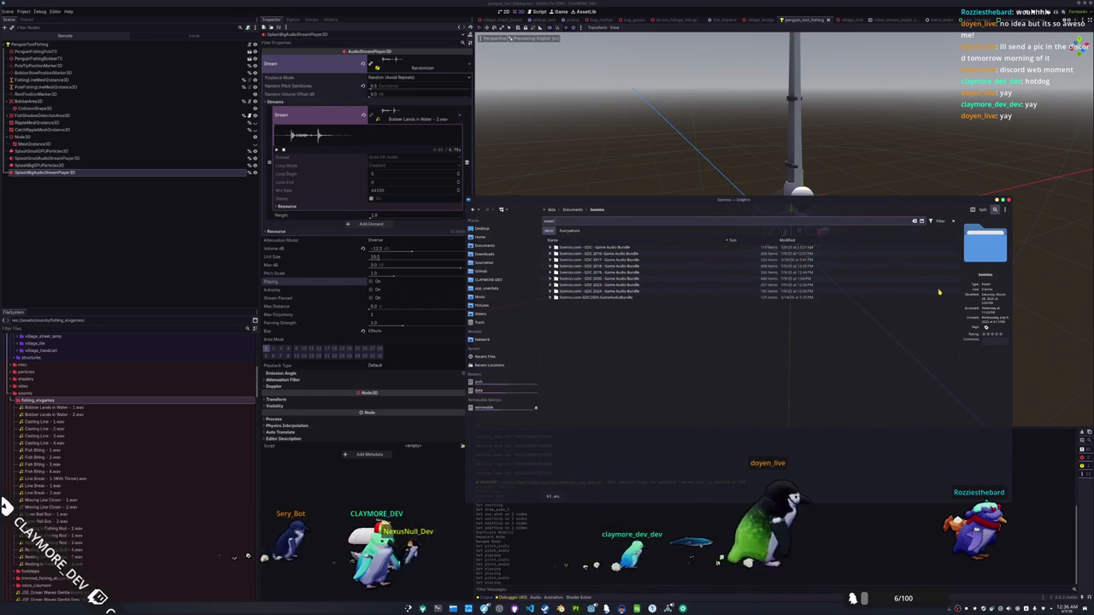
pyautogui.write(' rock')
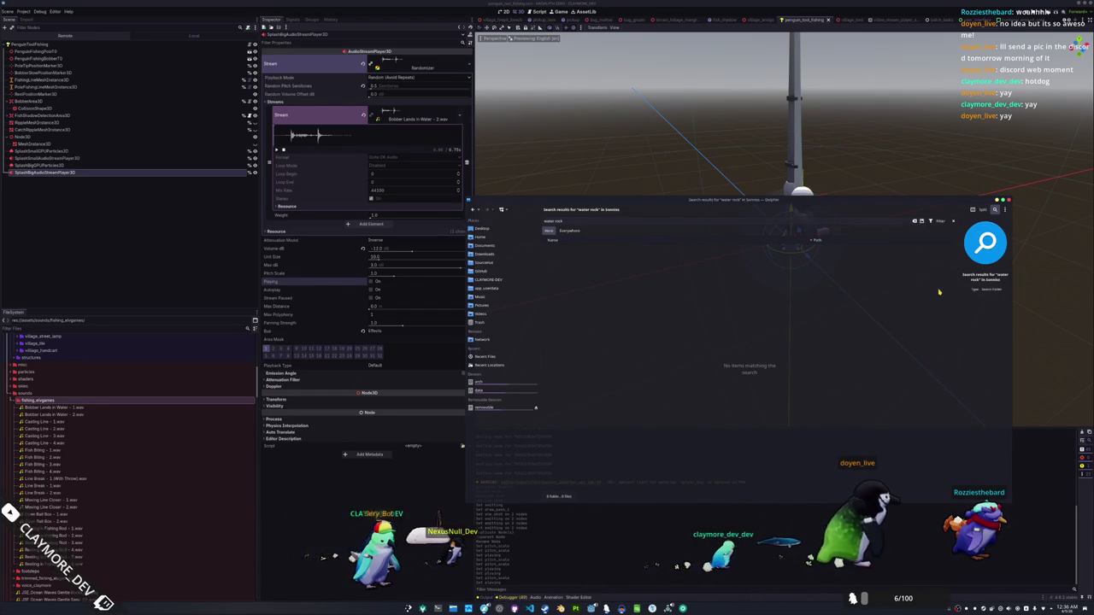
pyautogui.hotkey('ctrl', 'a')
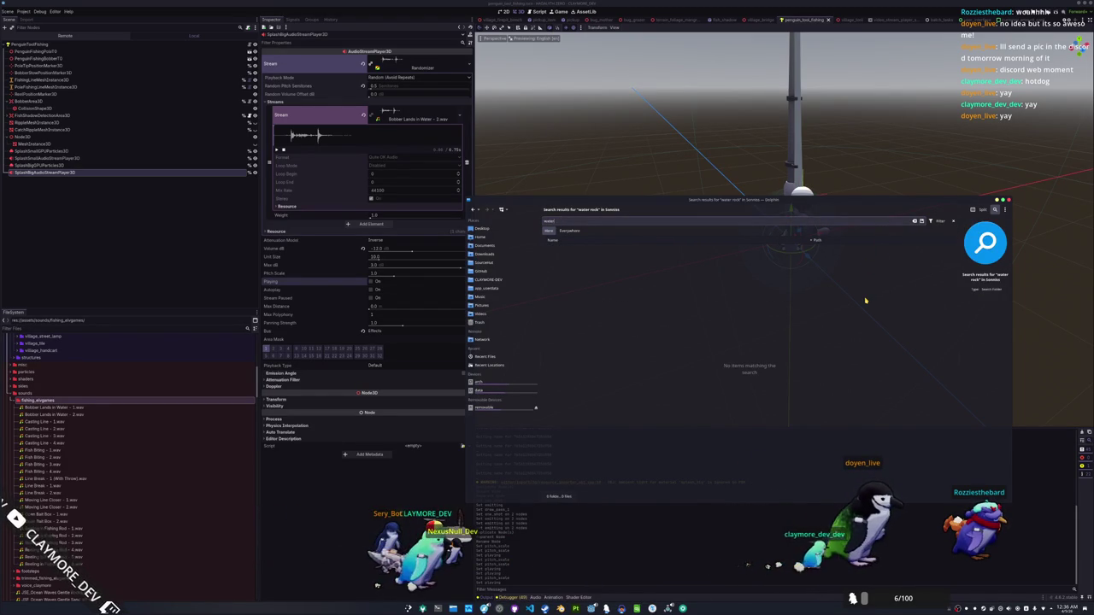
pyautogui.scroll(-5, 706, 324)
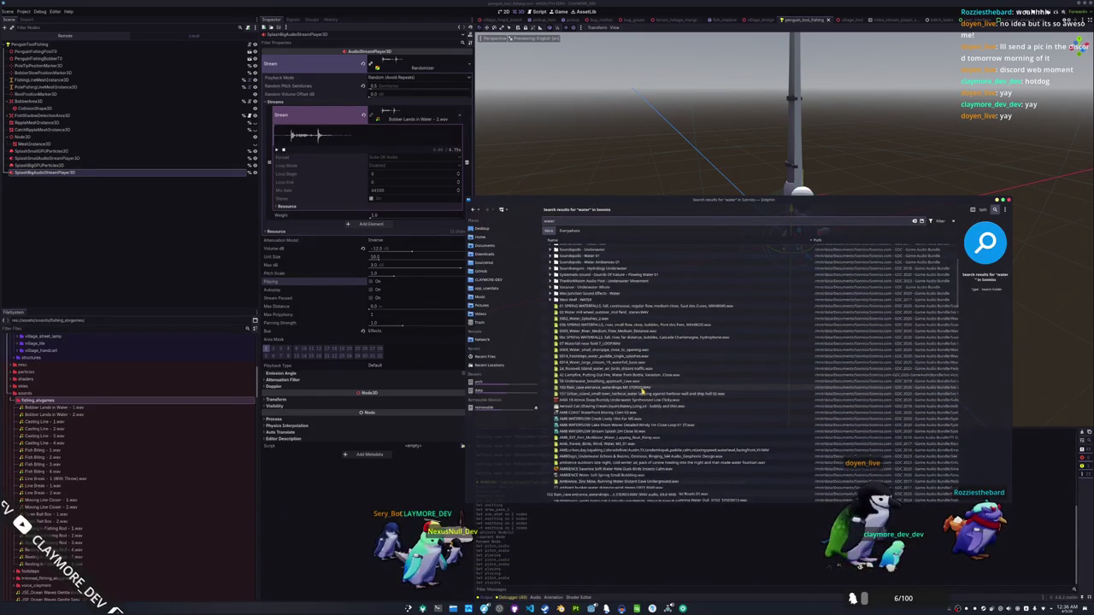
pyautogui.scroll(-5, 640, 407)
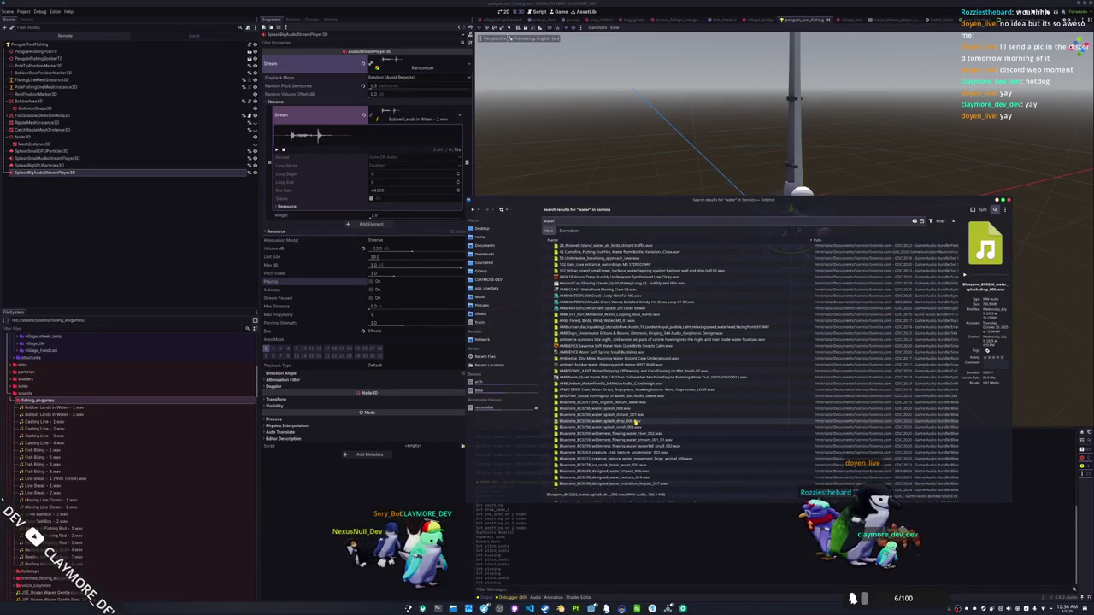
pyautogui.doubleClick(635, 422)
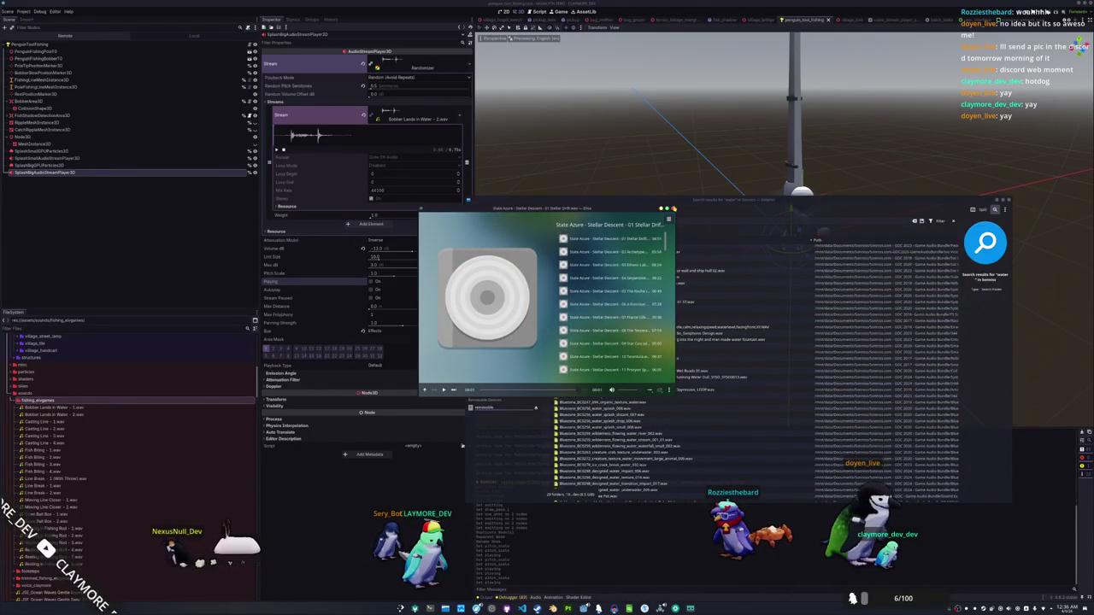
pyautogui.hotkey('ctrl', 'q')
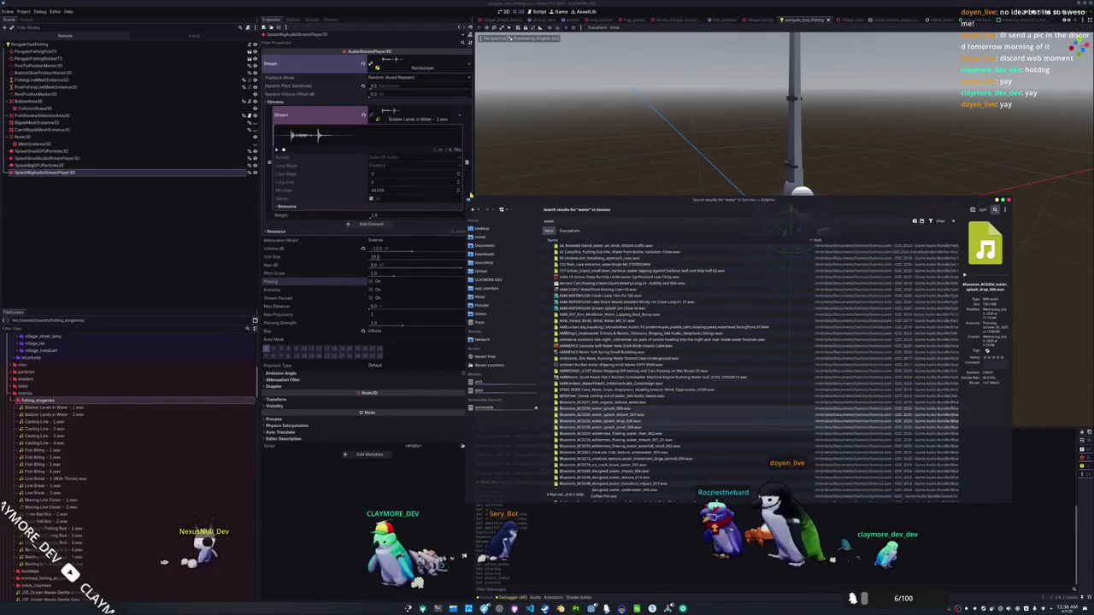
# Navigate to SourceHut > Hadalyth > godot > assets > sounds.
pyautogui.click(492, 261)
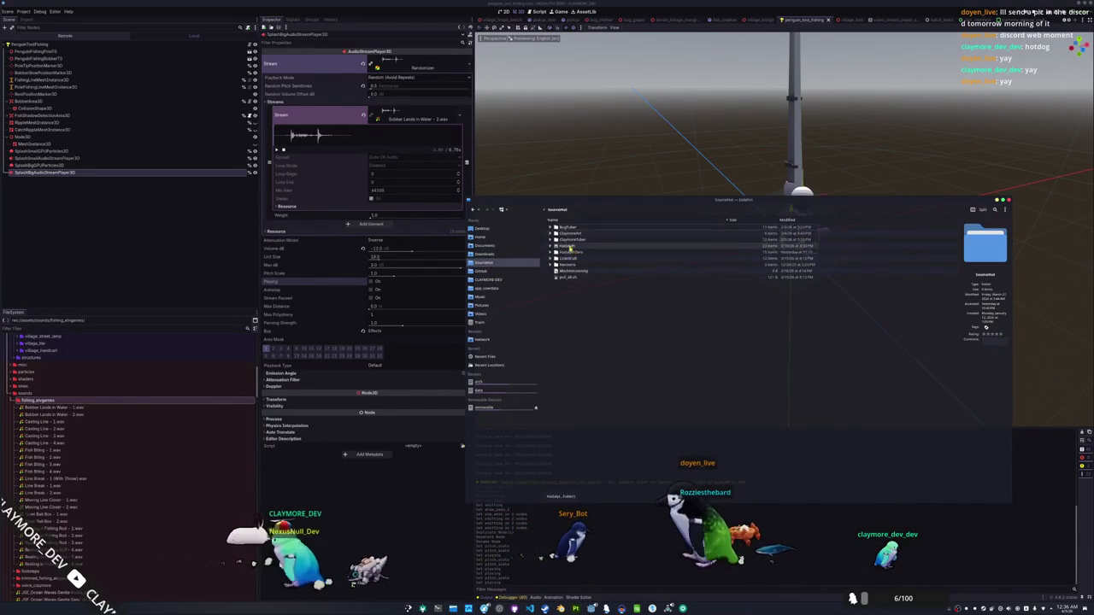
pyautogui.doubleClick(571, 253)
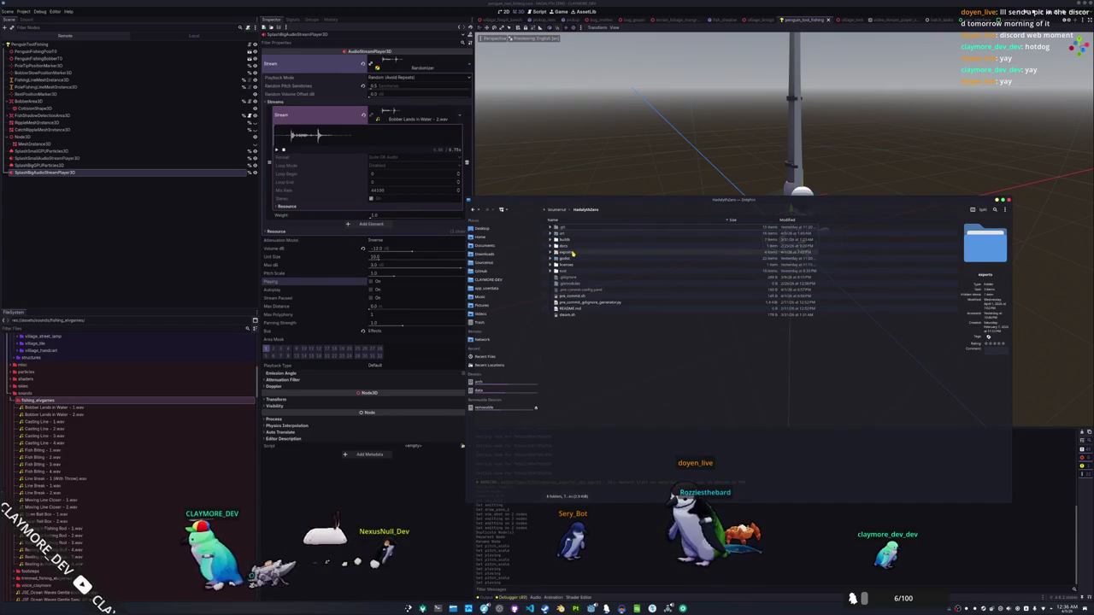
pyautogui.doubleClick(570, 258)
pyautogui.doubleClick(566, 239)
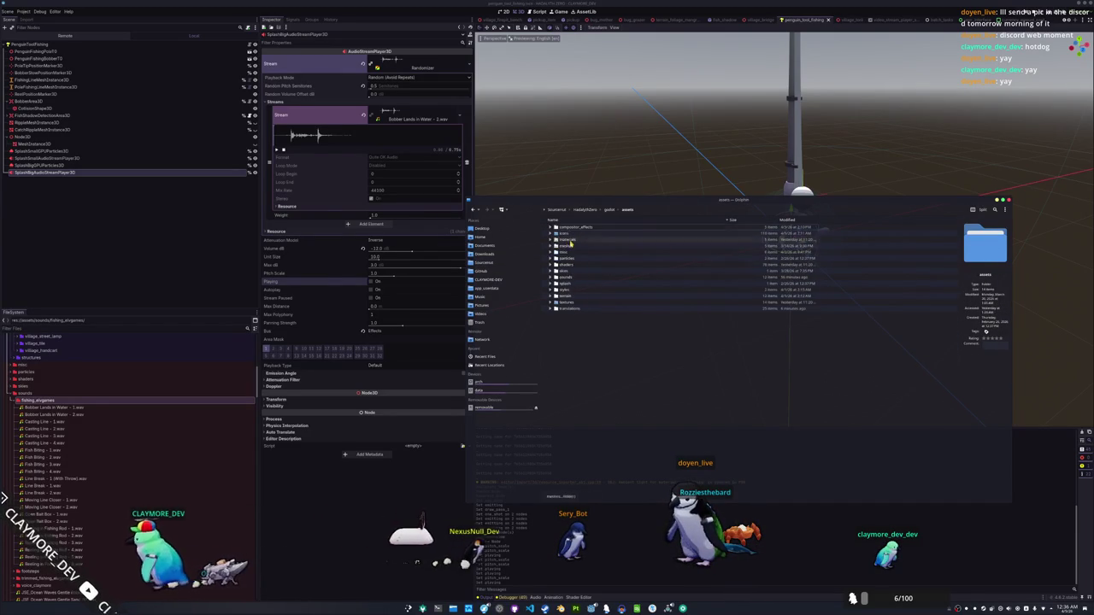
pyautogui.doubleClick(566, 279)
# Create a splashes folder in sounds, paste the water splash clips into it, and return to Godot.
pyautogui.rightClick(576, 324)
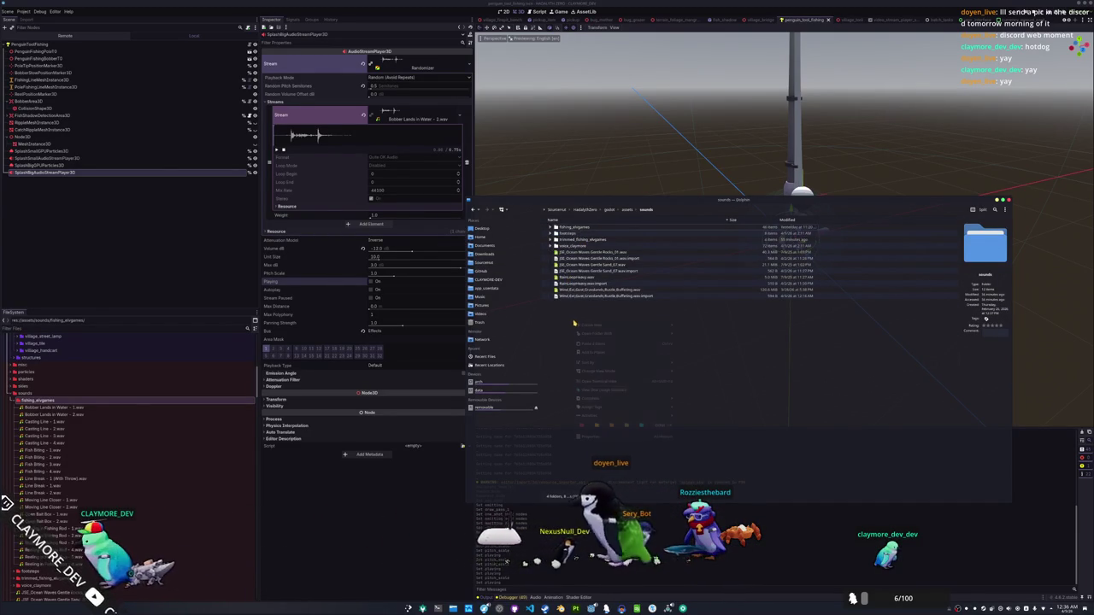
pyautogui.moveTo(616, 325)
pyautogui.click(688, 326)
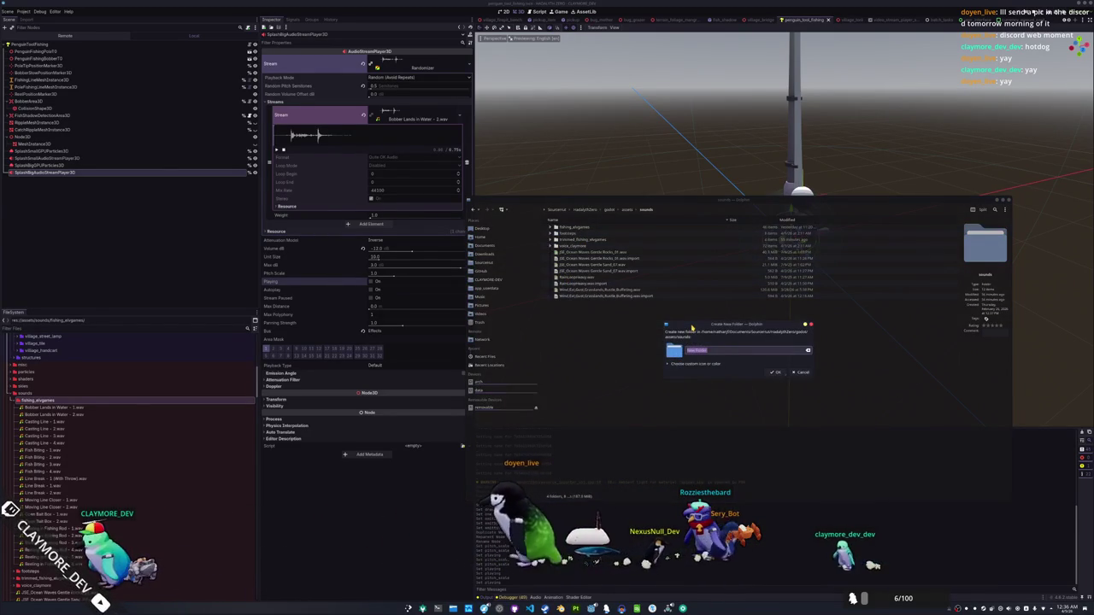
pyautogui.write('es')
pyautogui.press('Return')
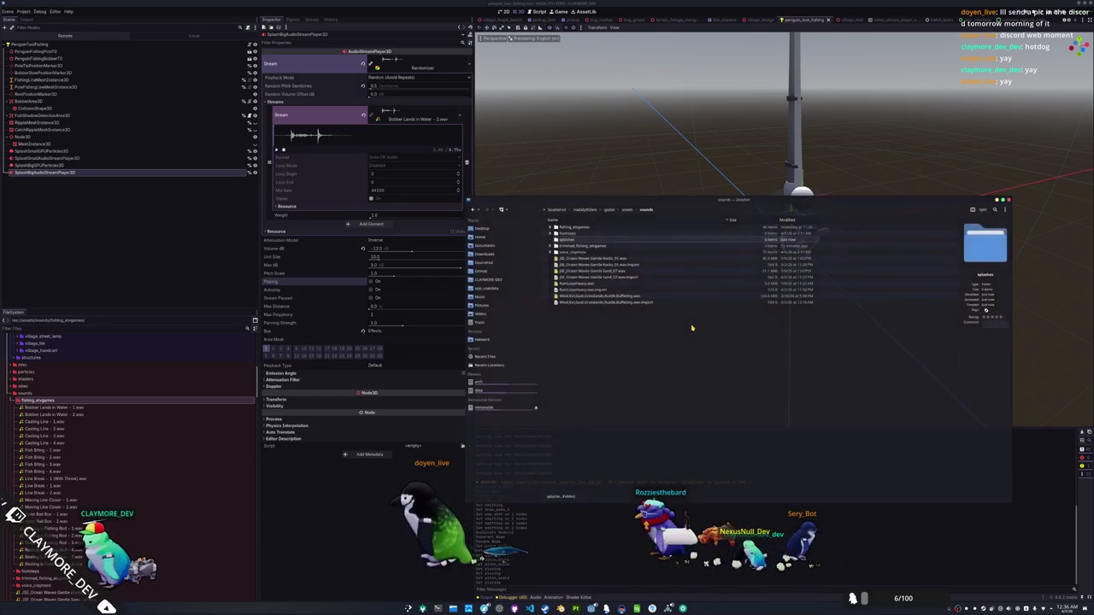
pyautogui.doubleClick(579, 241)
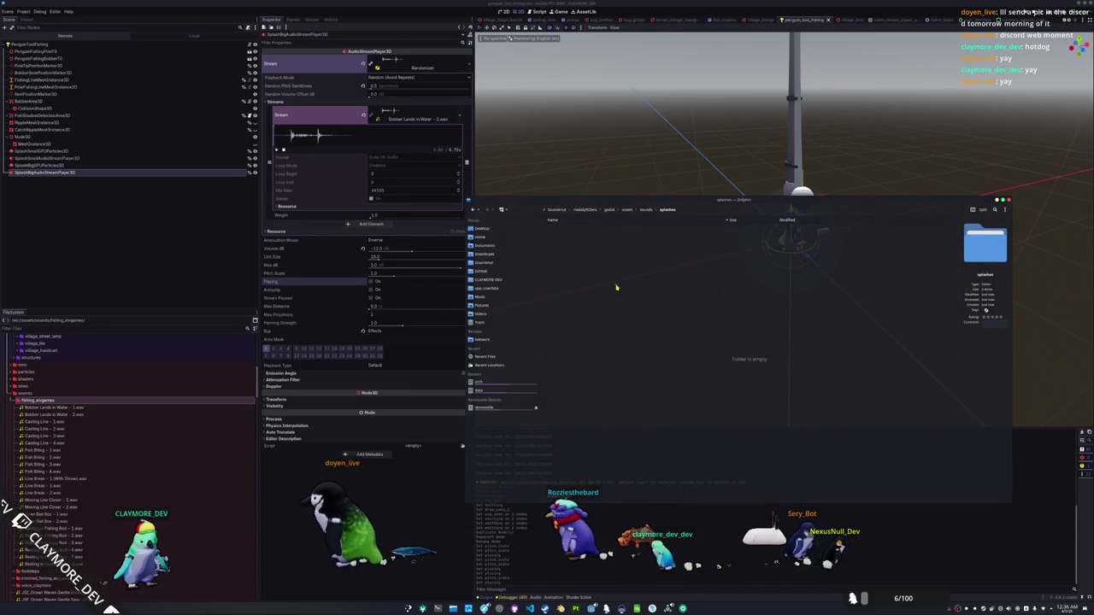
pyautogui.hotkey('ctrl', 'v')
pyautogui.click(422, 530)
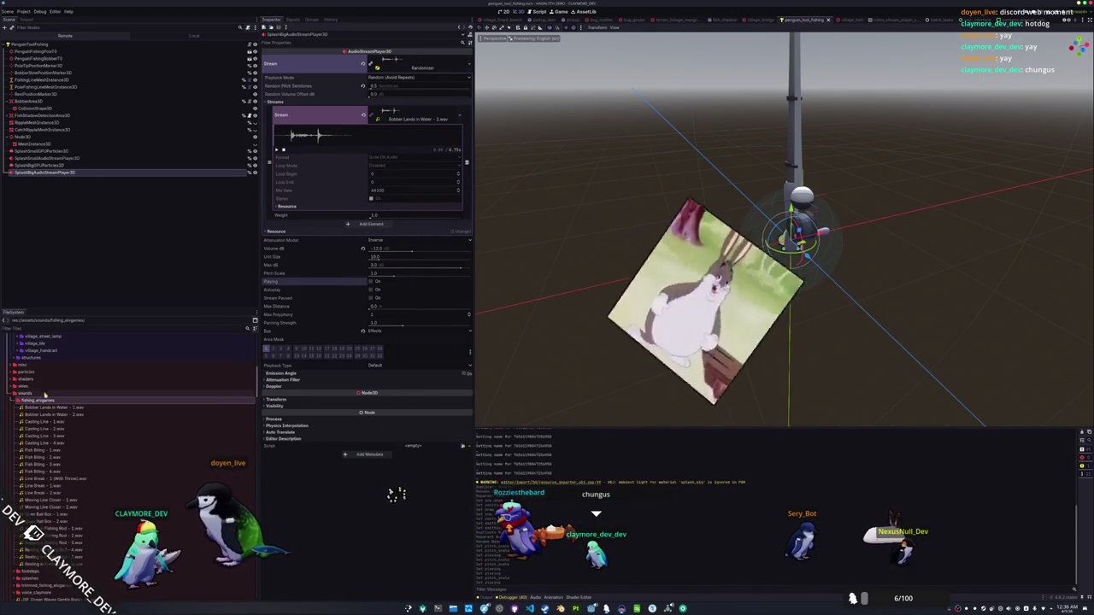
# In SplashBigAudioStreamPlayer3D's Streams, replace Bobber Lands in Water - 2 with water_splash_small.
pyautogui.click(150, 208)
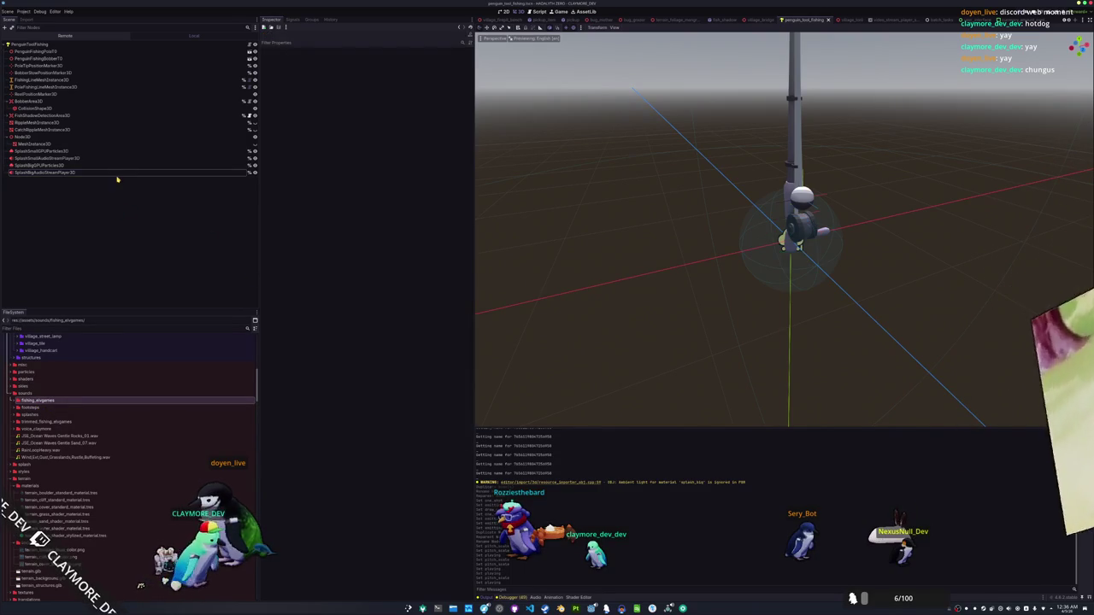
pyautogui.click(117, 174)
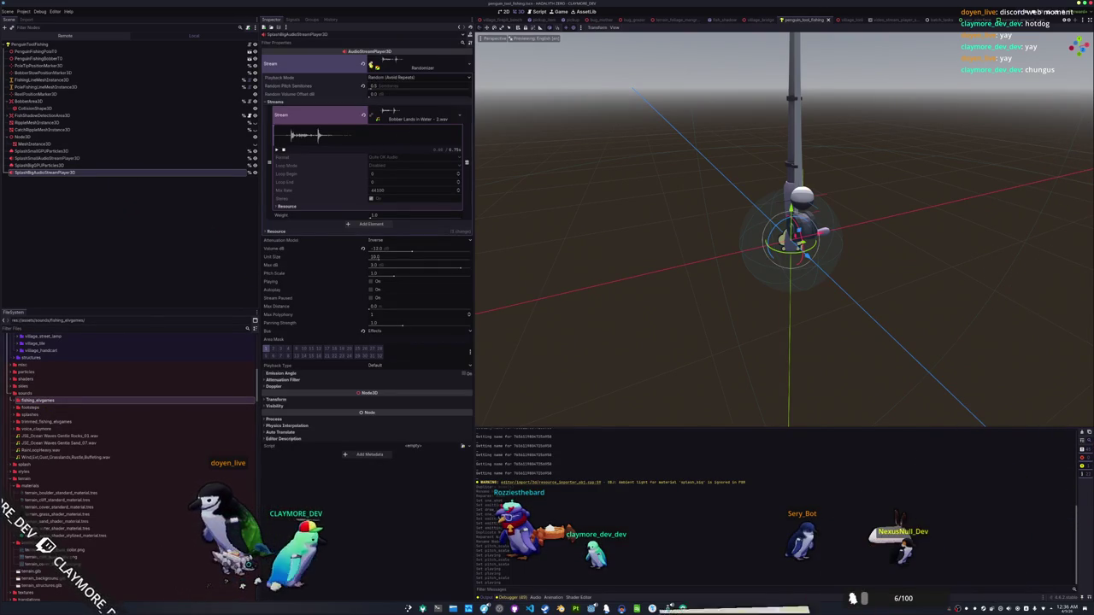
pyautogui.click(368, 75)
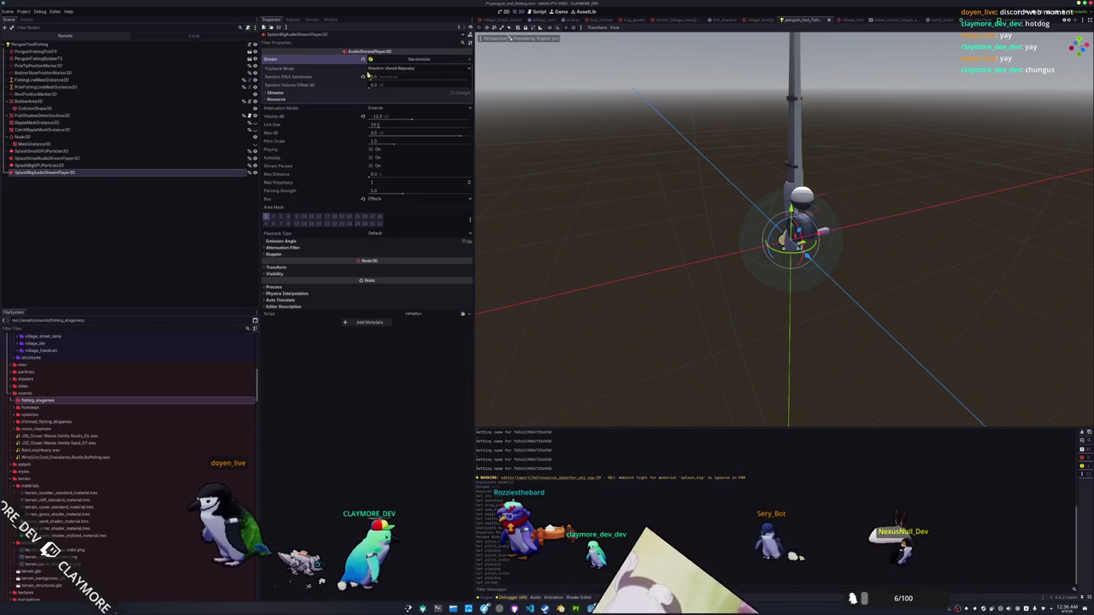
pyautogui.click(415, 93)
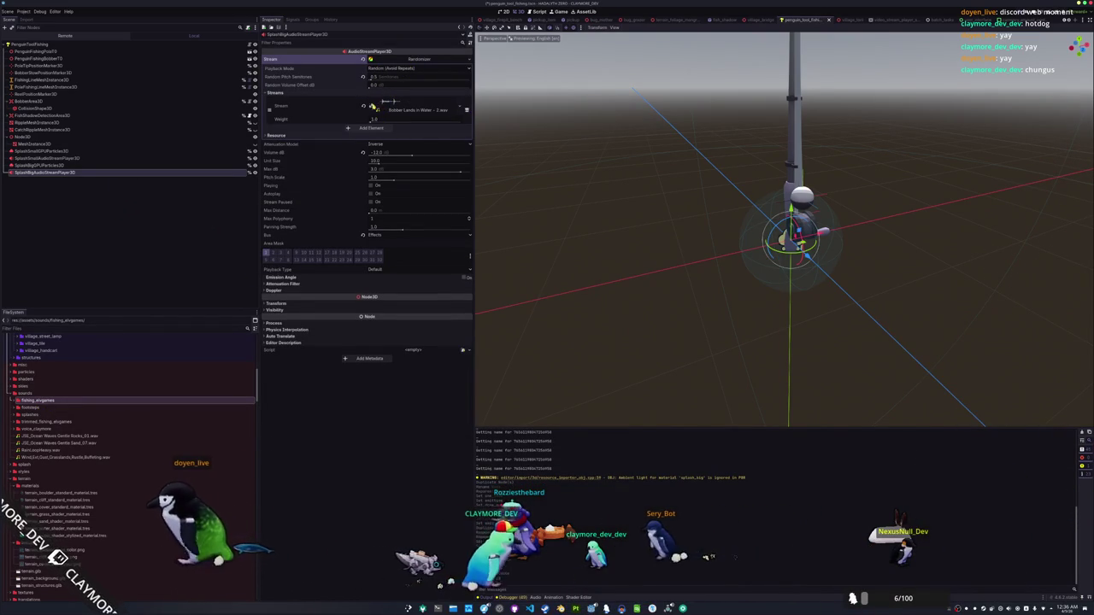
pyautogui.click(465, 109)
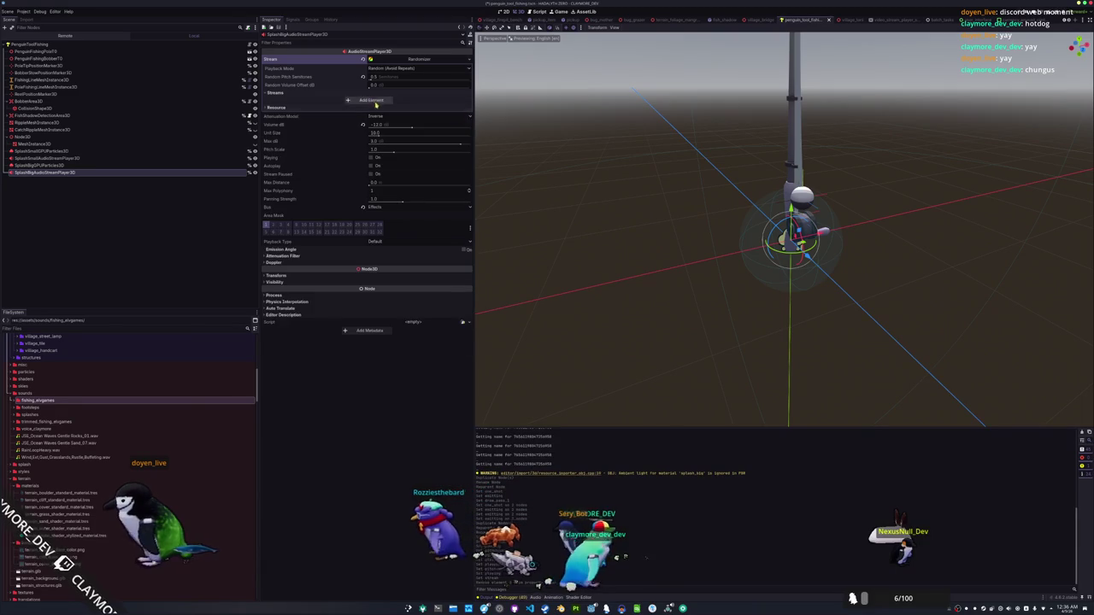
pyautogui.click(402, 106)
pyautogui.click(453, 102)
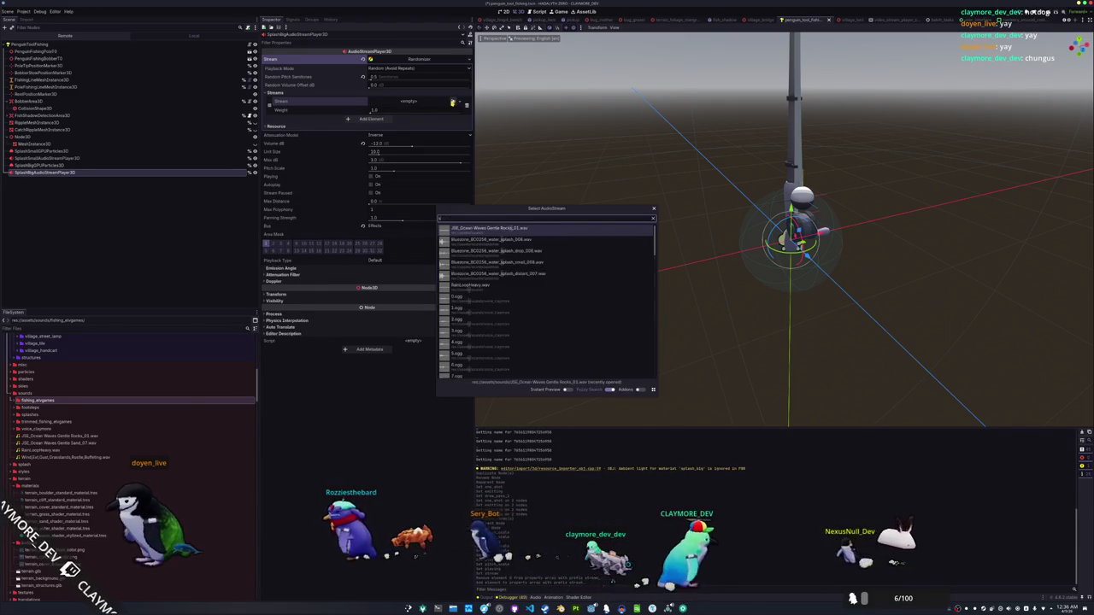
pyautogui.write('splash')
pyautogui.press('Down')
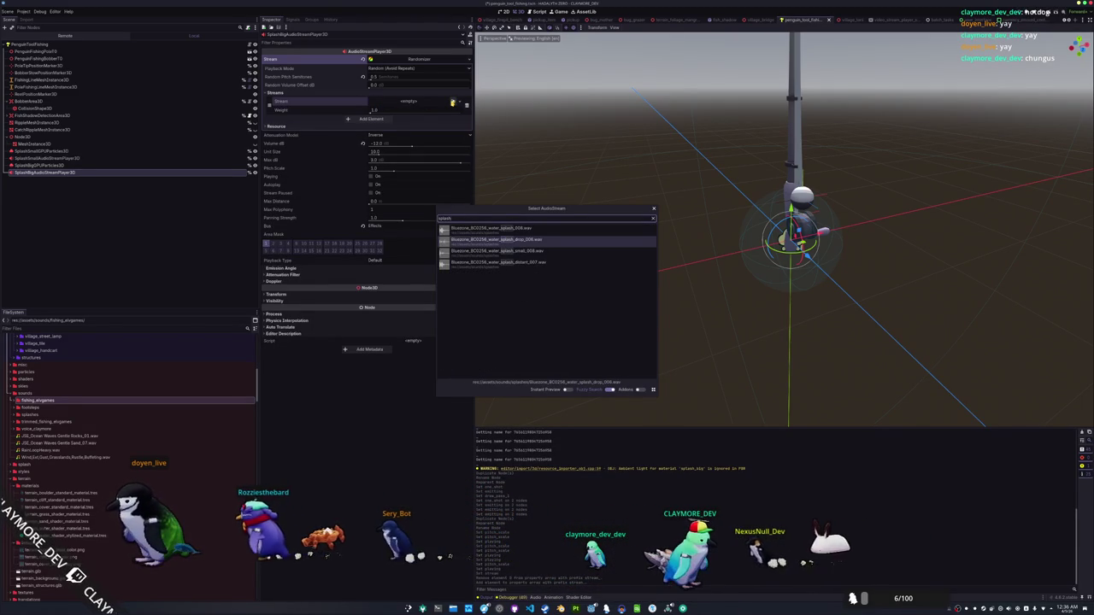
pyautogui.press('Down')
pyautogui.press('Return')
# Preview the water_splash_small clip, then select the root PenguinToolFishing node.
pyautogui.click(413, 93)
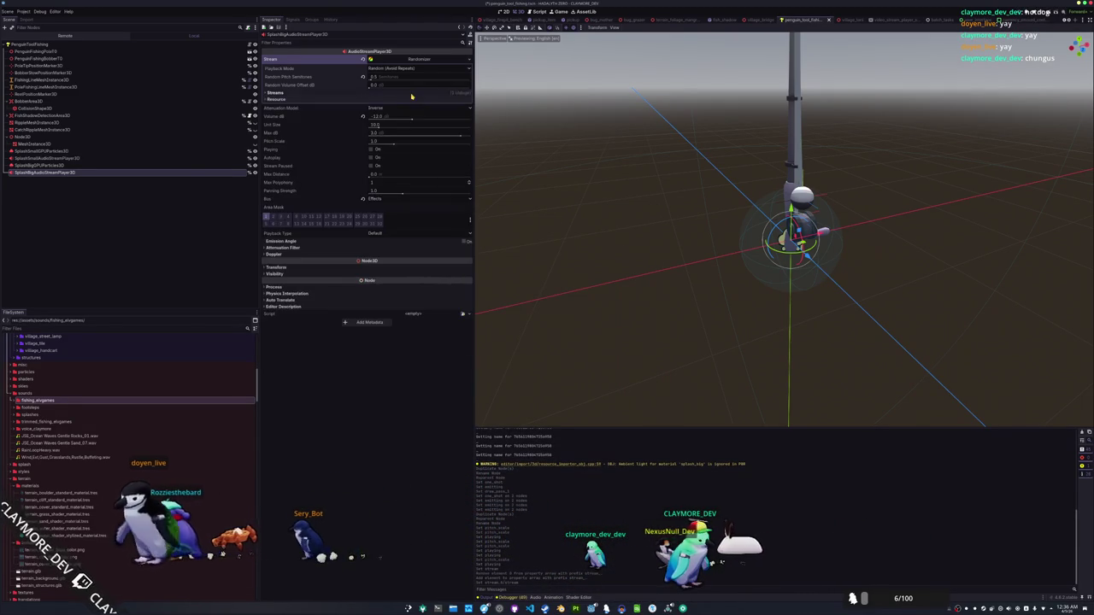
pyautogui.click(412, 93)
pyautogui.click(402, 106)
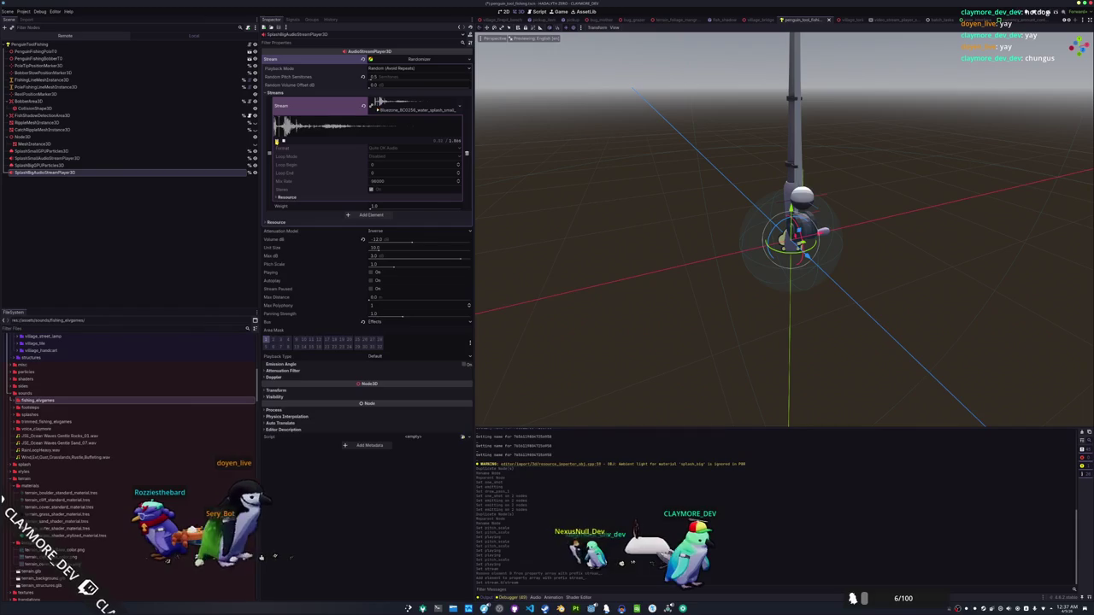
pyautogui.click(346, 107)
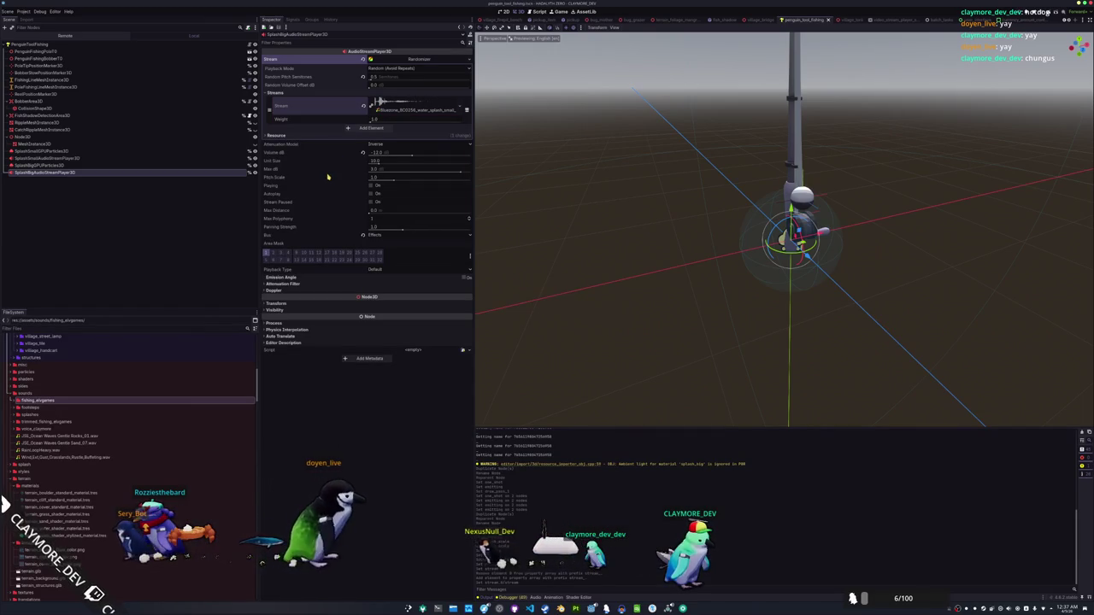
pyautogui.click(371, 185)
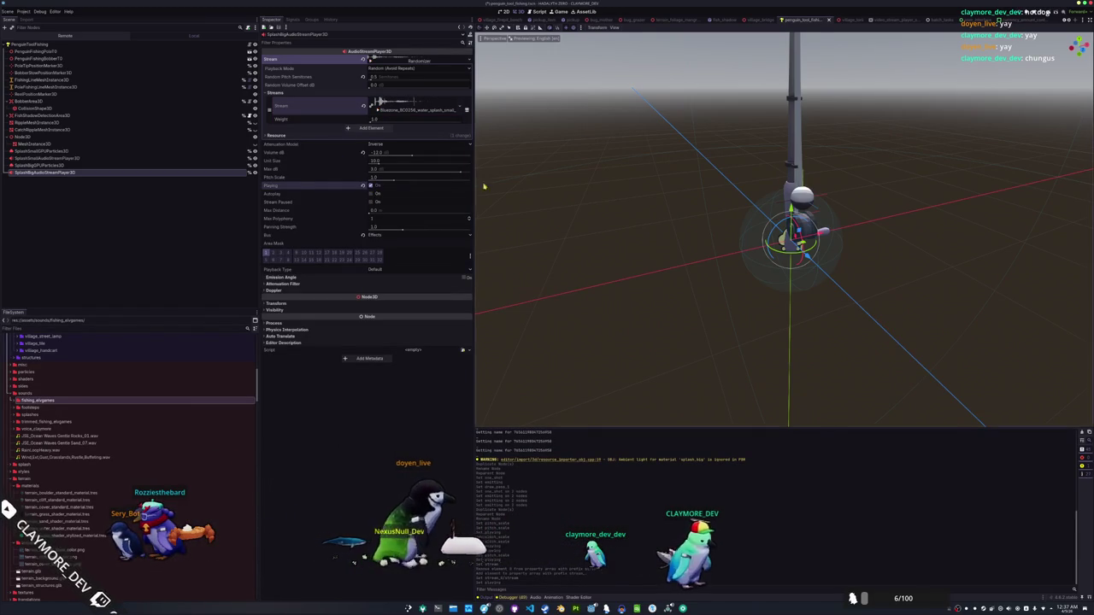
pyautogui.scroll(-5, 608, 180)
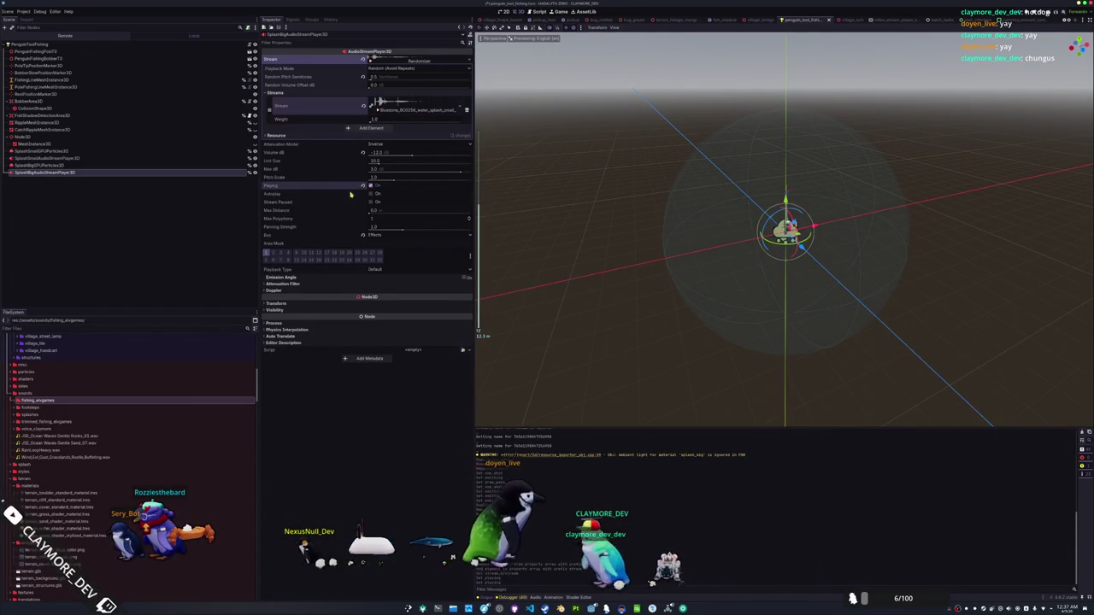
pyautogui.scroll(3, 575, 187)
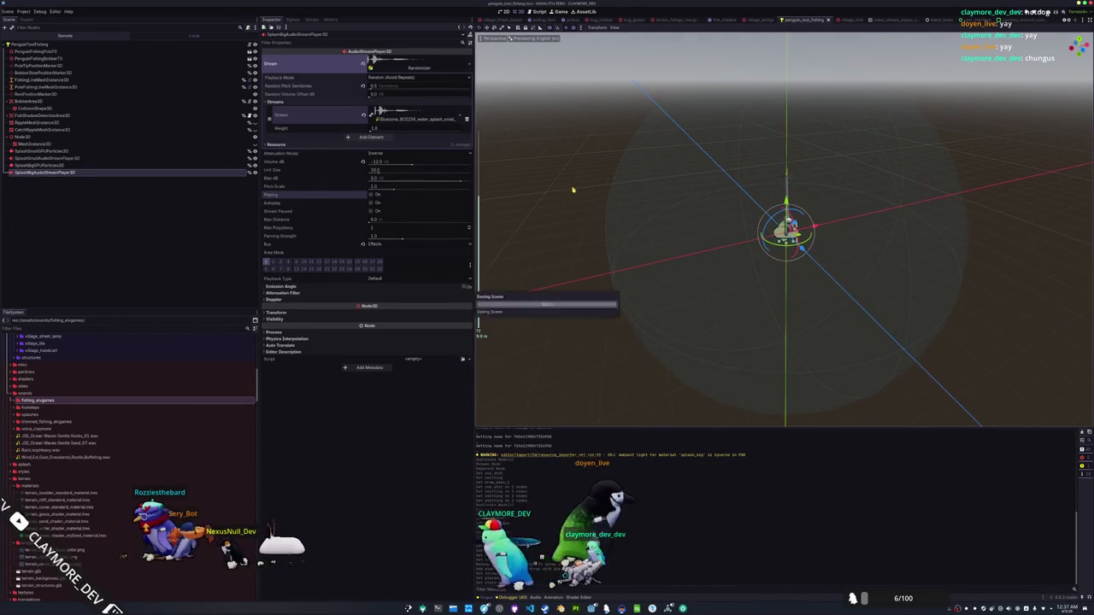
pyautogui.click(51, 166)
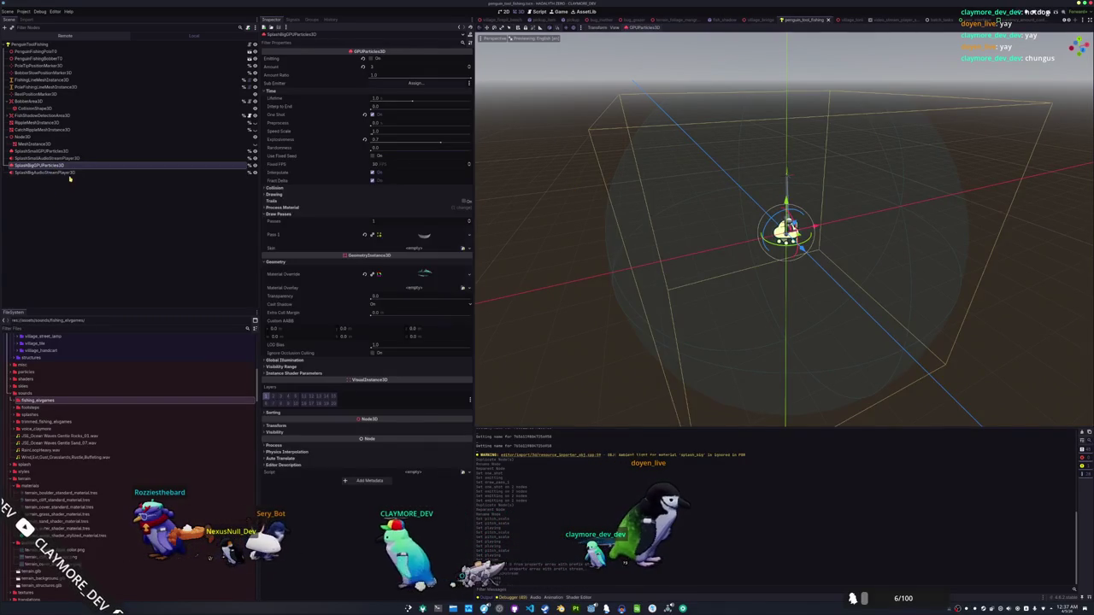
pyautogui.click(71, 173)
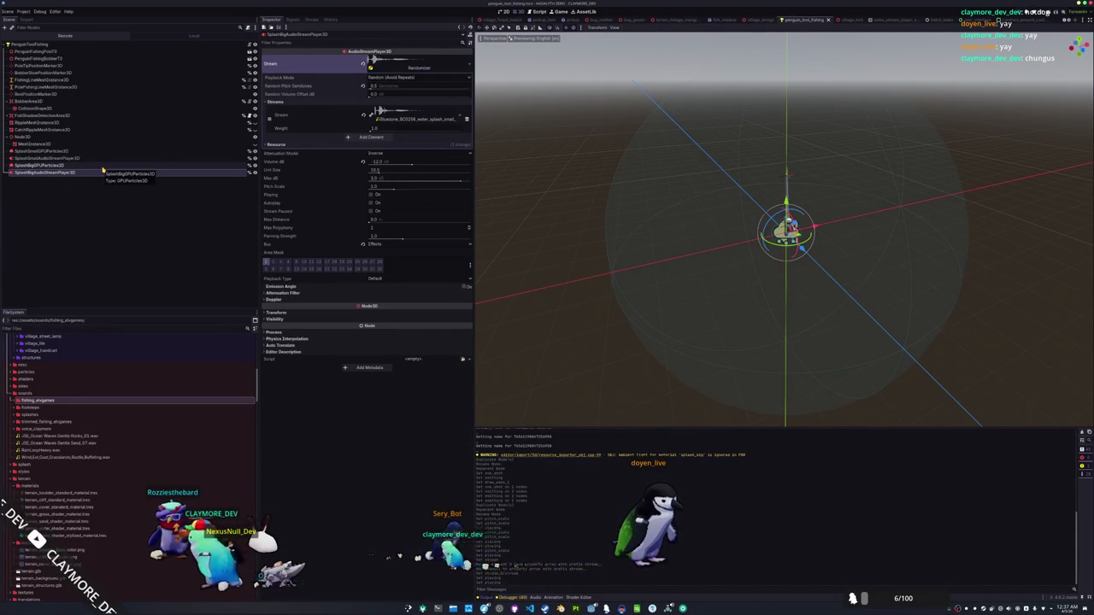
pyautogui.click(241, 43)
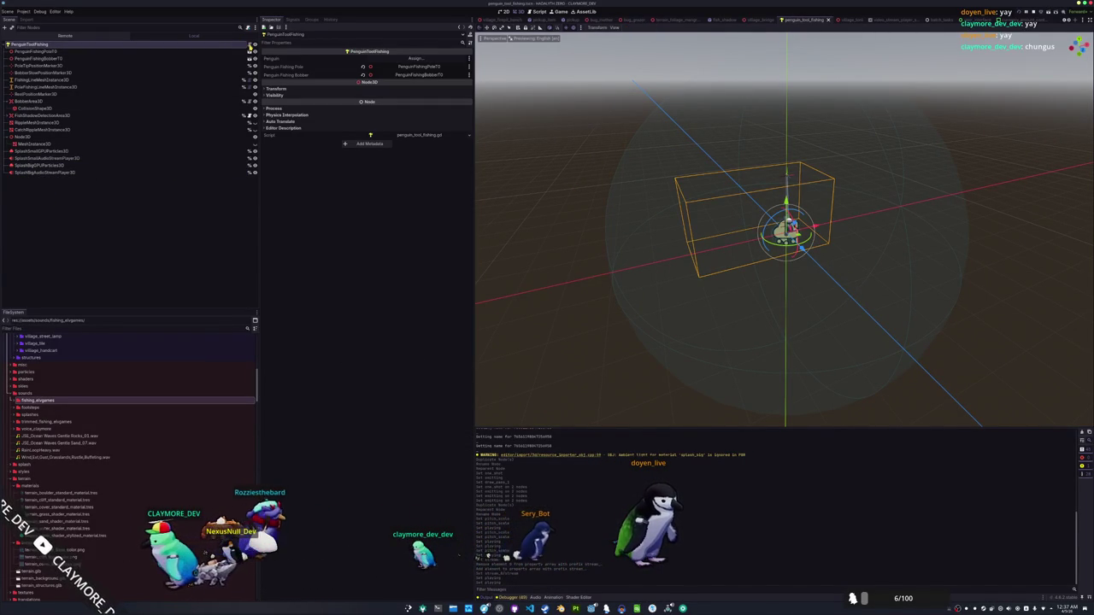
pyautogui.hotkey('alt', 'Tab')
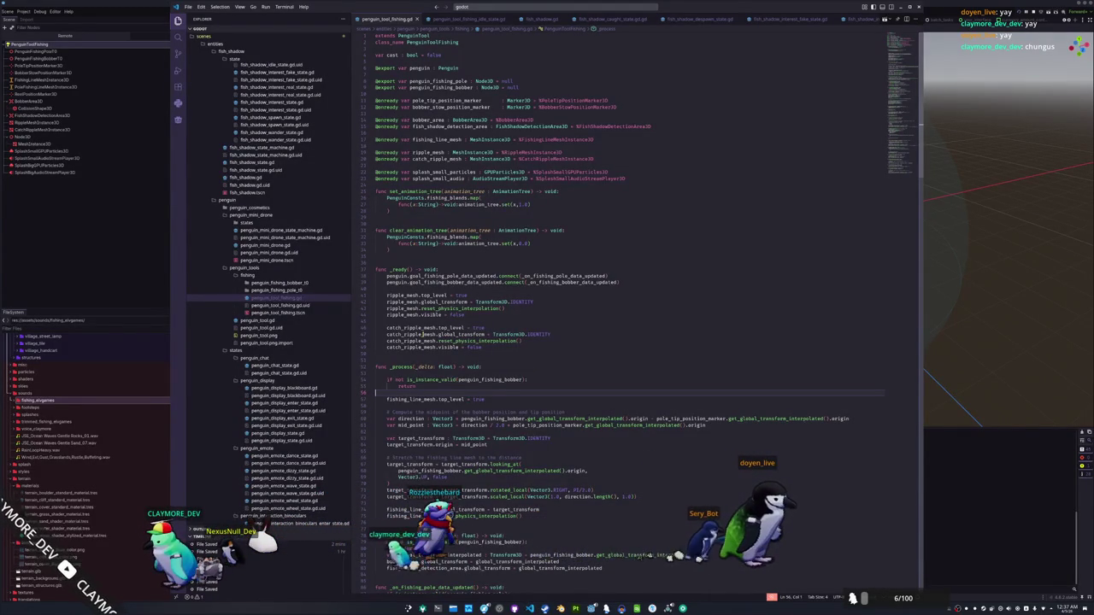
pyautogui.click(407, 184)
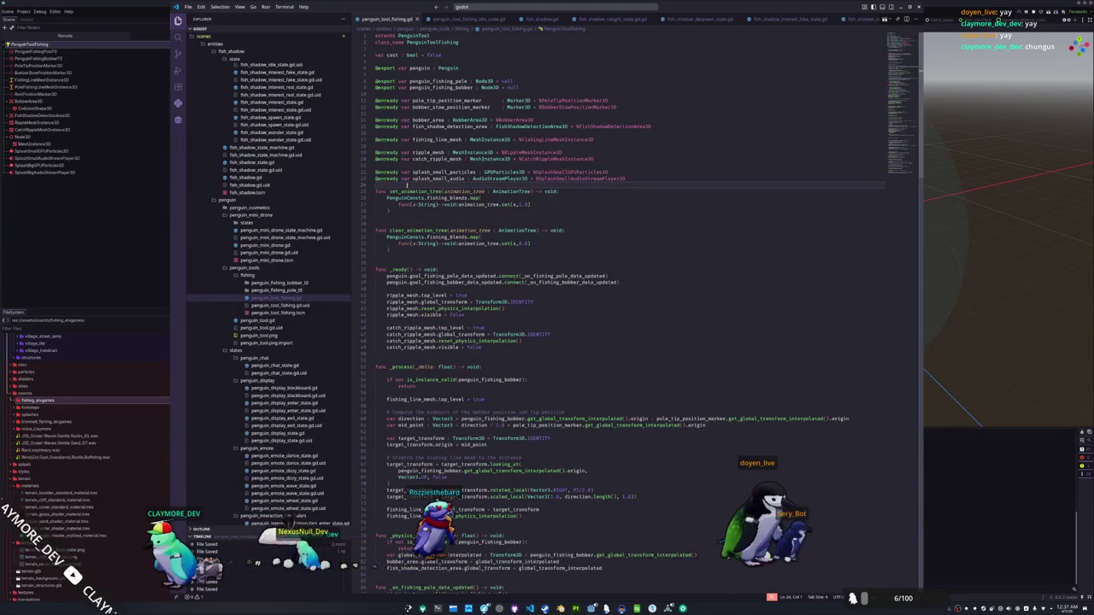
pyautogui.press('Return')
pyautogui.press('Return')
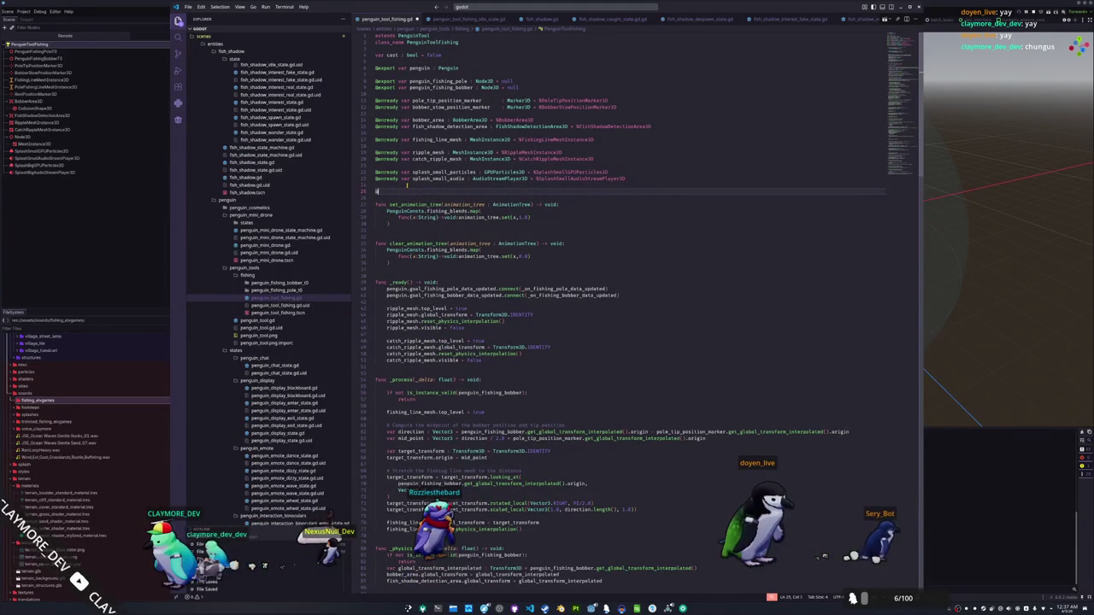
pyautogui.write('@onready')
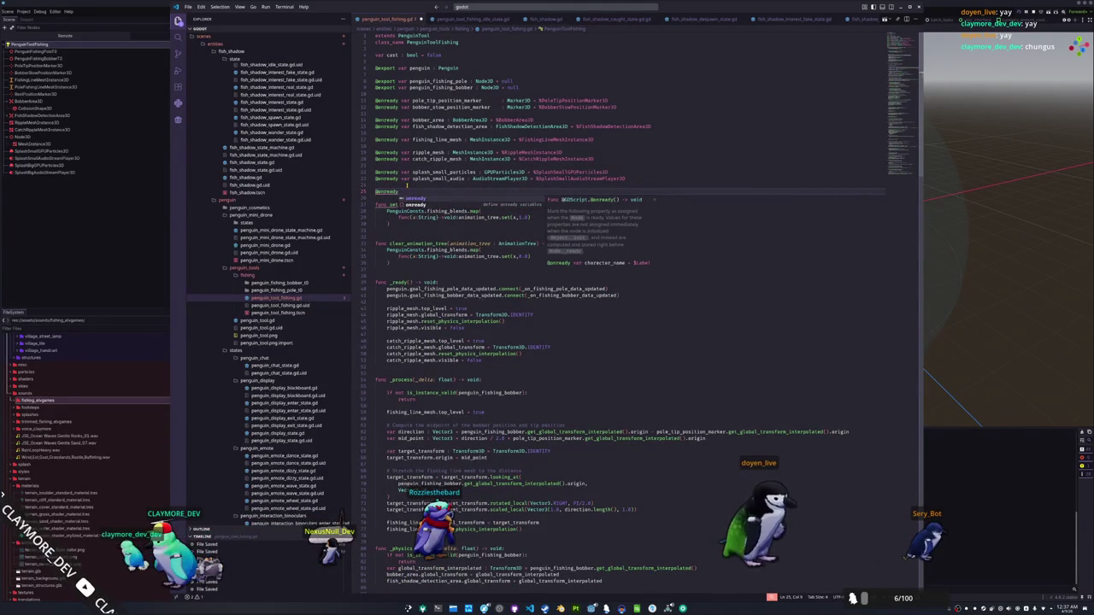
pyautogui.write(' var splash')
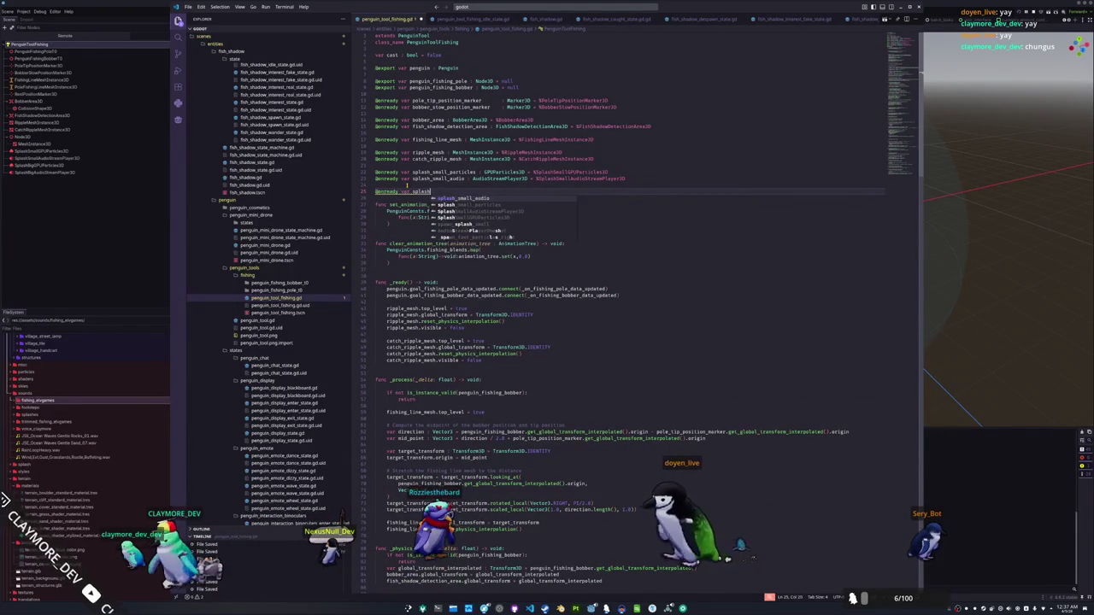
pyautogui.write('_big_partic')
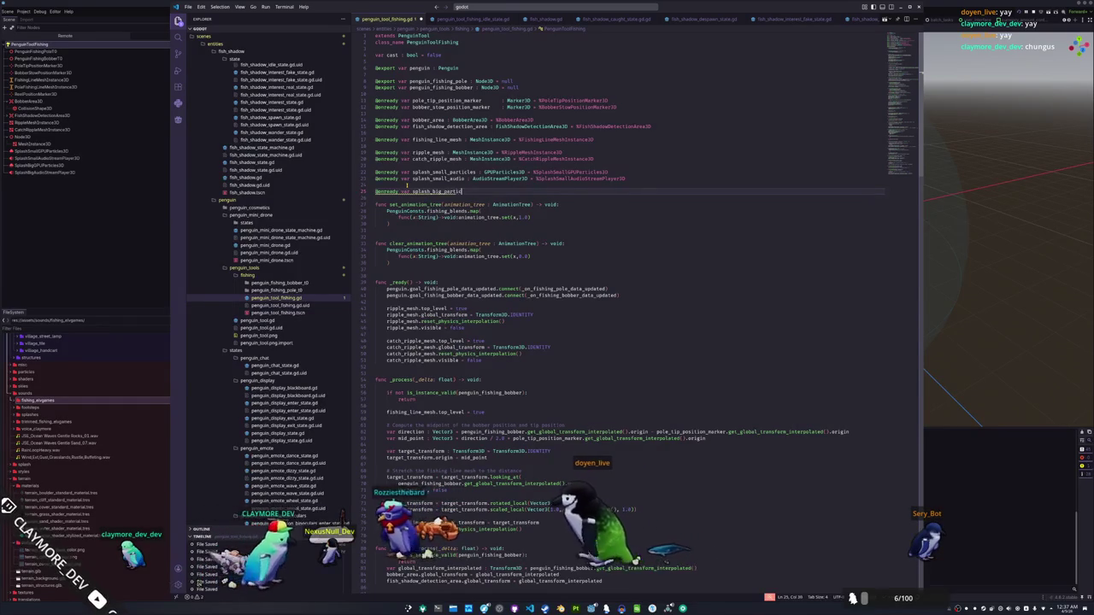
pyautogui.write('les')
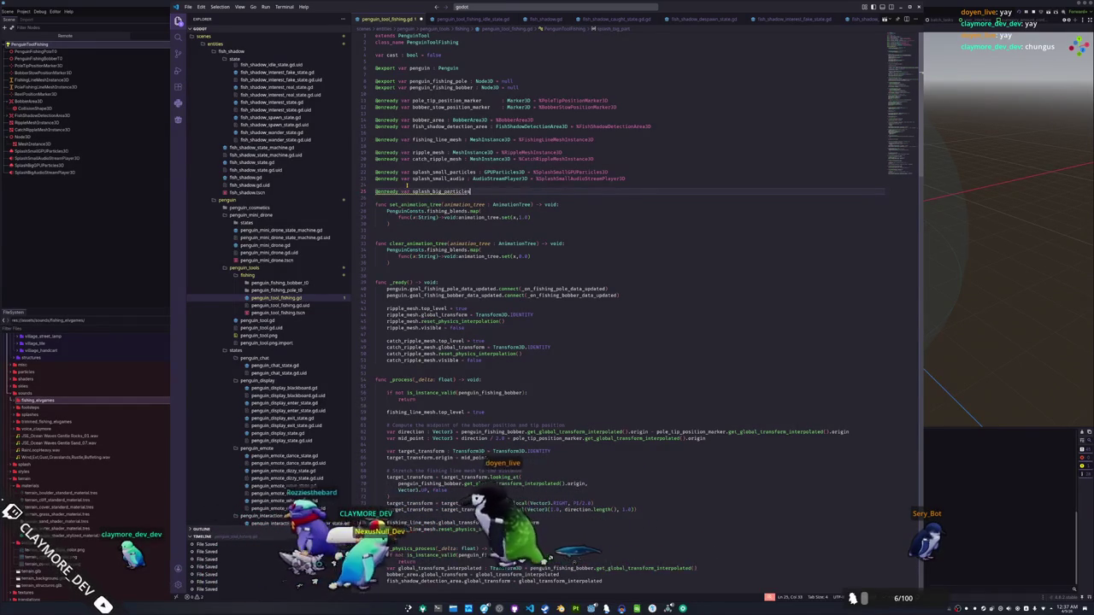
pyautogui.write(' : GPUParti')
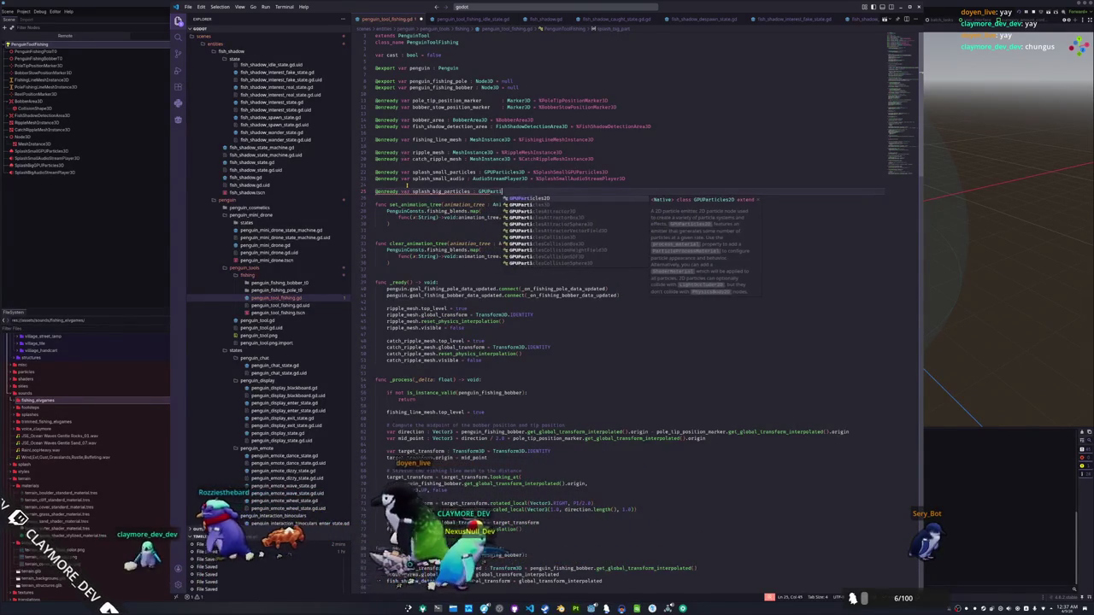
pyautogui.write('cles3D = ')
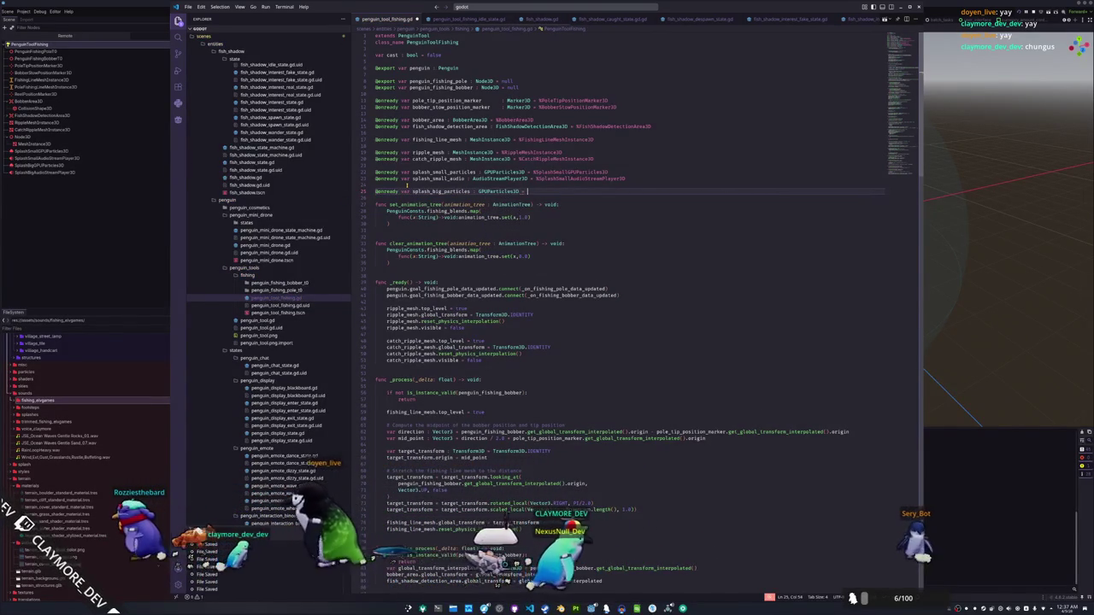
pyautogui.write('$Splash')
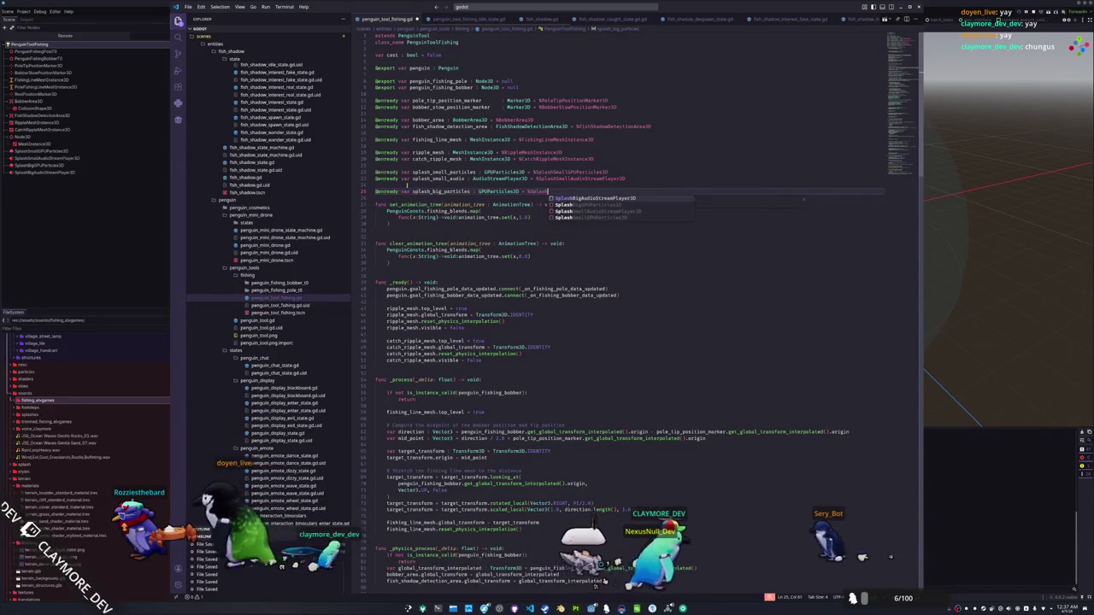
pyautogui.write('Big')
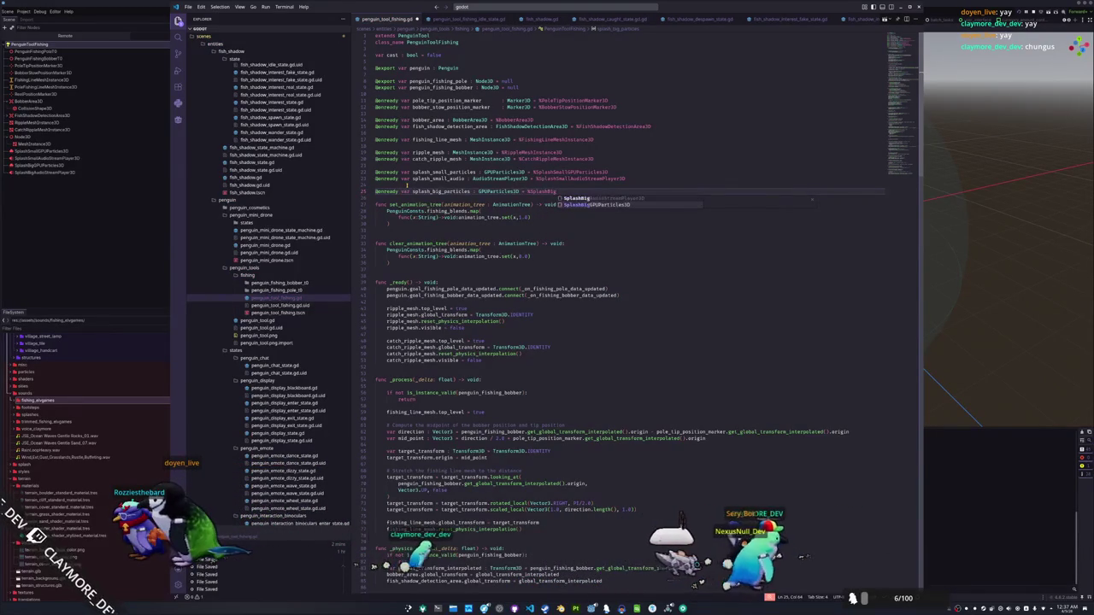
pyautogui.press('Return')
# Duplicate that line as splash_big_audio pointing to SplashBigAudioStreamPlayer3D.
pyautogui.hotkey('shift', 'alt', 'Down')
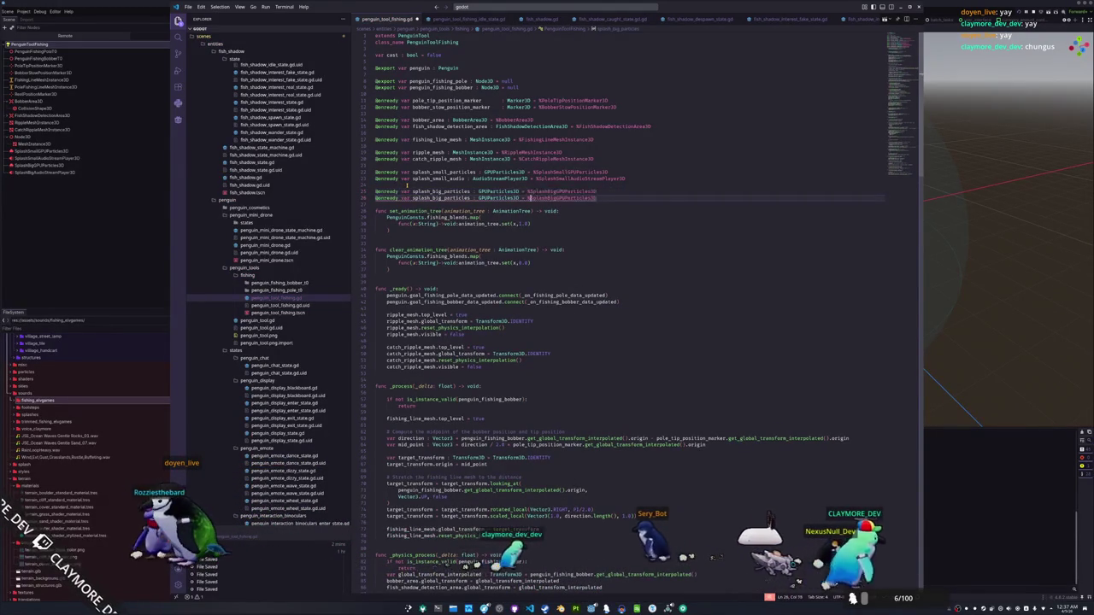
pyautogui.press('Home')
pyautogui.hotkey('ctrl', 'Right')
pyautogui.hotkey('ctrl', 'Right')
pyautogui.hotkey('ctrl', 'Right')
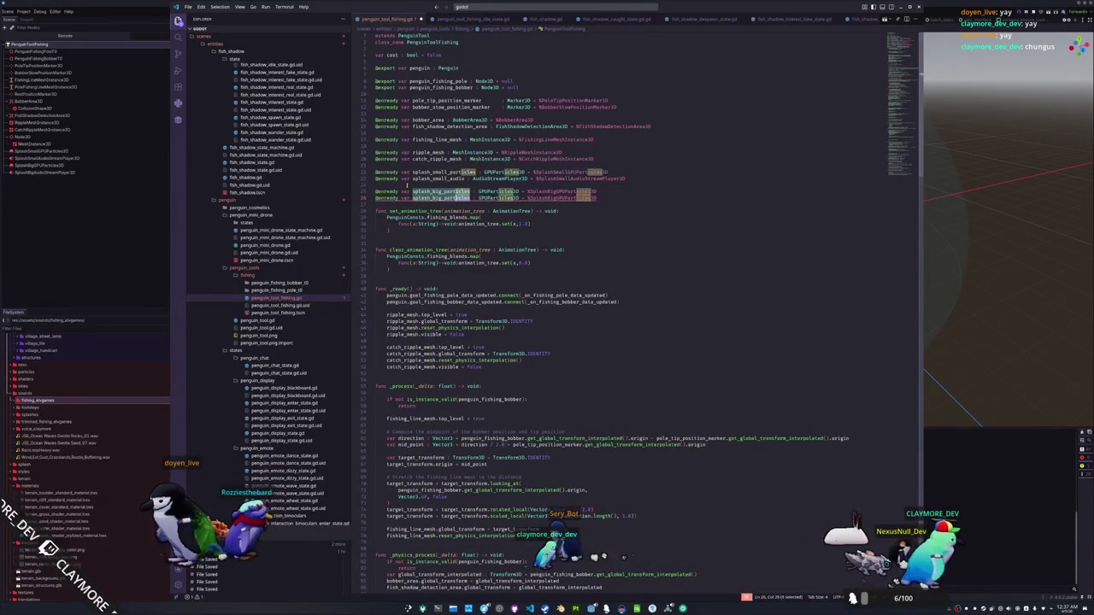
pyautogui.press('BackSpace')
pyautogui.press('BackSpace')
pyautogui.press('BackSpace')
pyautogui.write('audio')
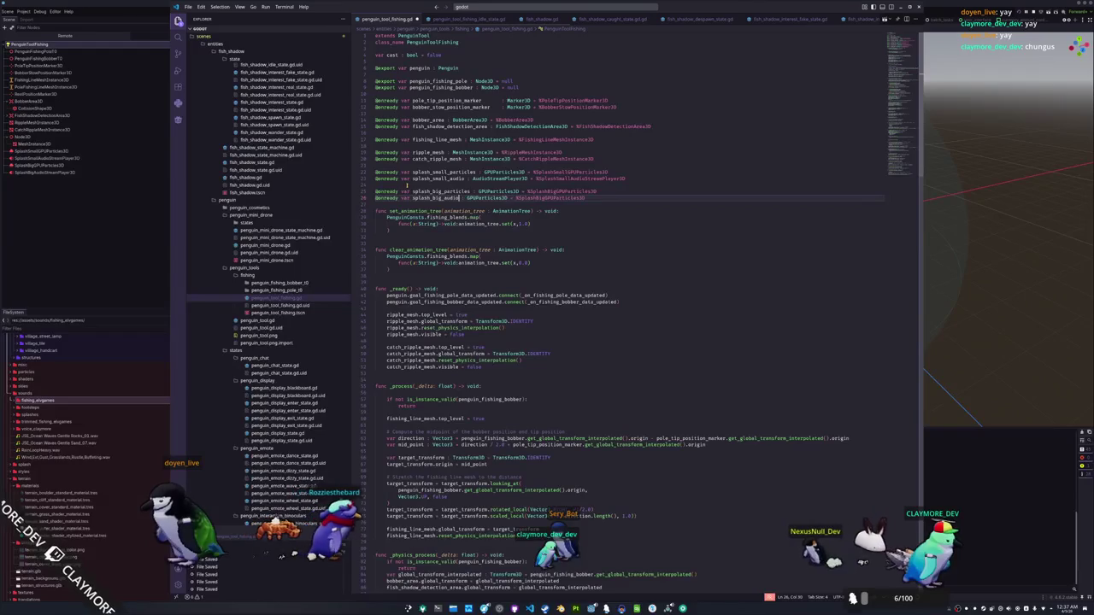
pyautogui.hotkey('ctrl', 'Right')
pyautogui.hotkey('ctrl', 'Right')
pyautogui.hotkey('ctrl', 'shift', 'Right')
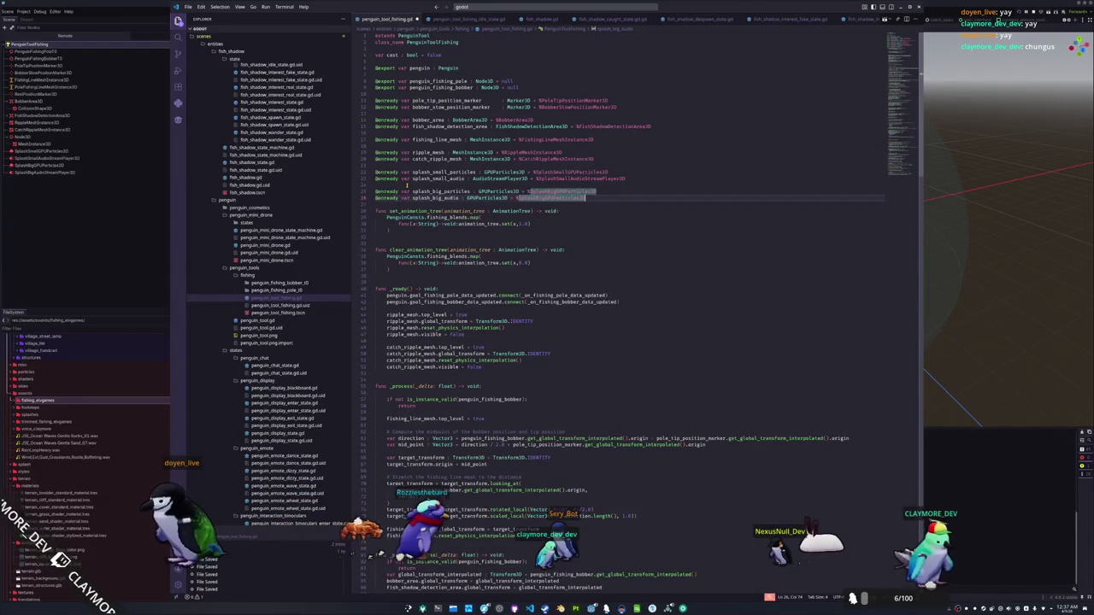
pyautogui.write('Splash')
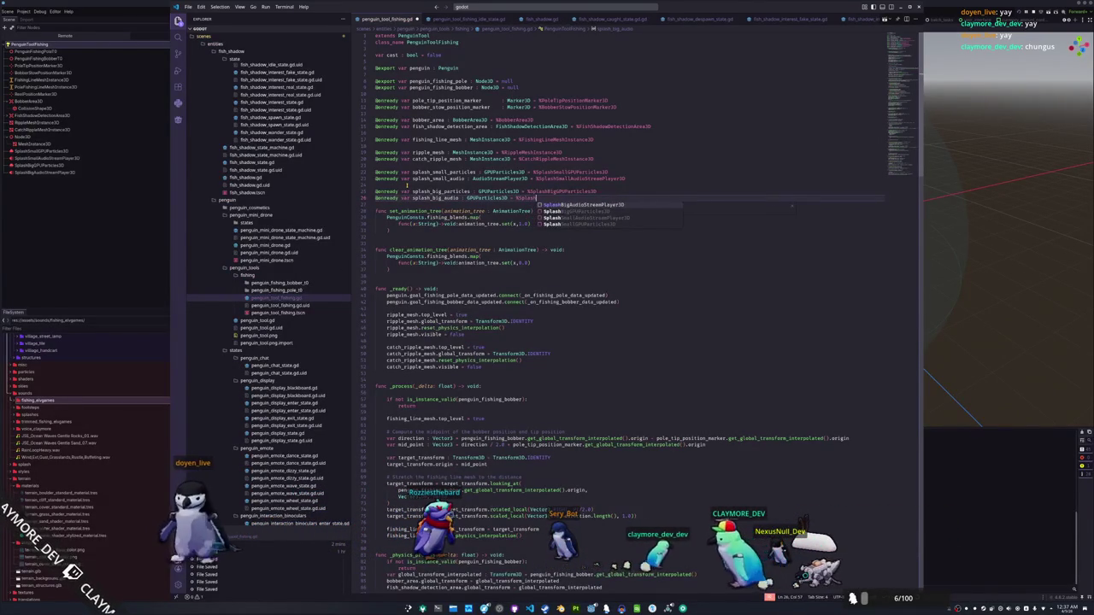
pyautogui.press('Return')
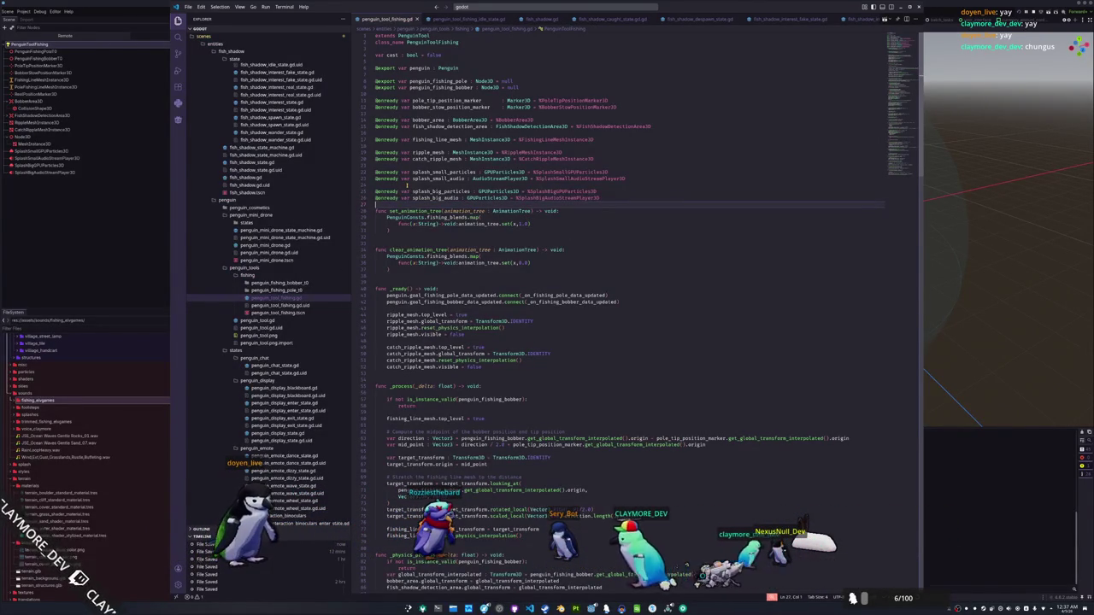
pyautogui.scroll(-10, 407, 185)
pyautogui.scroll(-7, 431, 184)
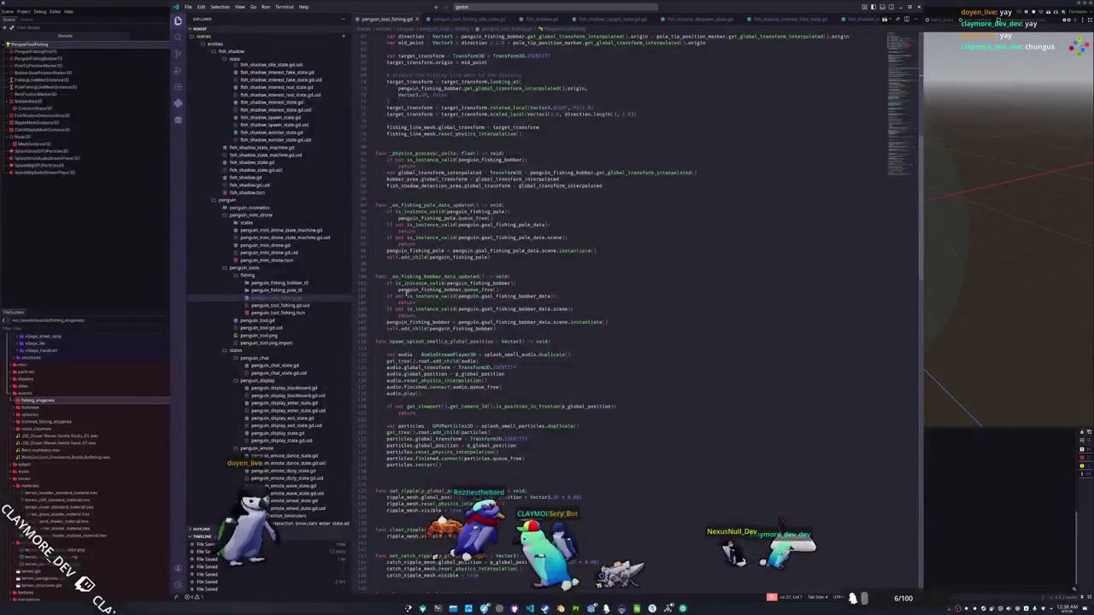
# Paste a copy of spawn_splash_small below it and rename the copy spawn_splash_big.
pyautogui.scroll(-7, 389, 419)
pyautogui.moveTo(390, 419); pyautogui.dragTo(384, 287)
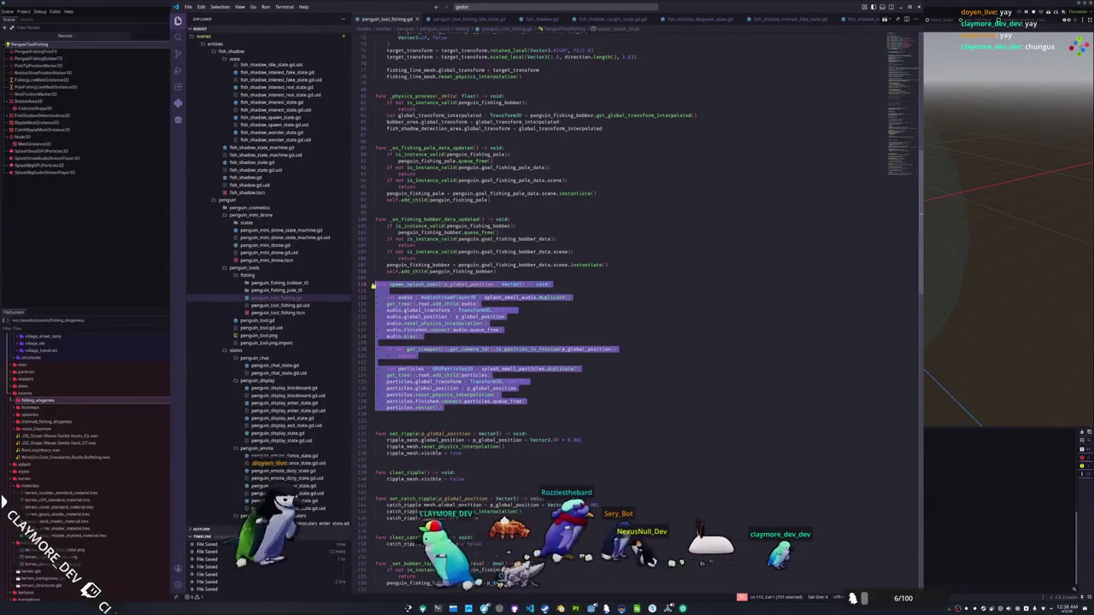
pyautogui.click(377, 417)
pyautogui.hotkey('ctrl', 'v')
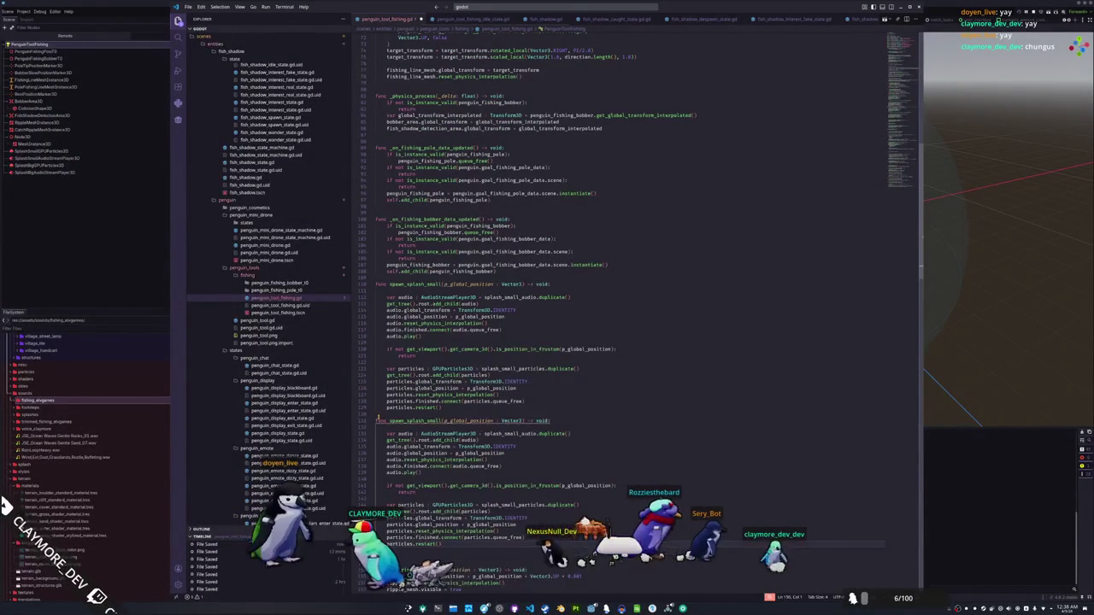
pyautogui.press('Down')
pyautogui.hotkey('ctrl', 'Right')
pyautogui.hotkey('ctrl', 'Right')
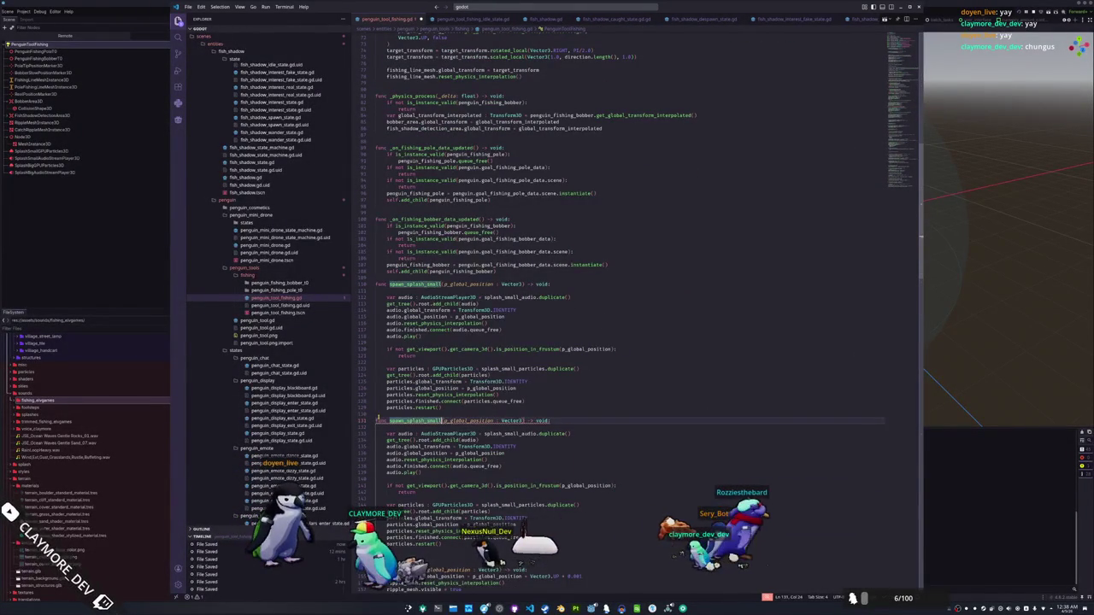
pyautogui.hotkey('shift', 'Left')
pyautogui.hotkey('shift', 'Left')
pyautogui.hotkey('shift', 'Left')
pyautogui.write('big')
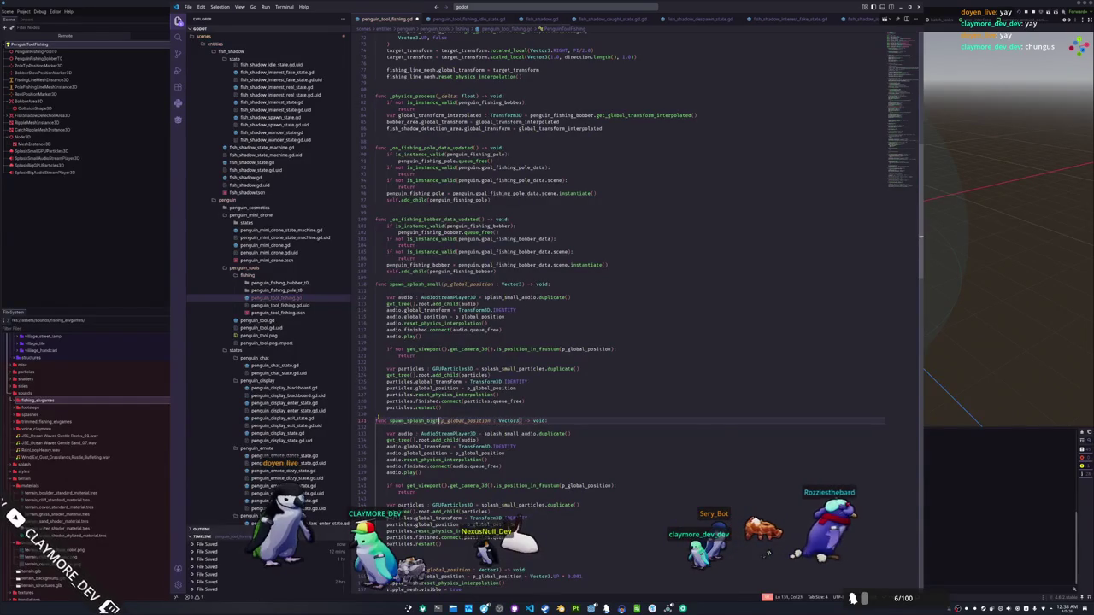
# In spawn_splash_big, use splash_big_audio and splash_big_particles instead of the small ones.
pyautogui.press('Down')
pyautogui.press('Down')
pyautogui.press('Right')
pyautogui.press('Right')
pyautogui.press('Right')
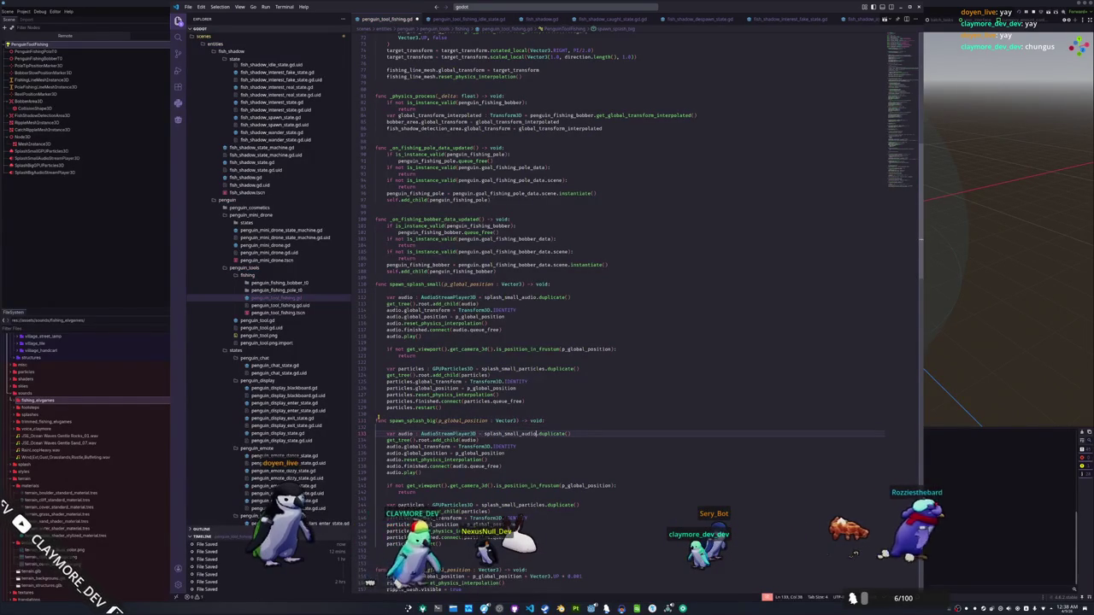
pyautogui.hotkey('ctrl', 'Right')
pyautogui.hotkey('ctrl', 'Right')
pyautogui.hotkey('ctrl', 'Right')
pyautogui.hotkey('ctrl', 'shift', 'Left')
pyautogui.write('splash_')
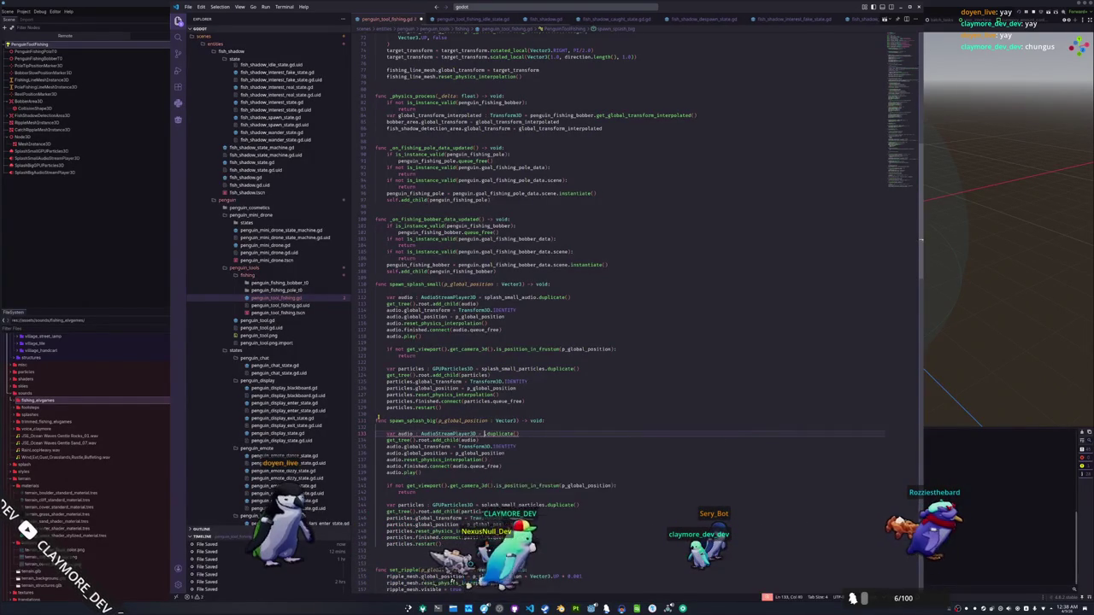
pyautogui.press('Return')
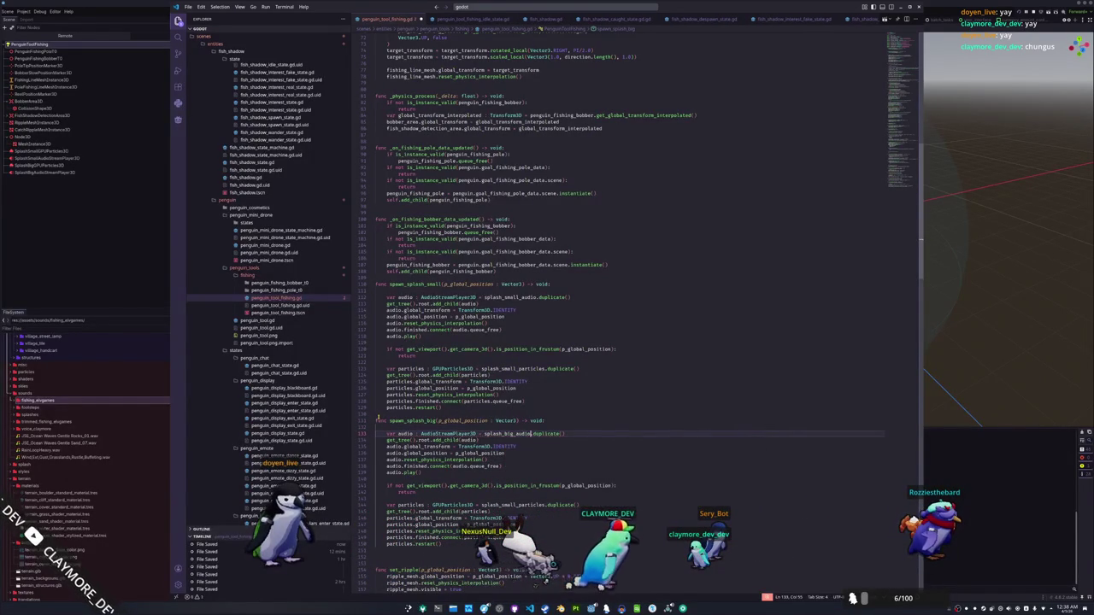
pyautogui.press('Down')
pyautogui.press('Down')
pyautogui.press('Down')
pyautogui.press('Down')
pyautogui.press('Down')
pyautogui.press('Down')
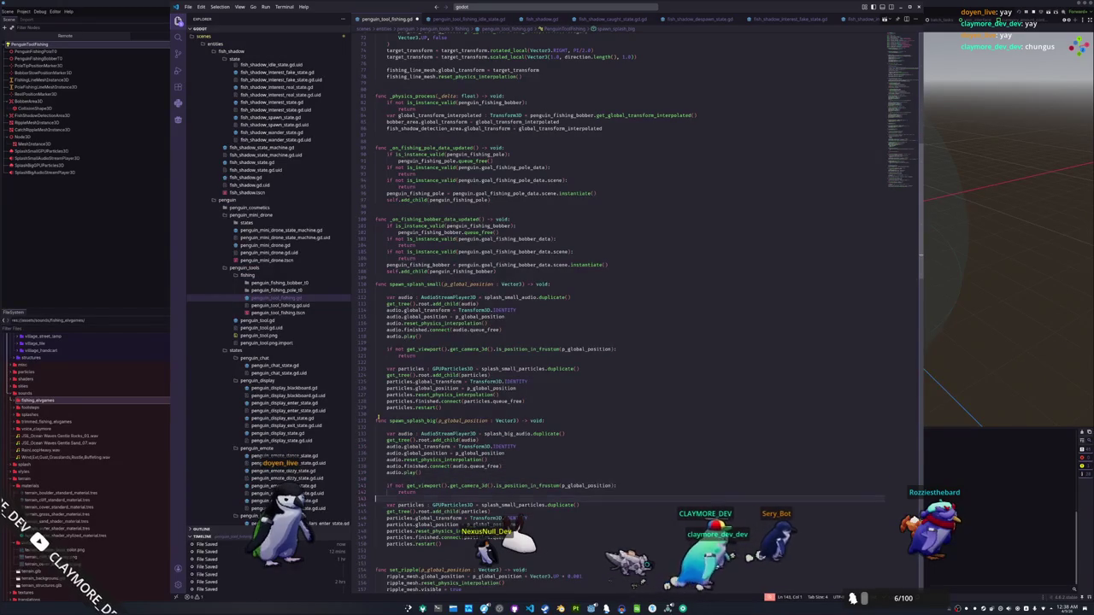
pyautogui.hotkey('ctrl', 'Right')
pyautogui.hotkey('ctrl', 'Right')
pyautogui.hotkey('ctrl', 'Right')
pyautogui.hotkey('ctrl', 'shift', 'Left')
pyautogui.write('spl')
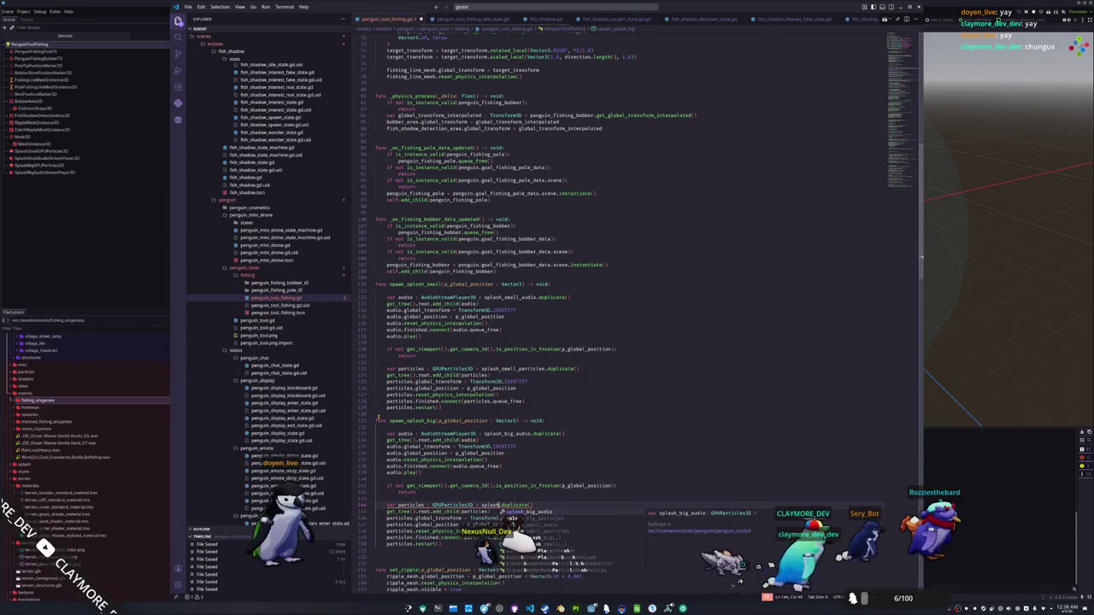
pyautogui.write('ash')
pyautogui.press('Return')
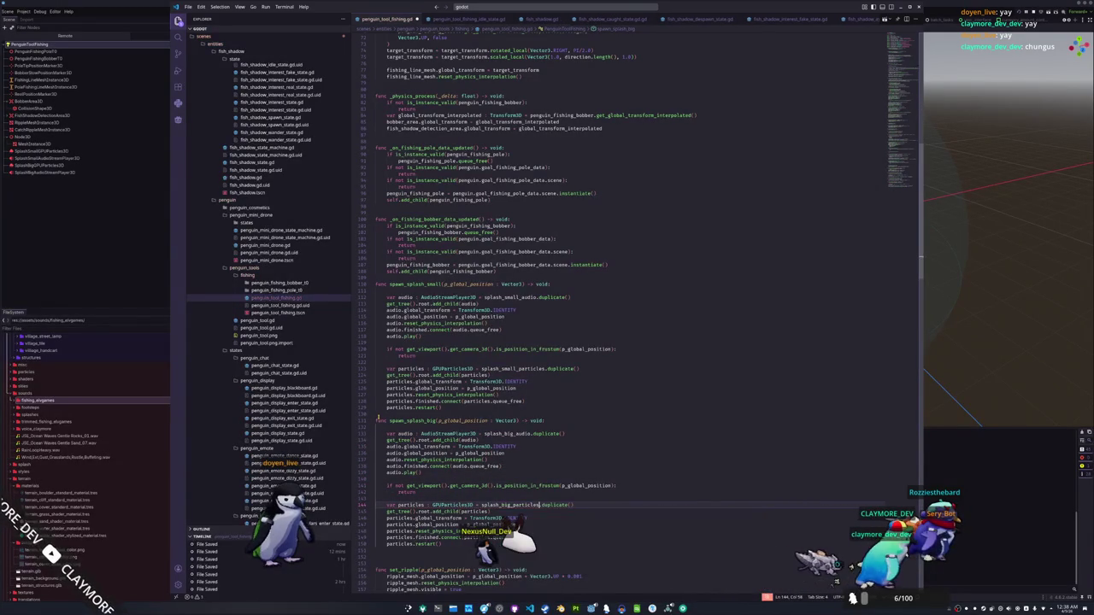
pyautogui.press('Up')
# Browse the catch exit, catch idle and other fishing state scripts to find the splash call.
pyautogui.scroll(-2, 425, 338)
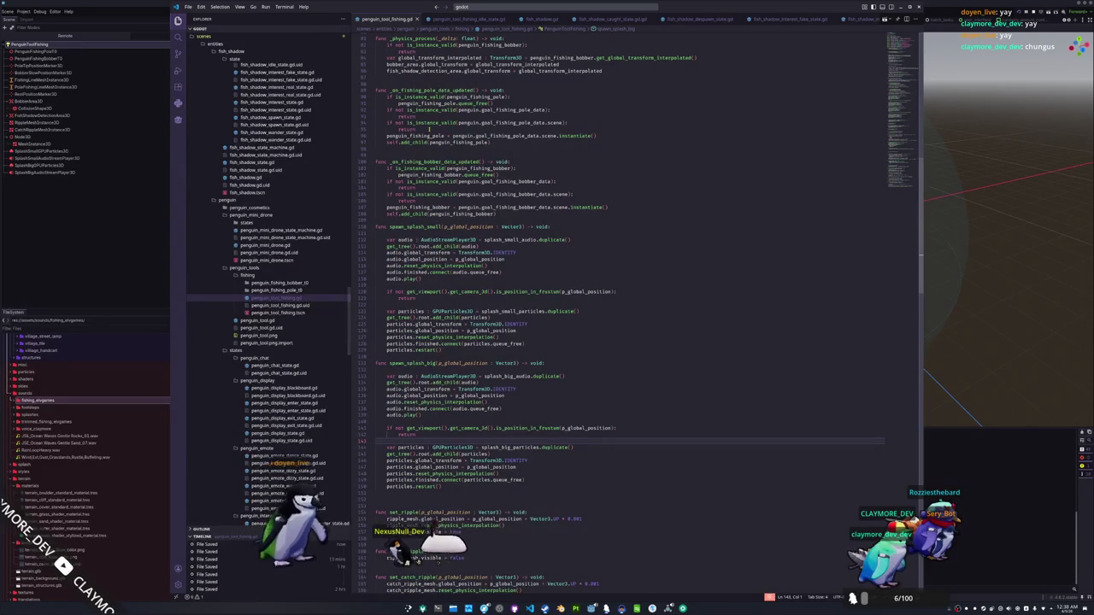
pyautogui.scroll(-10, 288, 312)
pyautogui.scroll(-10, 288, 312)
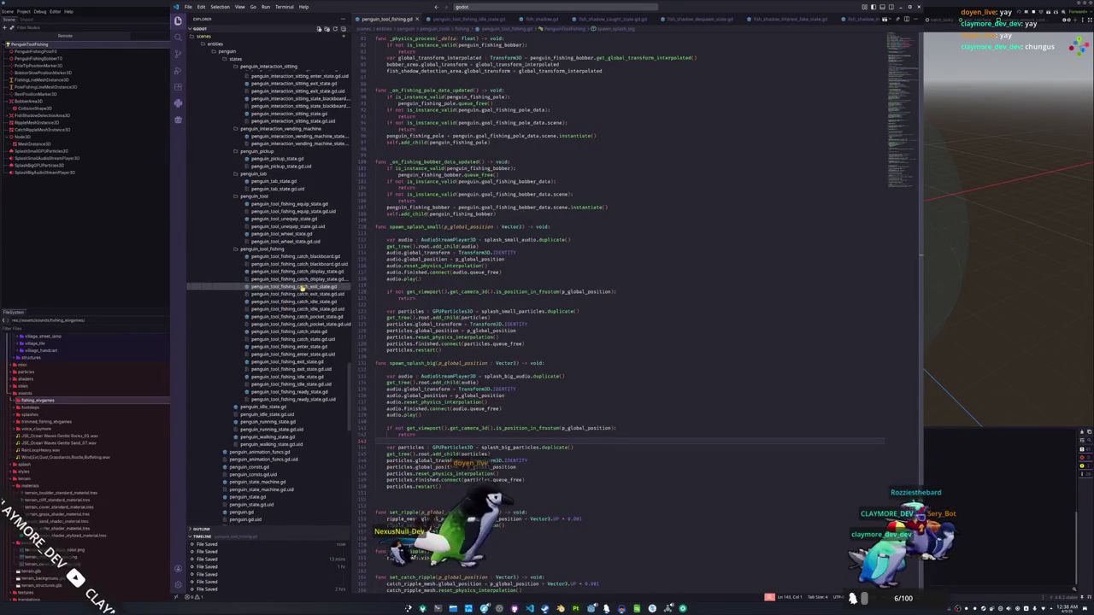
pyautogui.click(300, 286)
pyautogui.click(312, 303)
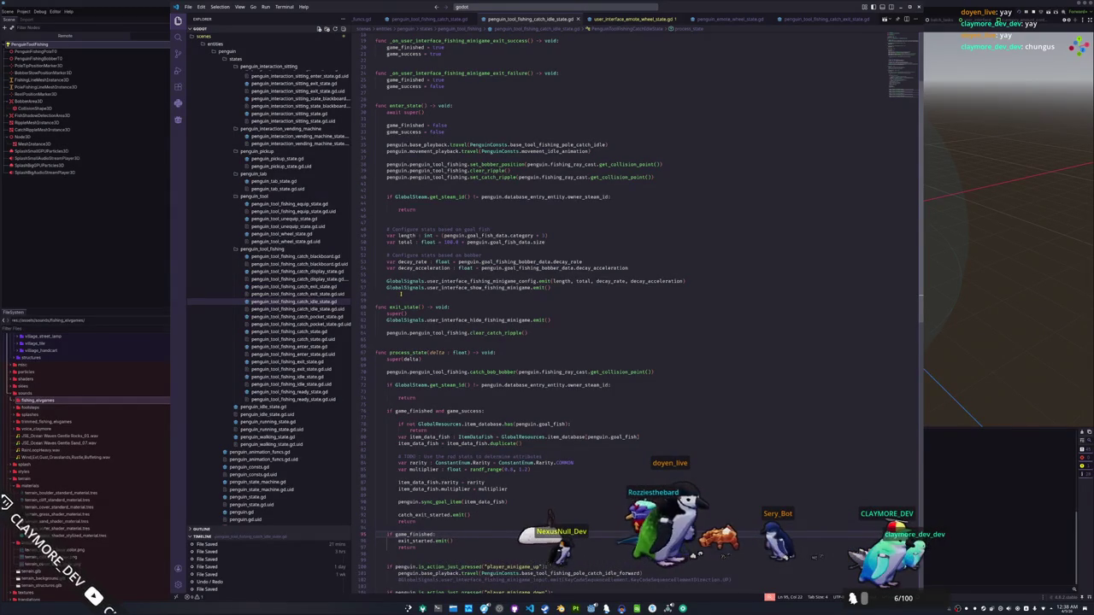
pyautogui.scroll(1, 400, 293)
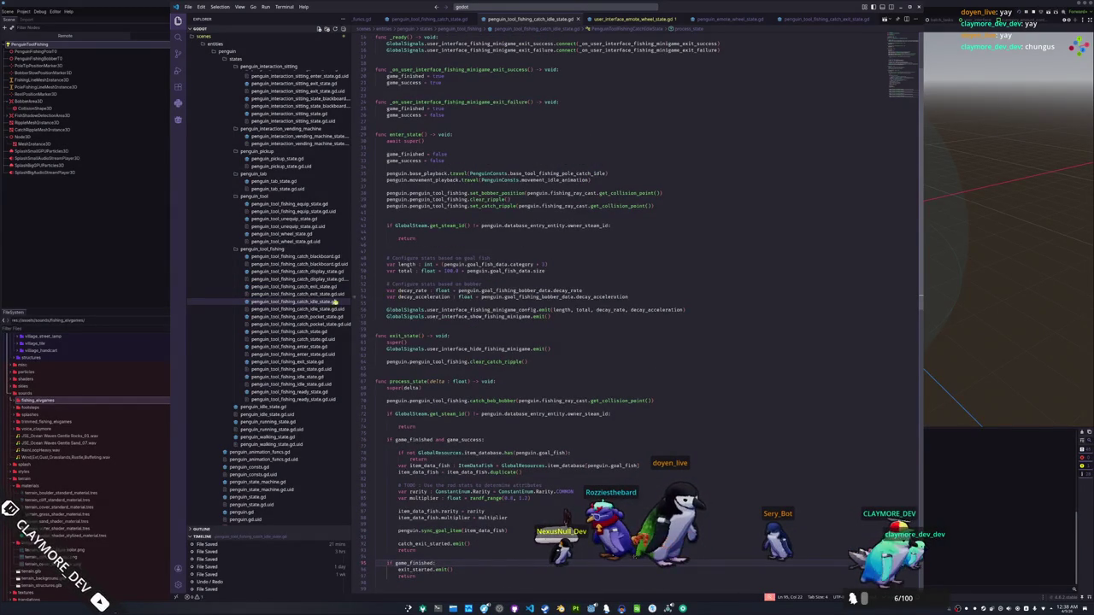
pyautogui.click(286, 379)
pyautogui.click(389, 337)
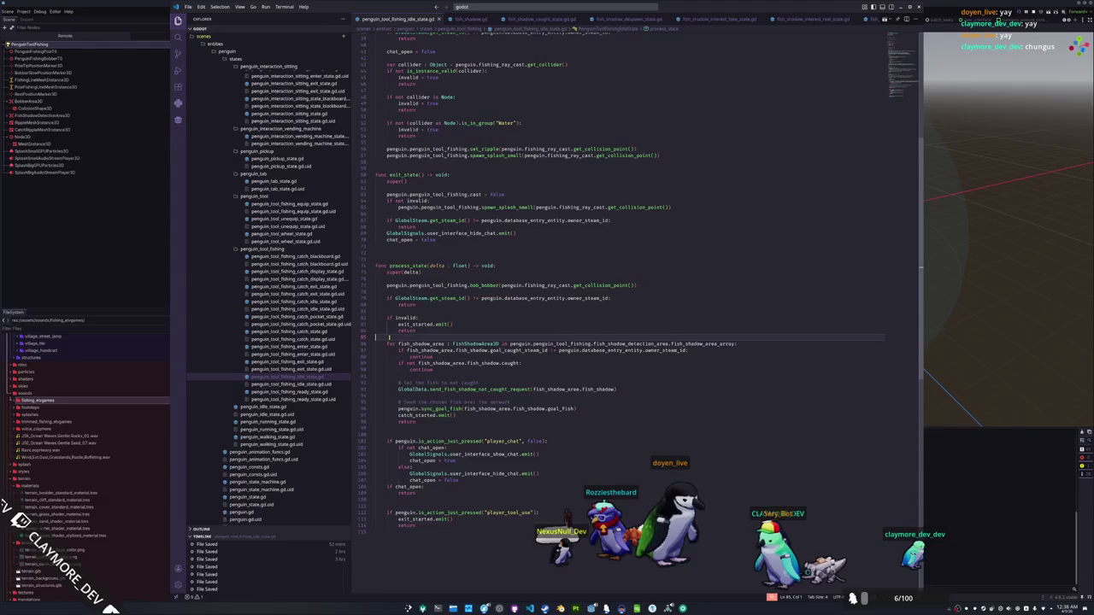
pyautogui.click(305, 334)
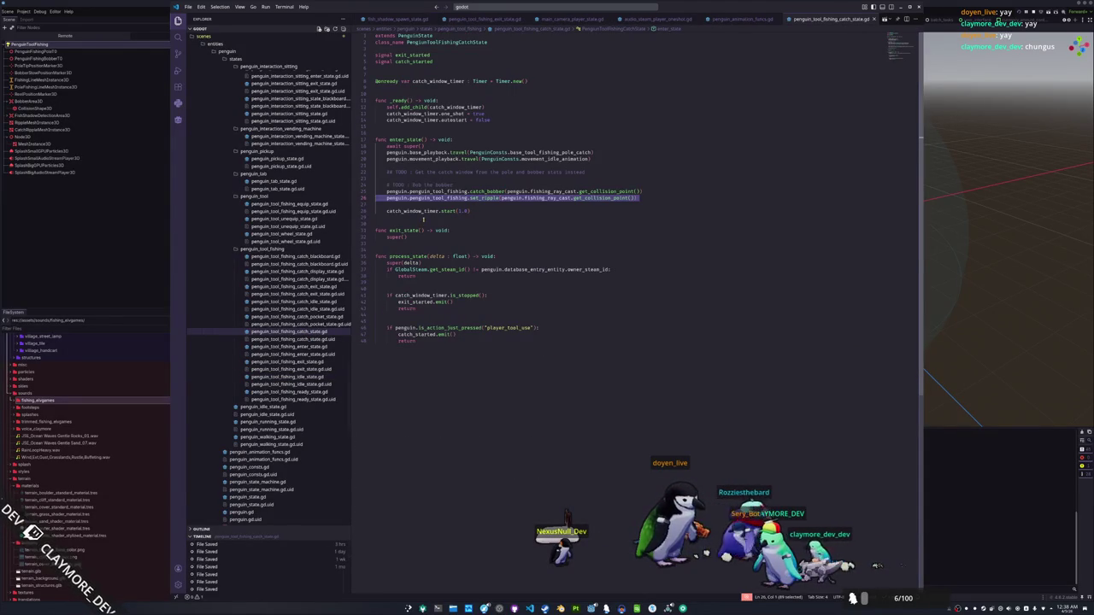
pyautogui.click(408, 341)
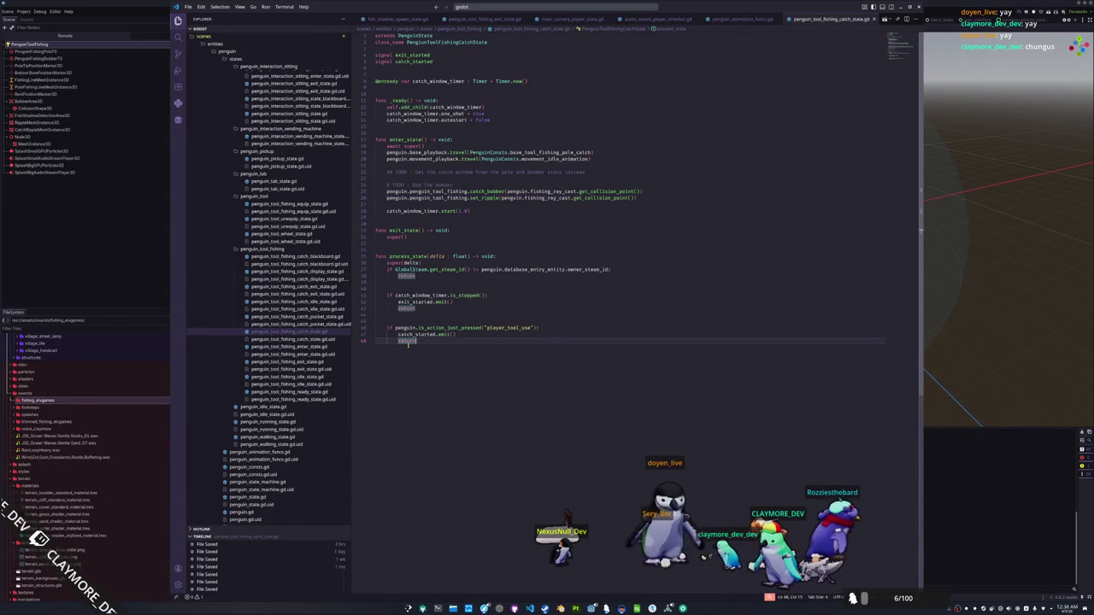
pyautogui.click(409, 244)
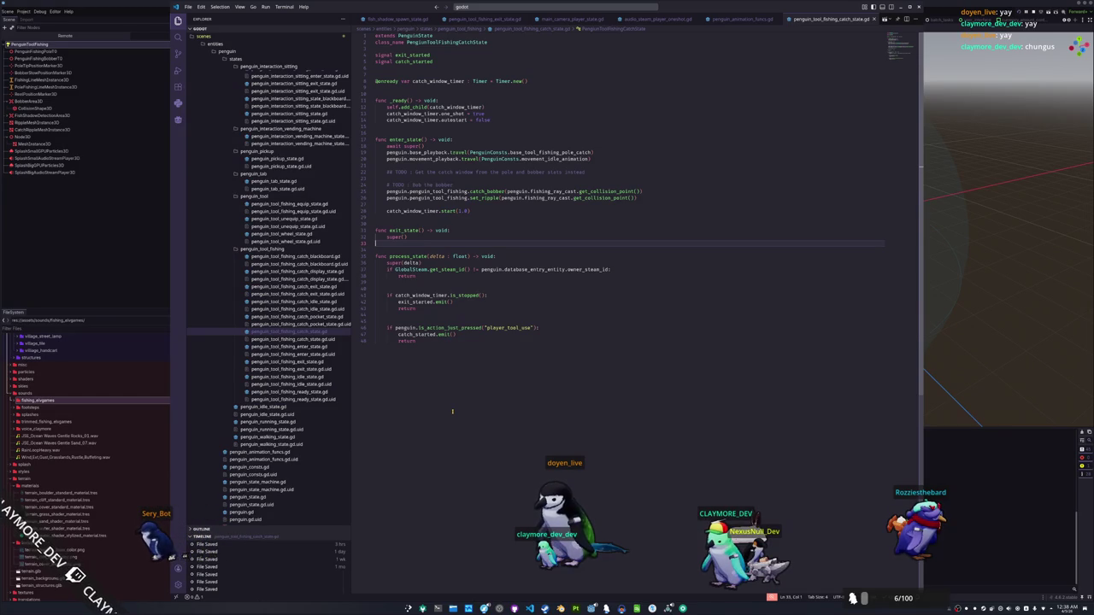
pyautogui.press('Return')
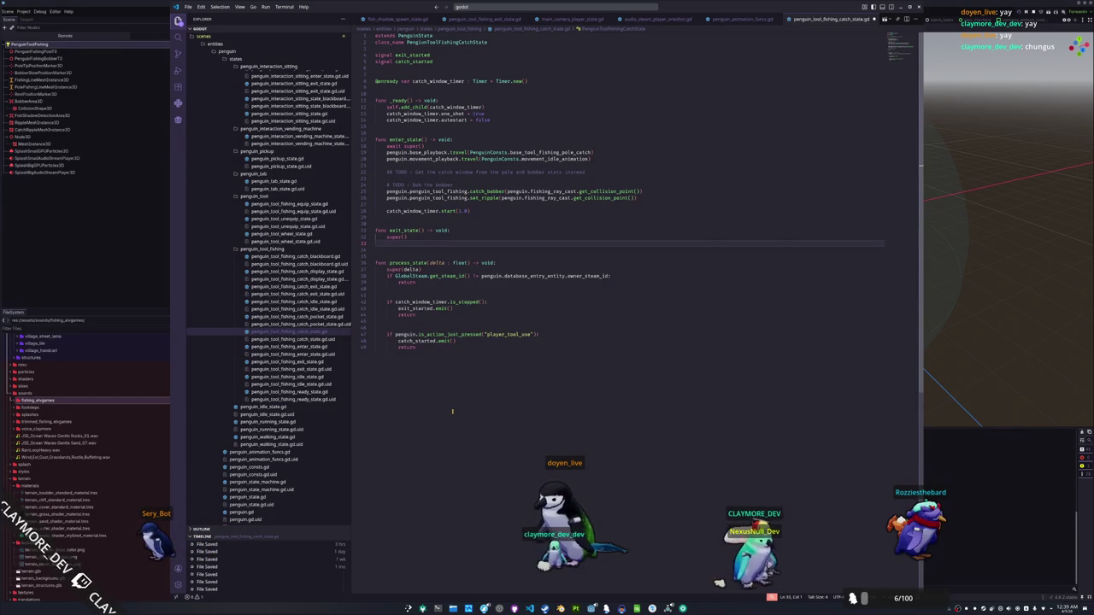
pyautogui.press('Delete')
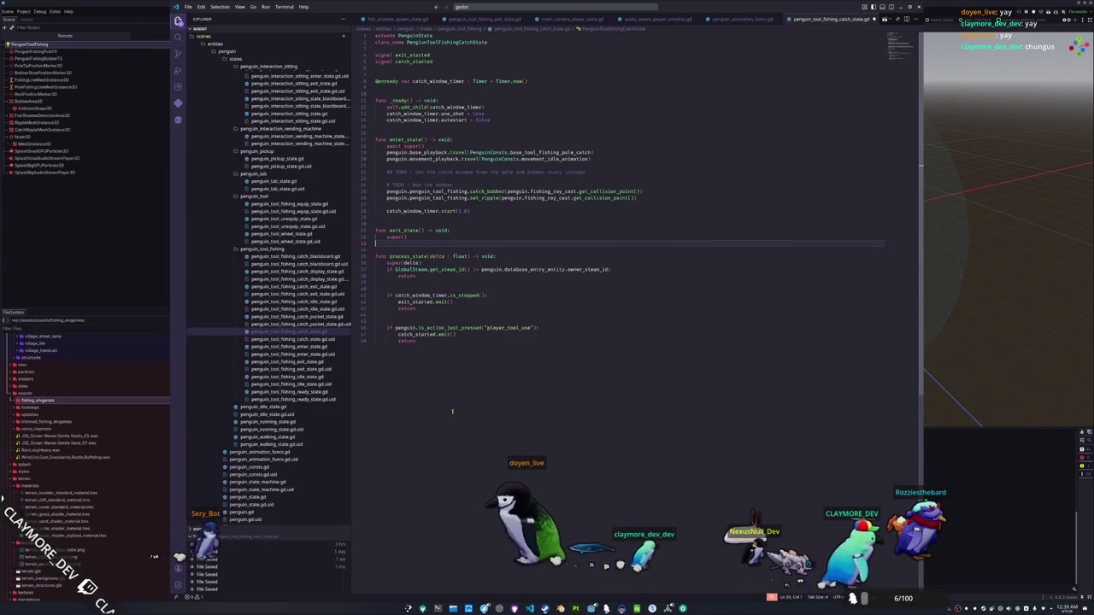
pyautogui.hotkey('ctrl', 'Tab')
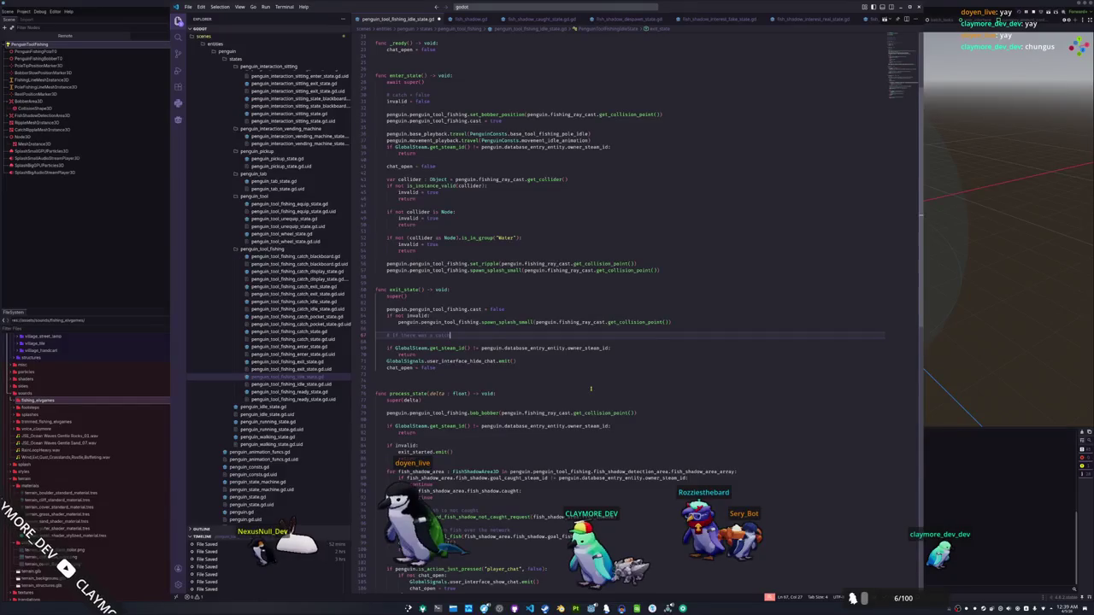
pyautogui.scroll(5, 590, 389)
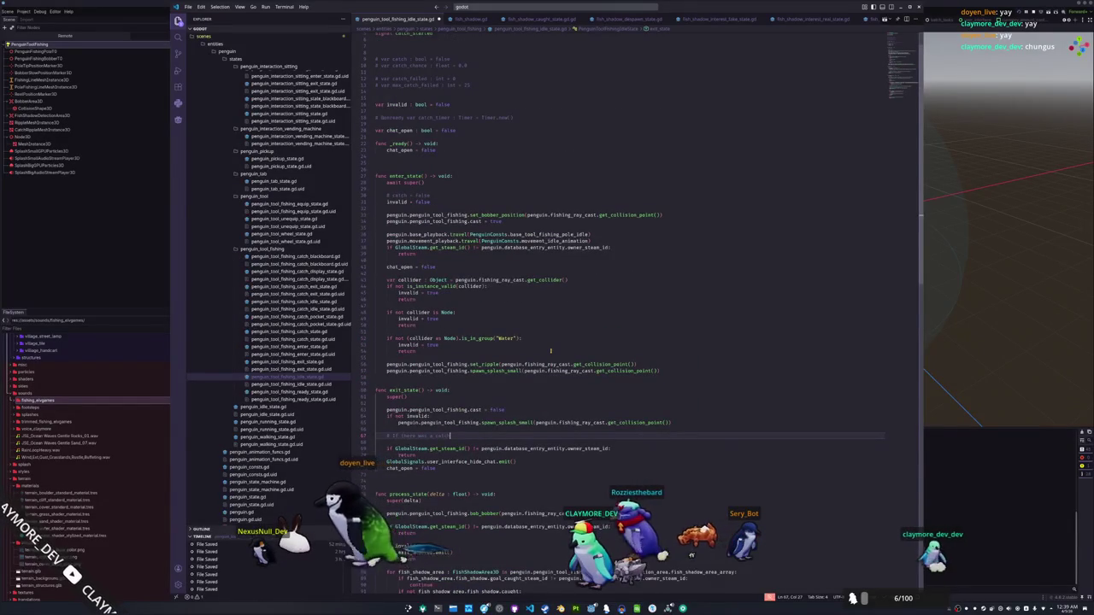
pyautogui.scroll(-8, 550, 350)
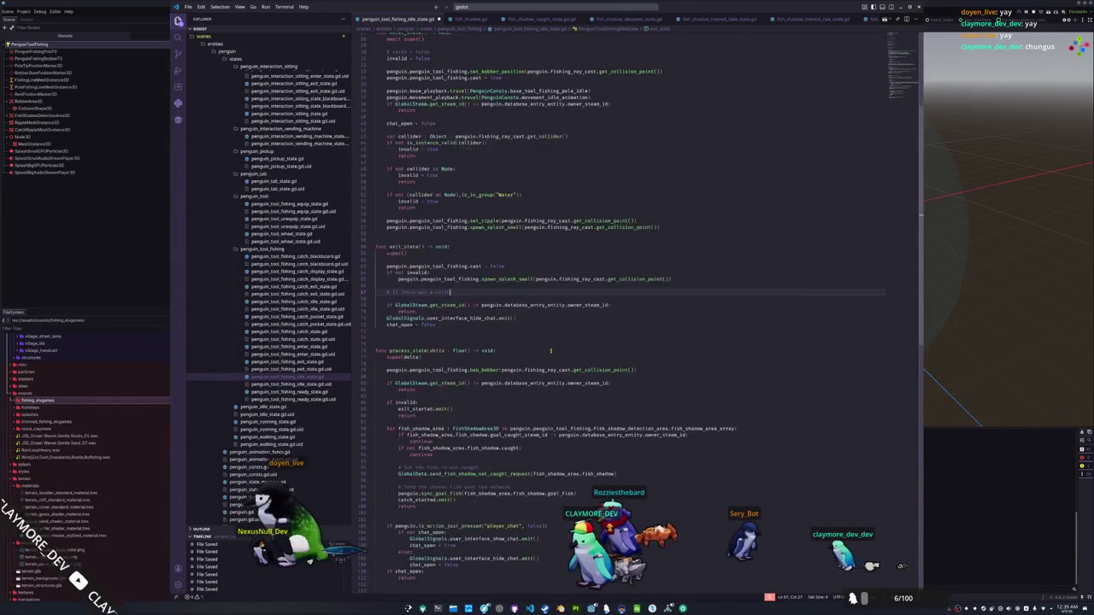
pyautogui.scroll(-1, 505, 343)
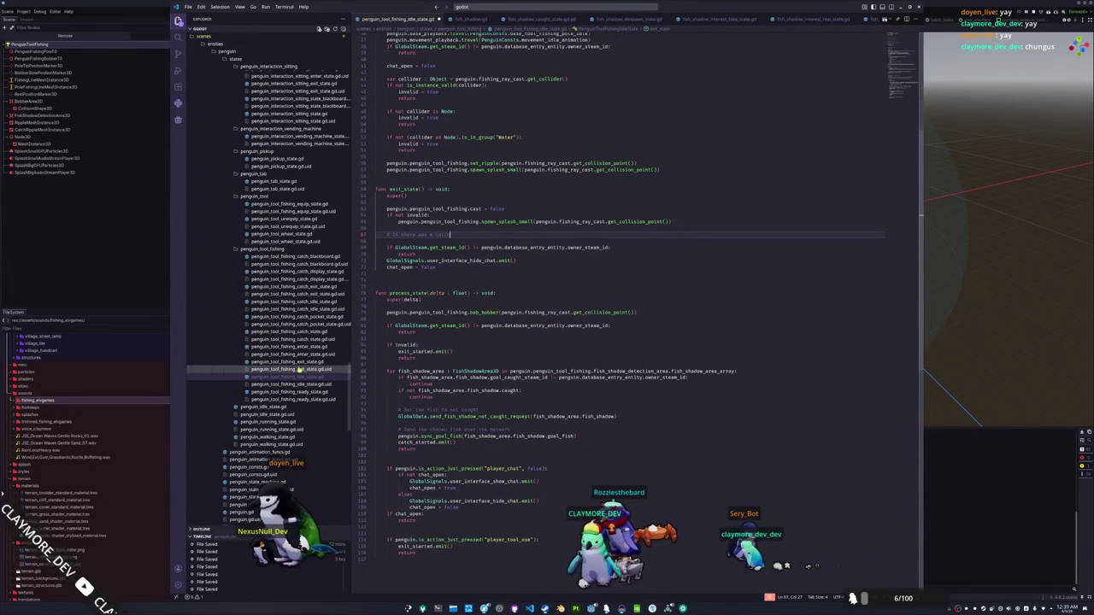
pyautogui.click(303, 332)
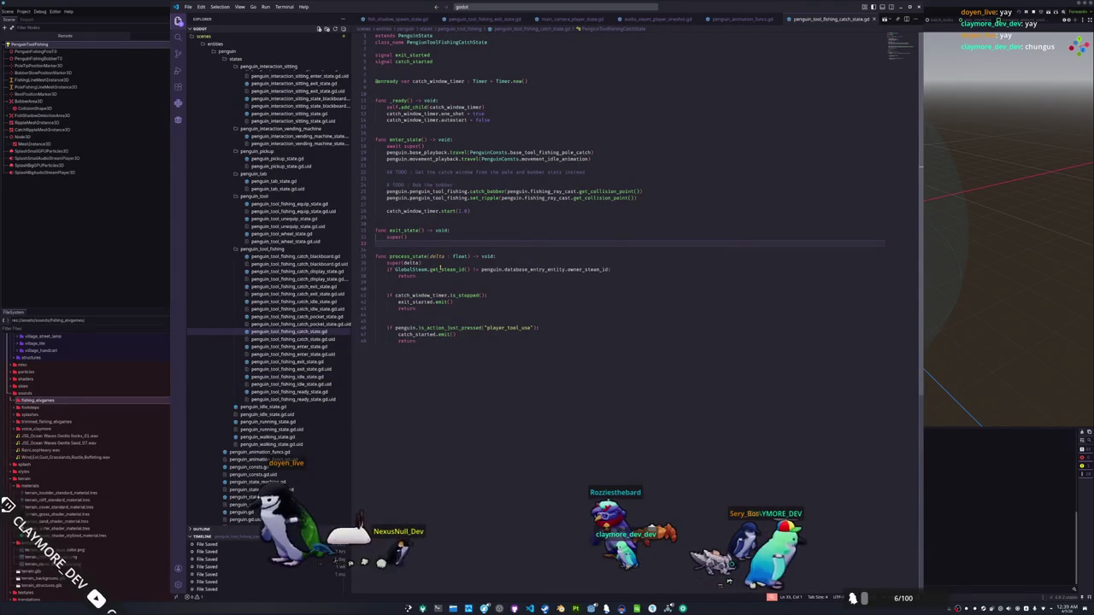
pyautogui.click(421, 217)
pyautogui.click(434, 205)
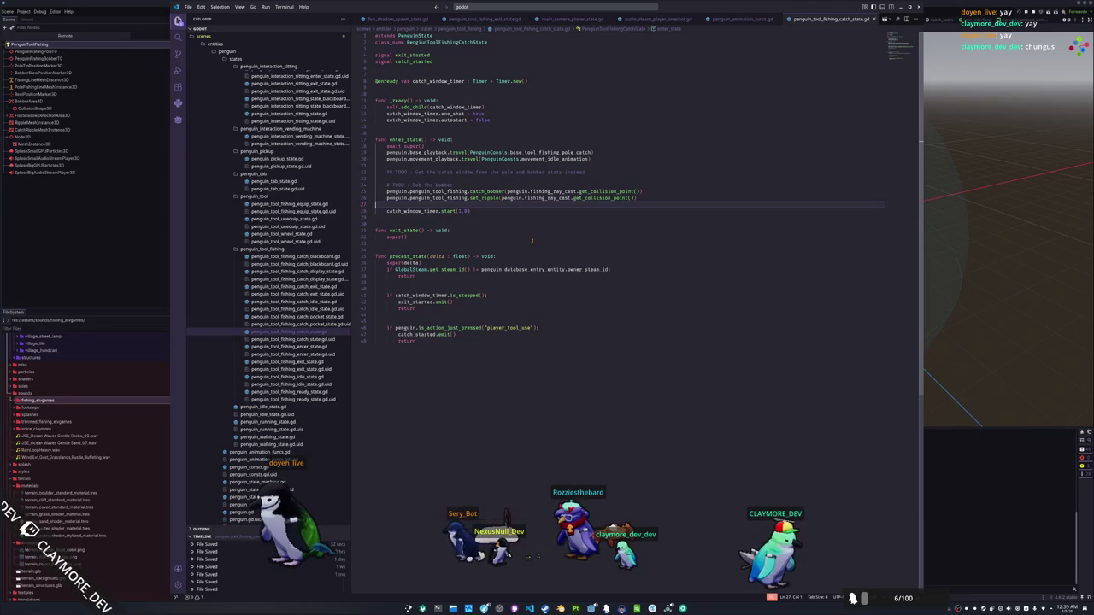
# After set_ripple, call spawn_splash_big with penguin.fishing_ray_cast.get_collision_point().
pyautogui.press('Return')
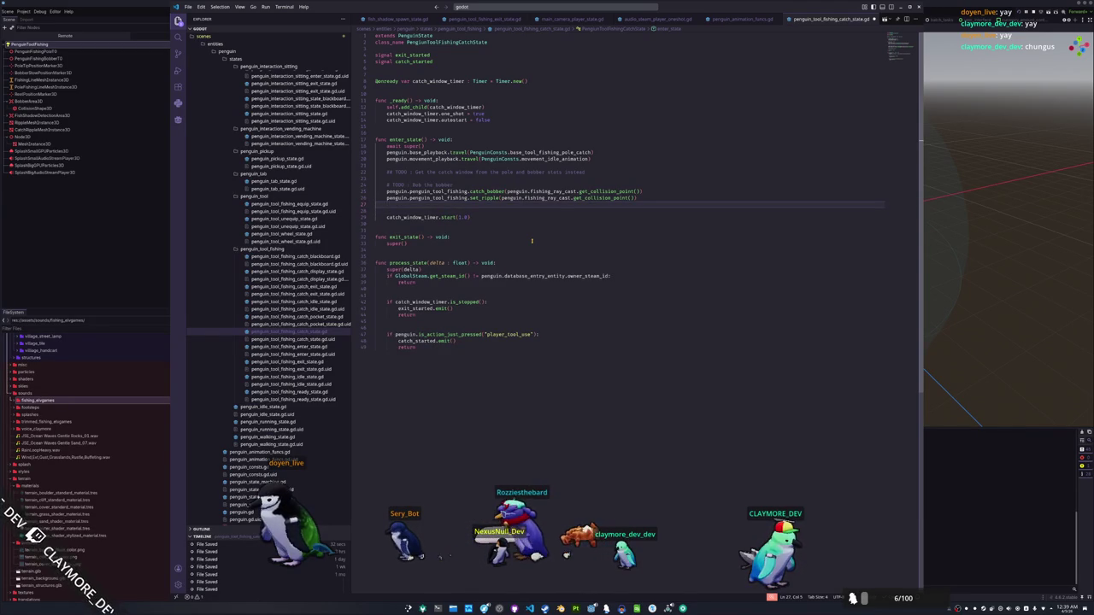
pyautogui.write('penguin.penguin')
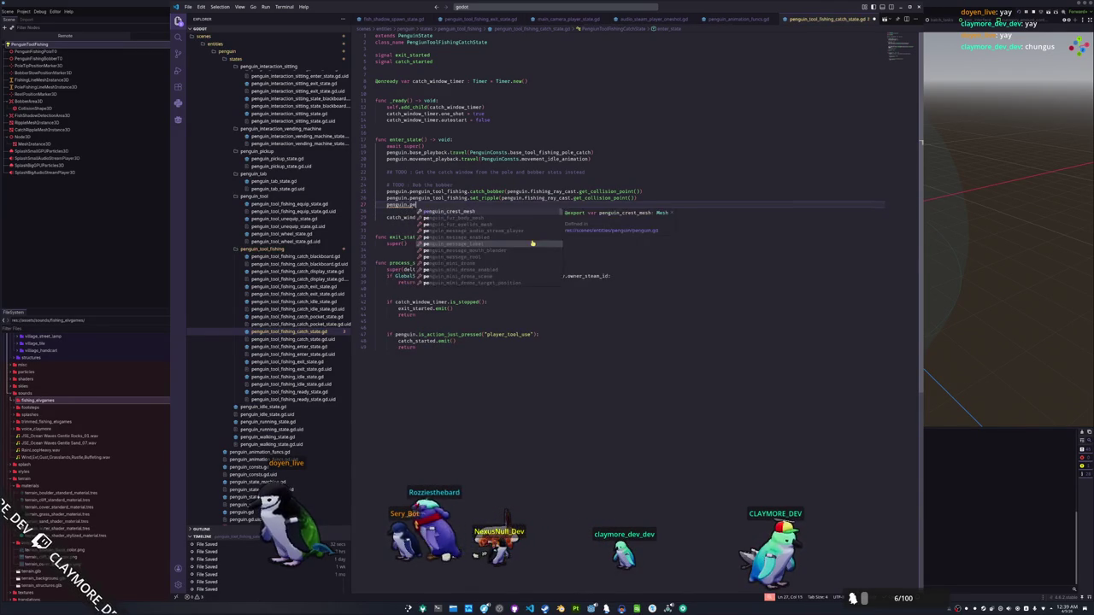
pyautogui.write('_tool_fi')
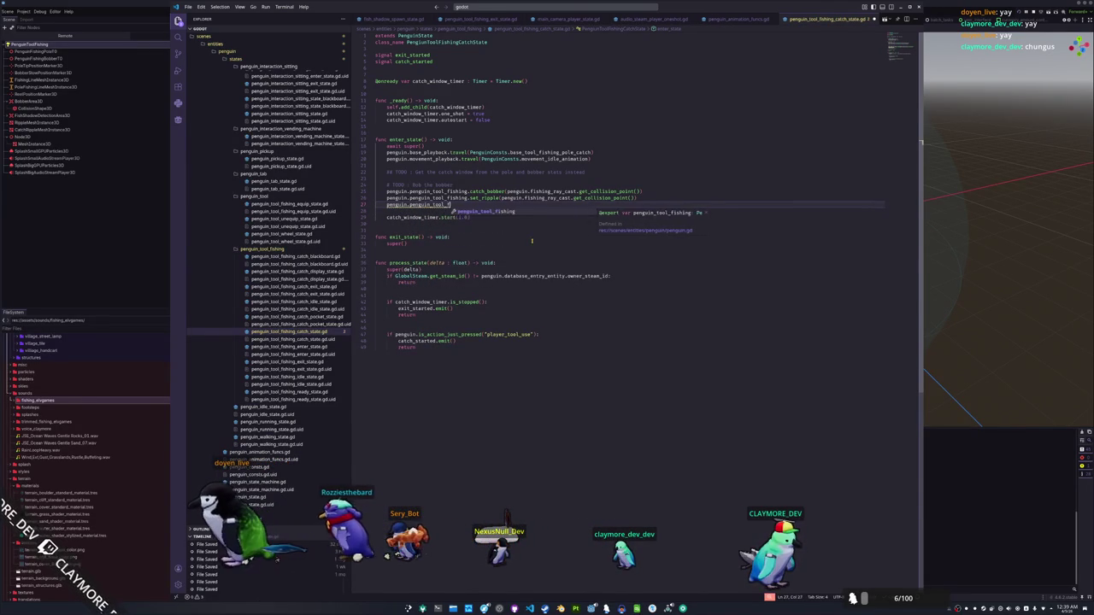
pyautogui.write('shing.spawn')
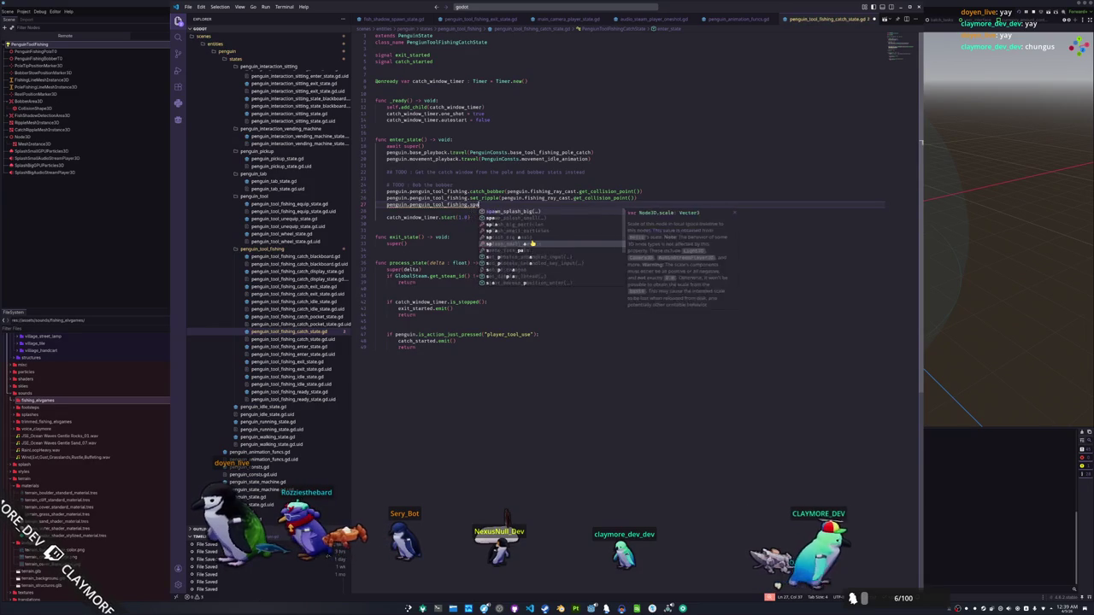
pyautogui.press('Return')
pyautogui.press('Up')
pyautogui.hotkey('ctrl', 'd')
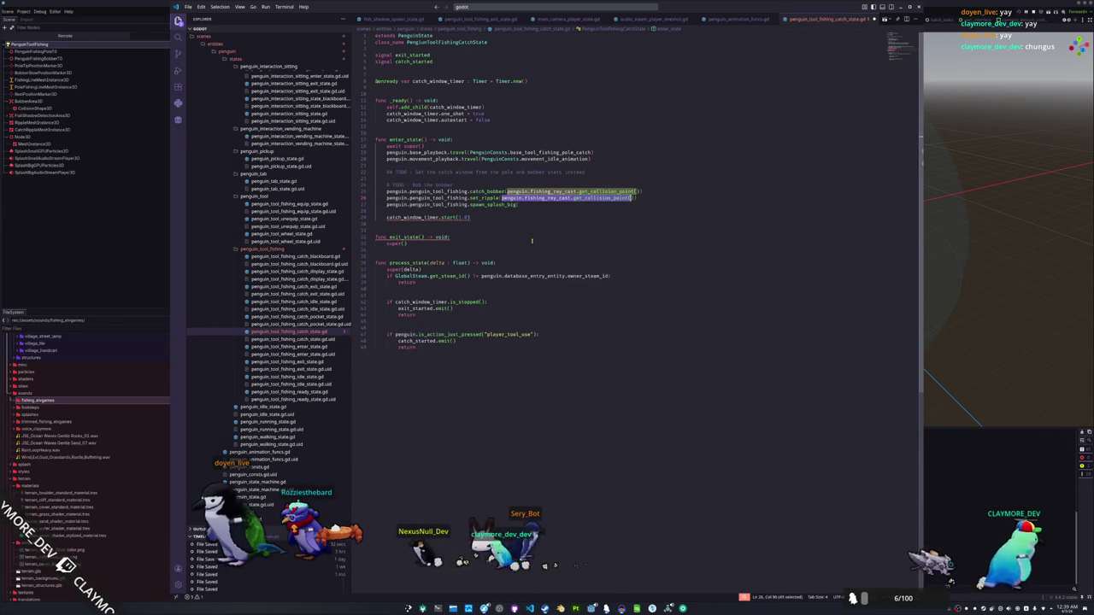
pyautogui.press('Escape')
pyautogui.press('Down')
pyautogui.write('penguin.fishing_ray_cast.get_collision_point()')
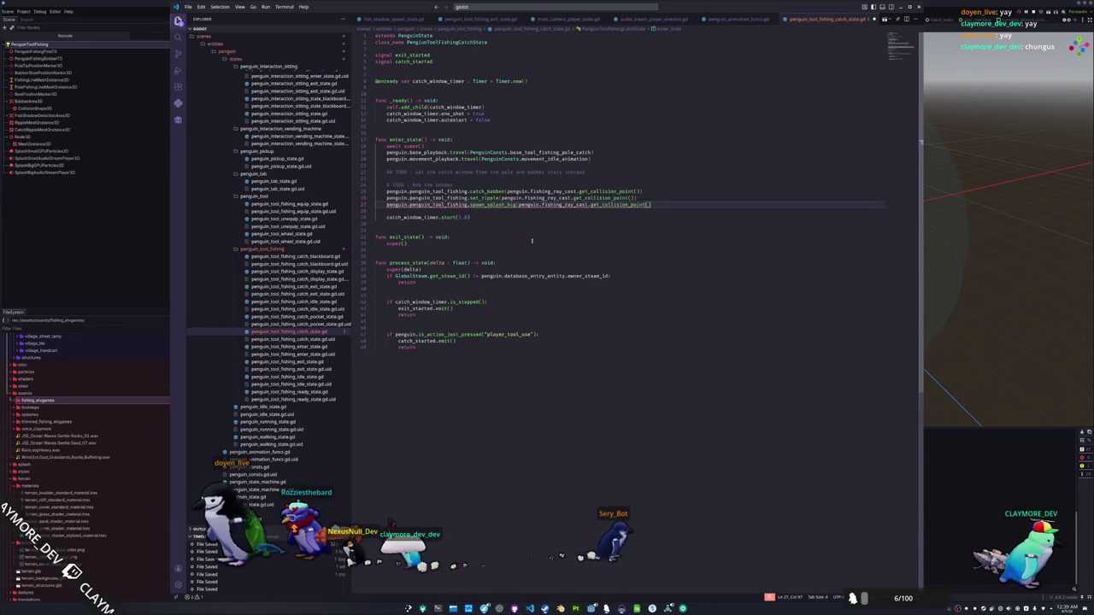
pyautogui.press('Down')
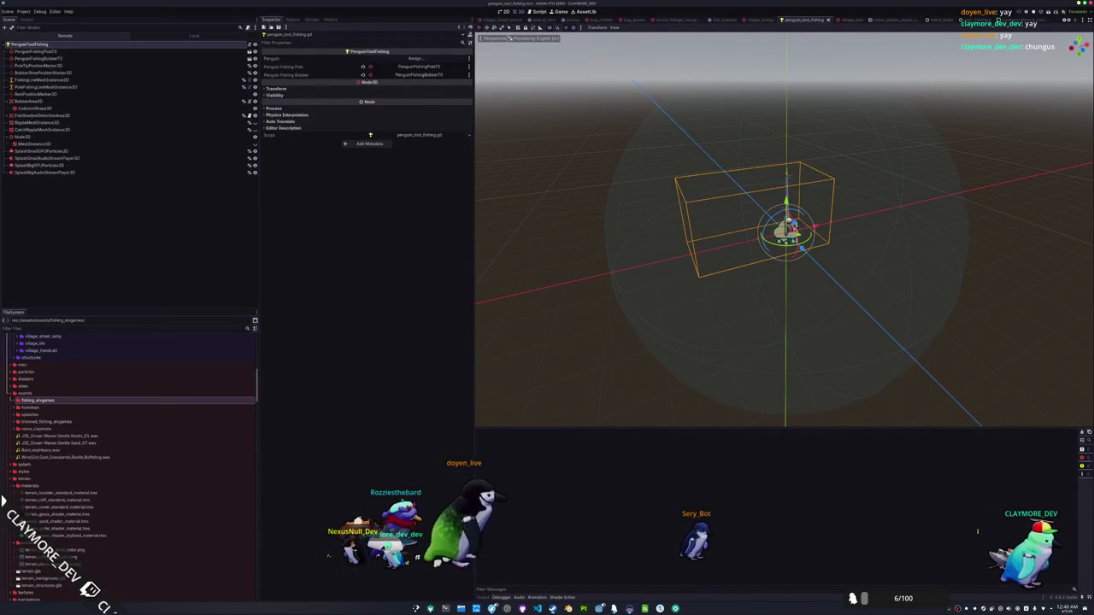
# Test-run the game and open the type error at penguin_tool_fishing.gd:28 from the Debugger.
pyautogui.press('F6')
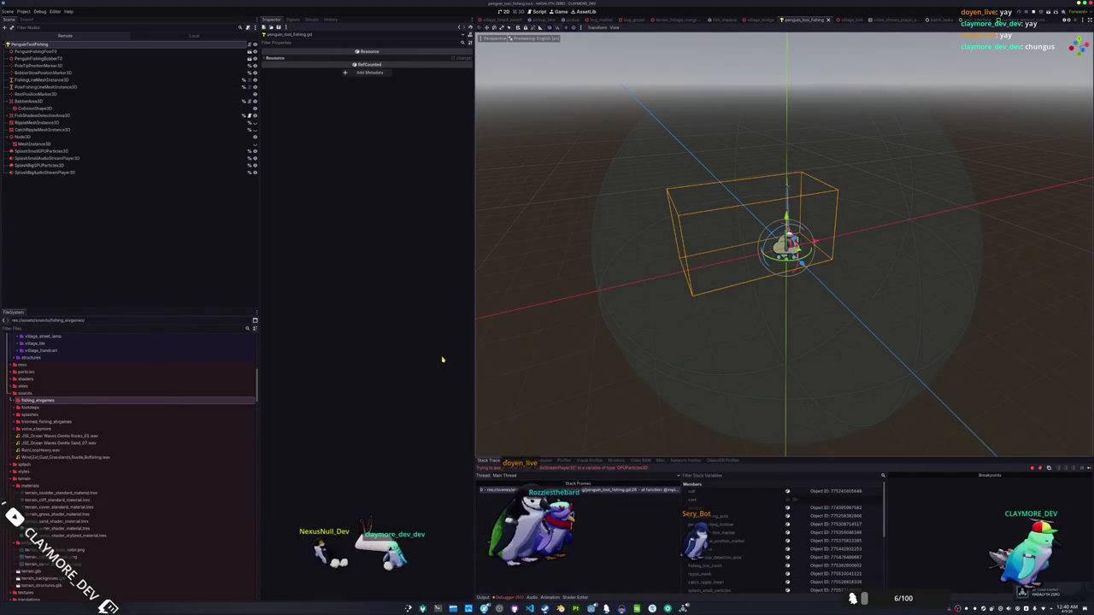
pyautogui.click(624, 493)
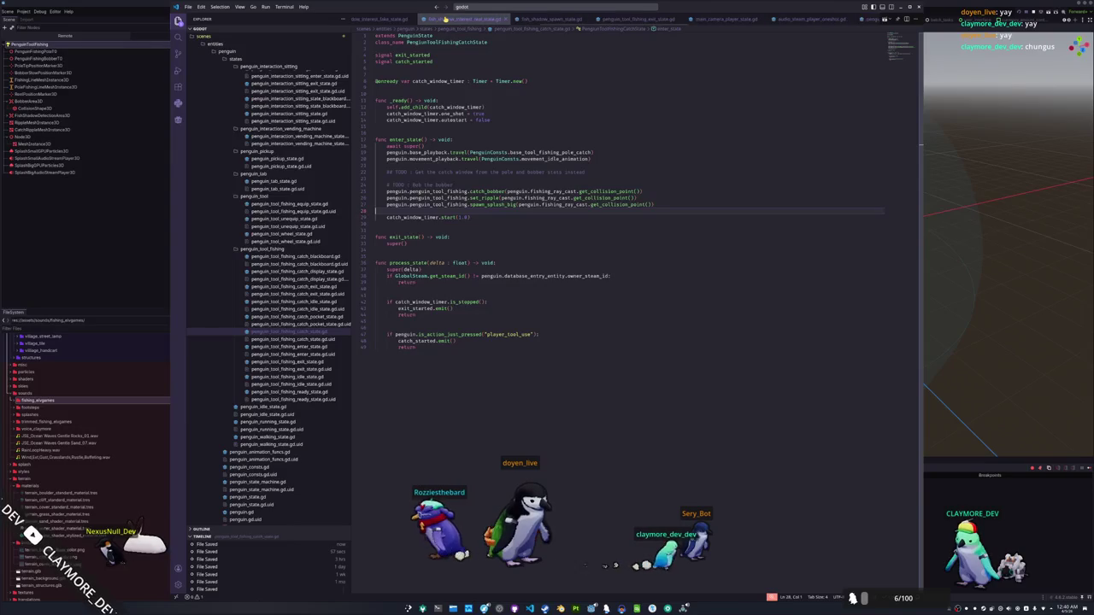
# Check the idle state script and splash_big_particles usages in penguin_tool_fishing.gd.
pyautogui.scroll(2, 445, 18)
pyautogui.scroll(2, 445, 18)
pyautogui.click(513, 18)
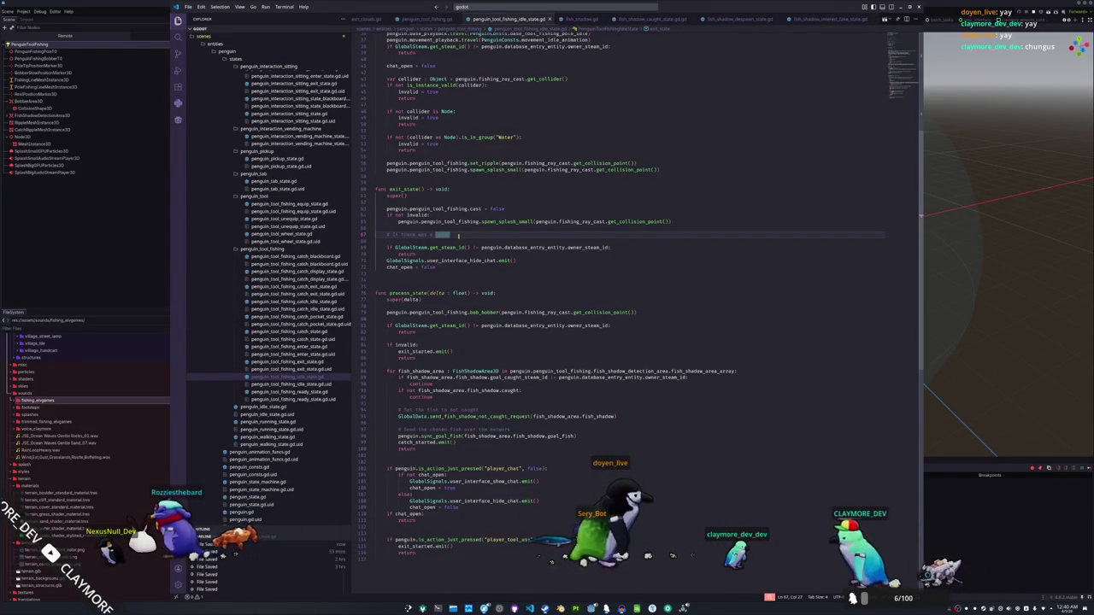
pyautogui.moveTo(449, 235); pyautogui.dragTo(460, 227)
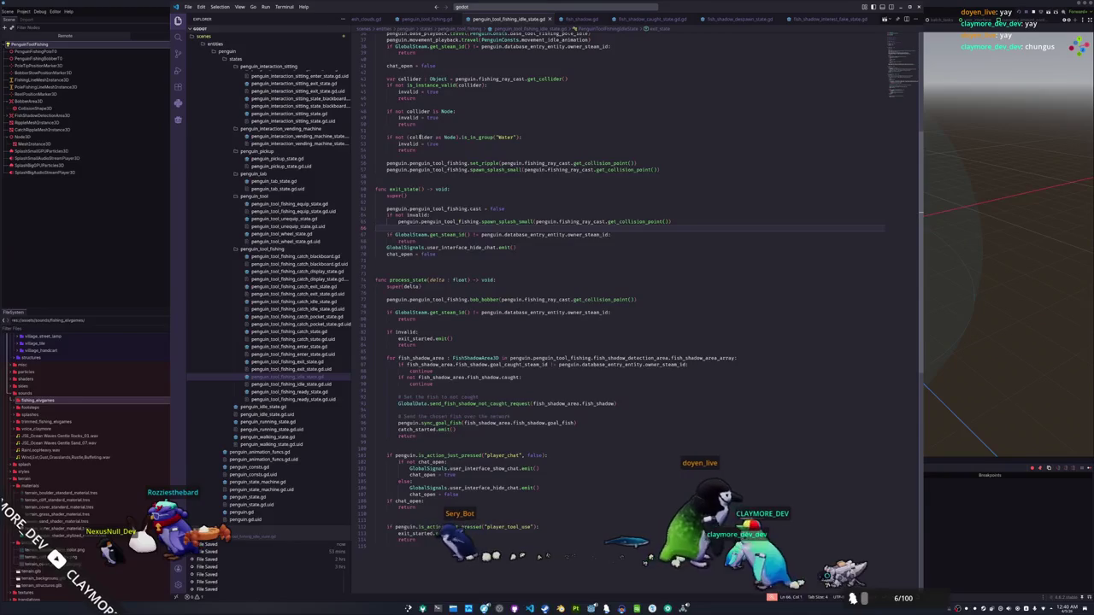
pyautogui.hotkey('ctrl', 'pageup')
pyautogui.scroll(-3, 466, 376)
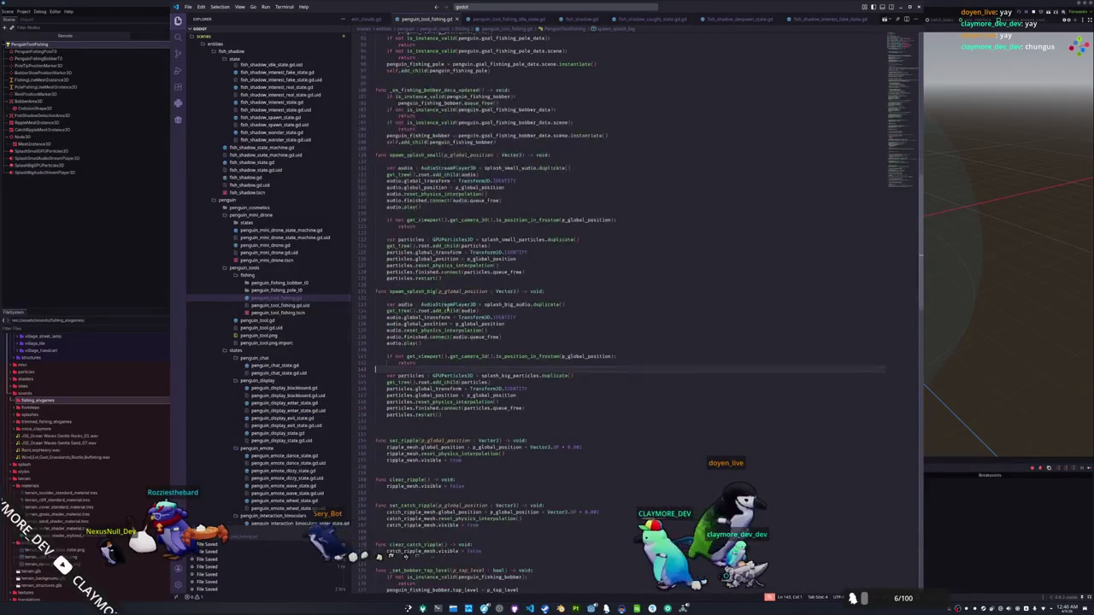
pyautogui.click(466, 377)
pyautogui.doubleClick(511, 376)
pyautogui.click(530, 330)
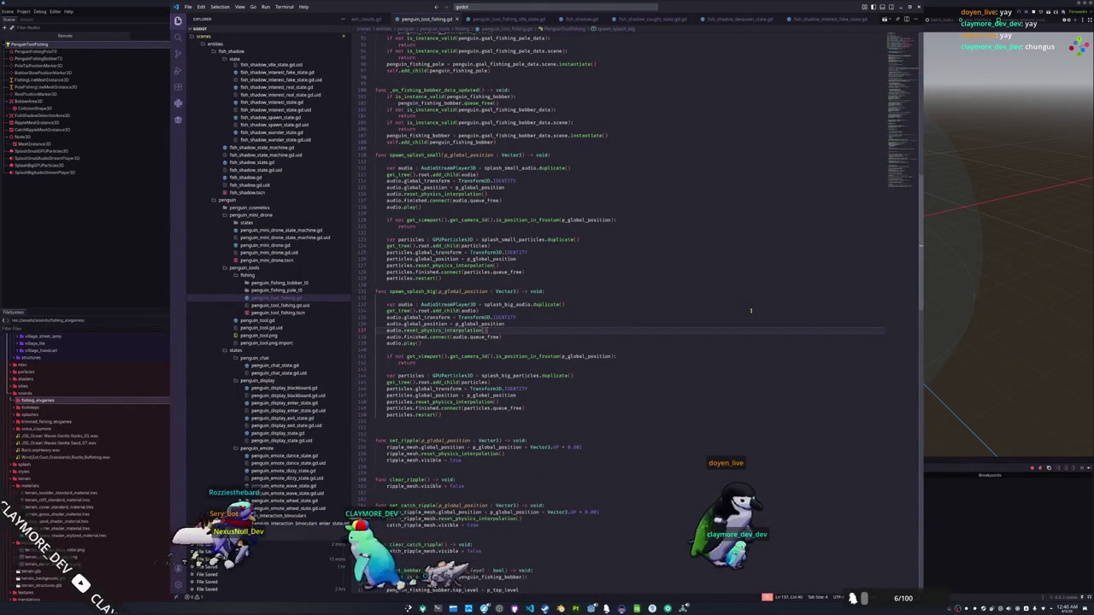
pyautogui.scroll(2, 519, 346)
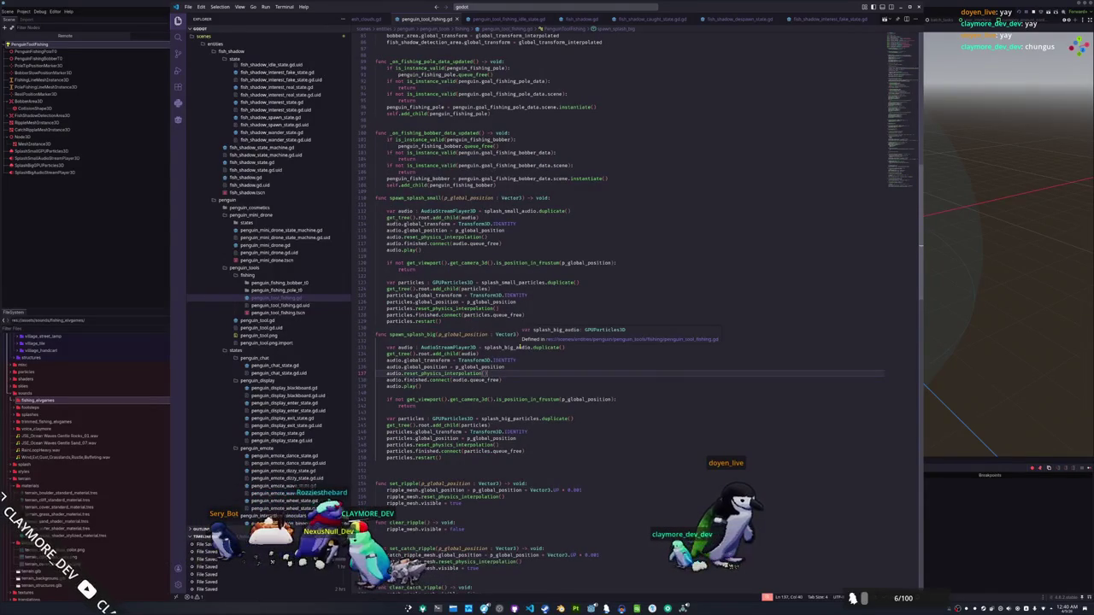
pyautogui.doubleClick(511, 419)
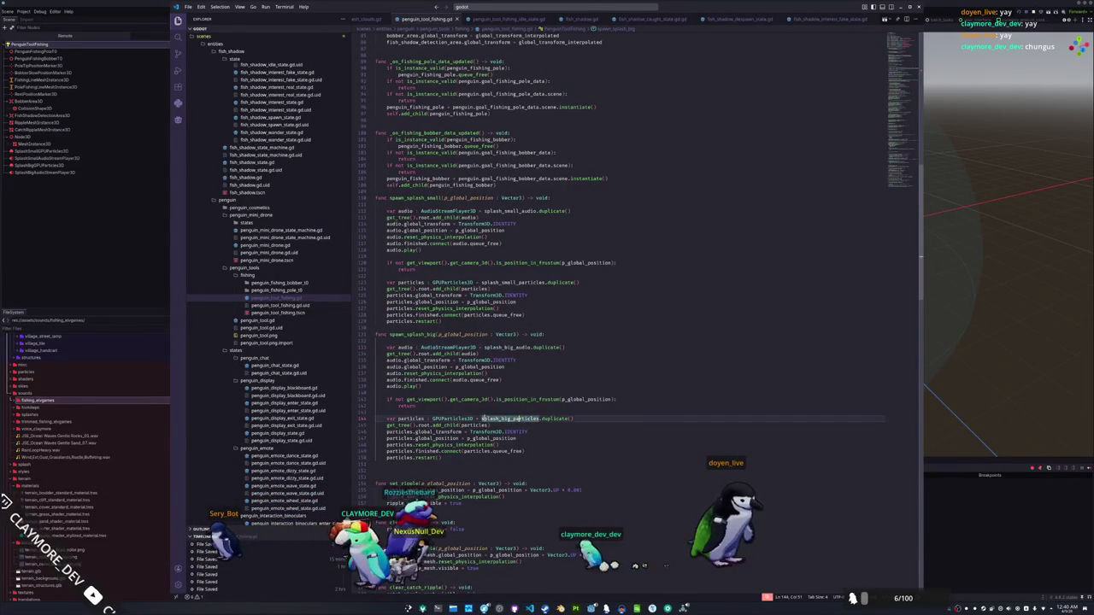
# Change splash_big_audio's type from GPUParticles3D to AudioStreamPlayer3D.
pyautogui.scroll(10, 513, 419)
pyautogui.scroll(5, 586, 180)
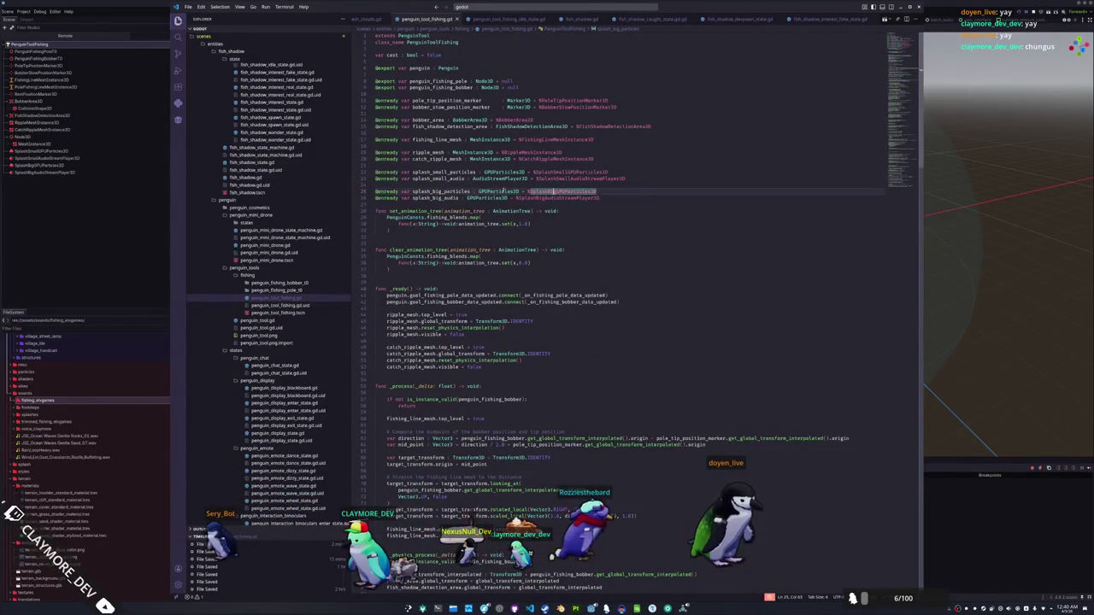
pyautogui.doubleClick(487, 198)
pyautogui.write('AudioStrea')
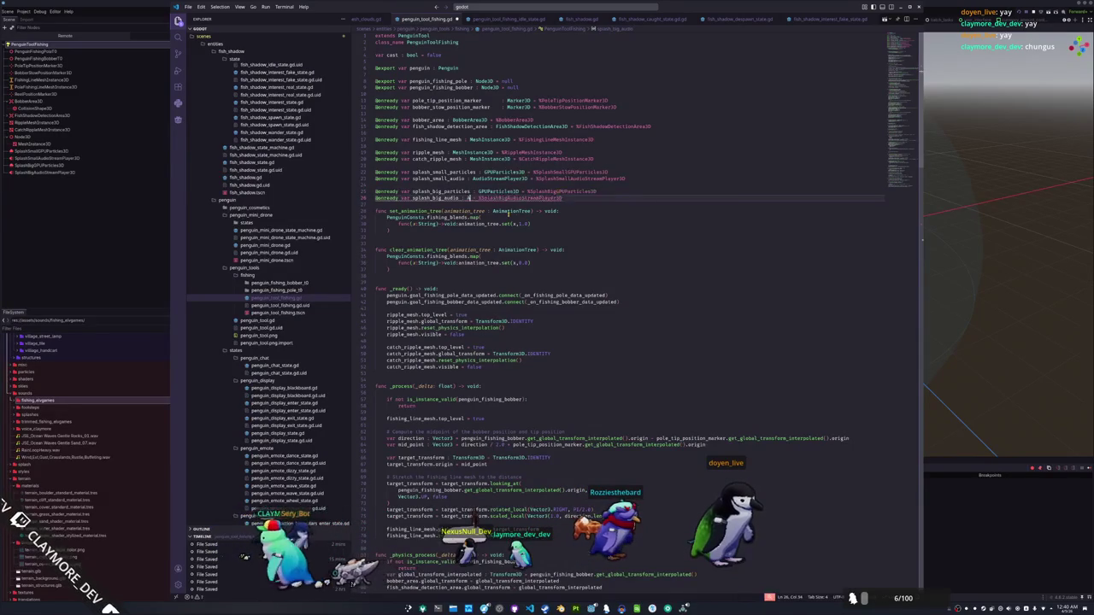
pyautogui.write('mPlayer3D')
pyautogui.click(512, 208)
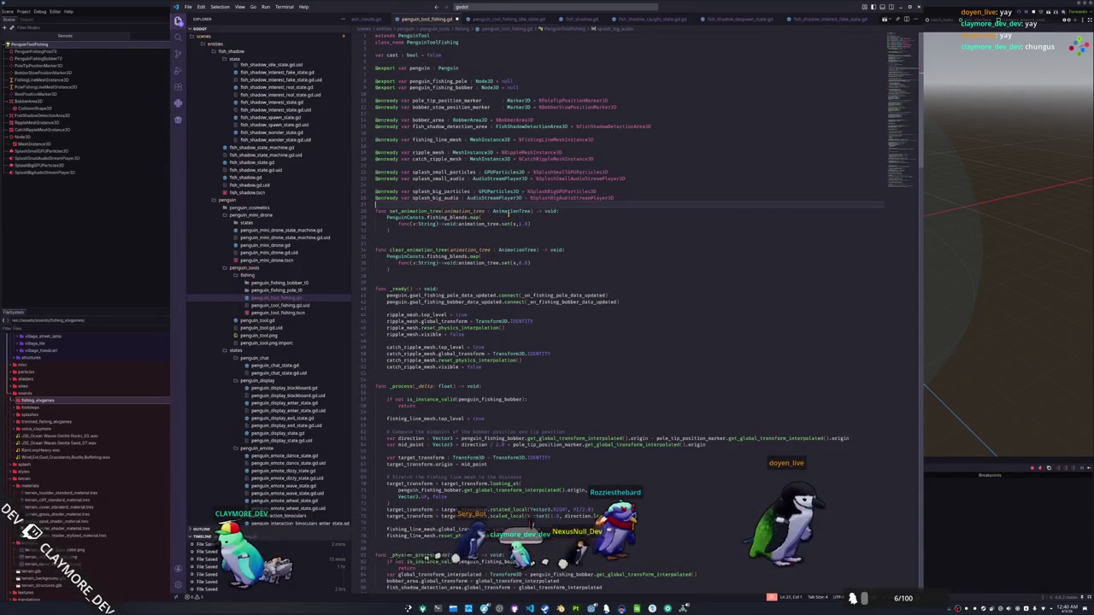
pyautogui.hotkey('alt', 'Tab')
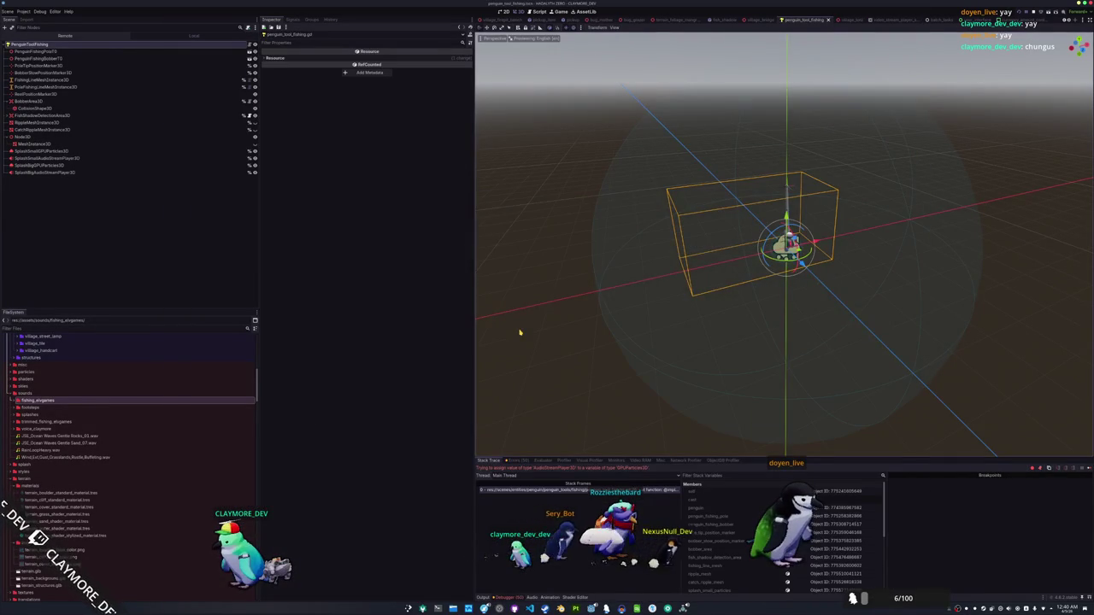
# Stop and relaunch the game, then walk the penguin along the shore onto the bridge.
pyautogui.press('F8')
pyautogui.press('F5')
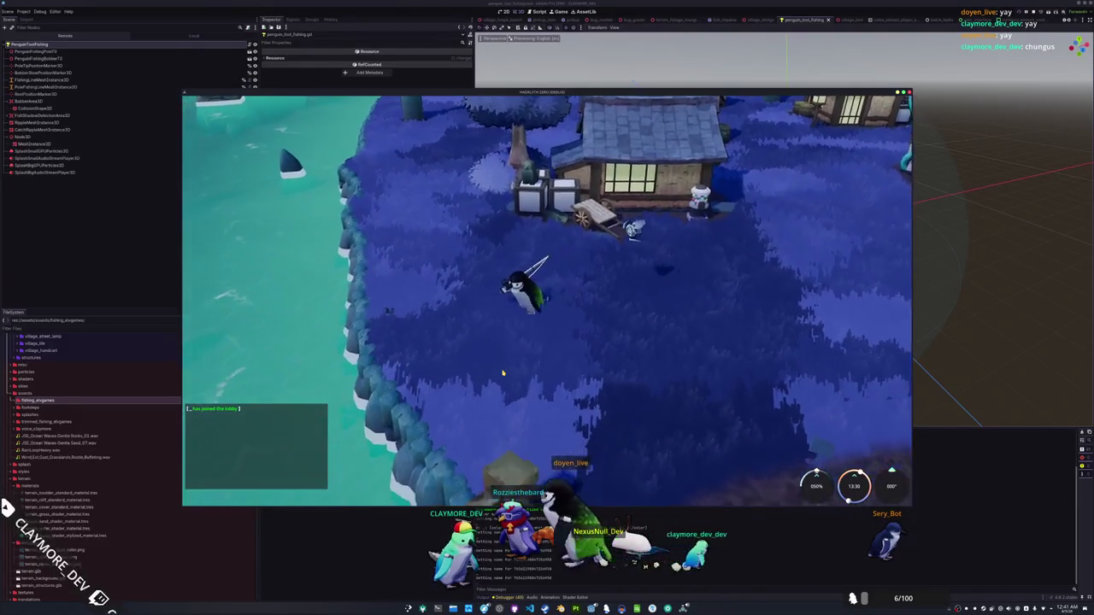
pyautogui.press('s')
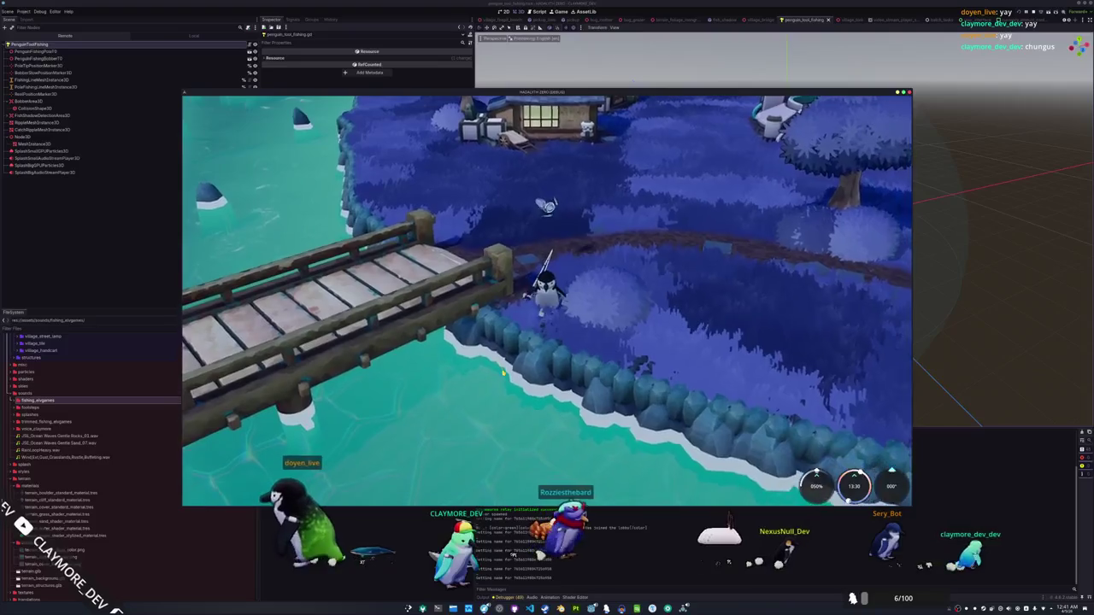
pyautogui.press('d')
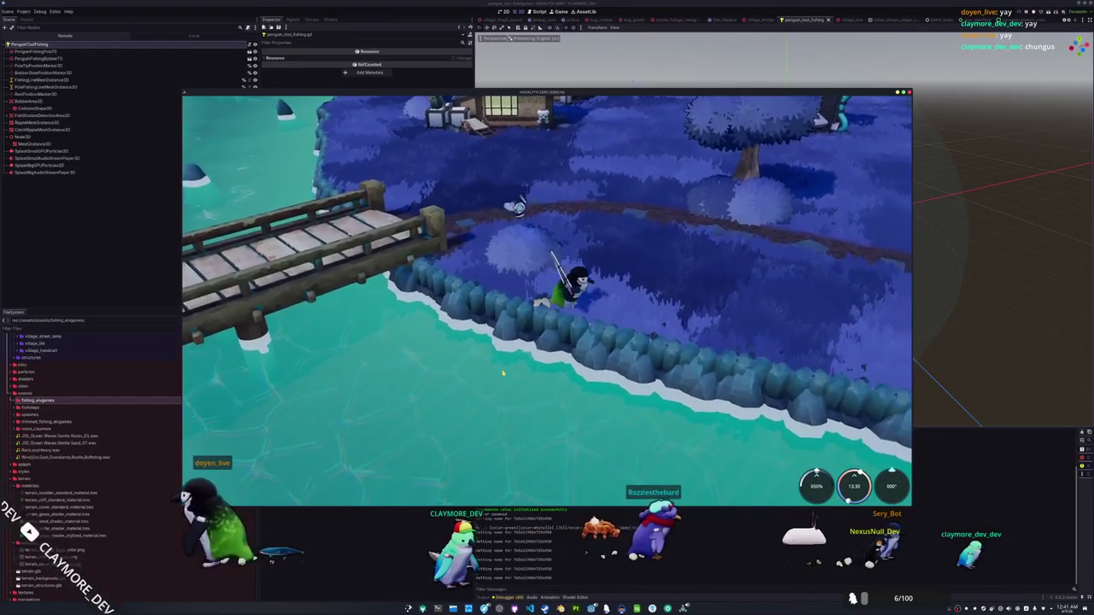
pyautogui.press('d')
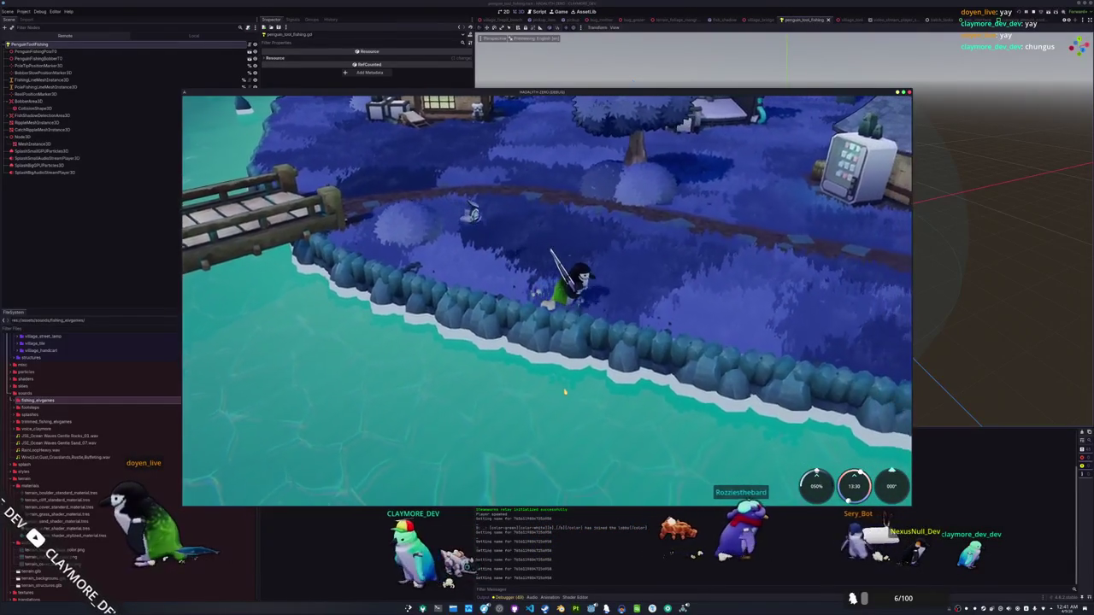
pyautogui.press('d')
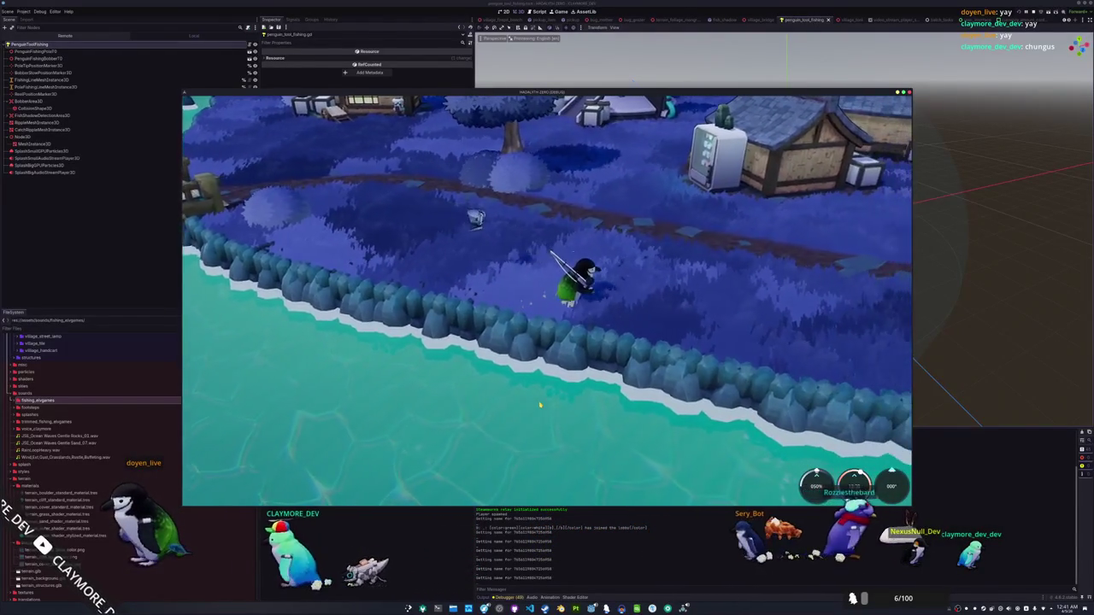
pyautogui.press('d')
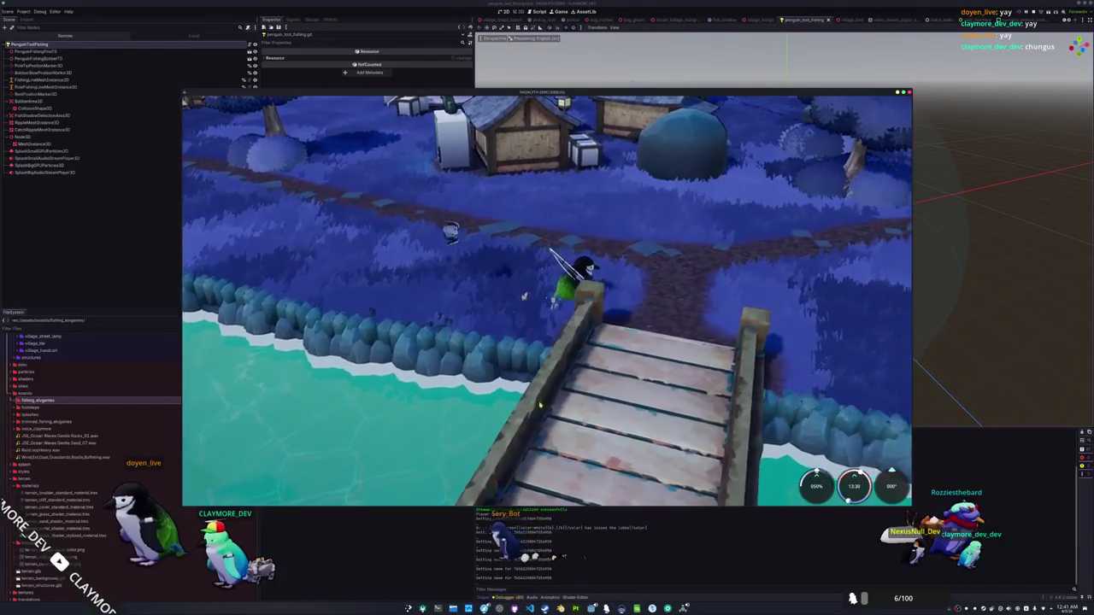
pyautogui.press('s')
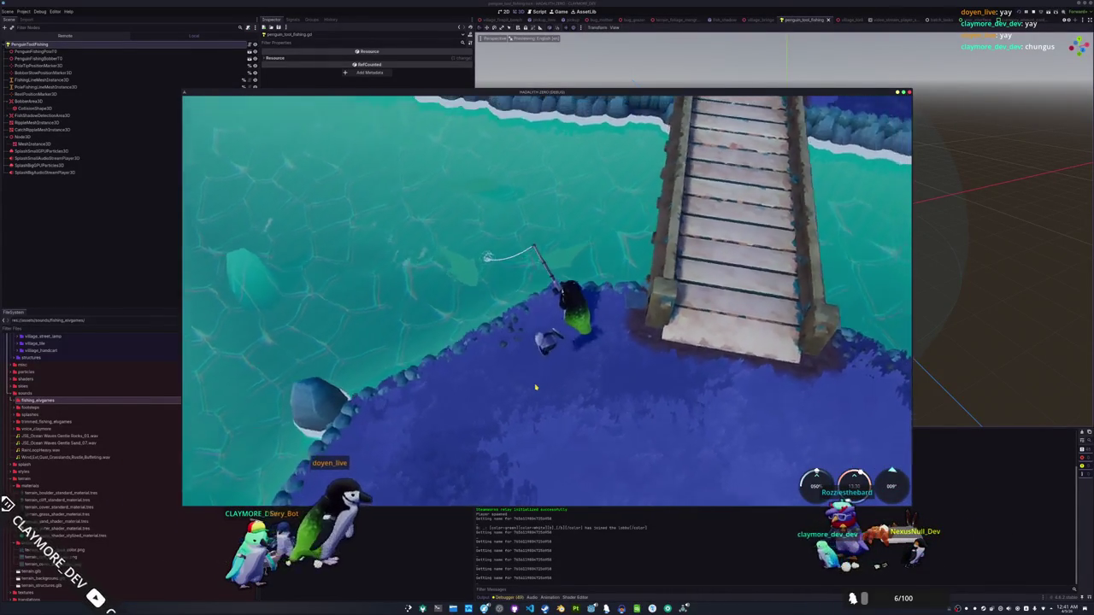
# Swing the camera around the fishing penguin and snap VS Code to the left half.
pyautogui.press('q')
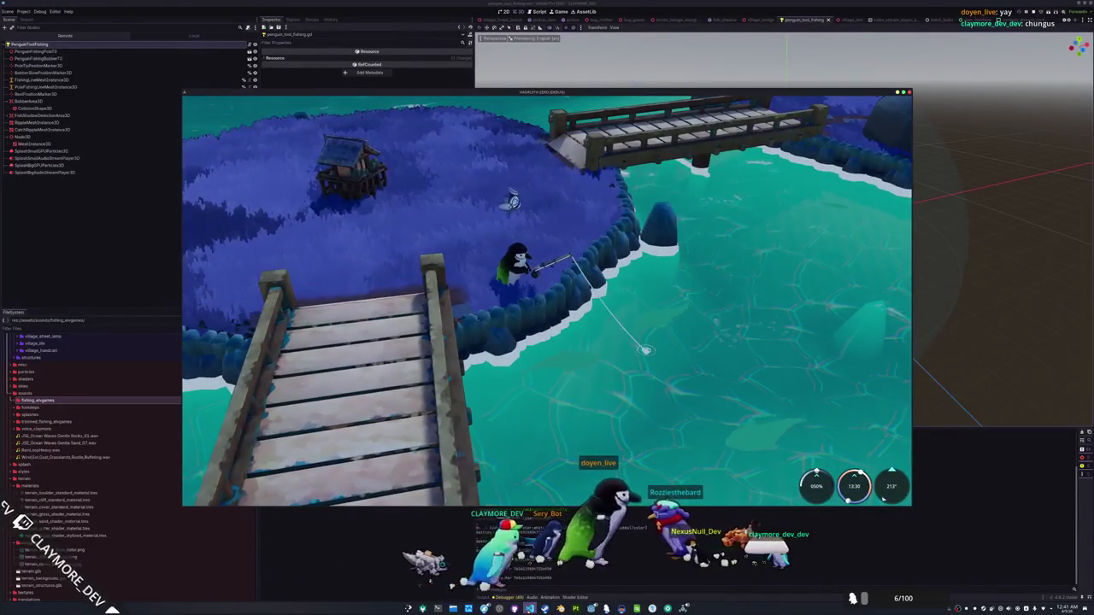
pyautogui.hotkey('alt', 'Tab')
pyautogui.press('super+Left')
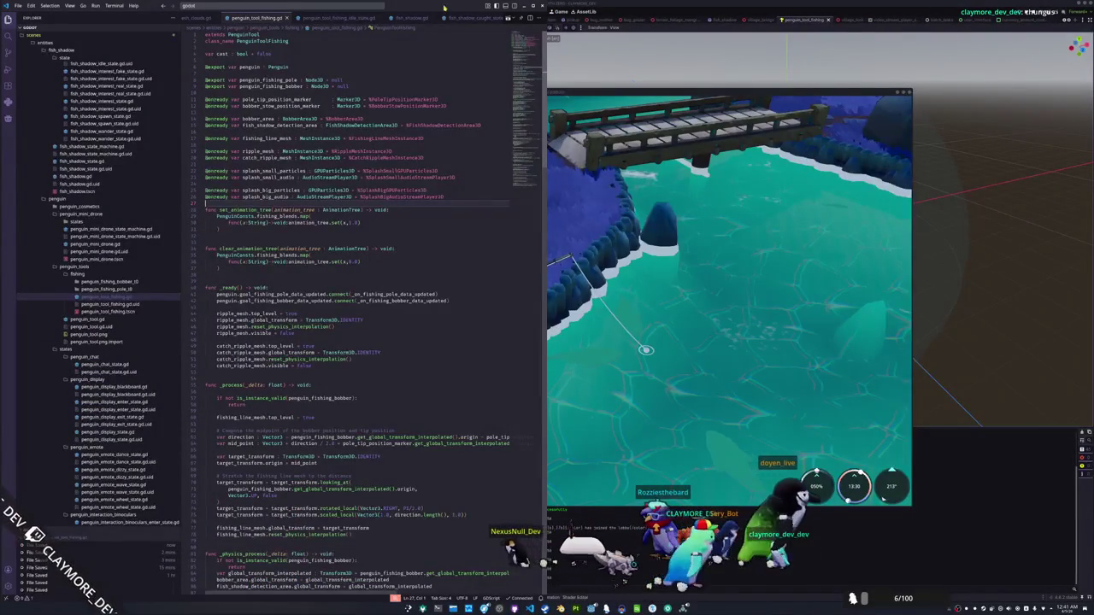
# Return to the running game and enter the first fishing arrow sequence.
pyautogui.click(656, 104)
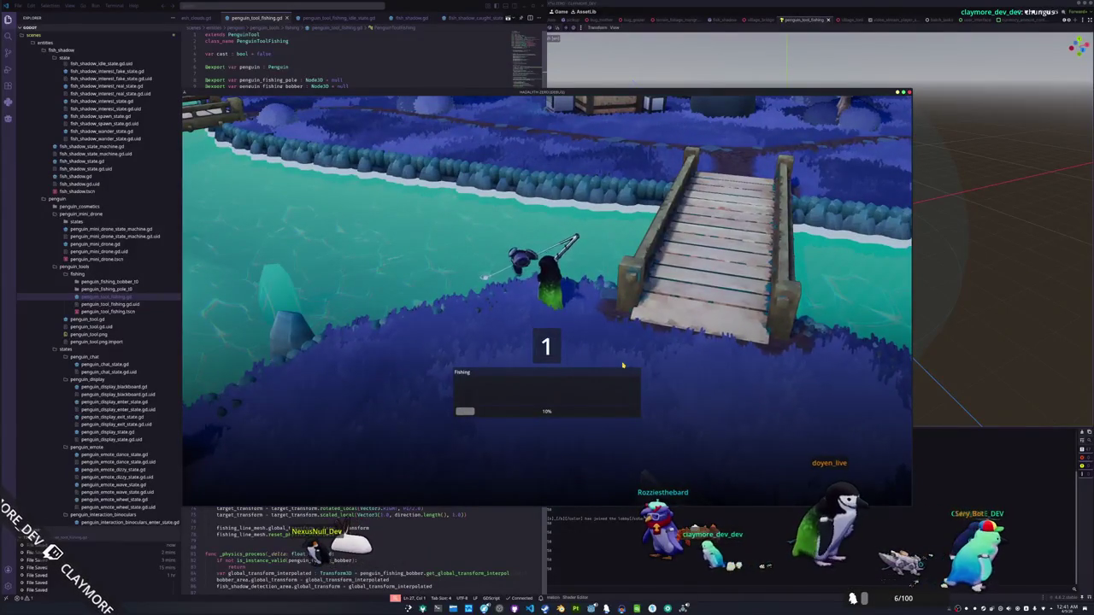
pyautogui.press('Up')
pyautogui.press('Left')
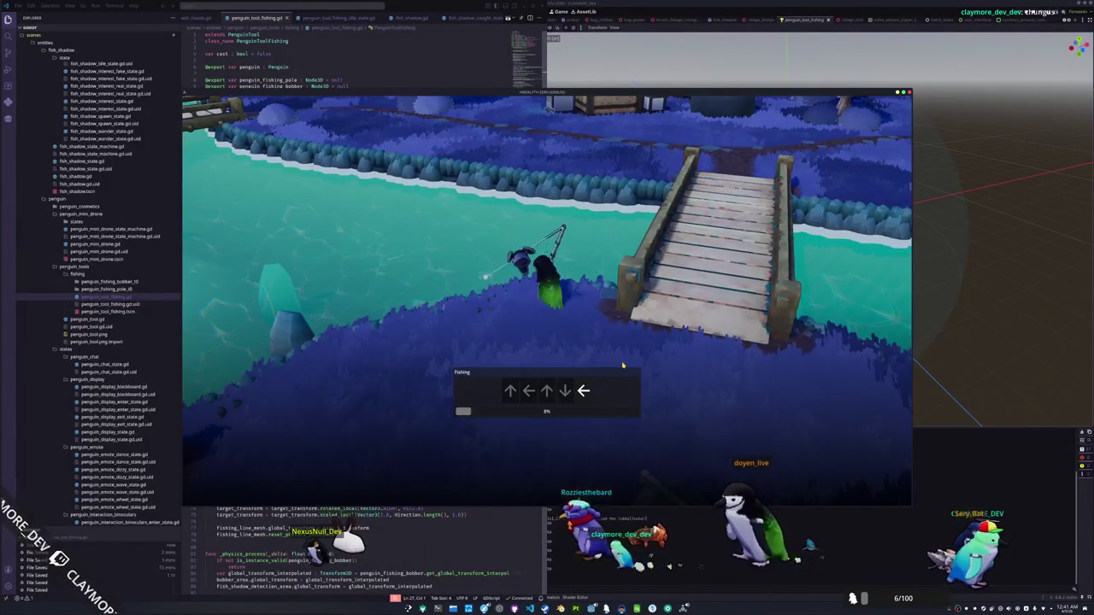
pyautogui.press('Up')
pyautogui.press('Left')
pyautogui.press('Down')
pyautogui.press('Down')
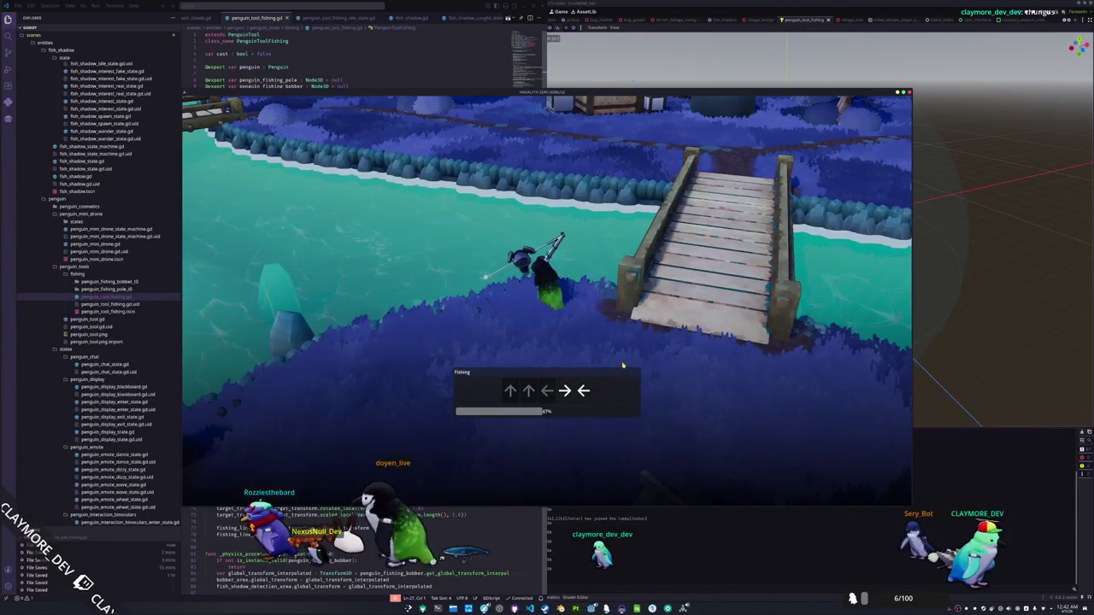
# Enter the next arrow sequence to raise the catch progress.
pyautogui.press('Down')
pyautogui.press('Down')
pyautogui.press('Up')
pyautogui.press('Left')
pyautogui.press('Right')
pyautogui.press('Up')
pyautogui.press('Right')
pyautogui.press('Right')
pyautogui.press('Left')
pyautogui.press('Left')
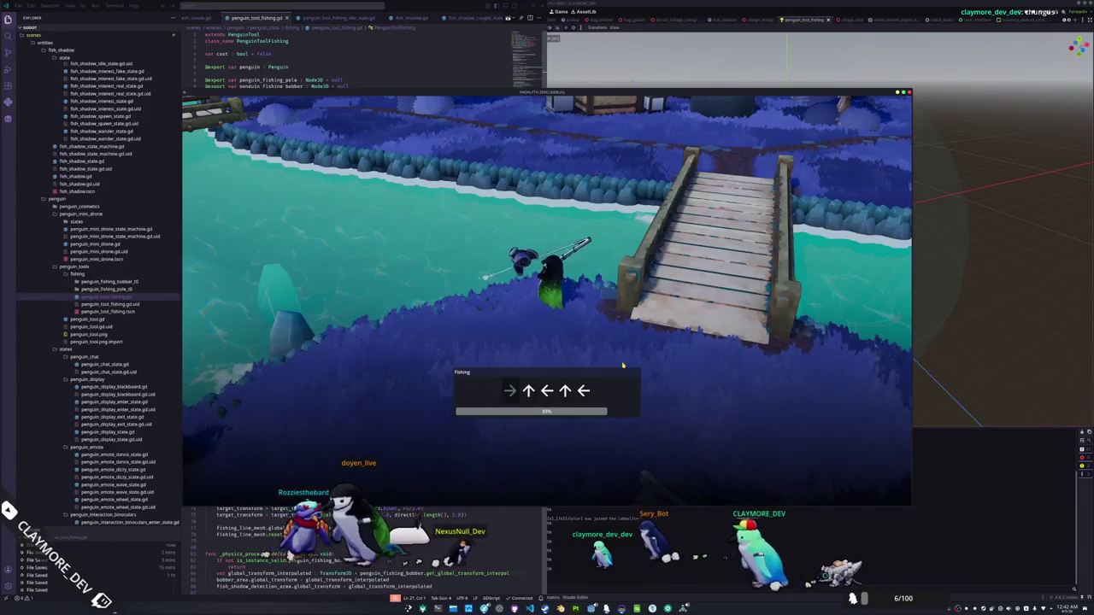
# Enter the final arrow sequence to land the Round Stingray and dismiss its catch card.
pyautogui.press('Up')
pyautogui.press('Left')
pyautogui.press('Right')
pyautogui.press('Up')
pyautogui.press('Right')
pyautogui.press('Right')
pyautogui.press('Left')
pyautogui.press('Down')
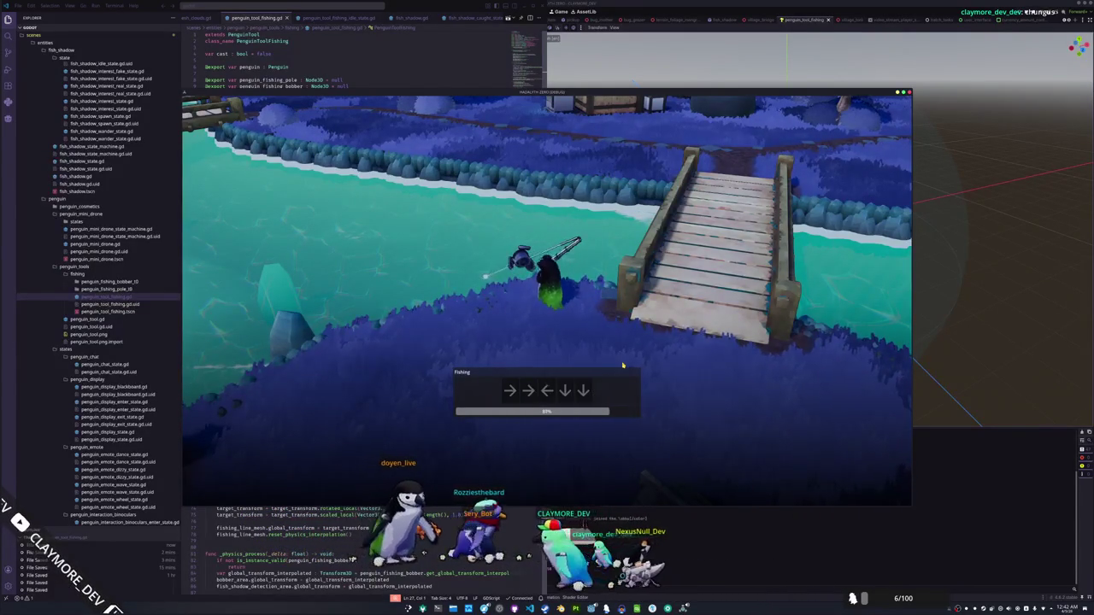
pyautogui.press('Down')
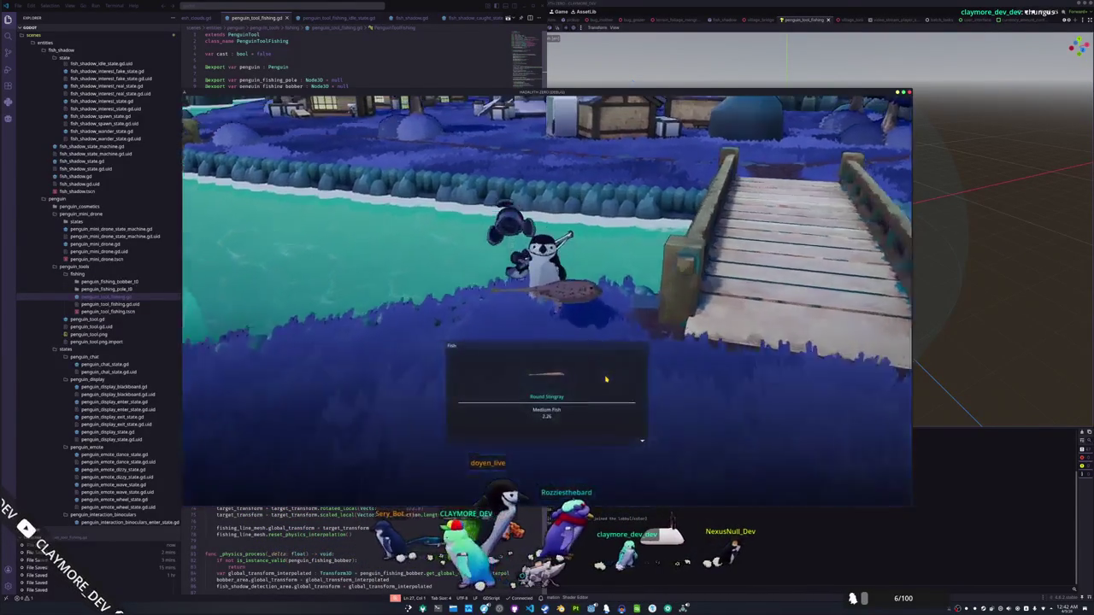
pyautogui.click(663, 332)
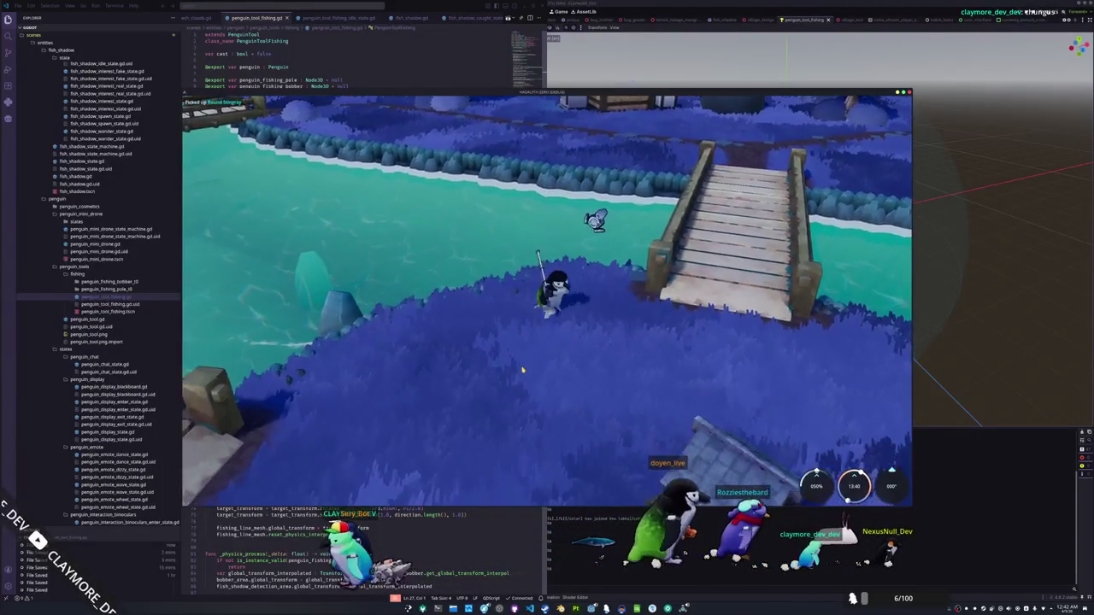
# Walk the penguin to the bridge, cast the line and enter the first arrows.
pyautogui.press('d')
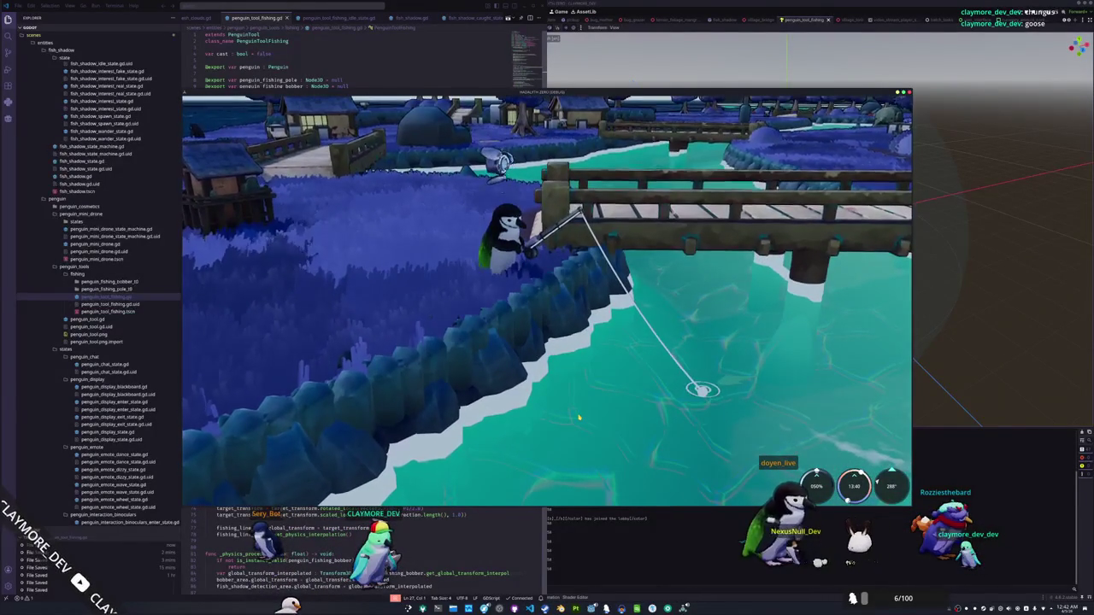
pyautogui.click(579, 417)
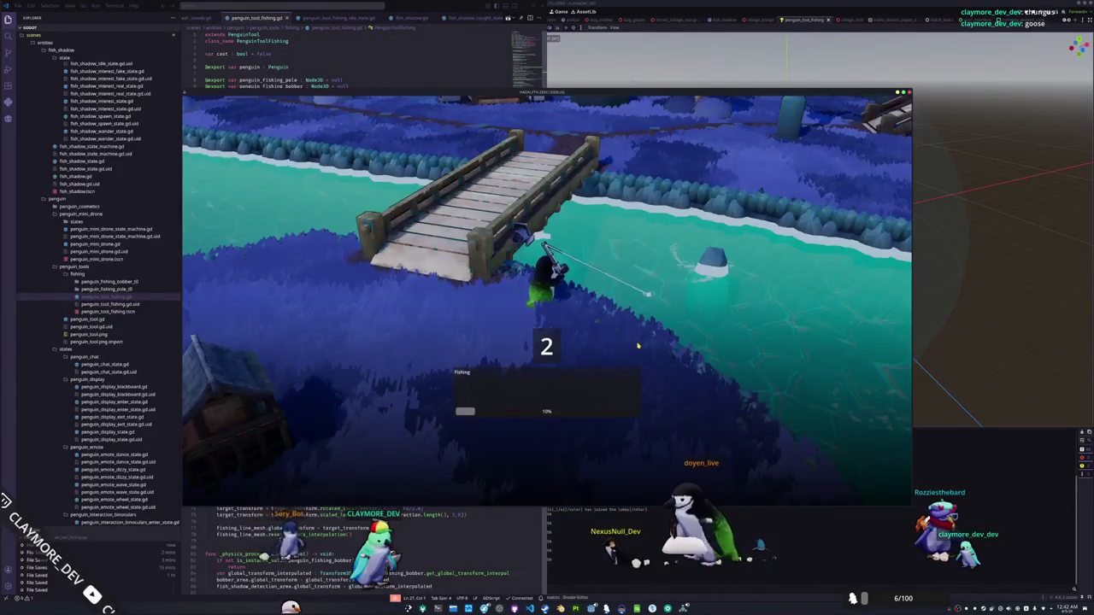
pyautogui.press('Up')
pyautogui.press('Up')
pyautogui.press('Right')
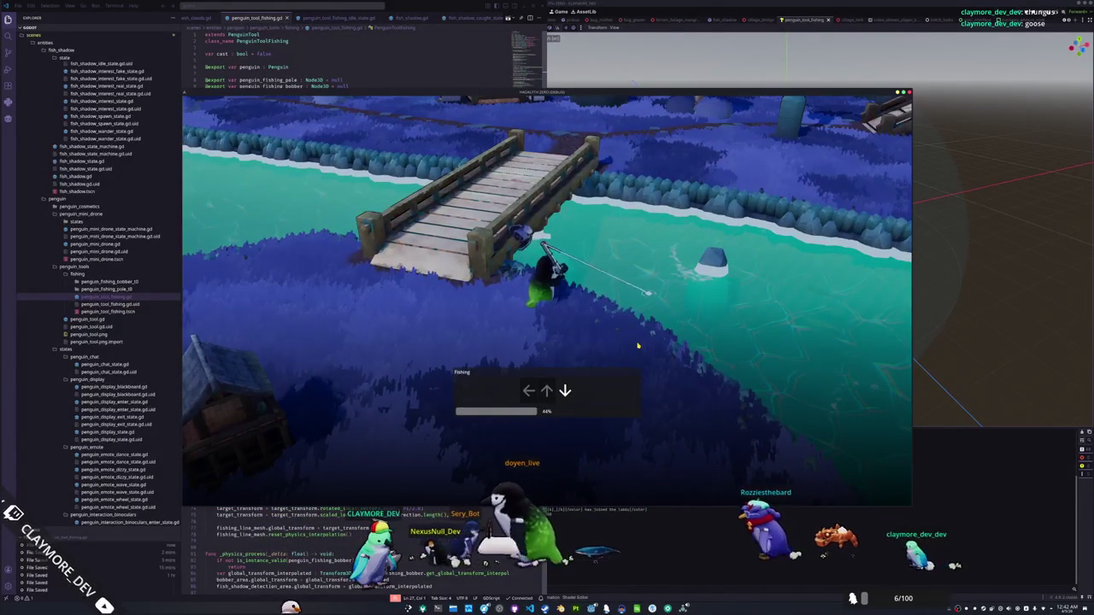
# Complete the arrow sequence to land the Sea Pig, then stop the game with F8.
pyautogui.press('Left')
pyautogui.press('Up')
pyautogui.press('Down')
pyautogui.press('Left')
pyautogui.press('Left')
pyautogui.press('Up')
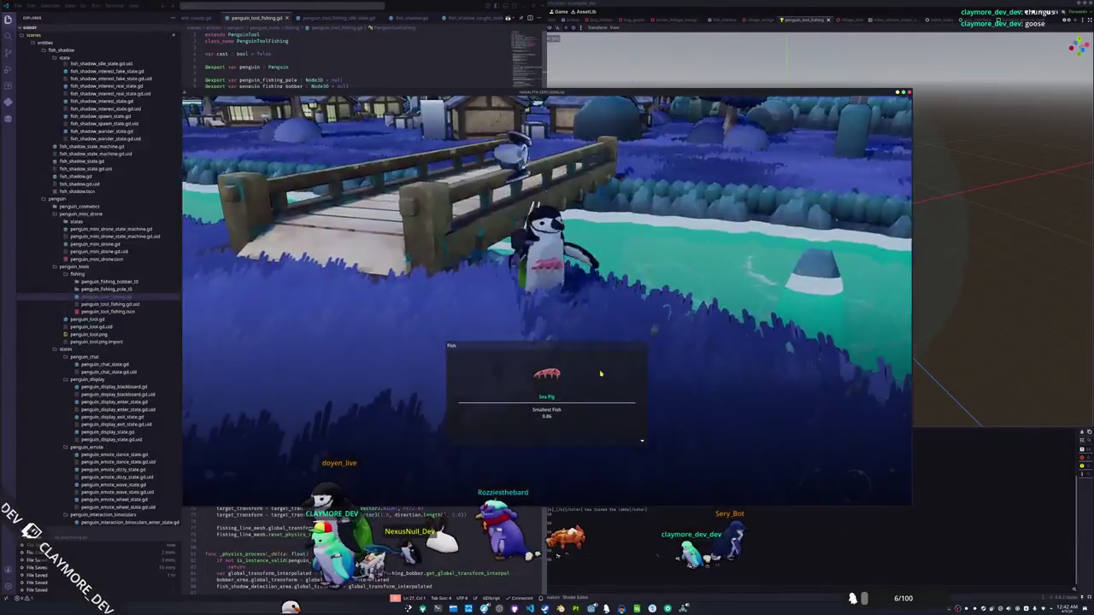
pyautogui.press('F8')
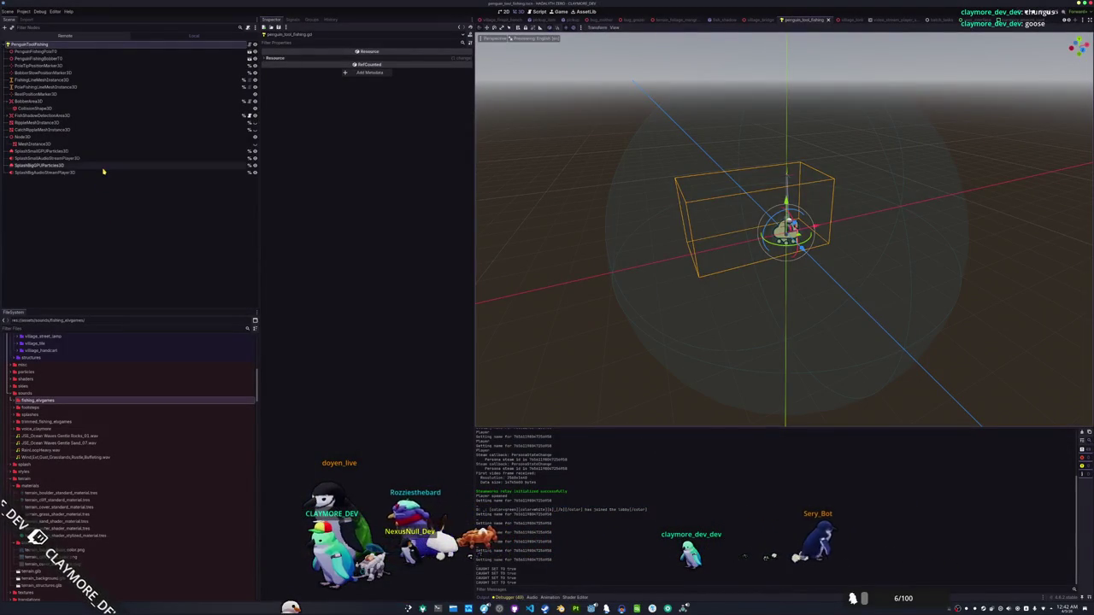
# Raise SplashBigAudioStreamPlayer3D pitch scale to 2.0 while previewing, then run the game with F5.
pyautogui.click(102, 173)
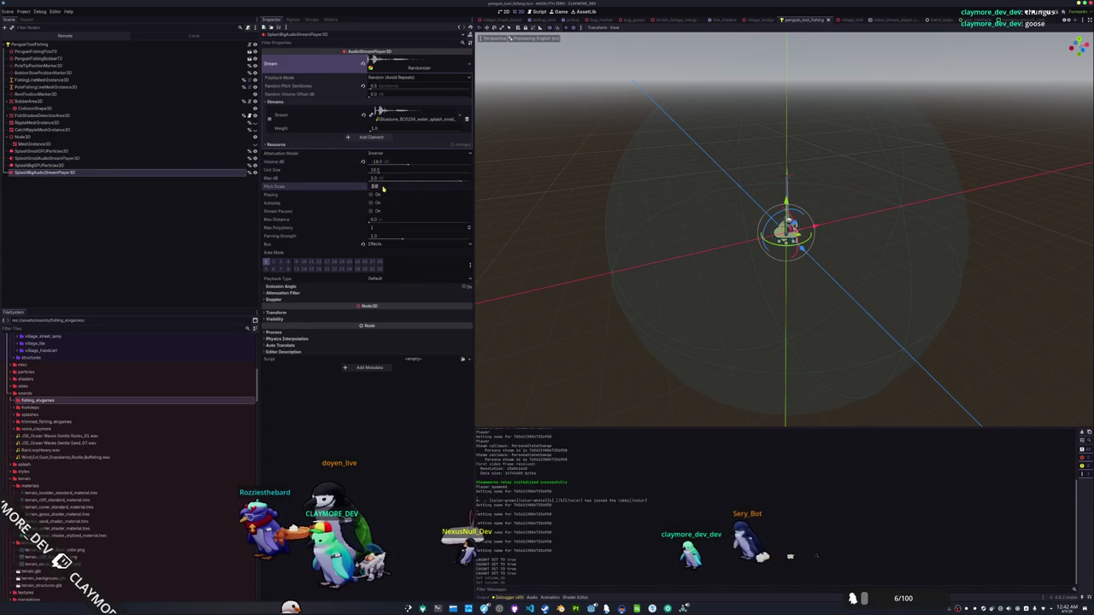
pyautogui.moveTo(383, 190); pyautogui.dragTo(390, 190)
pyautogui.click(372, 195)
pyautogui.moveTo(373, 189); pyautogui.dragTo(387, 188)
pyautogui.click(372, 196)
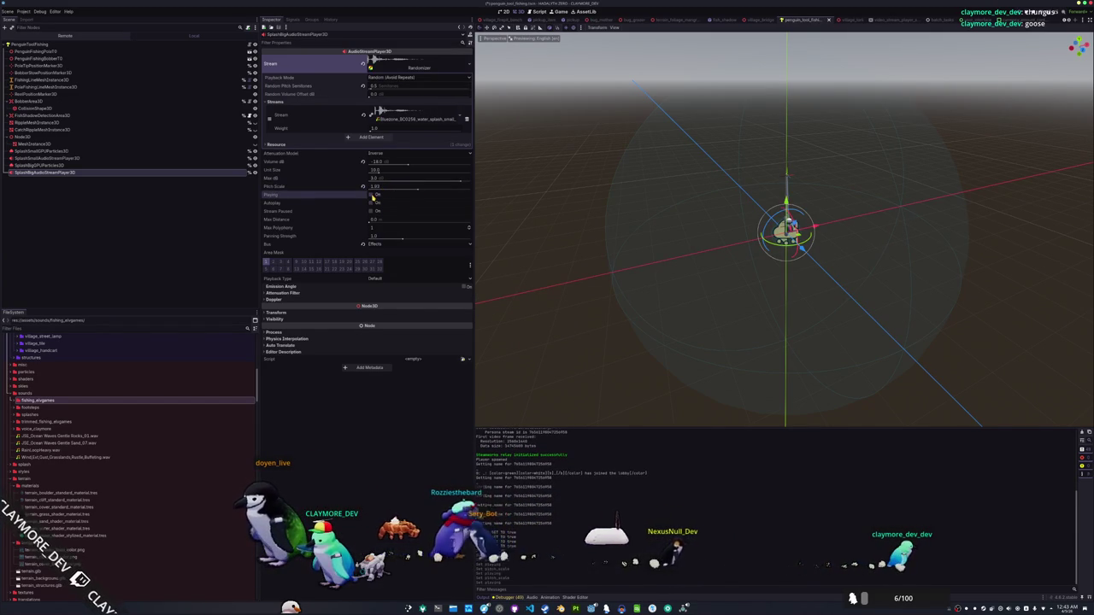
pyautogui.moveTo(374, 188); pyautogui.dragTo(380, 189)
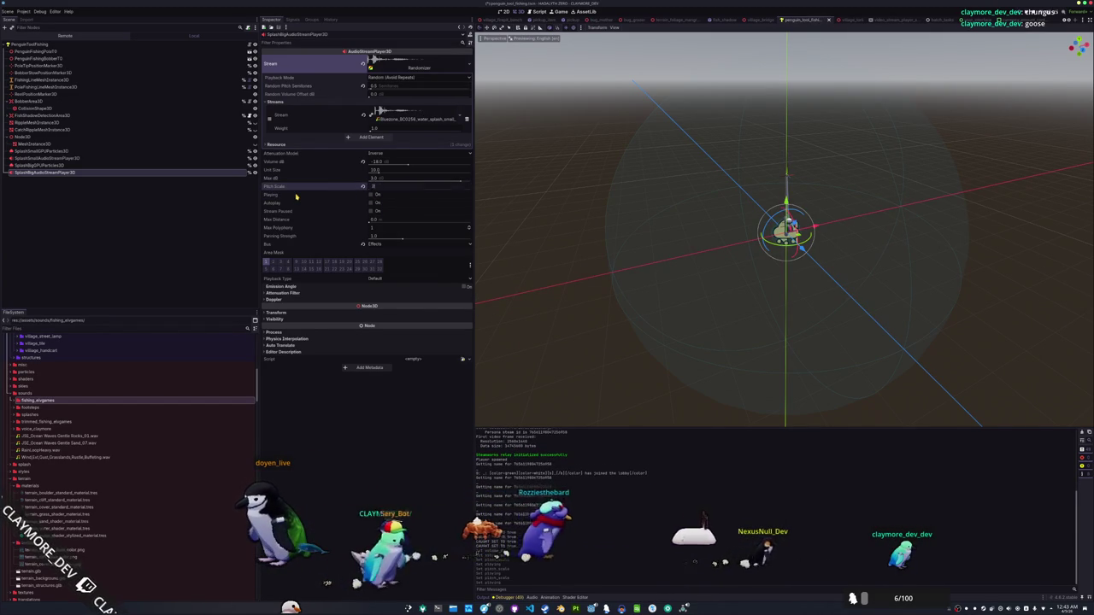
pyautogui.press('F5')
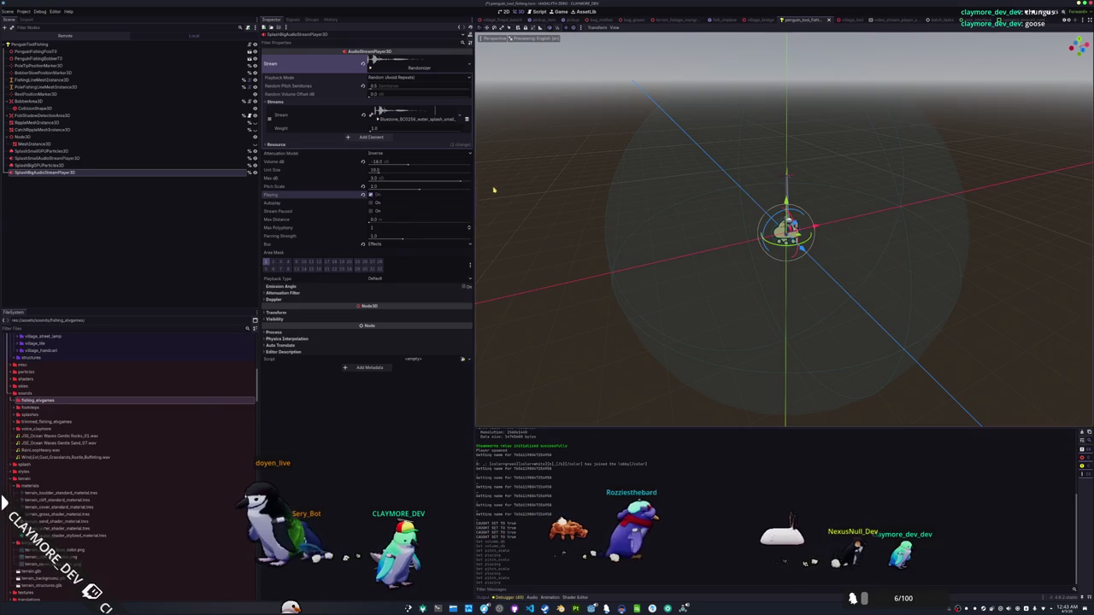
# Walk the penguin to the shore edge and cast to start the fishing minigame.
pyautogui.press('d')
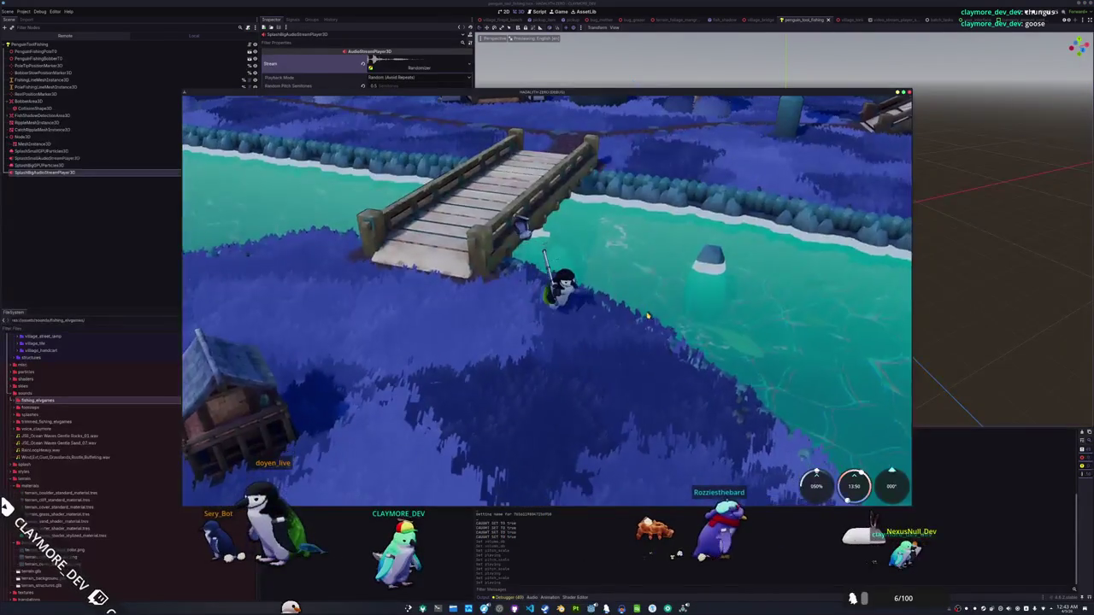
pyautogui.press('d')
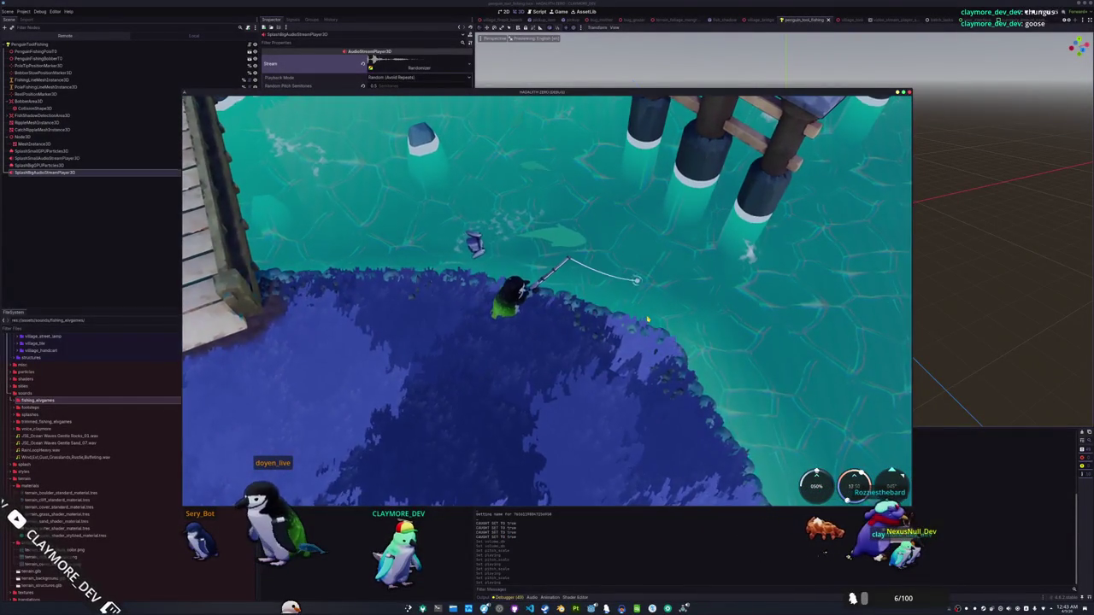
pyautogui.press('d')
pyautogui.press('d')
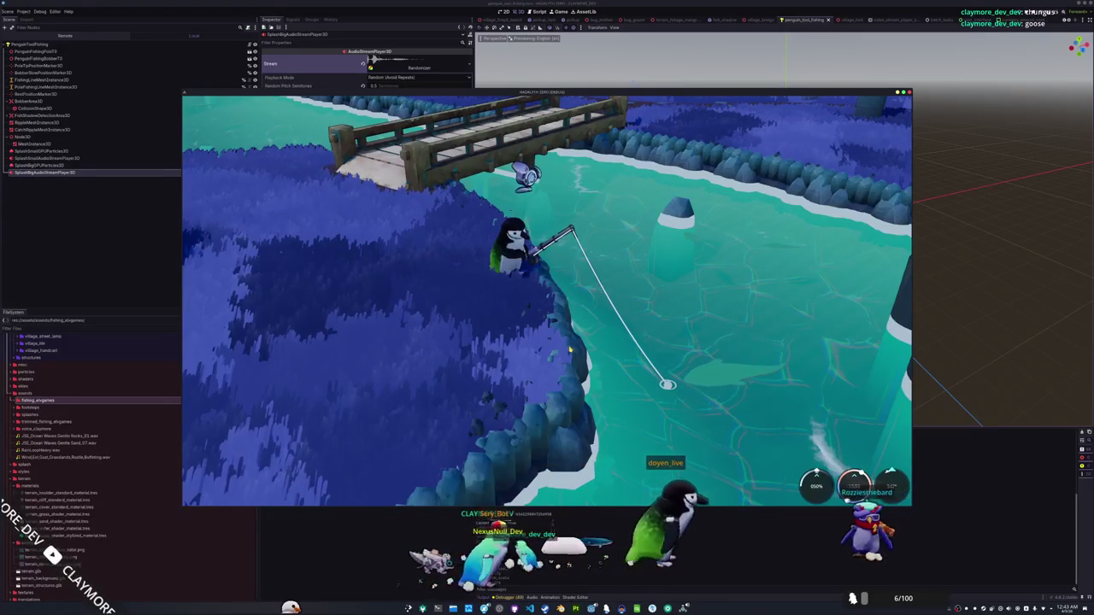
pyautogui.click(570, 349)
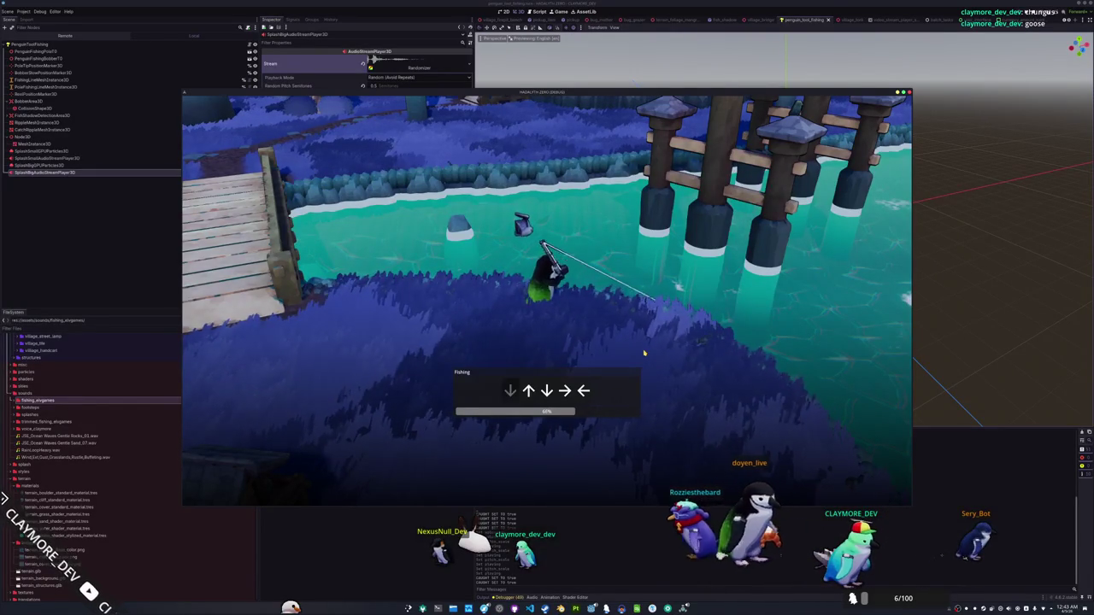
# Enter the arrow sequences to land the Frilled Shark, then open the inventory with I.
pyautogui.press('Left')
pyautogui.press('Up')
pyautogui.press('Left')
pyautogui.press('Left')
pyautogui.press('Right')
pyautogui.press('Down')
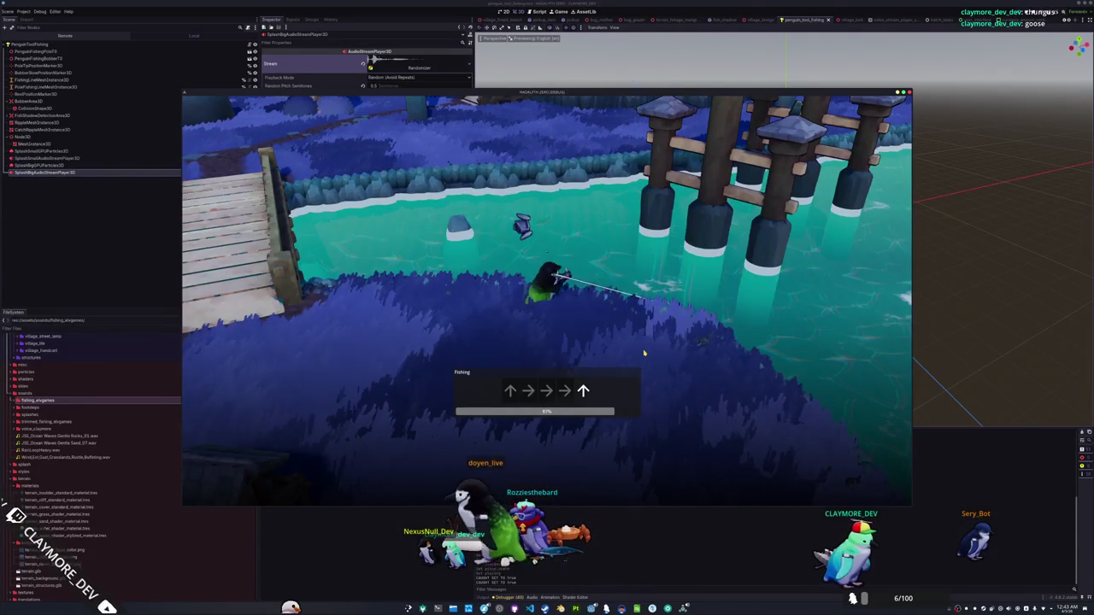
pyautogui.press('Right')
pyautogui.press('Up')
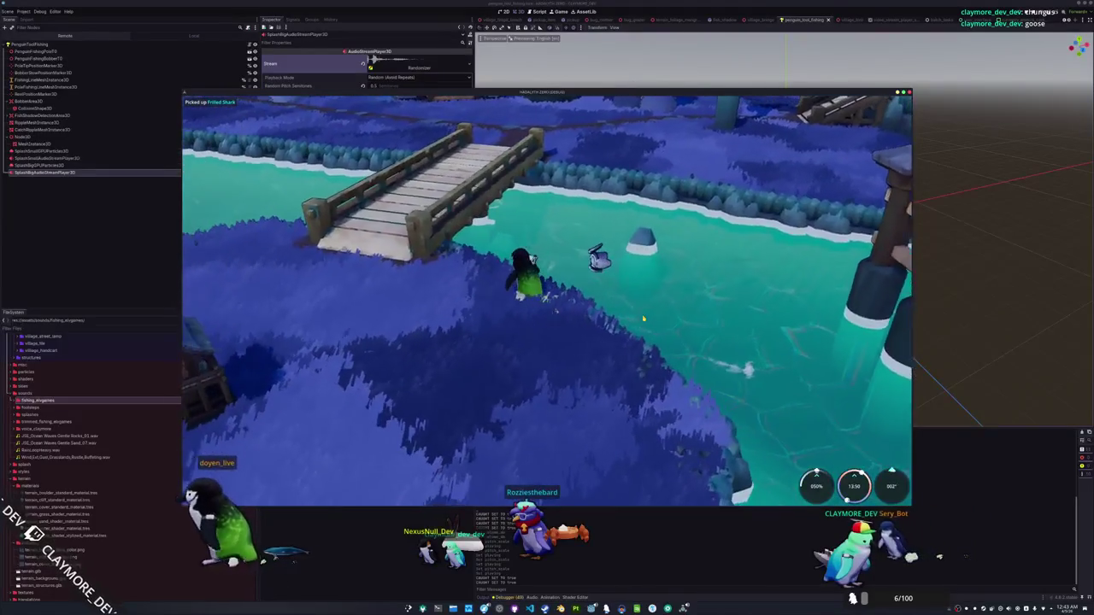
pyautogui.press('i')
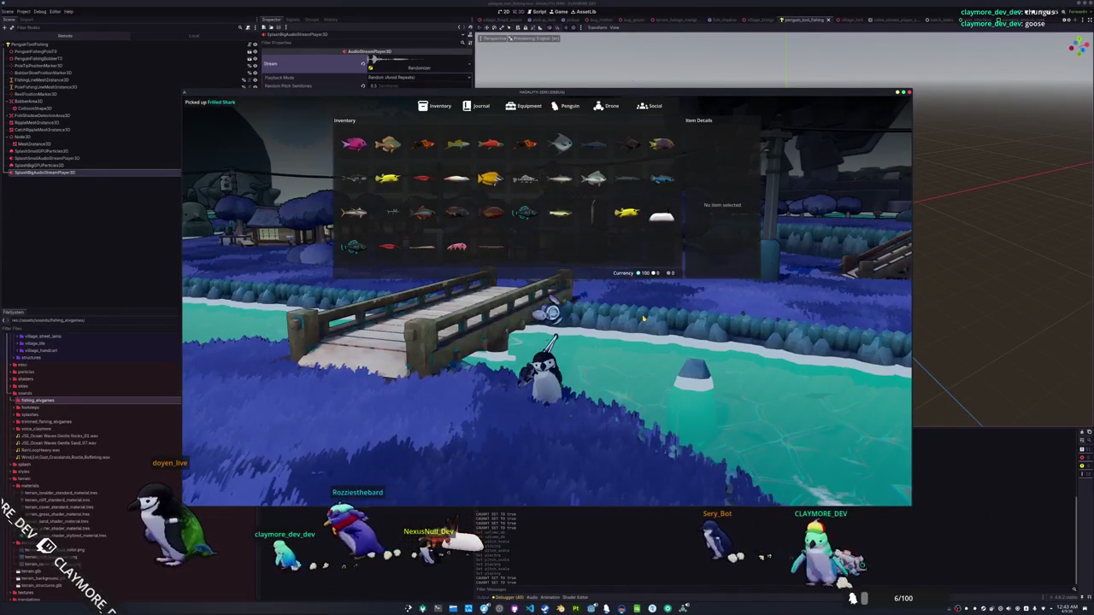
# Inspect the Anomalocaris and Pygmy Sunfish in the inventory, close it, and stop the game.
pyautogui.click(422, 178)
pyautogui.click(506, 208)
pyautogui.press('Escape')
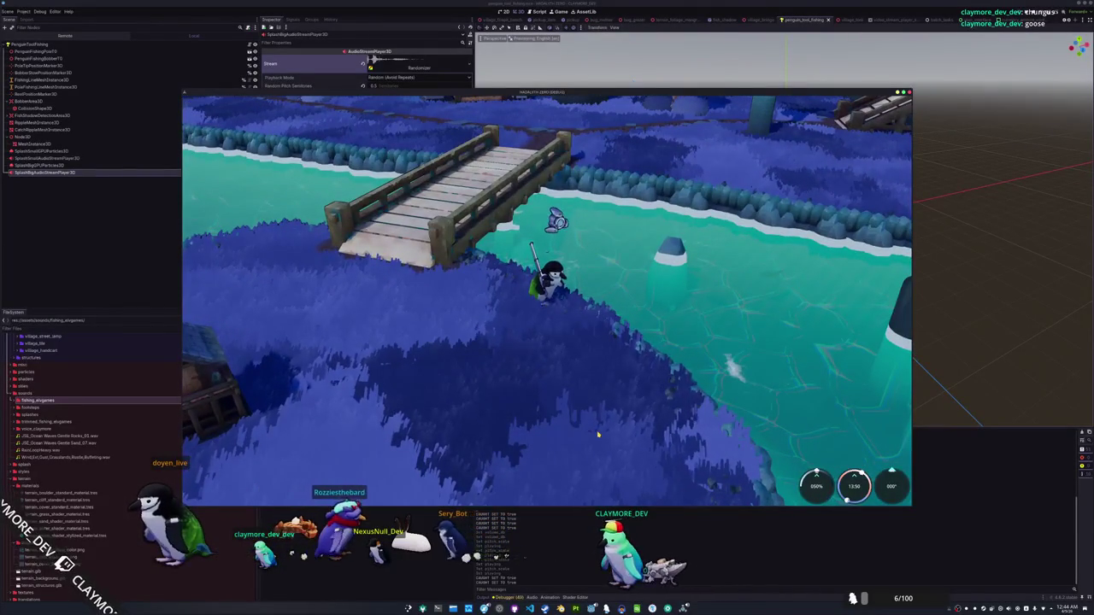
pyautogui.press('d')
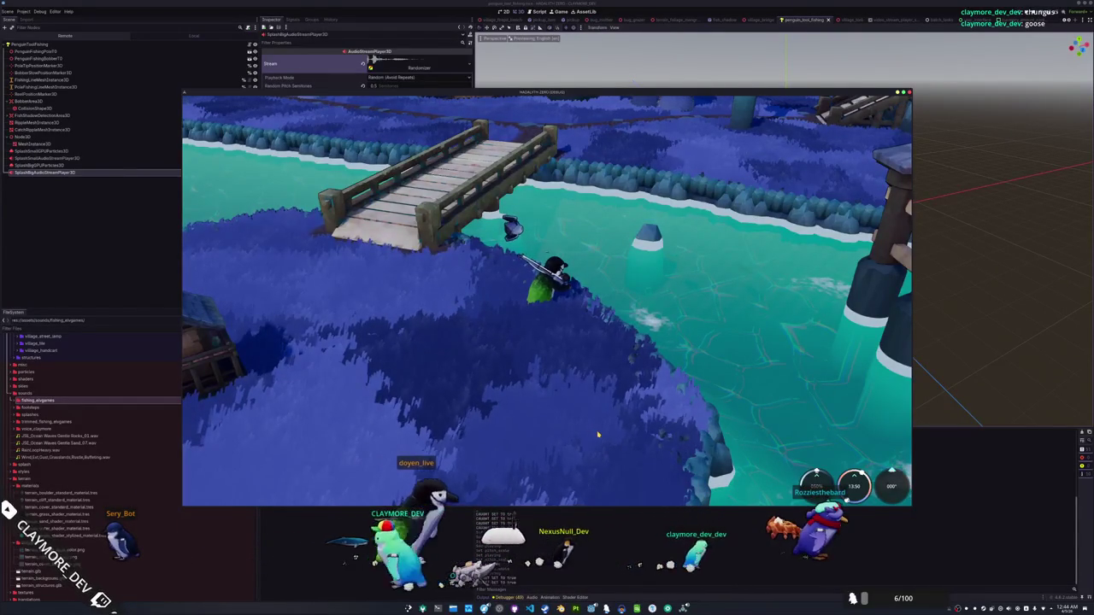
pyautogui.press('F8')
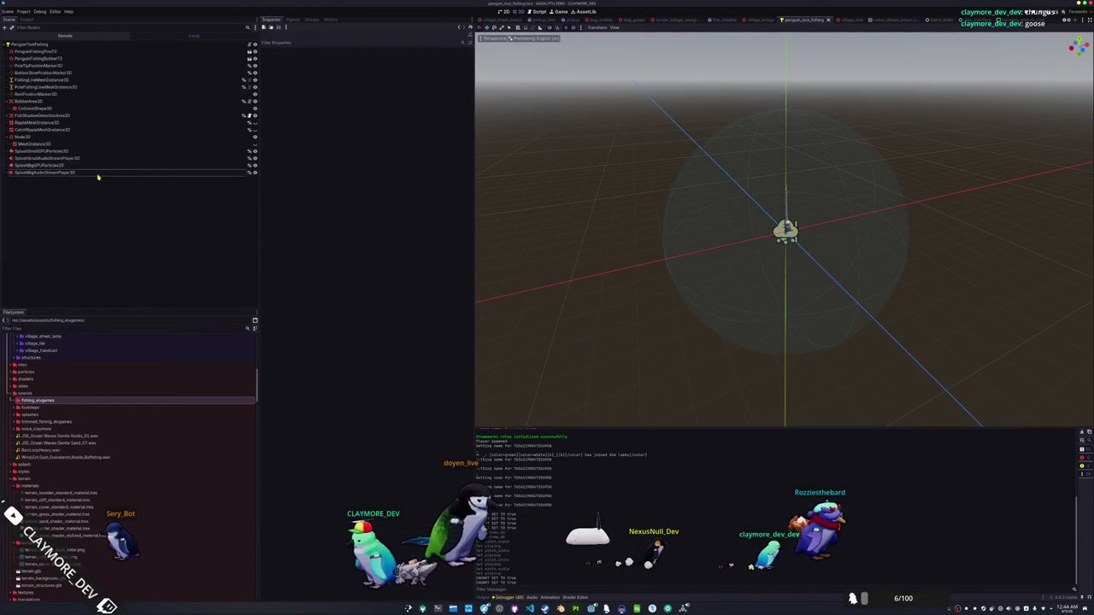
# Select the big and small splash nodes, clear the selection, and switch to the reference video.
pyautogui.click(85, 165)
pyautogui.click(51, 159)
pyautogui.keyDown('shift'); pyautogui.click(51, 152); pyautogui.keyUp('shift')
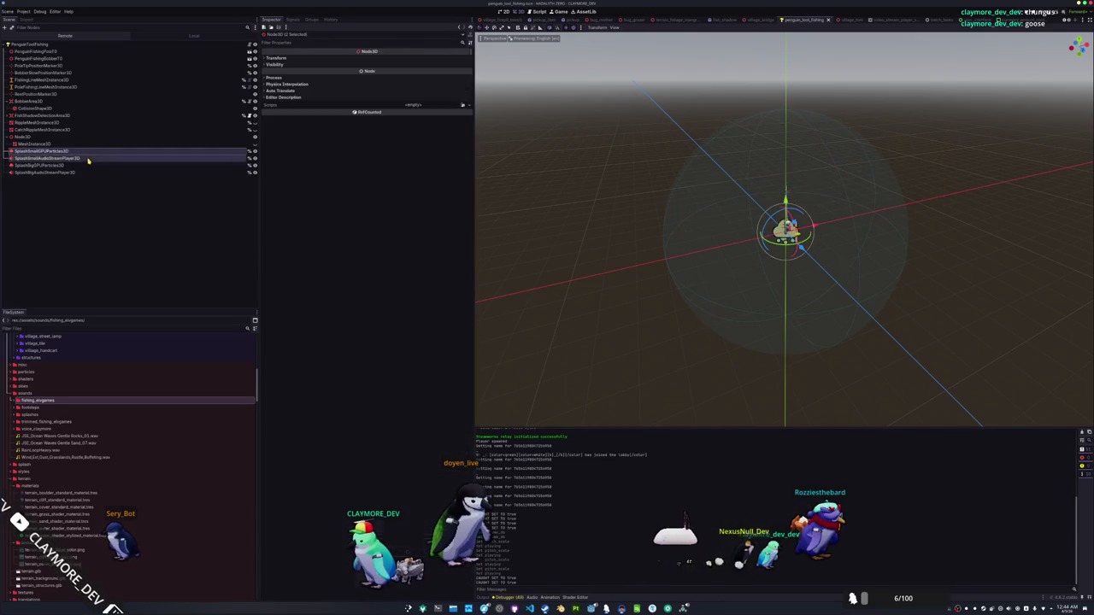
pyautogui.click(94, 202)
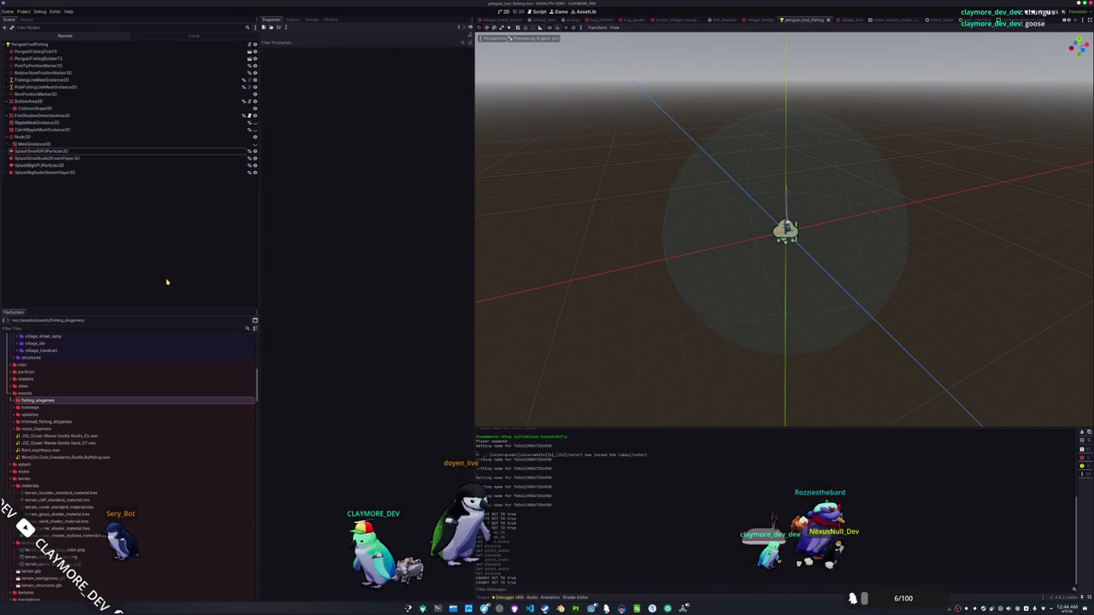
pyautogui.hotkey('alt', 'Tab')
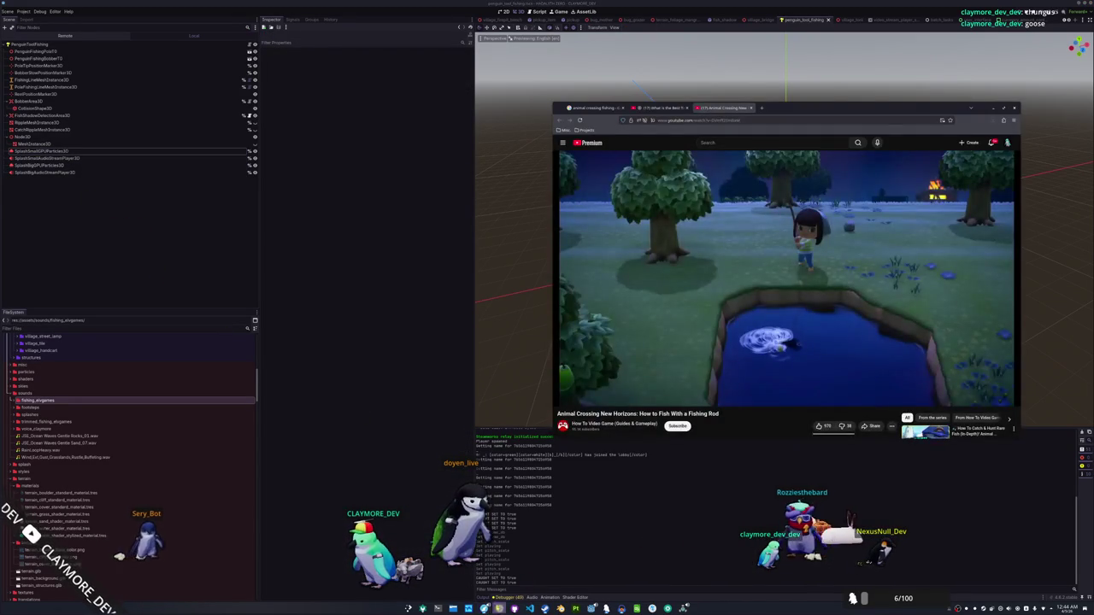
# Replay the Animal Crossing video from 0:00 to the splash, then open Godot's fishing sounds folder.
pyautogui.click(722, 280)
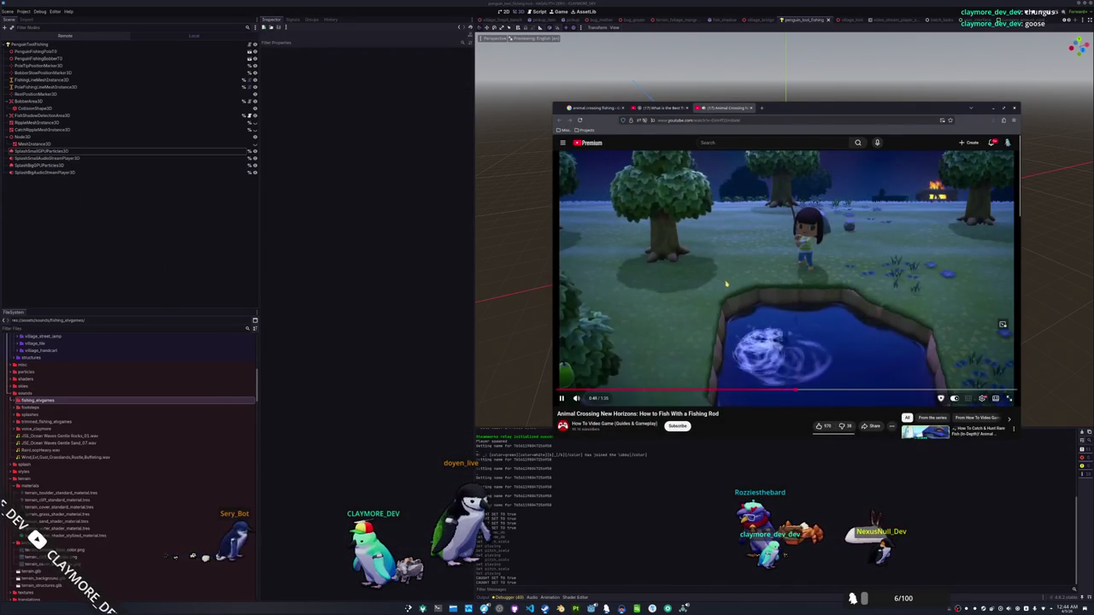
pyautogui.moveTo(774, 393); pyautogui.dragTo(561, 393)
pyautogui.click(602, 362)
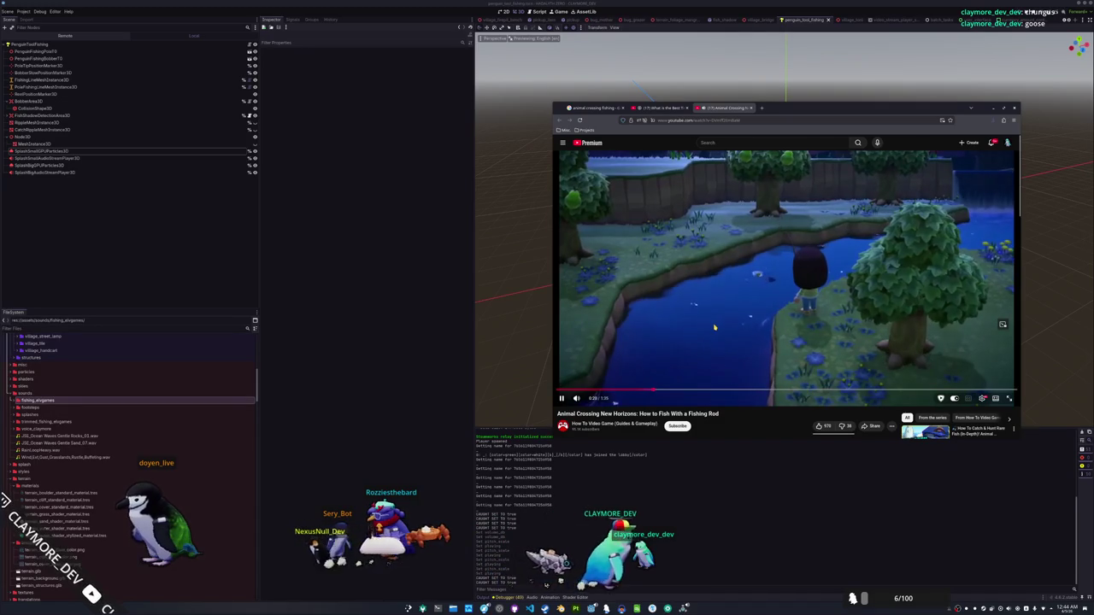
pyautogui.click(715, 327)
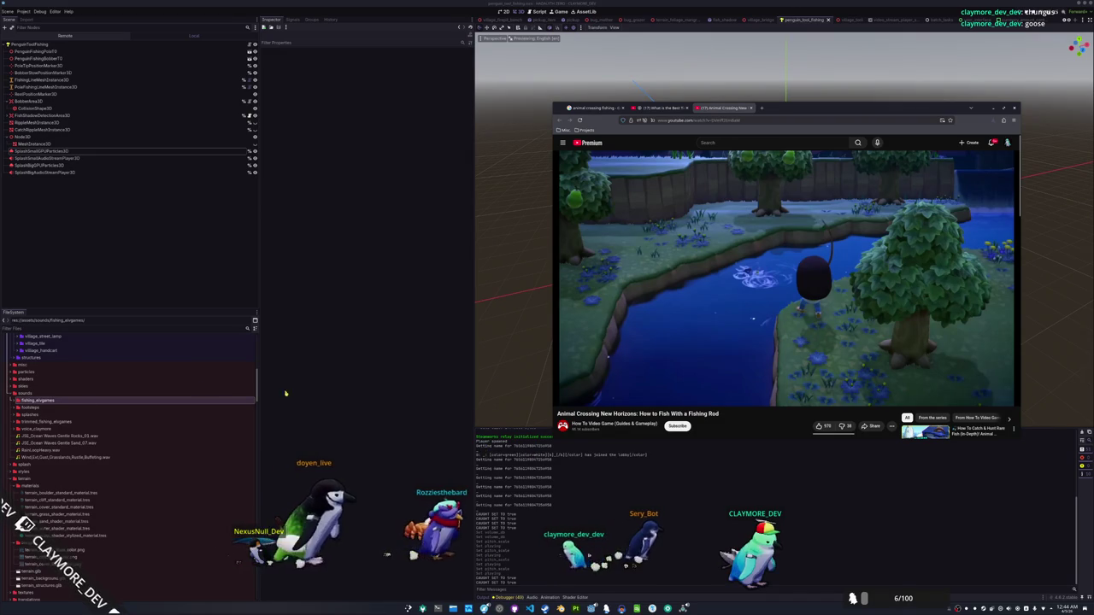
pyautogui.click(115, 407)
pyautogui.doubleClick(116, 401)
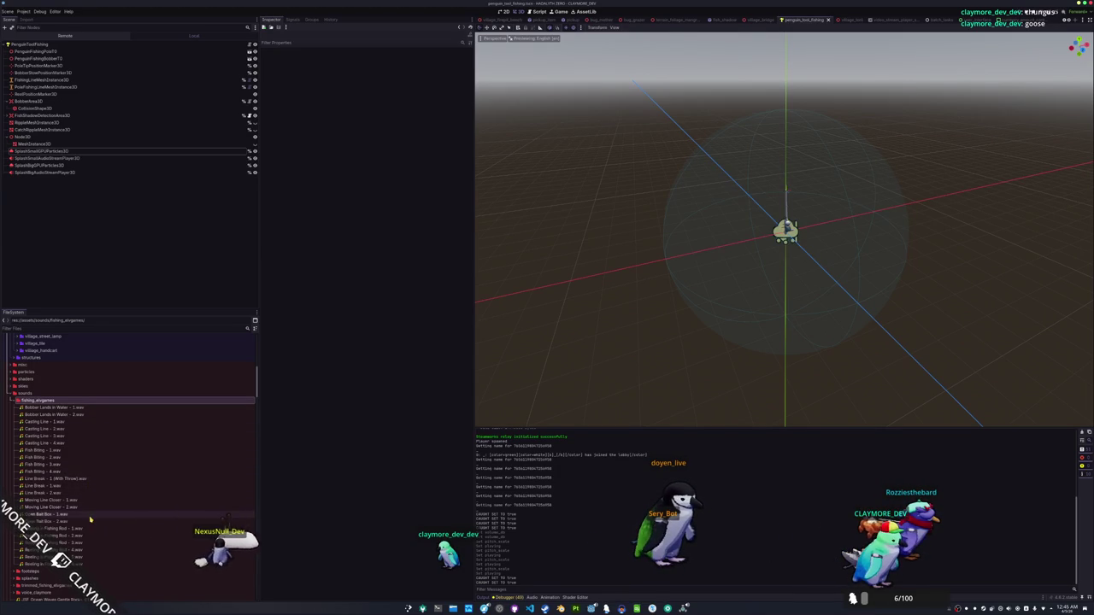
# Audition Moving Line Closer - 1.wav and - 2.wav, then select SplashBigGPUParticles3D.
pyautogui.click(91, 501)
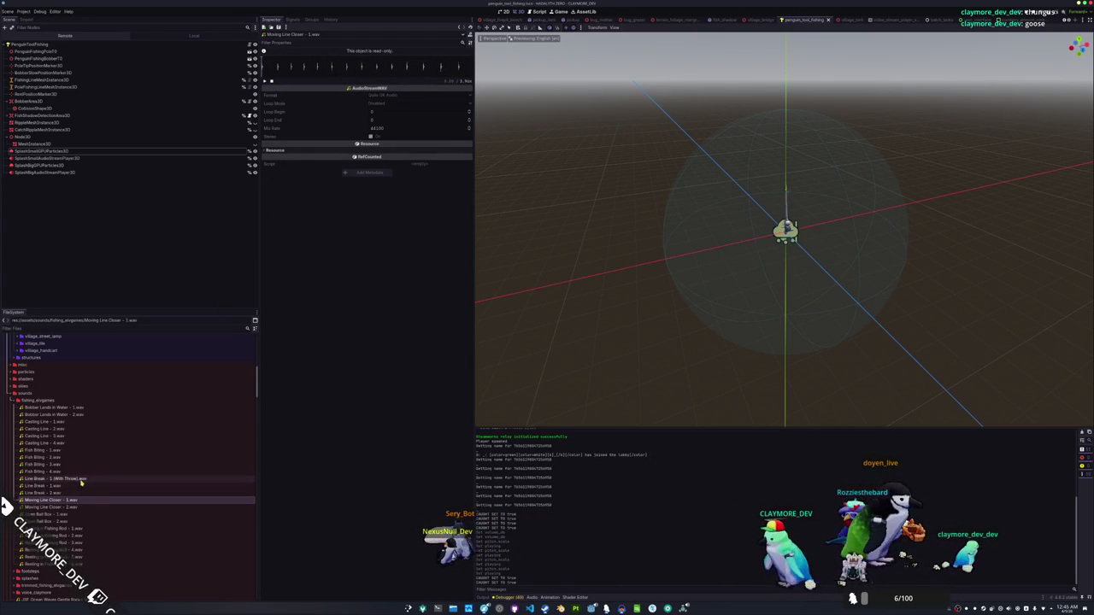
pyautogui.click(71, 507)
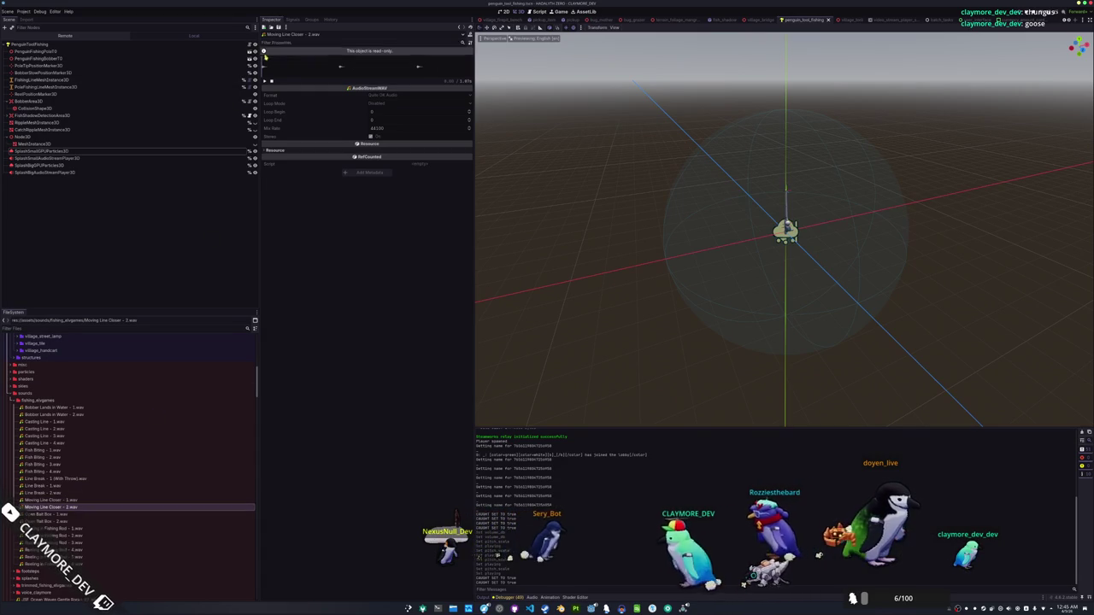
pyautogui.click(266, 82)
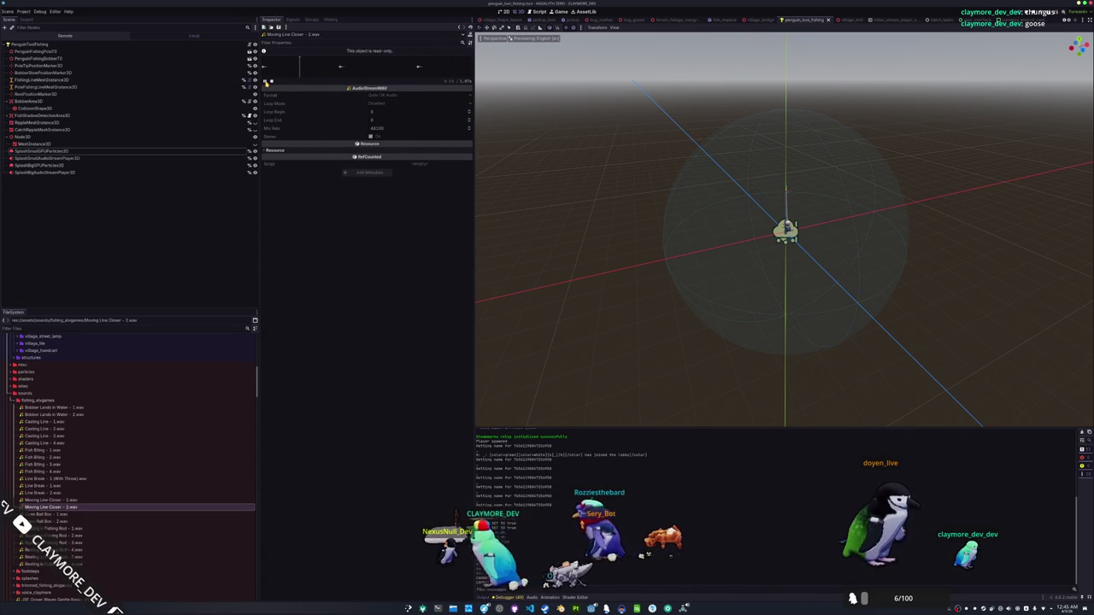
pyautogui.click(68, 166)
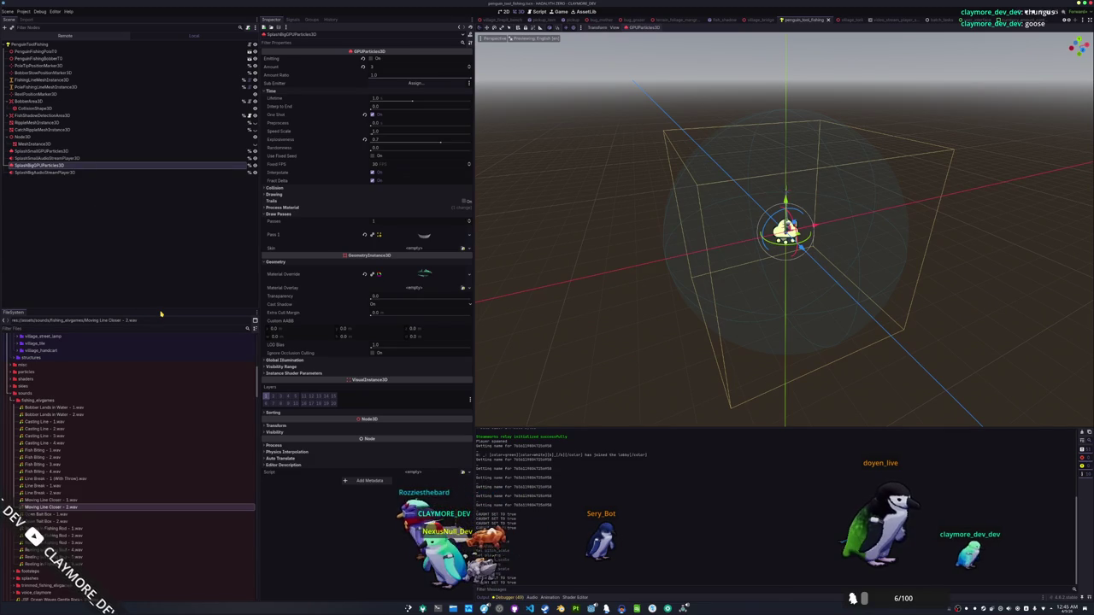
# Duplicate the big splash particles as CatchGPUParticles3D at the tree's end, then duplicate SplashBigAudioStreamPlayer3D.
pyautogui.hotkey('ctrl', 'd')
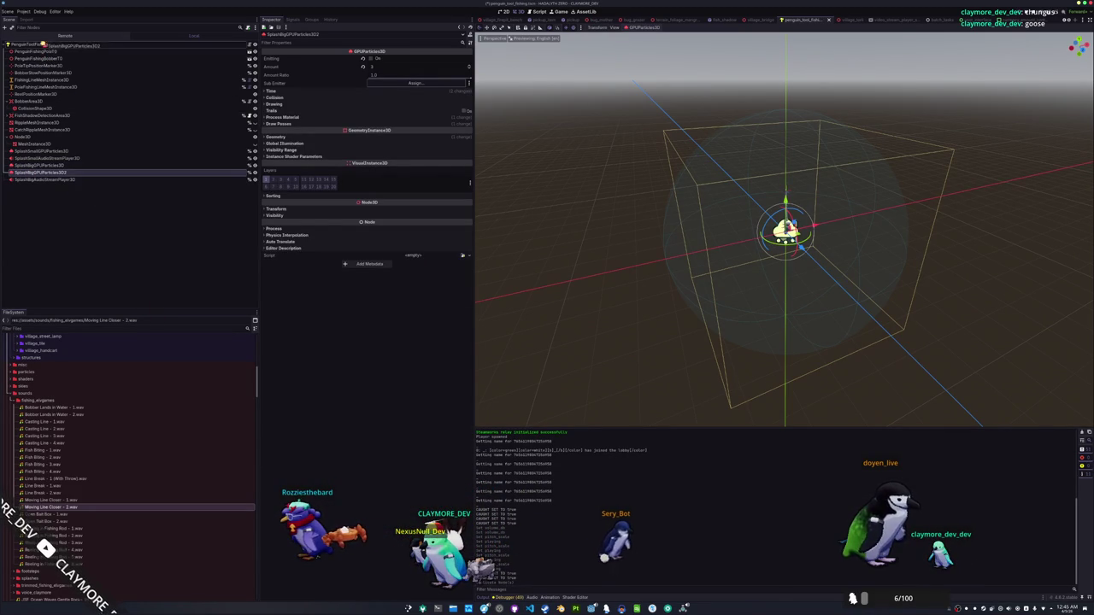
pyautogui.moveTo(42, 45); pyautogui.dragTo(121, 274)
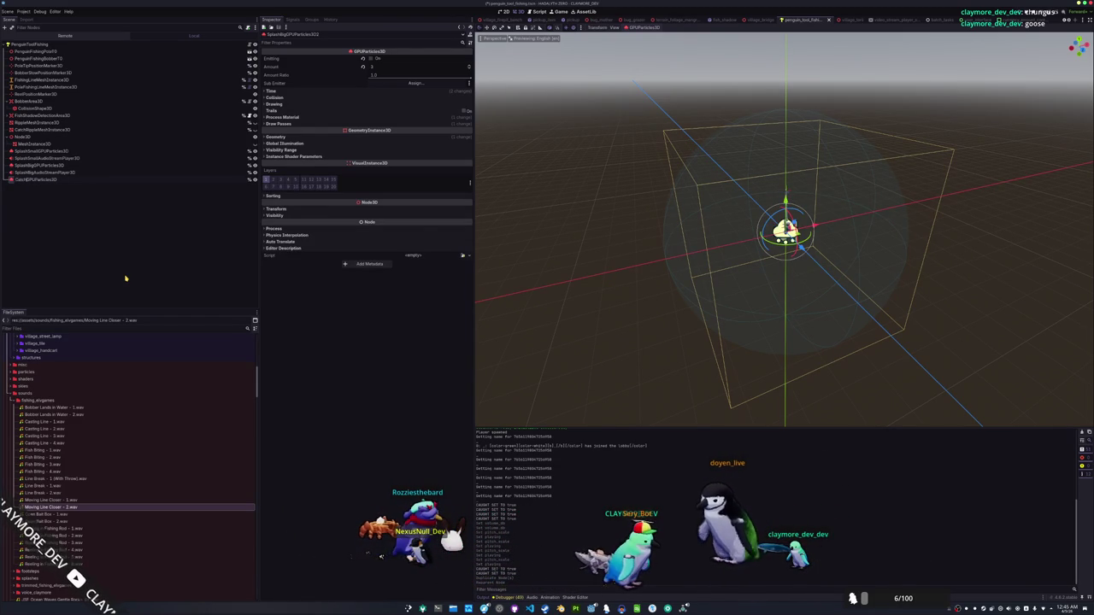
pyautogui.press('Return')
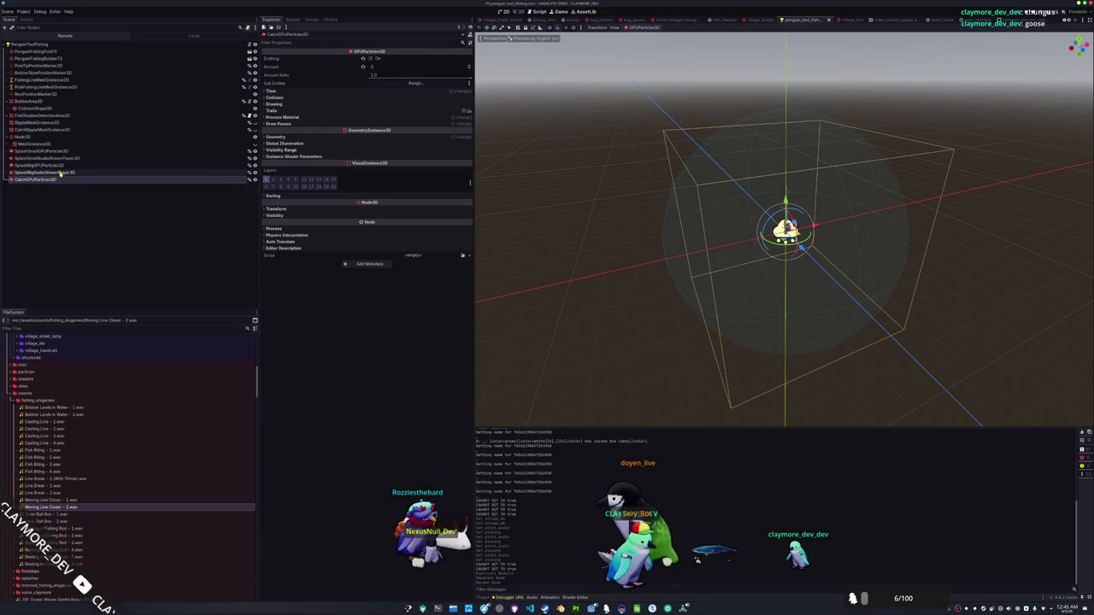
pyautogui.click(60, 173)
pyautogui.hotkey('ctrl', 'd')
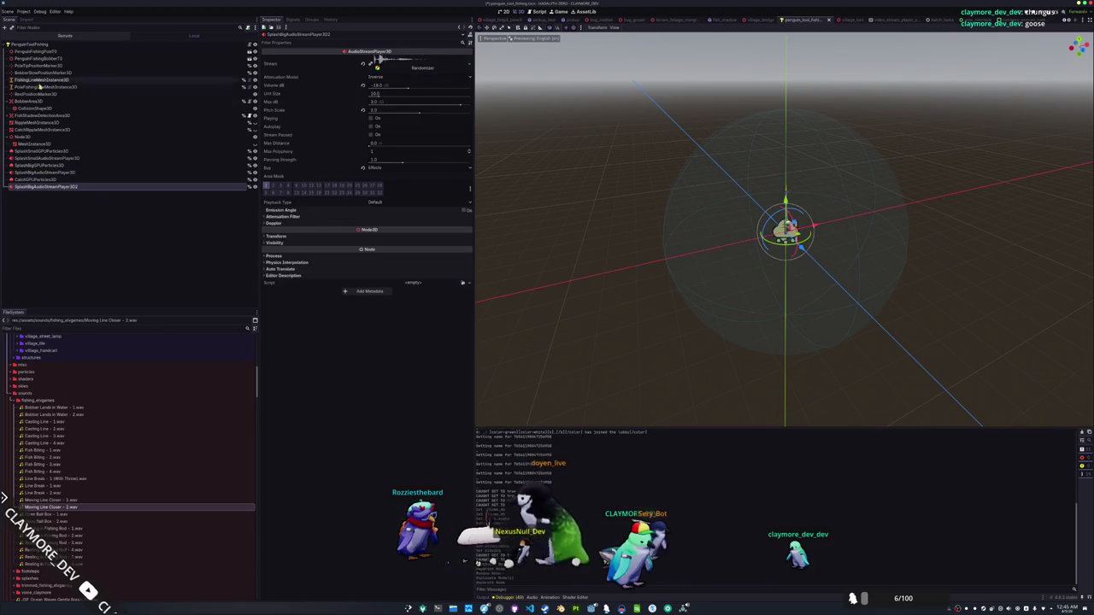
# Rename the copy CatchAudioStreamPlayer3D with 0 dB volume and Moving Line Closer - 1.wav as stream.
pyautogui.press('F2')
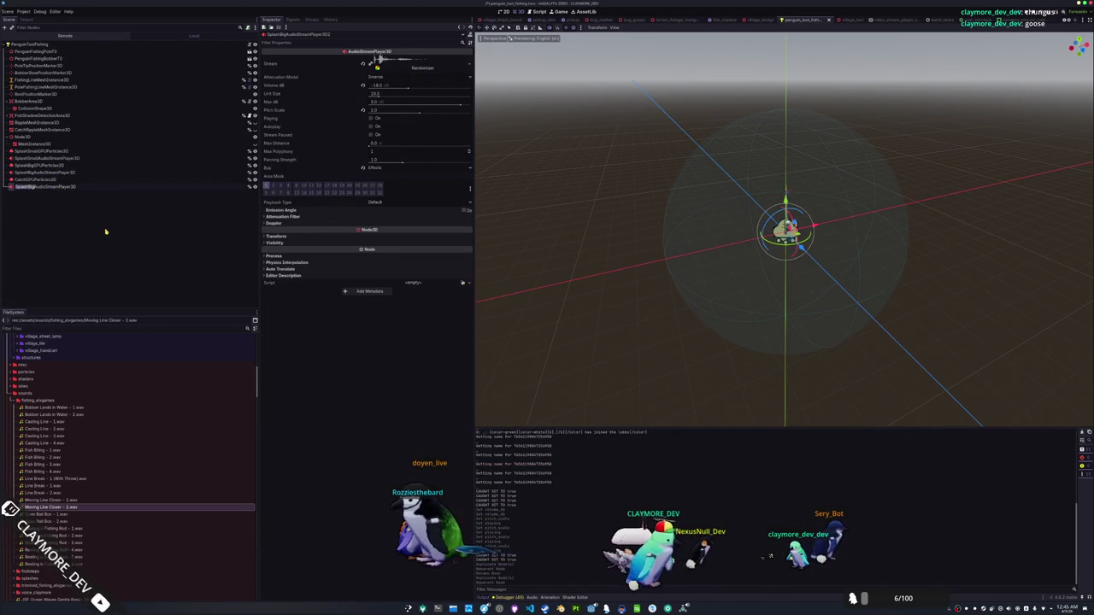
pyautogui.write('Catc')
pyautogui.press('Return')
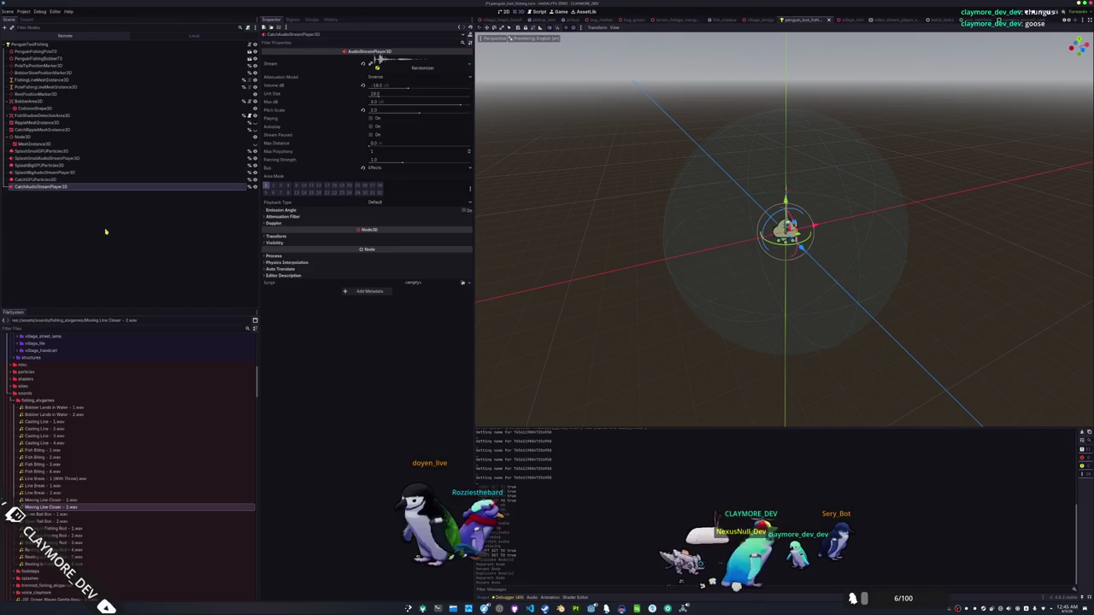
pyautogui.click(363, 65)
pyautogui.moveTo(35, 509); pyautogui.dragTo(295, 259)
pyautogui.moveTo(398, 62); pyautogui.dragTo(395, 65)
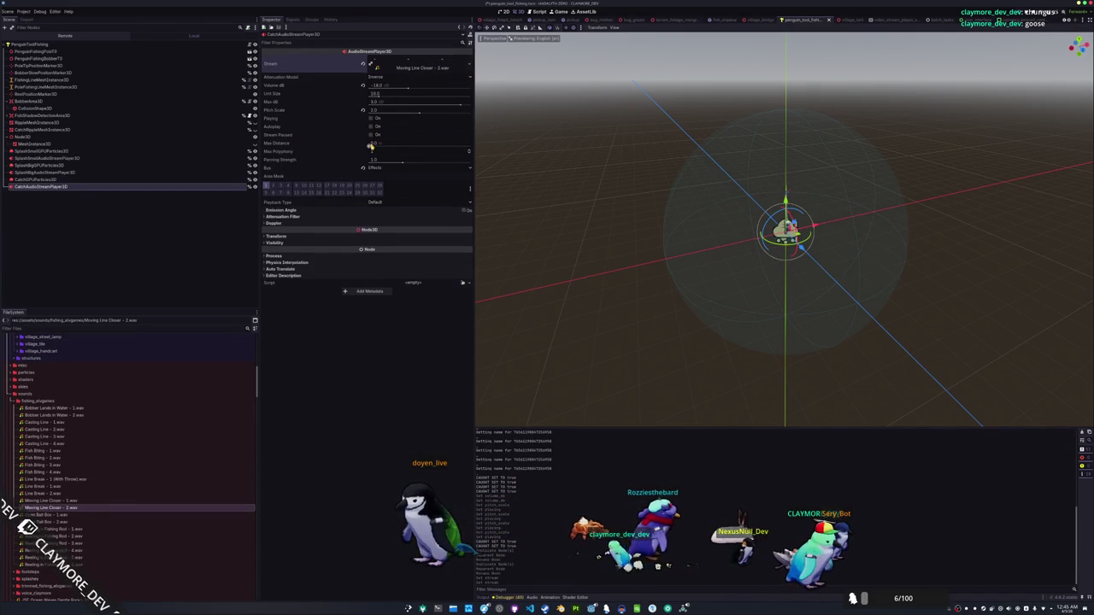
pyautogui.click(380, 162)
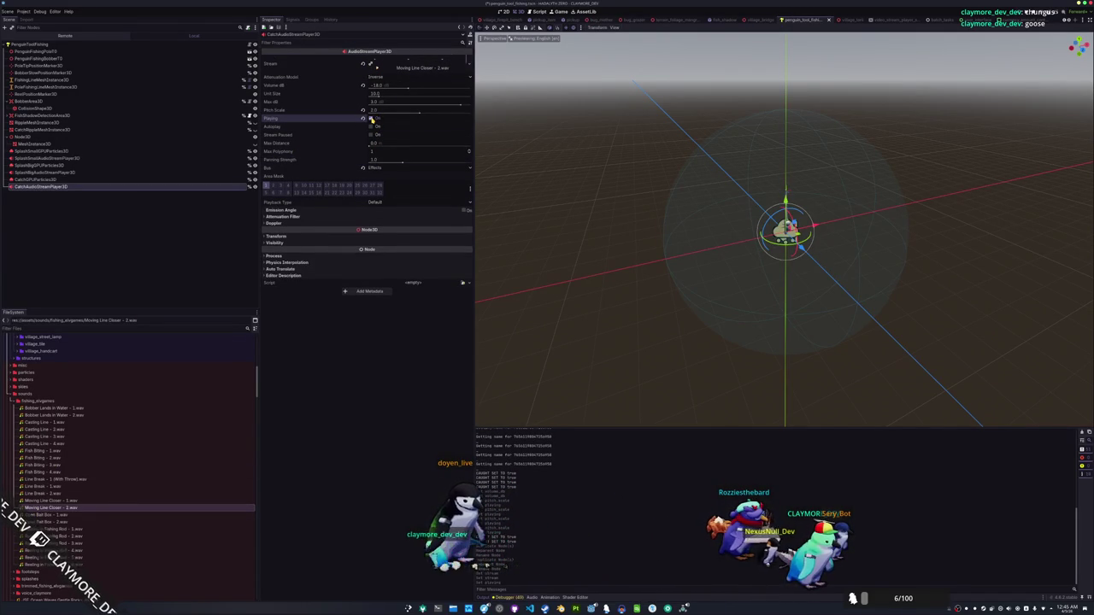
pyautogui.click(363, 86)
pyautogui.click(370, 119)
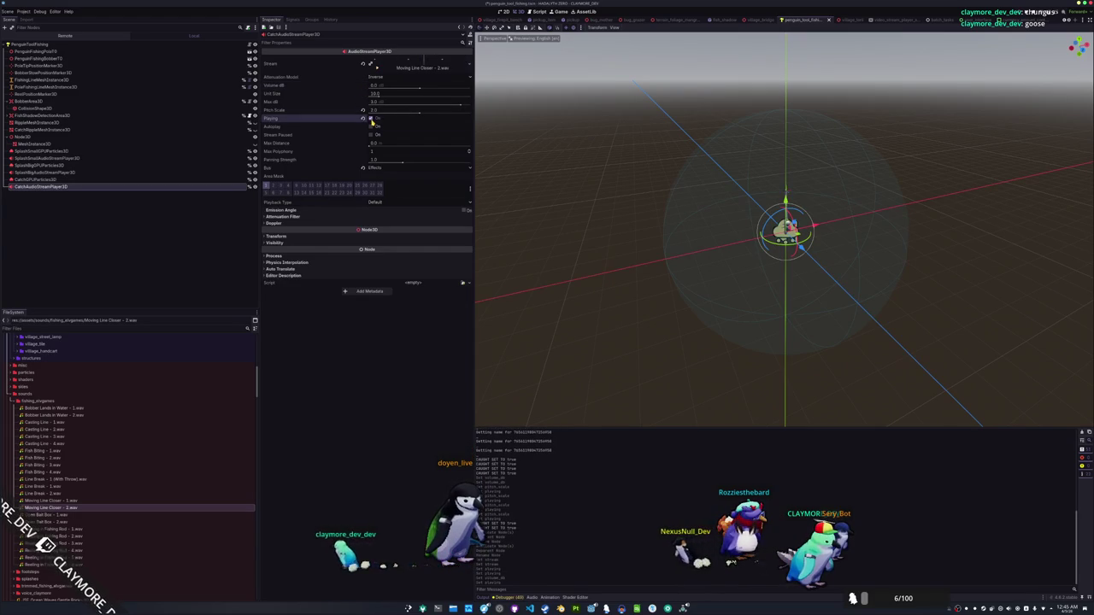
pyautogui.moveTo(51, 500); pyautogui.dragTo(376, 68)
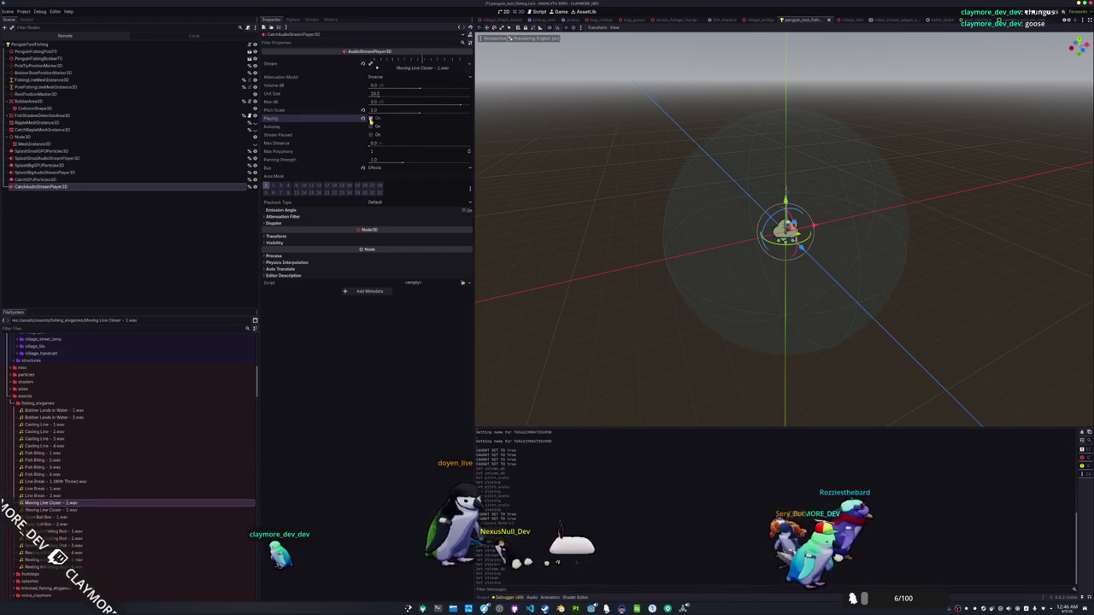
# Preview the water splash sounds and Fish Biting - 1.wav, then reselect CatchAudioStreamPlayer3D.
pyautogui.scroll(-5, 120, 470)
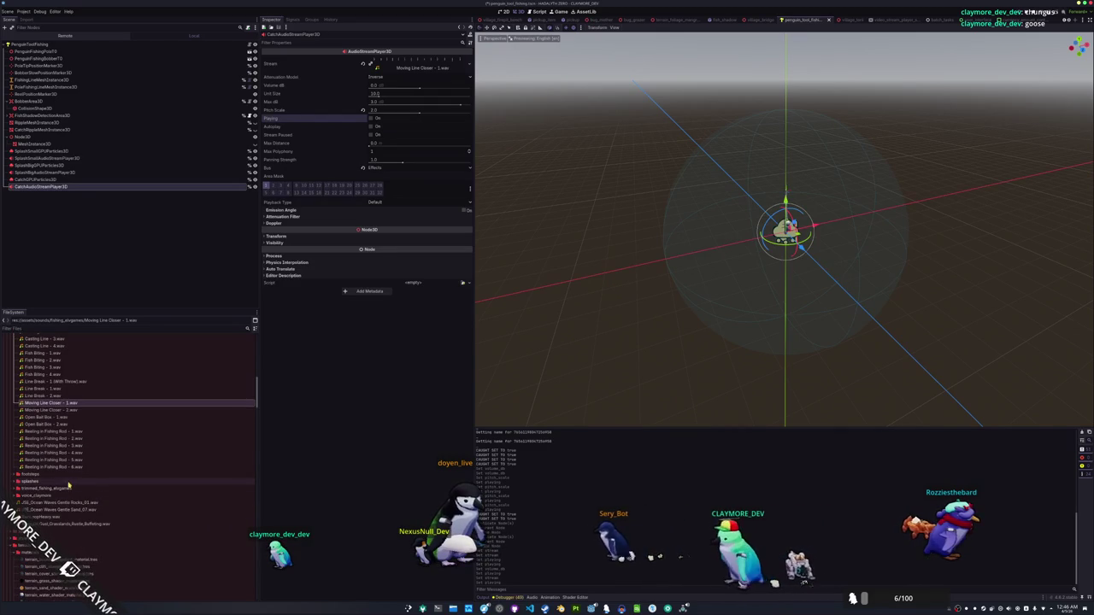
pyautogui.doubleClick(68, 483)
pyautogui.click(69, 489)
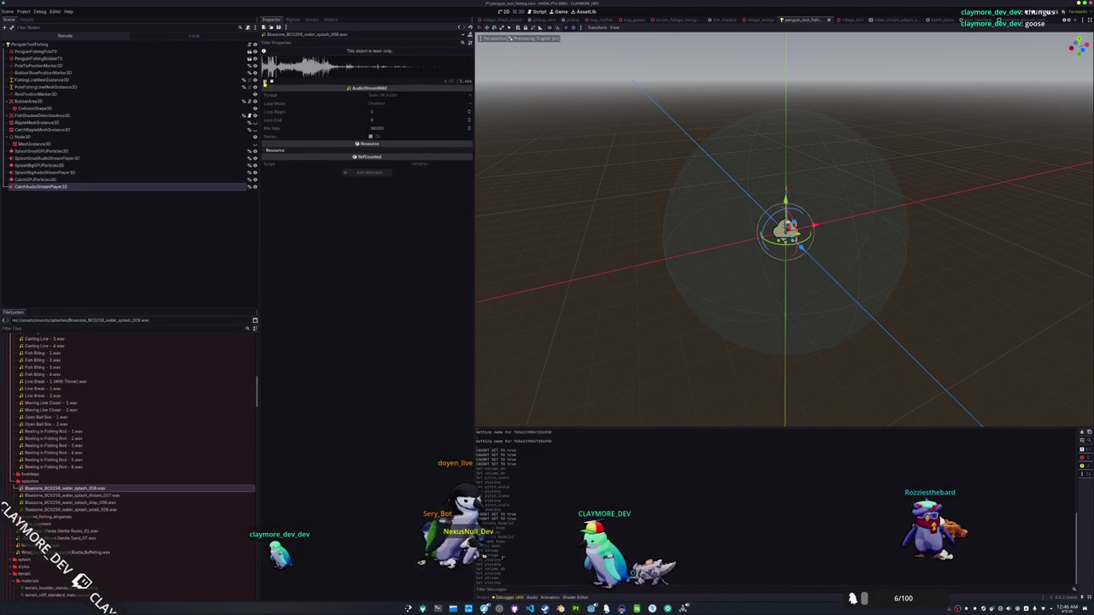
pyautogui.click(71, 509)
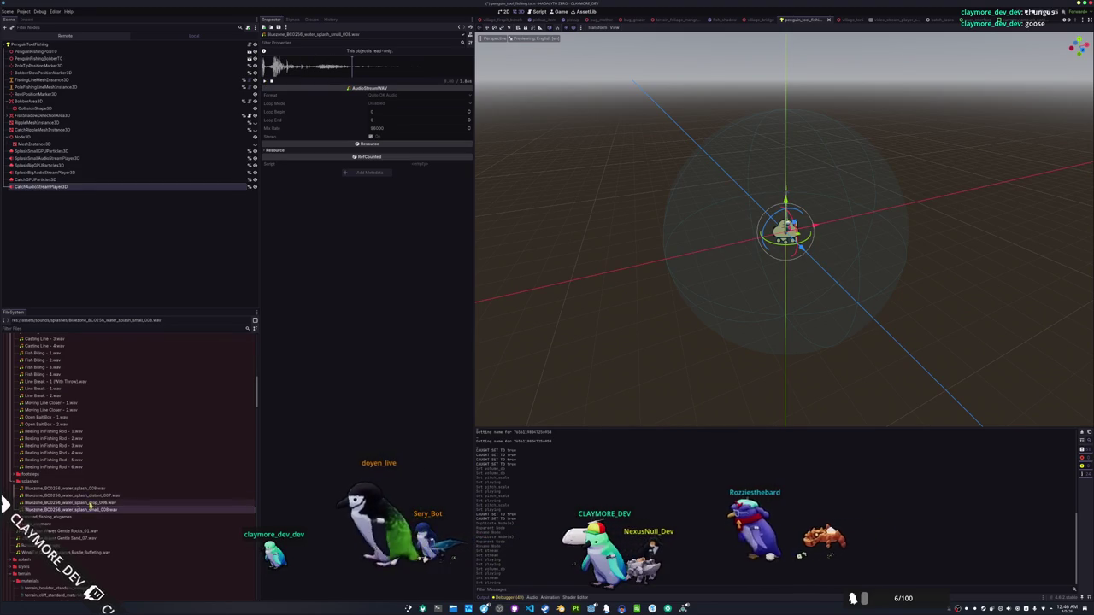
pyautogui.doubleClick(39, 482)
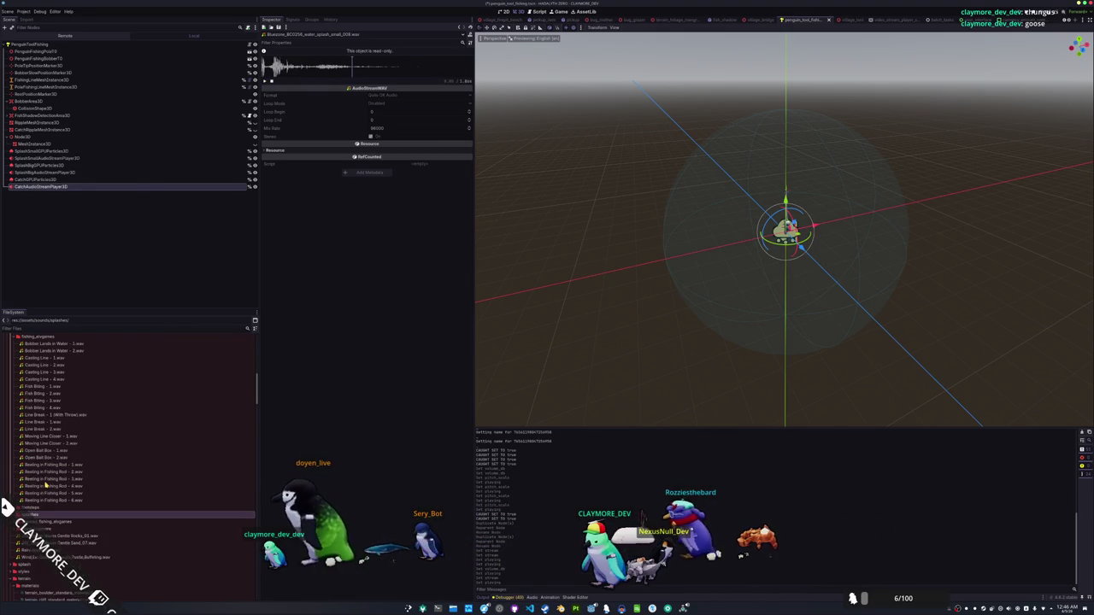
pyautogui.click(54, 387)
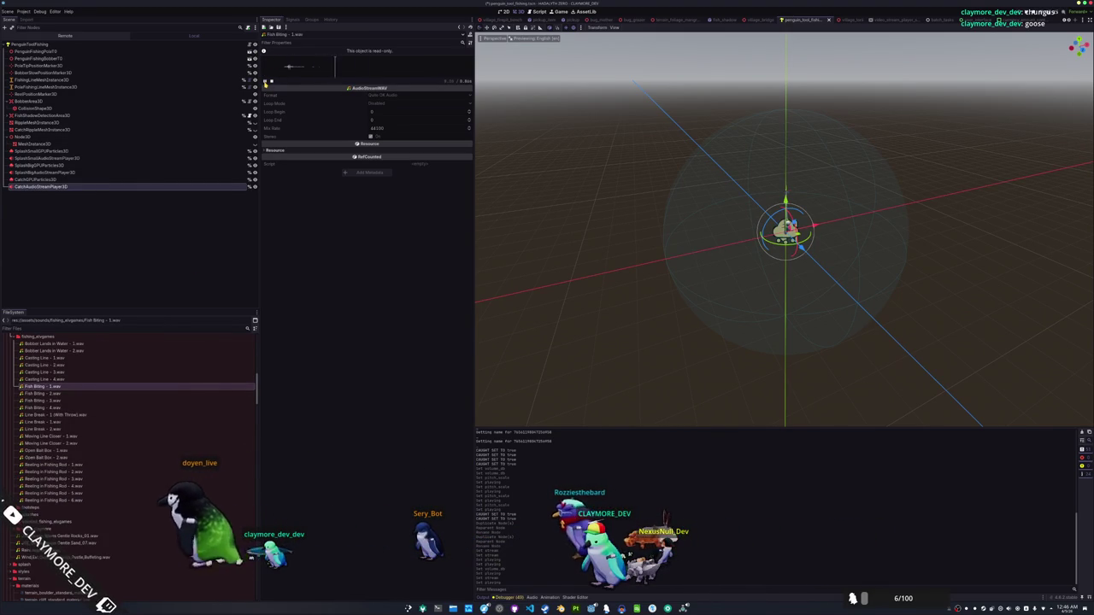
pyautogui.scroll(2, 51, 436)
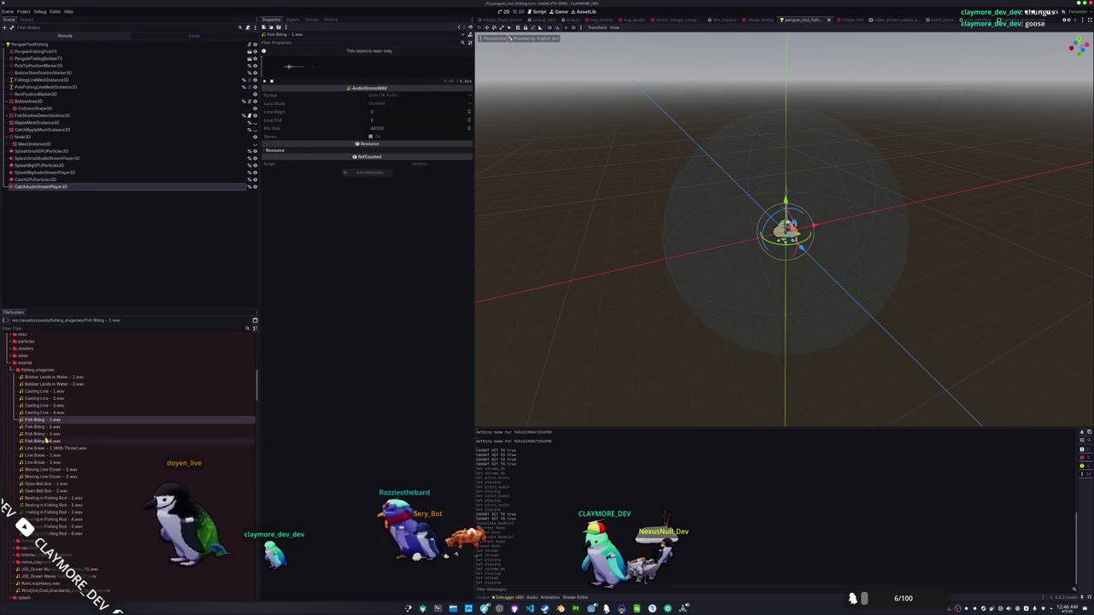
pyautogui.click(51, 186)
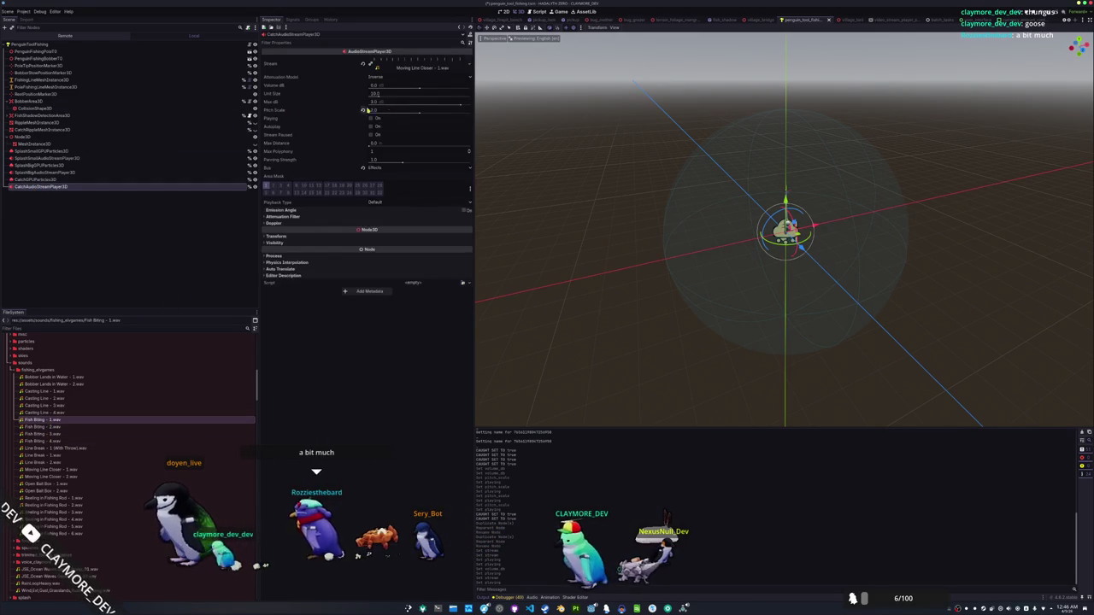
# Make the stream a new AudioStreamPlaylist holding Fish Biting - 1.wav and Fish Biting - 2.wav.
pyautogui.click(451, 68)
pyautogui.click(469, 66)
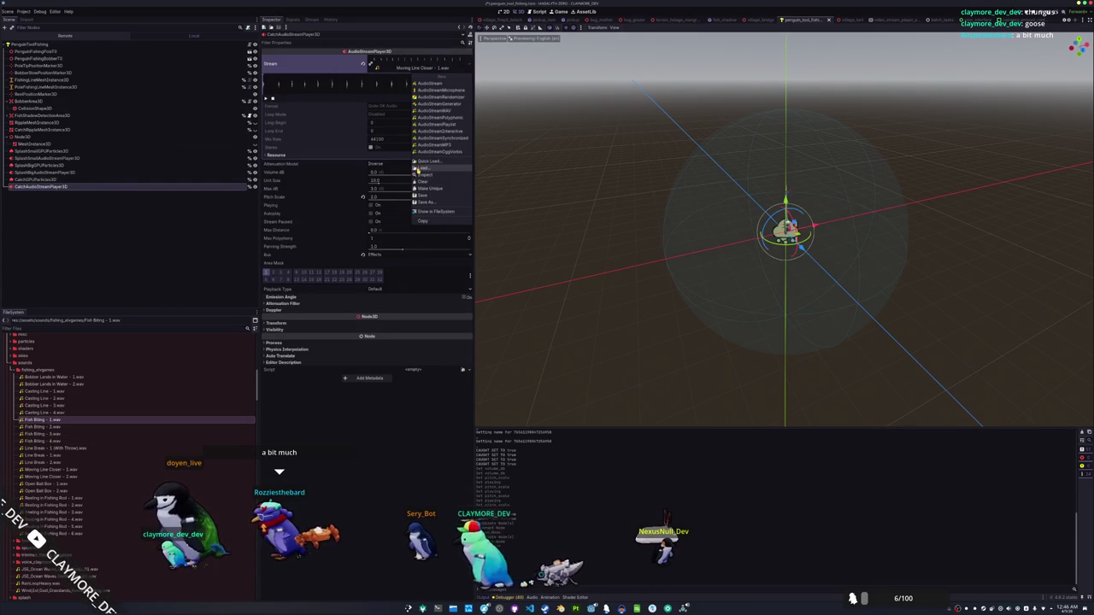
pyautogui.click(437, 124)
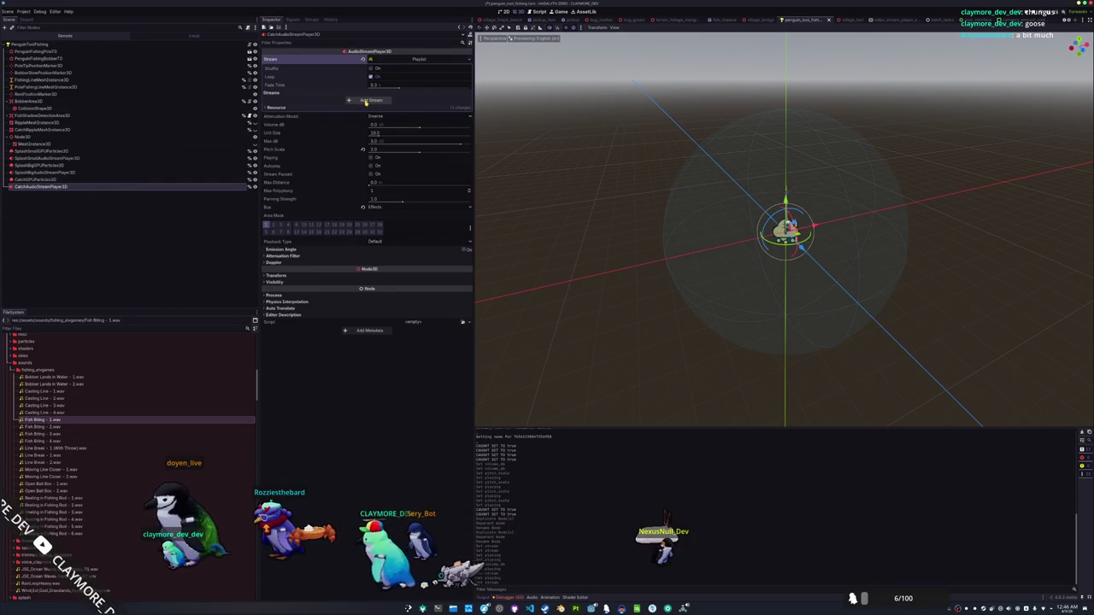
pyautogui.click(366, 101)
pyautogui.click(369, 112)
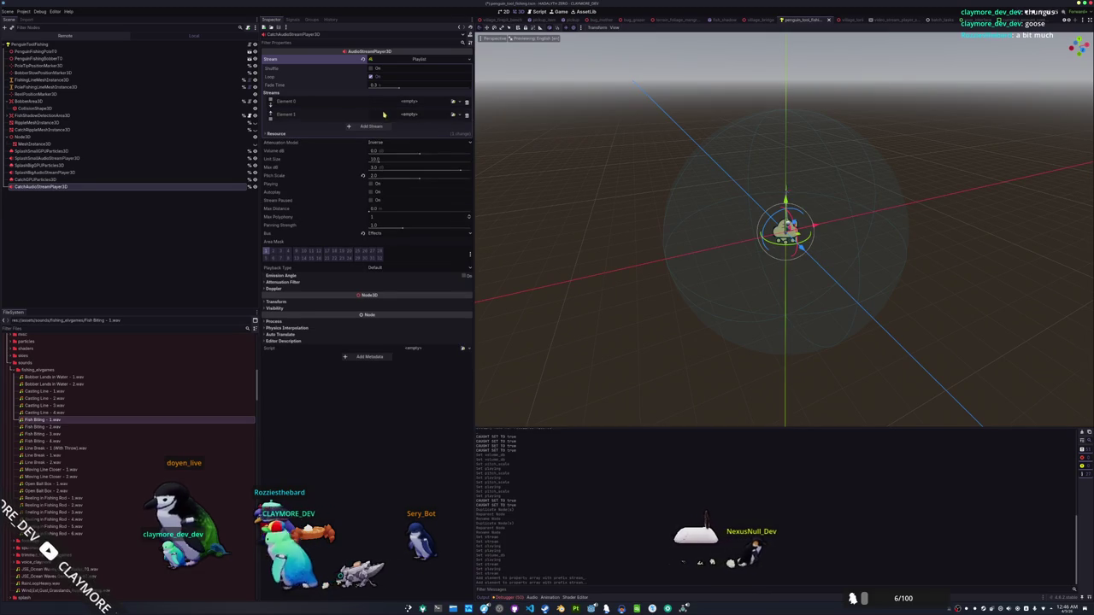
pyautogui.click(370, 126)
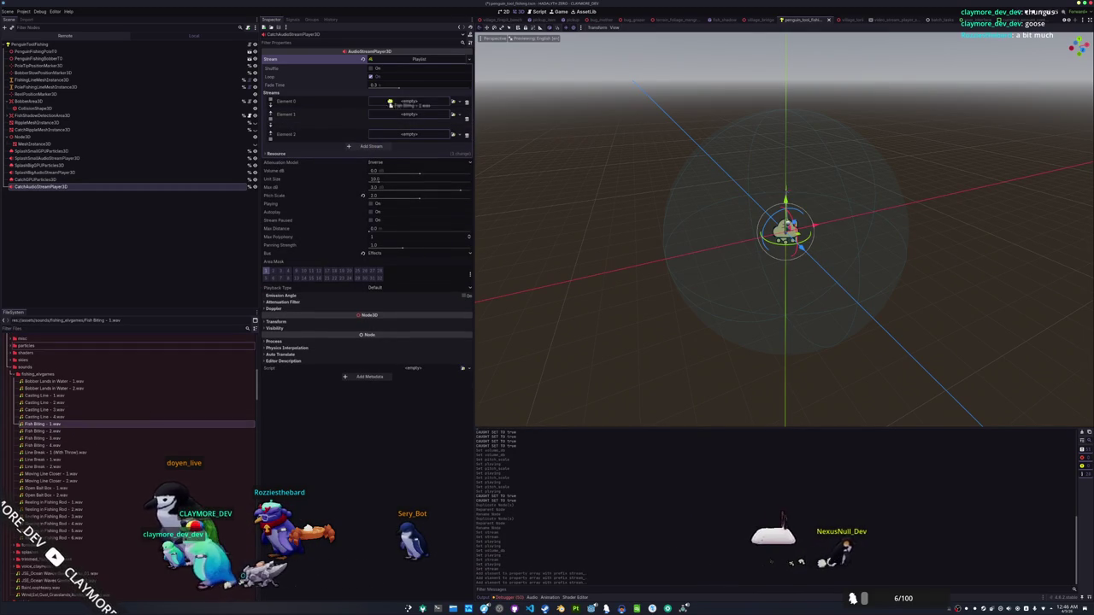
pyautogui.moveTo(62, 422); pyautogui.dragTo(395, 102)
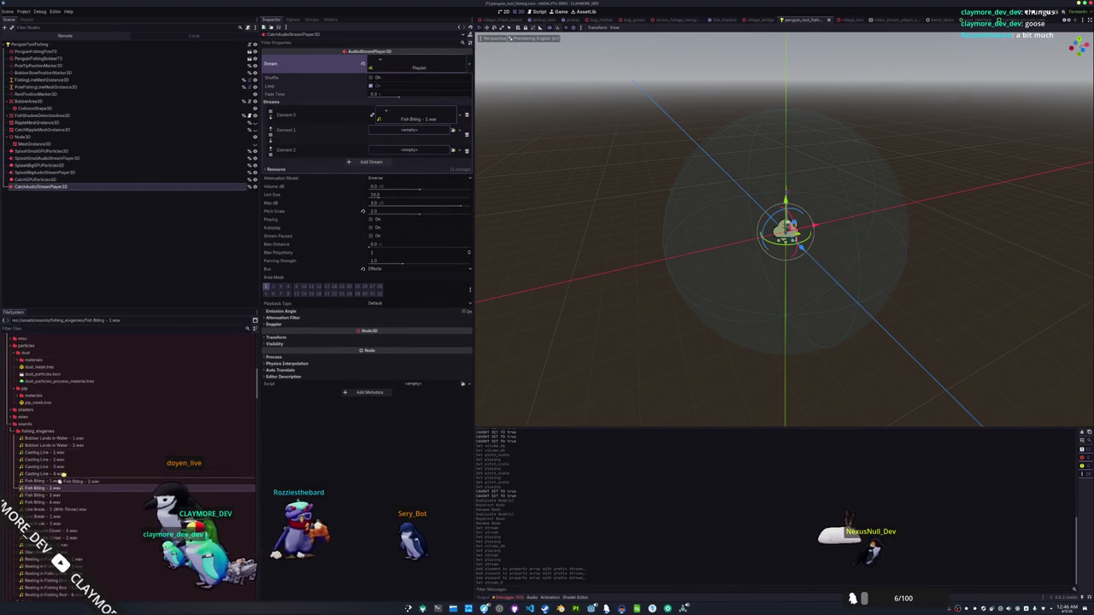
pyautogui.moveTo(48, 484); pyautogui.dragTo(408, 132)
pyautogui.moveTo(186, 402)
pyautogui.mouseDown()
pyautogui.moveTo(400, 151)
pyautogui.moveTo(383, 148)
pyautogui.mouseUp()
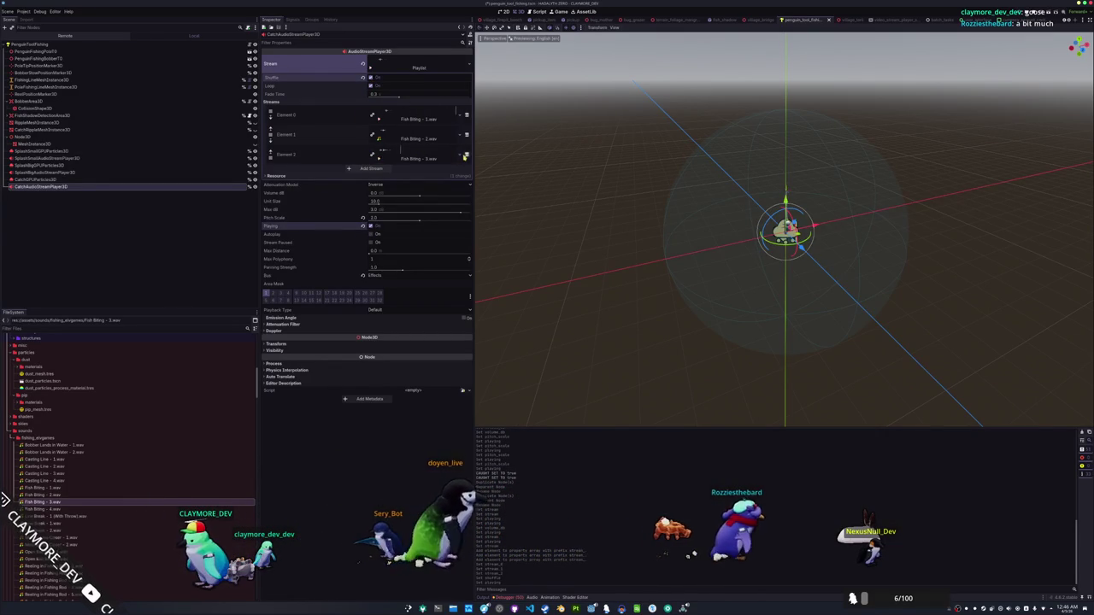
pyautogui.click(466, 156)
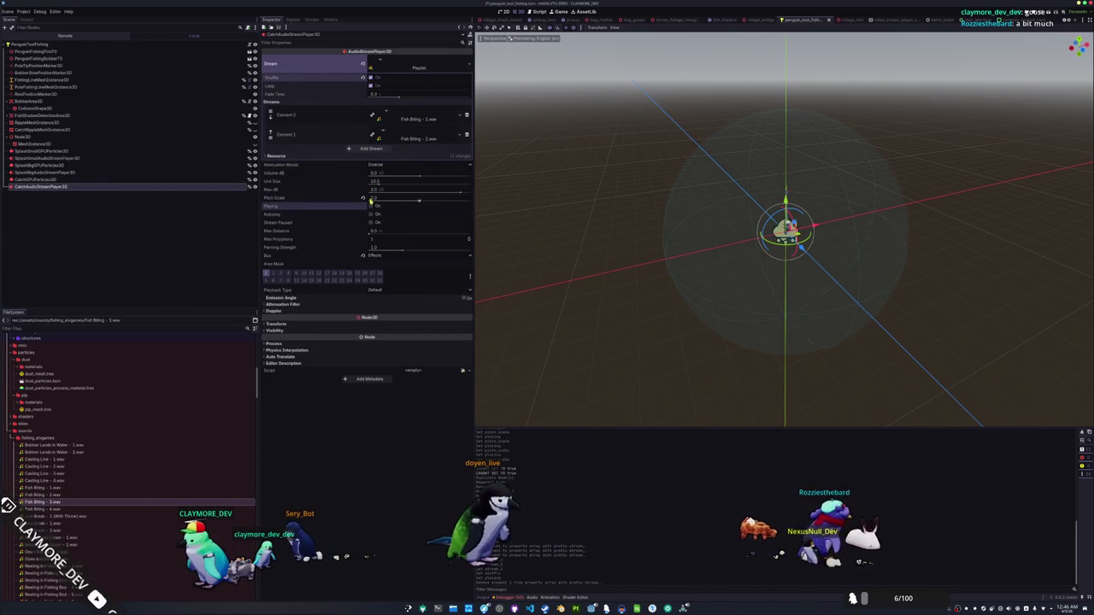
# Test the playlist at high and minimum pitch scales and raise its fade time to 1.0.
pyautogui.moveTo(420, 200); pyautogui.dragTo(469, 200)
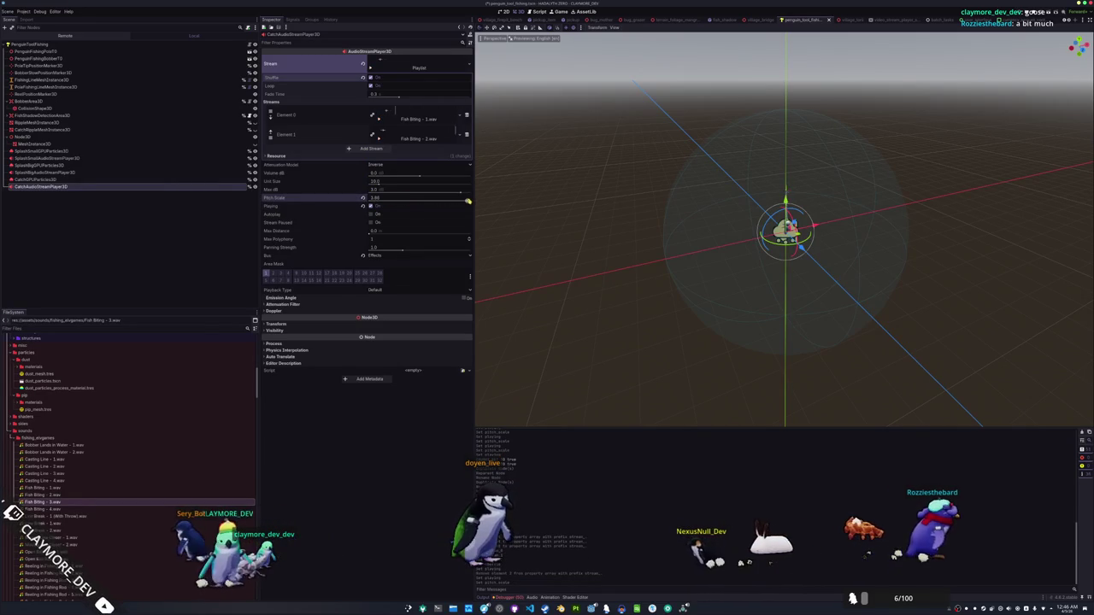
pyautogui.click(371, 207)
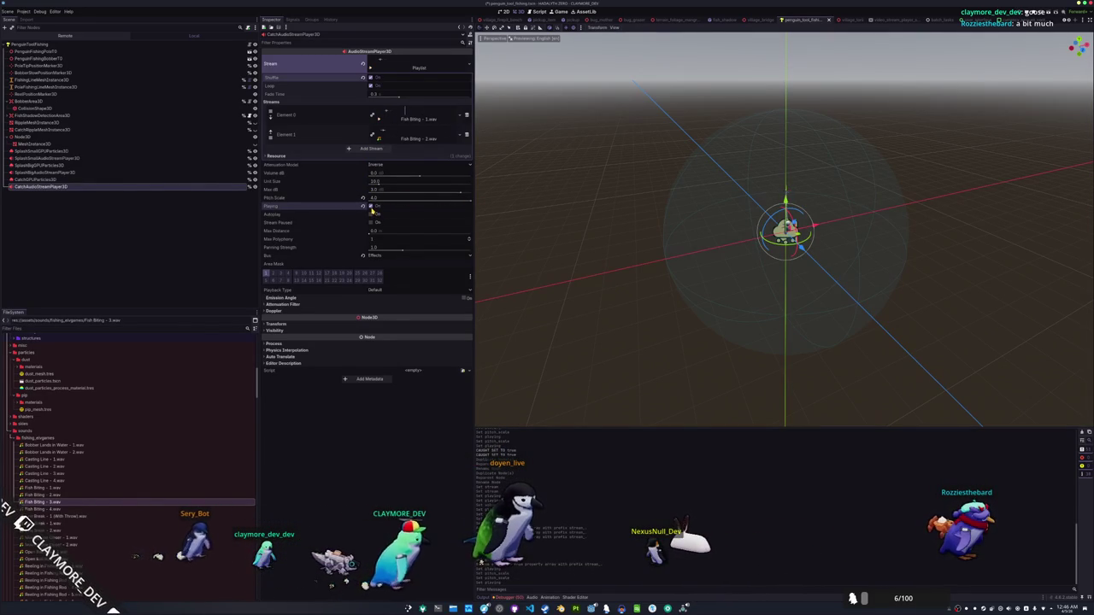
pyautogui.moveTo(470, 201); pyautogui.dragTo(365, 206)
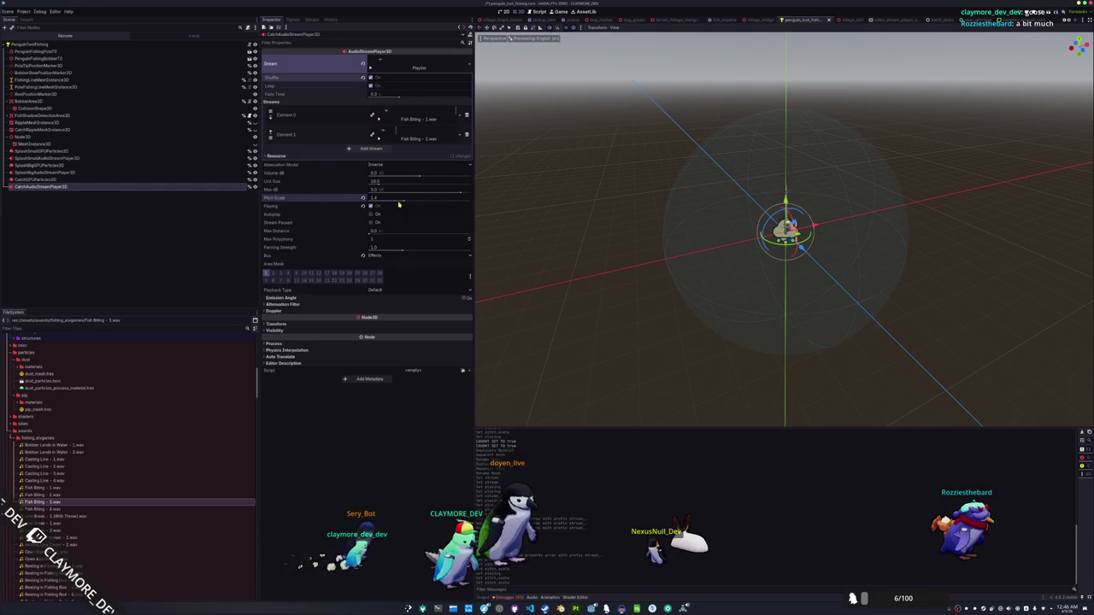
pyautogui.click(371, 207)
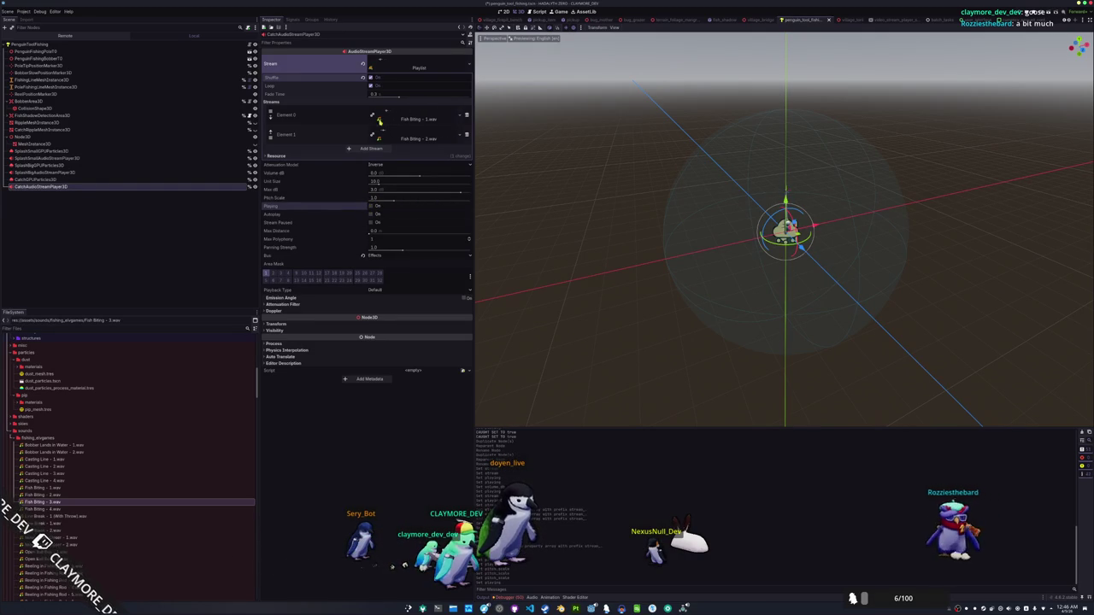
pyautogui.click(408, 137)
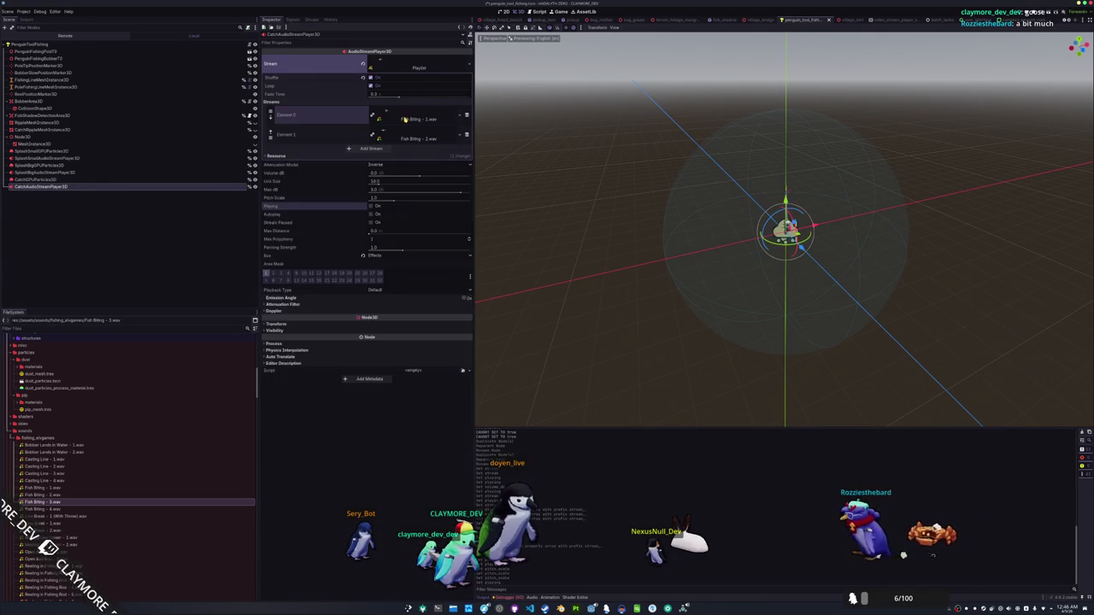
pyautogui.click(408, 138)
pyautogui.moveTo(398, 95)
pyautogui.mouseDown()
pyautogui.moveTo(440, 103)
pyautogui.moveTo(467, 94)
pyautogui.mouseUp()
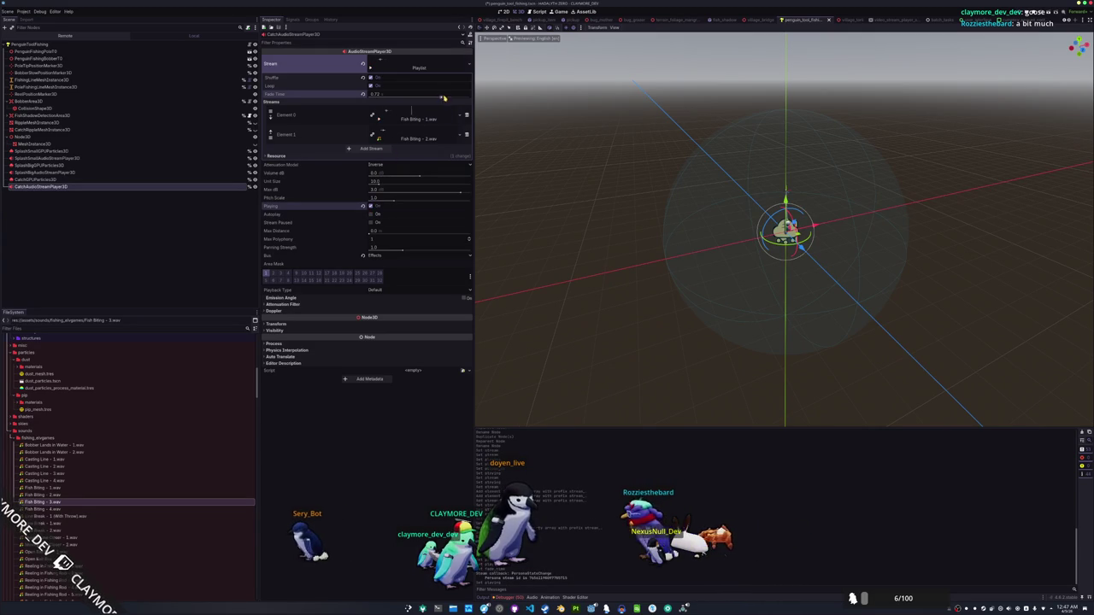
pyautogui.click(369, 208)
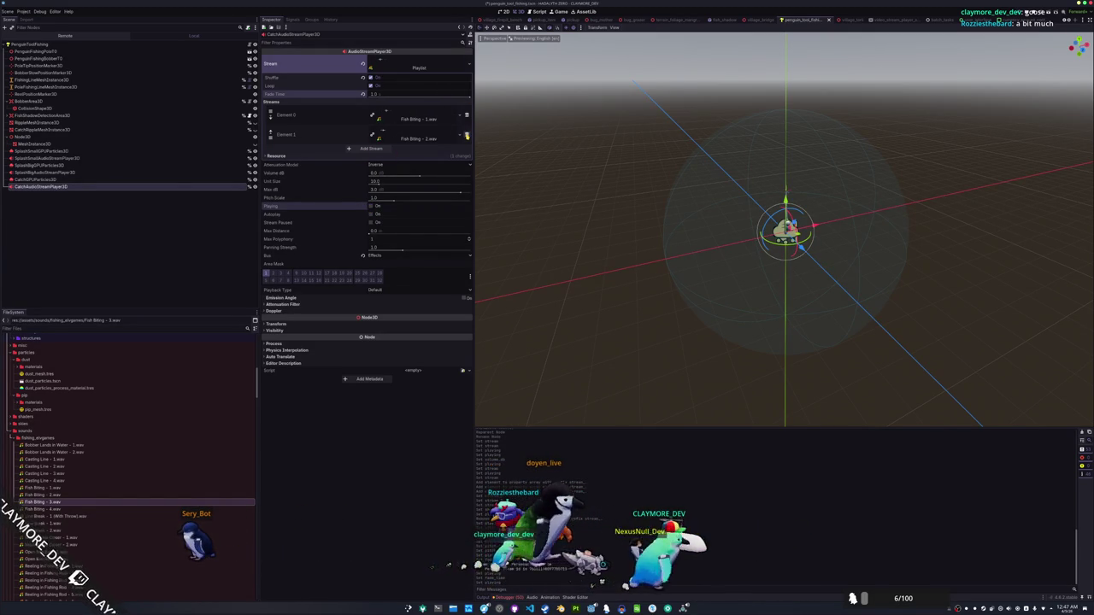
pyautogui.click(466, 69)
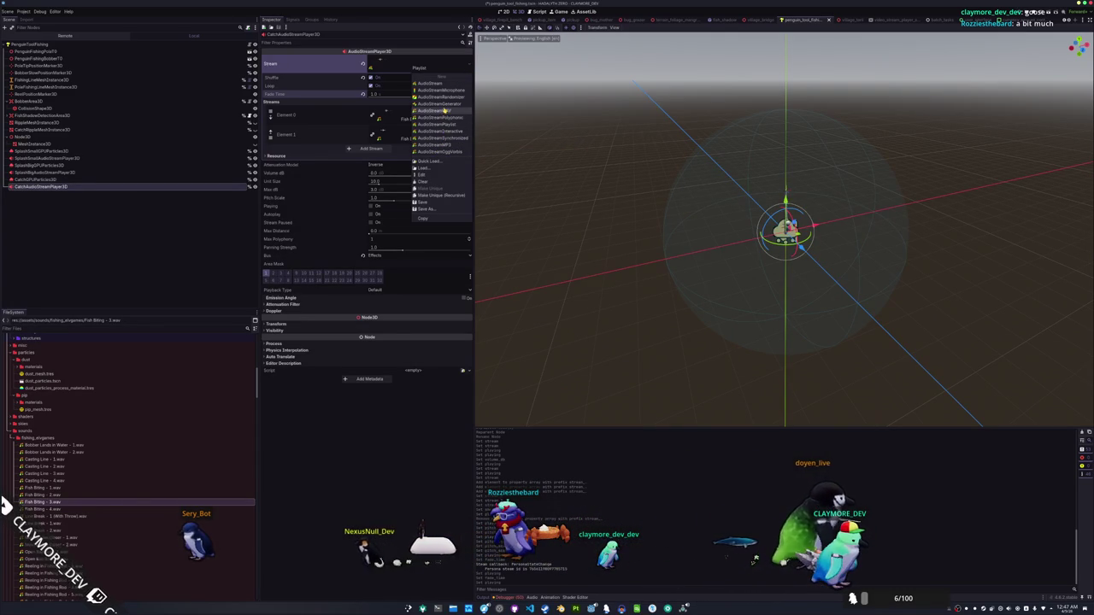
# Audition Fish Biting - 4, Reeling in Fishing Rod - 1 and Casting Line - 1 from the FileSystem dock.
pyautogui.click(314, 197)
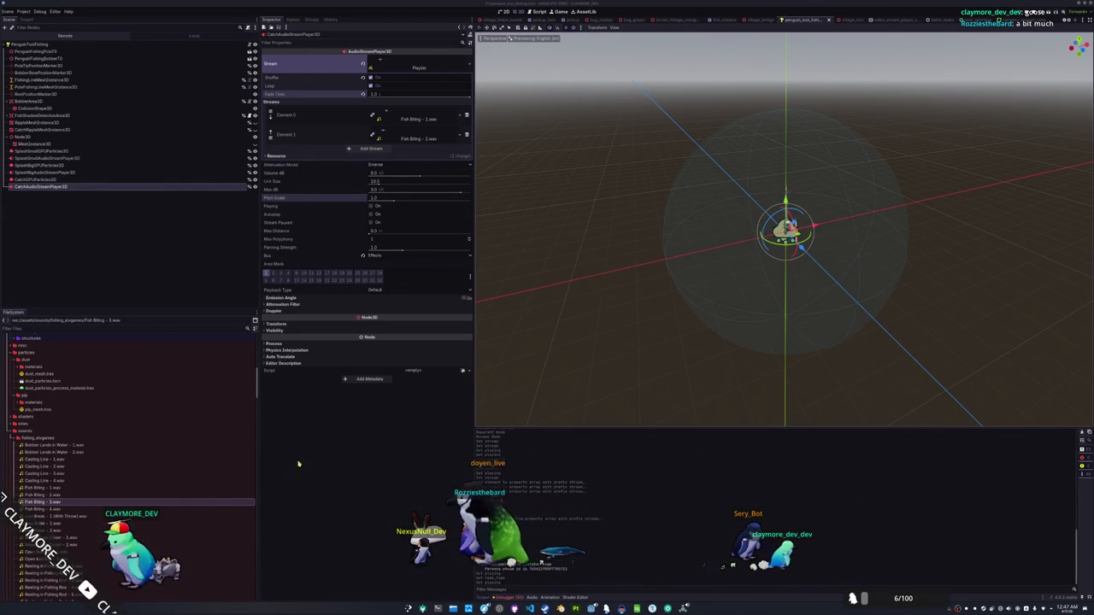
pyautogui.click(63, 510)
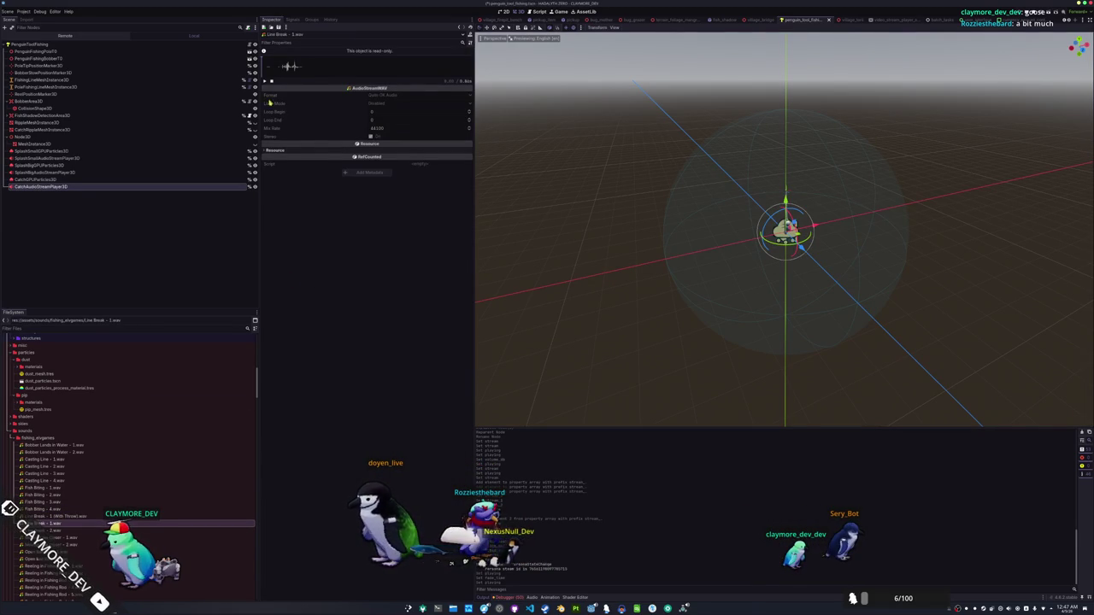
pyautogui.scroll(-2, 79, 504)
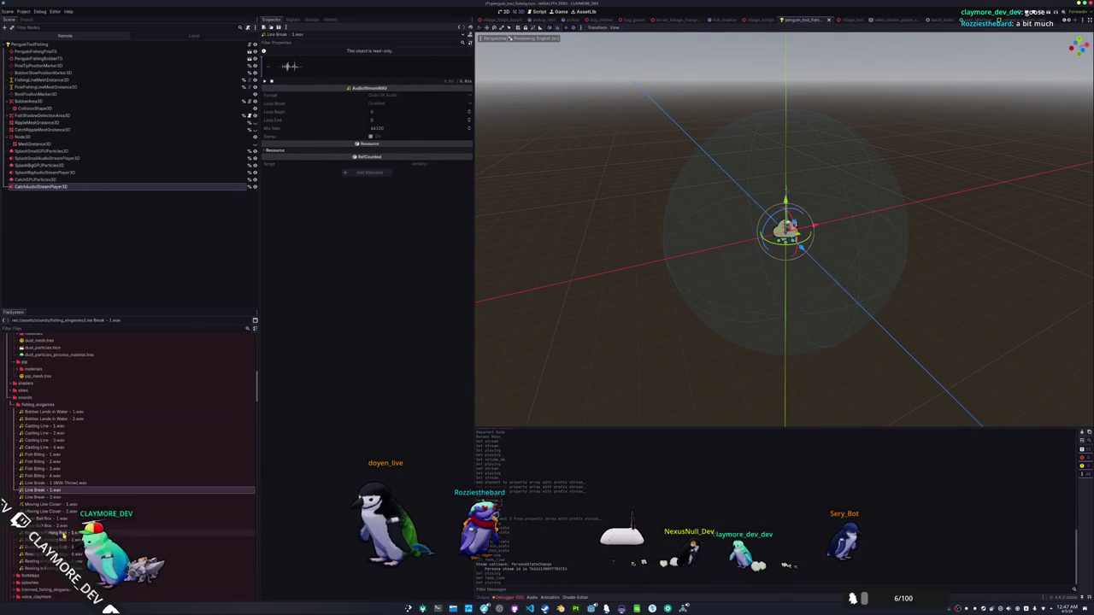
pyautogui.click(61, 533)
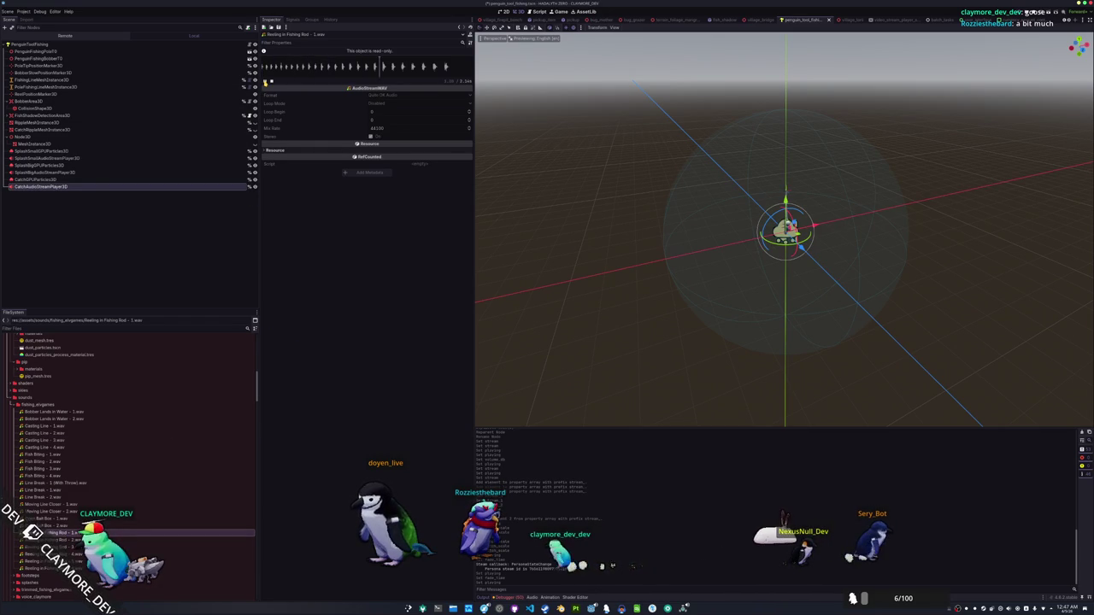
pyautogui.click(91, 425)
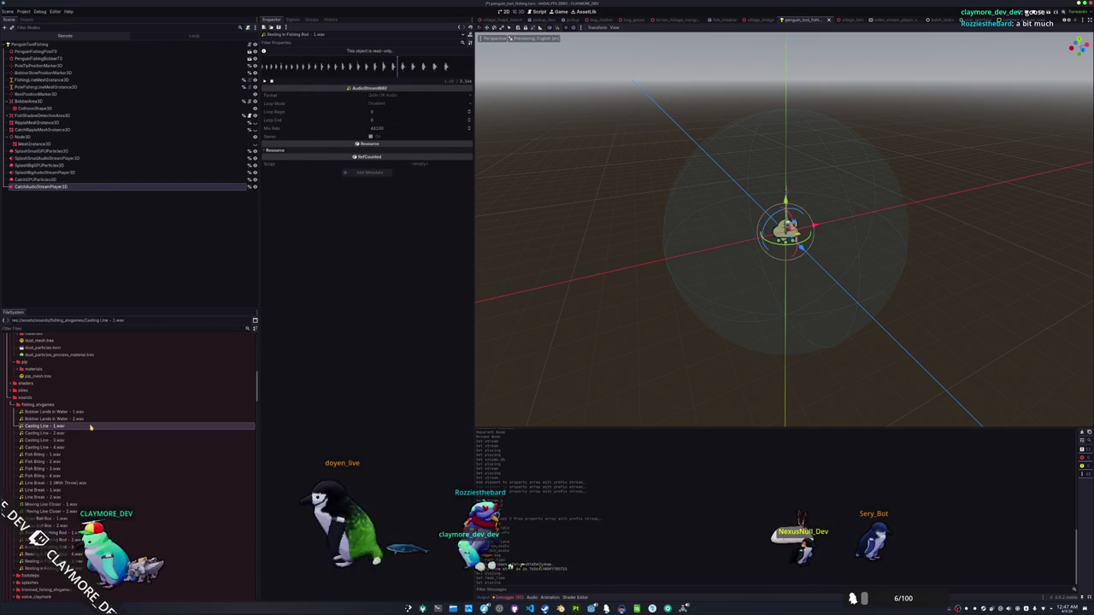
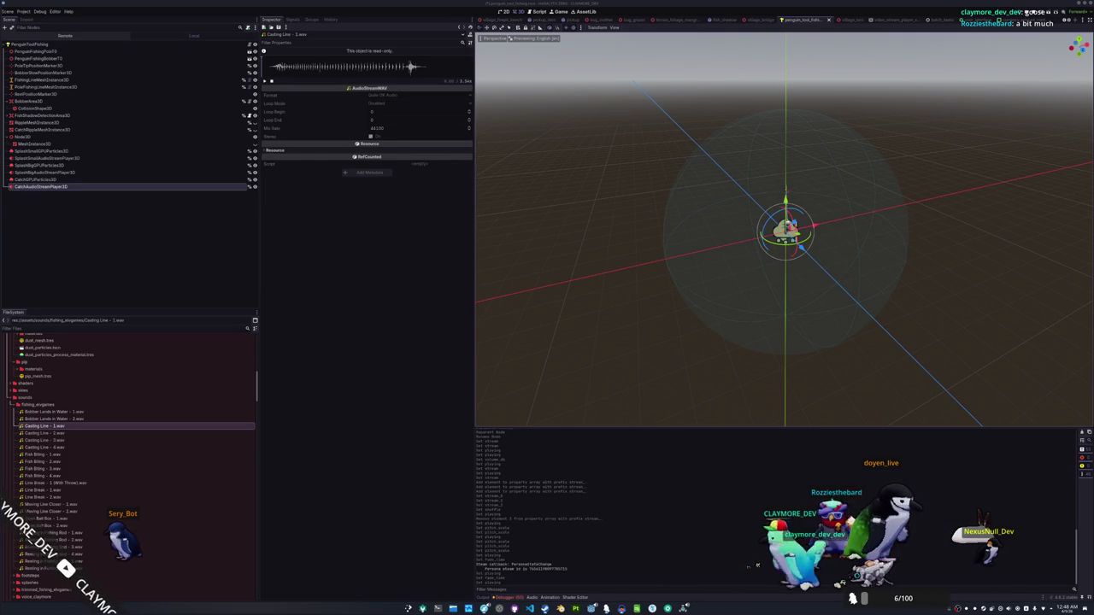
# Search Freesound for 'looping splash', filter to Creative Commons 0, and play the first result.
pyautogui.click(652, 608)
pyautogui.write('looping spl')
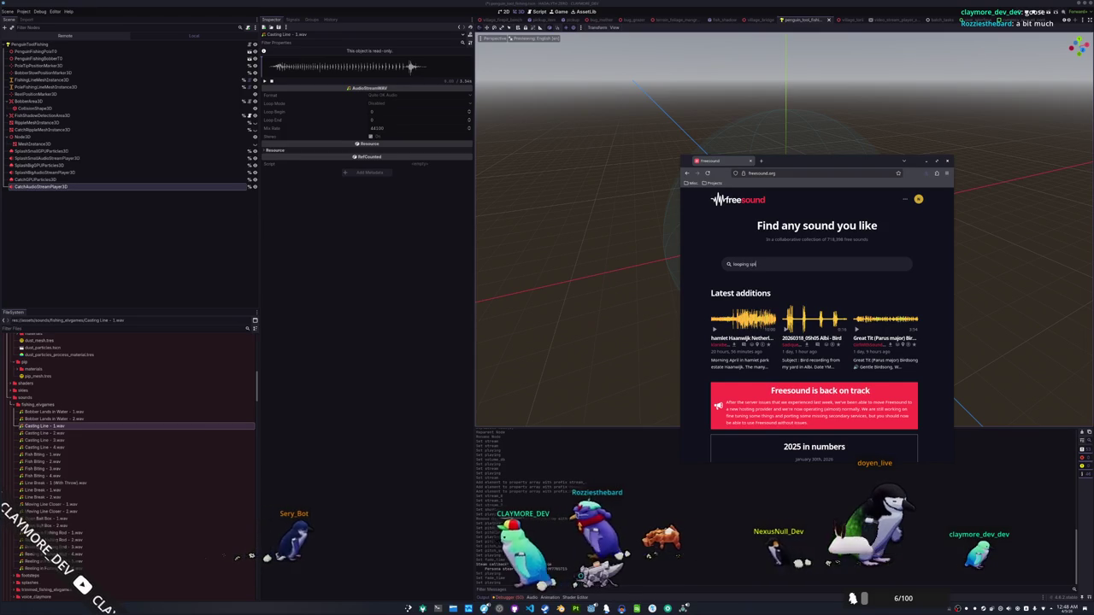
pyautogui.write('ash')
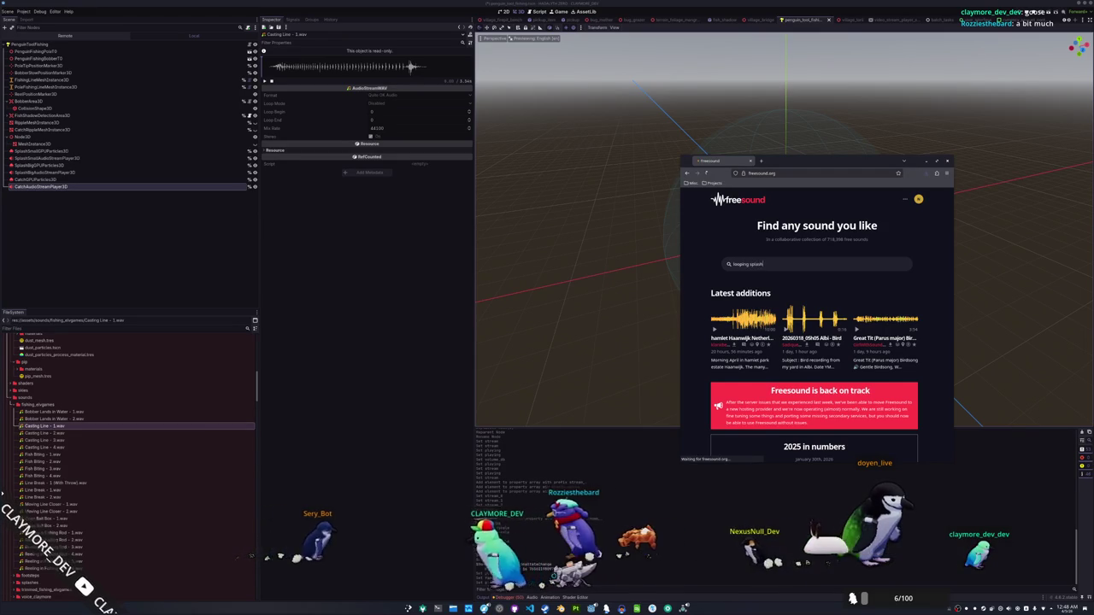
pyautogui.press('Return')
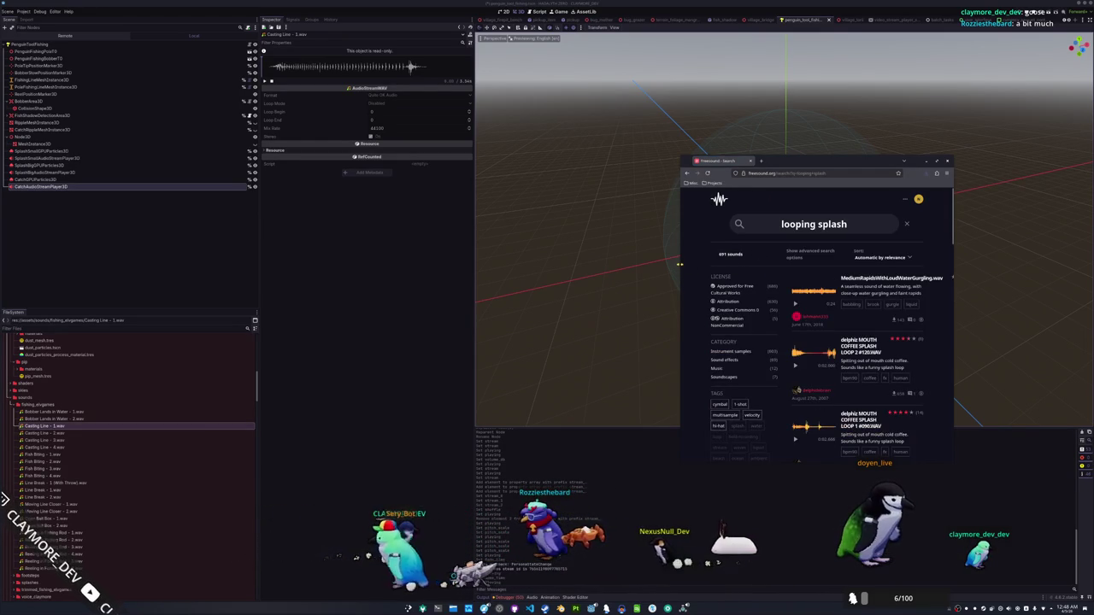
pyautogui.moveTo(681, 266); pyautogui.dragTo(476, 267)
pyautogui.click(584, 304)
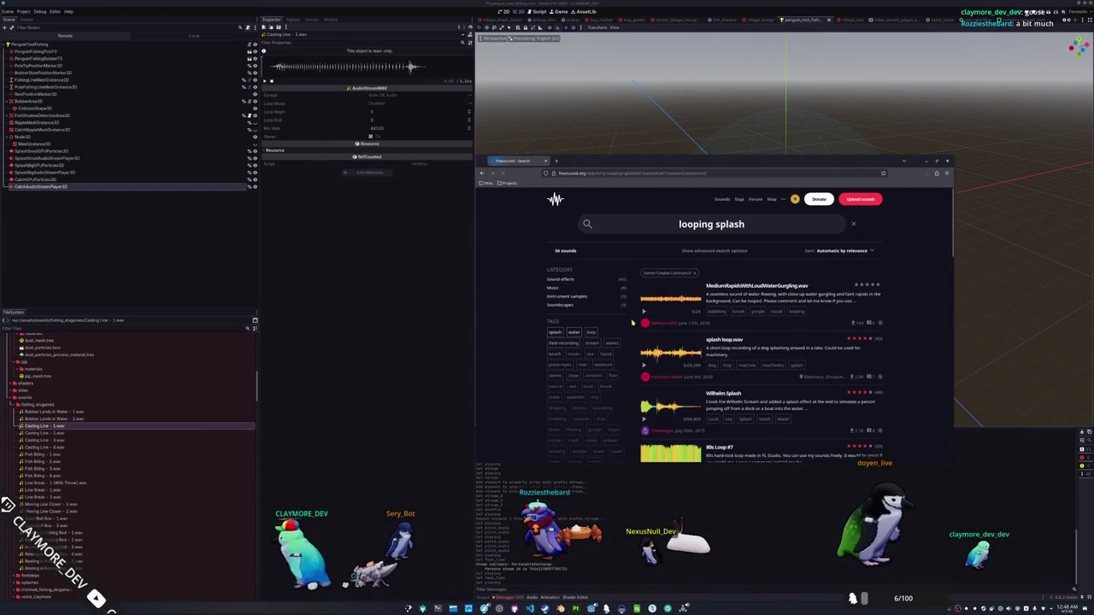
pyautogui.click(643, 312)
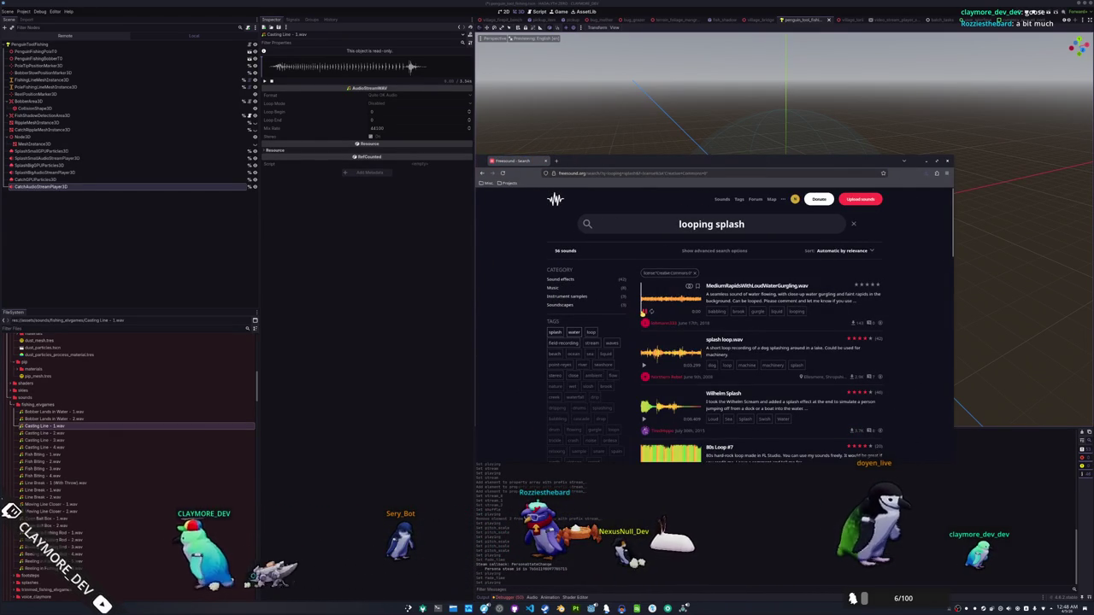
pyautogui.scroll(-2, 644, 312)
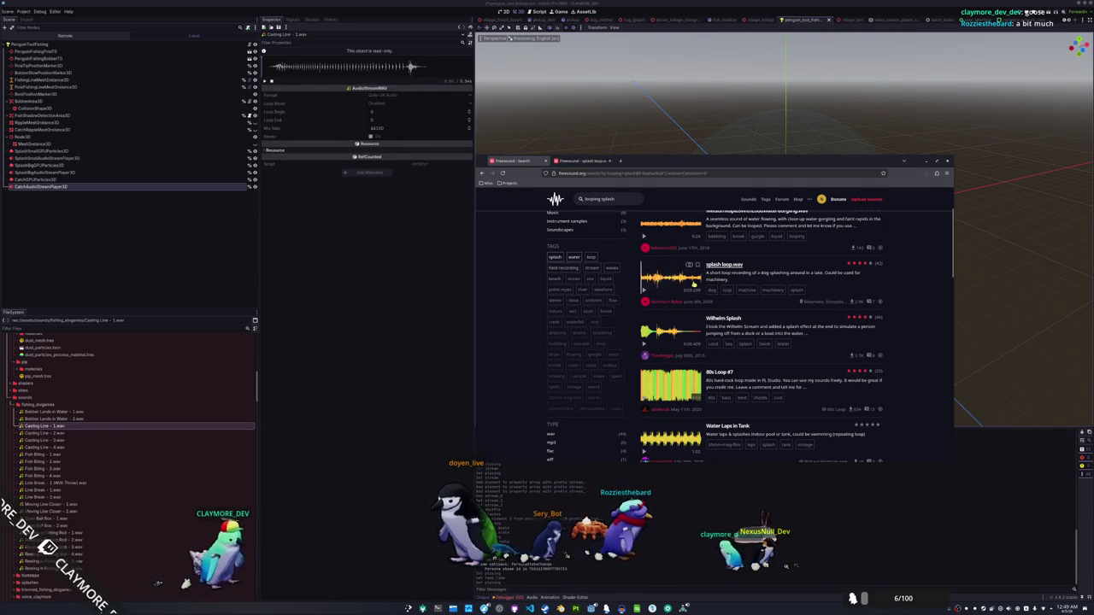
pyautogui.scroll(-1, 636, 322)
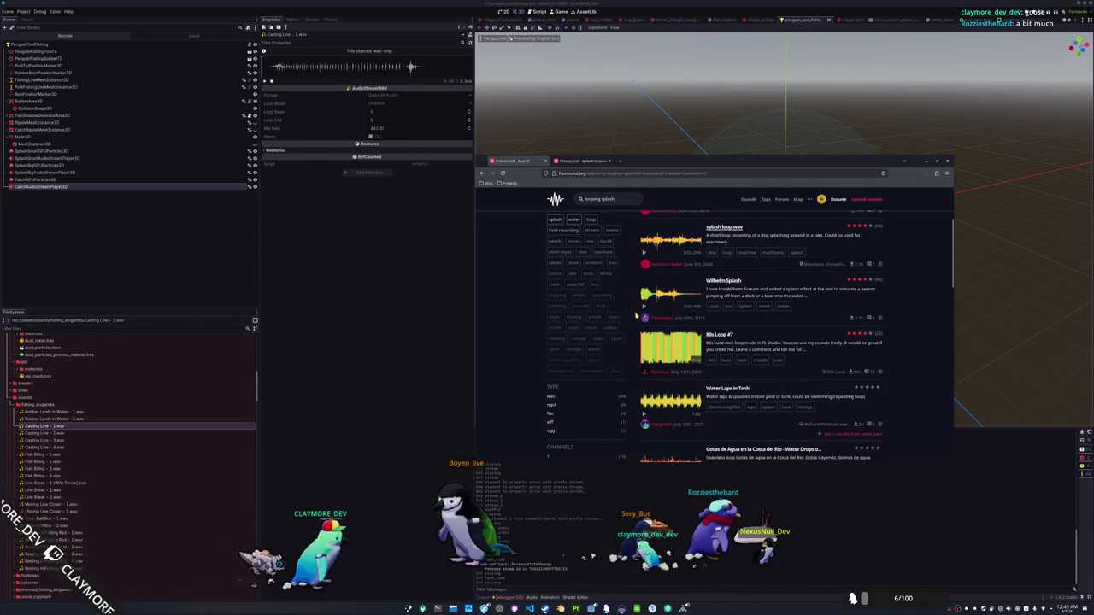
pyautogui.scroll(-1, 630, 317)
pyautogui.scroll(-1, 633, 317)
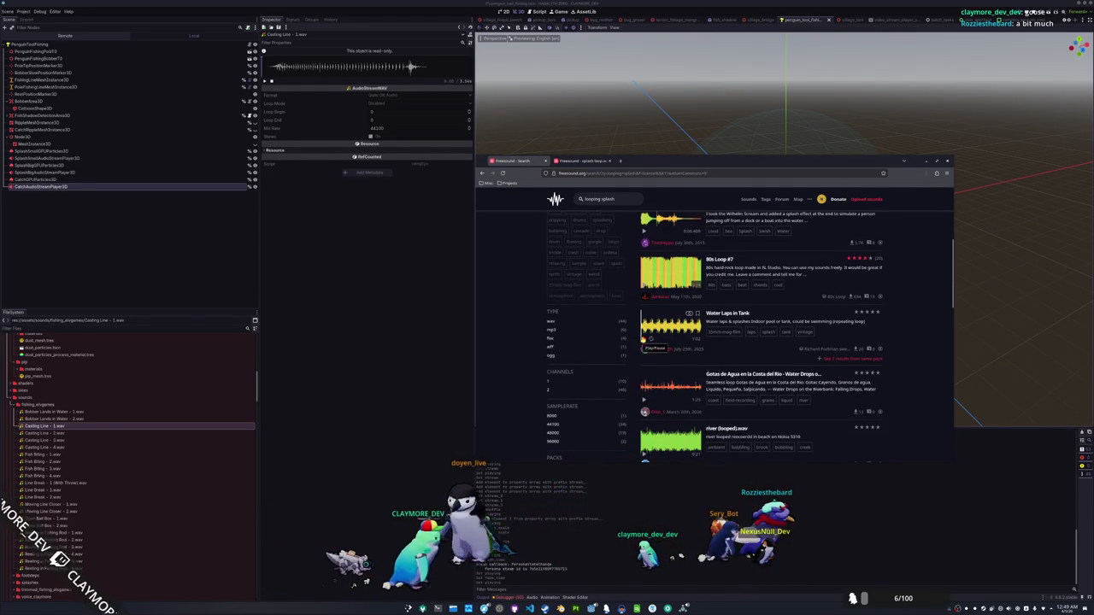
pyautogui.scroll(-3, 630, 338)
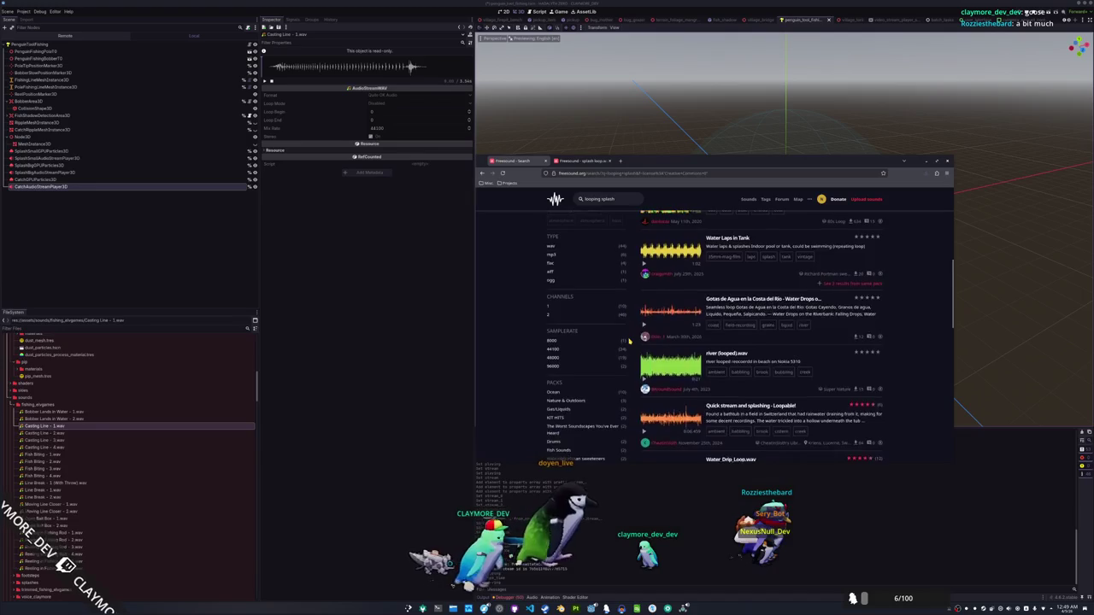
pyautogui.scroll(3, 637, 335)
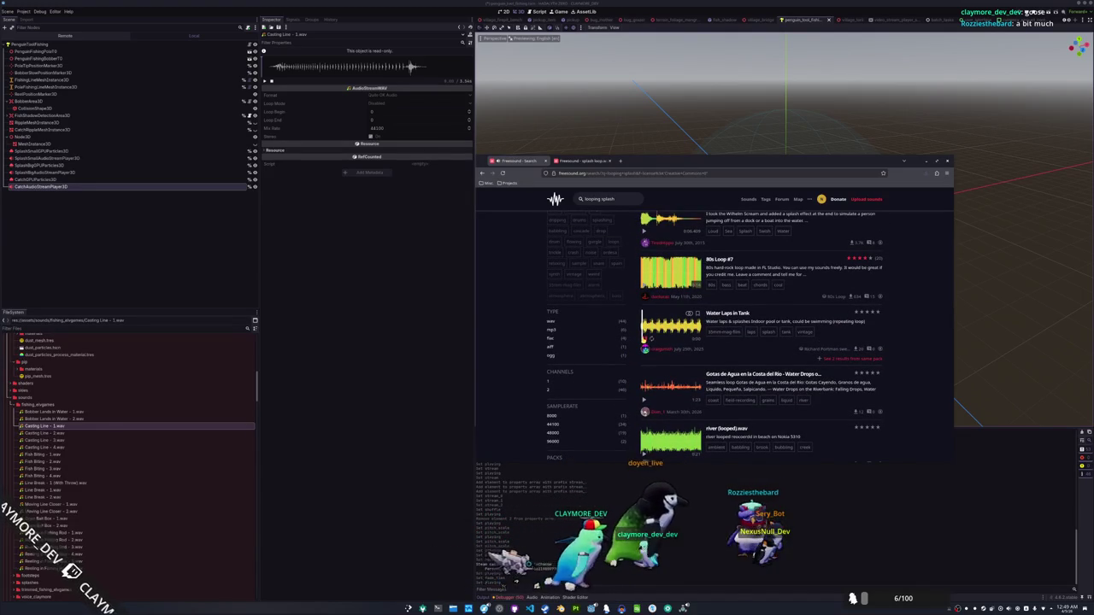
pyautogui.scroll(2, 643, 340)
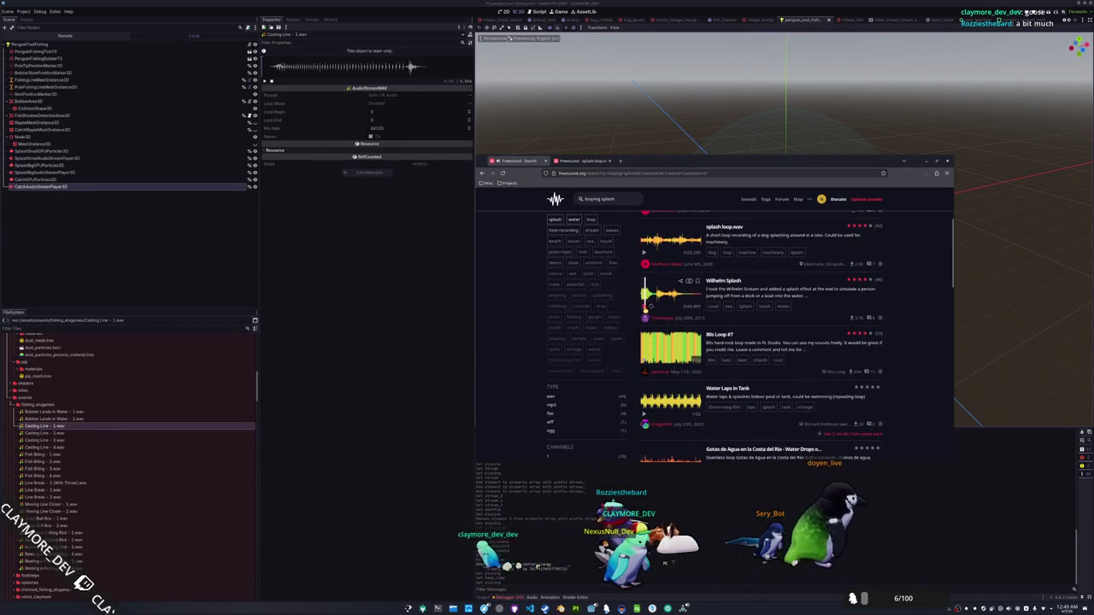
pyautogui.scroll(-5, 641, 325)
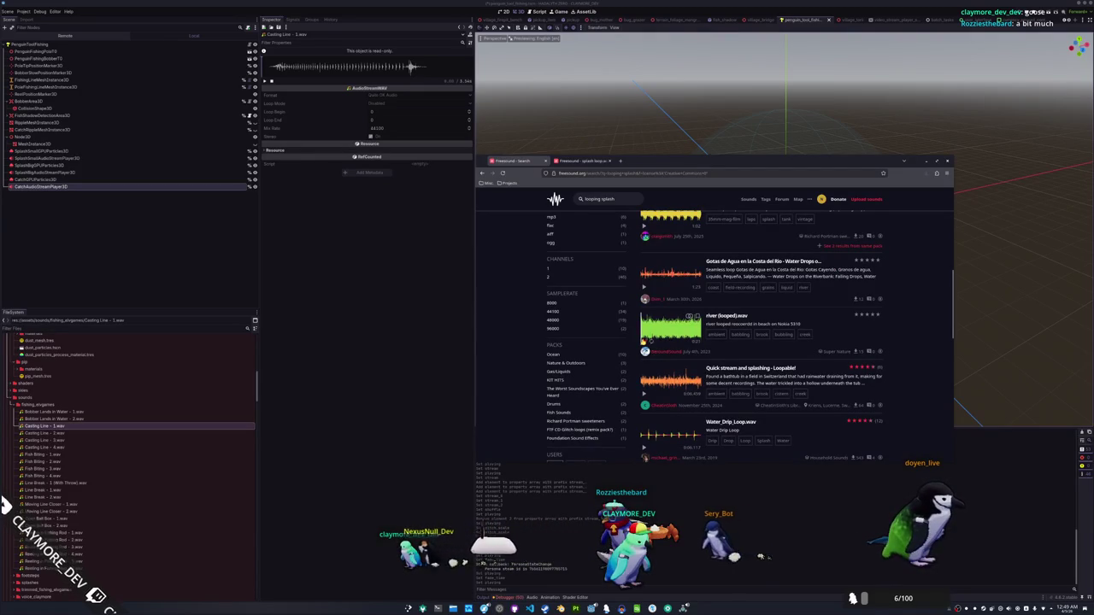
pyautogui.scroll(-3, 637, 351)
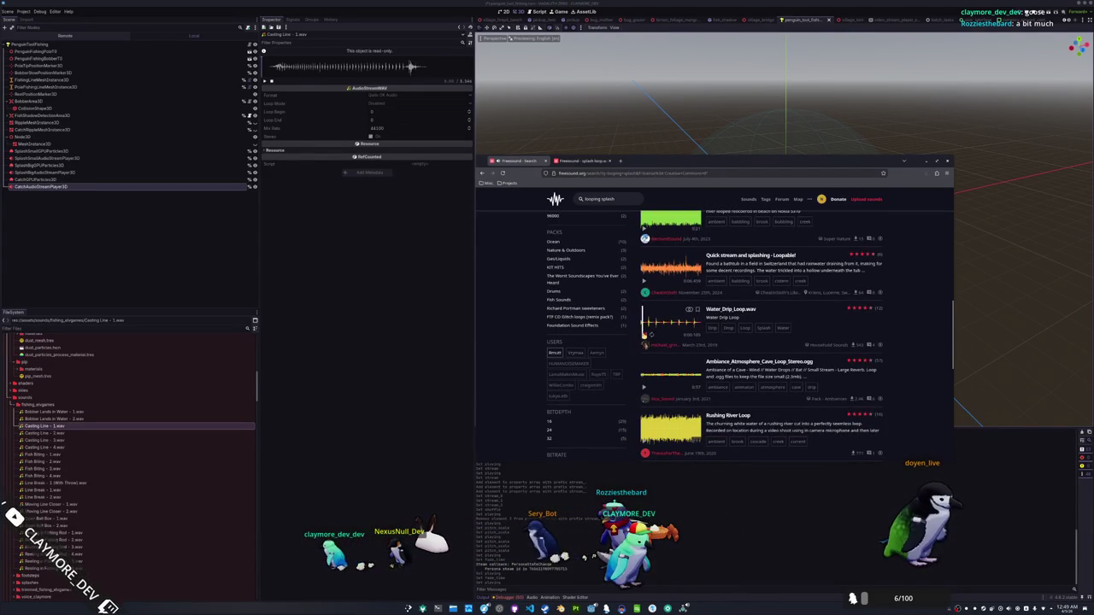
pyautogui.scroll(-6, 633, 346)
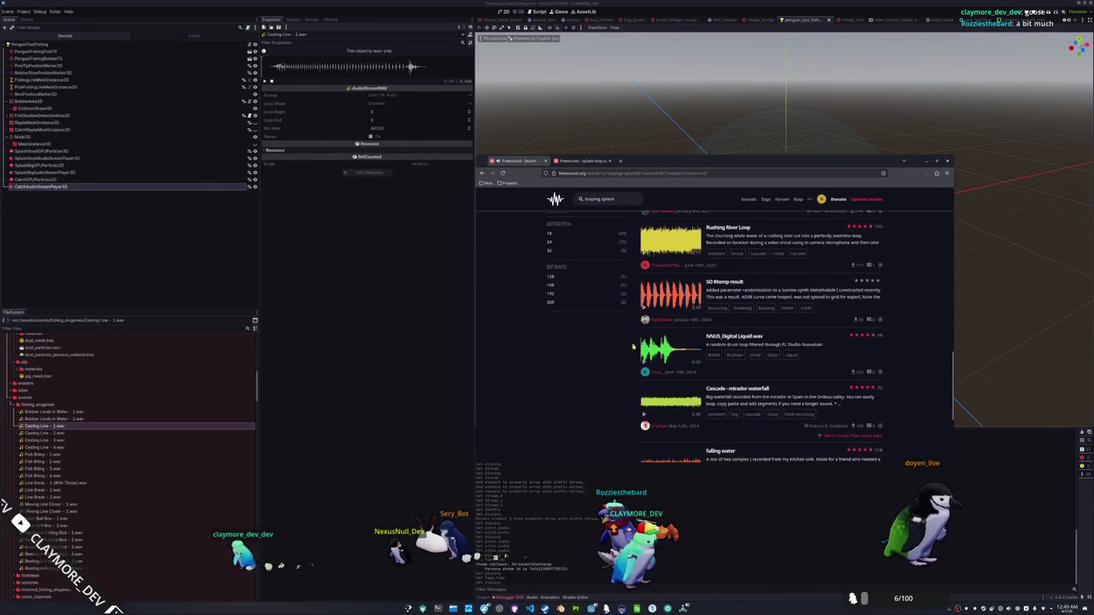
pyautogui.scroll(-2, 633, 346)
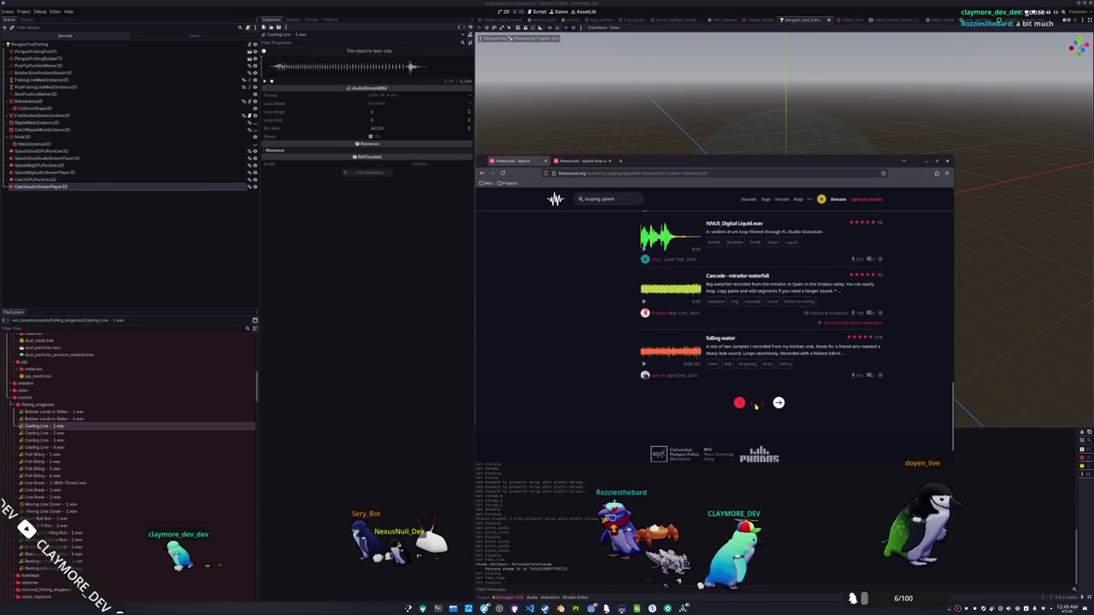
# On the next results page, preview fish_swim2 and open it in a new tab.
pyautogui.click(753, 405)
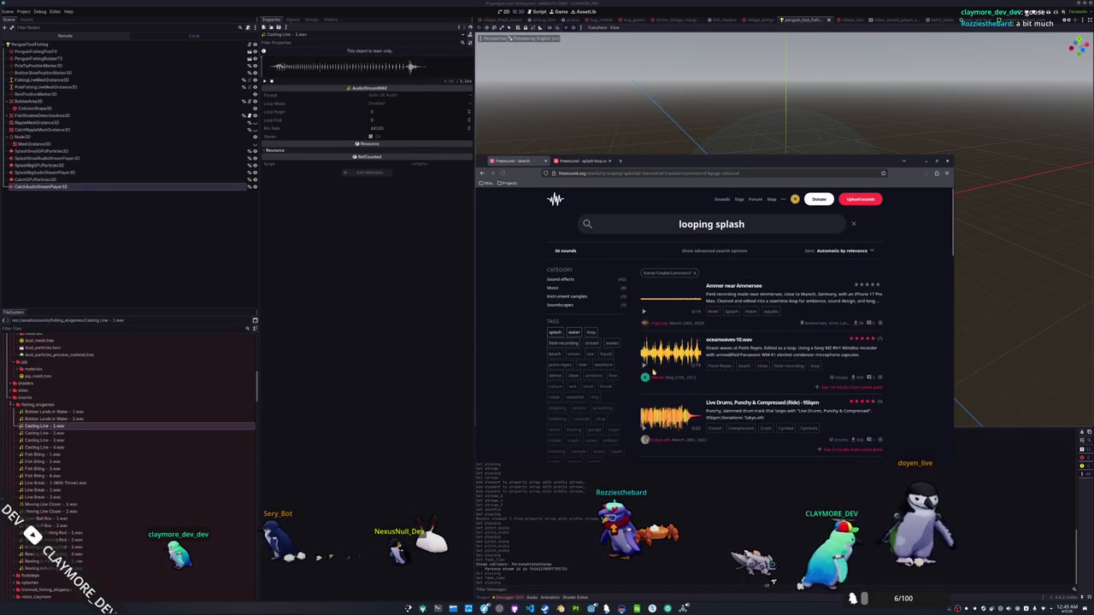
pyautogui.scroll(-1, 753, 405)
pyautogui.scroll(-4, 651, 359)
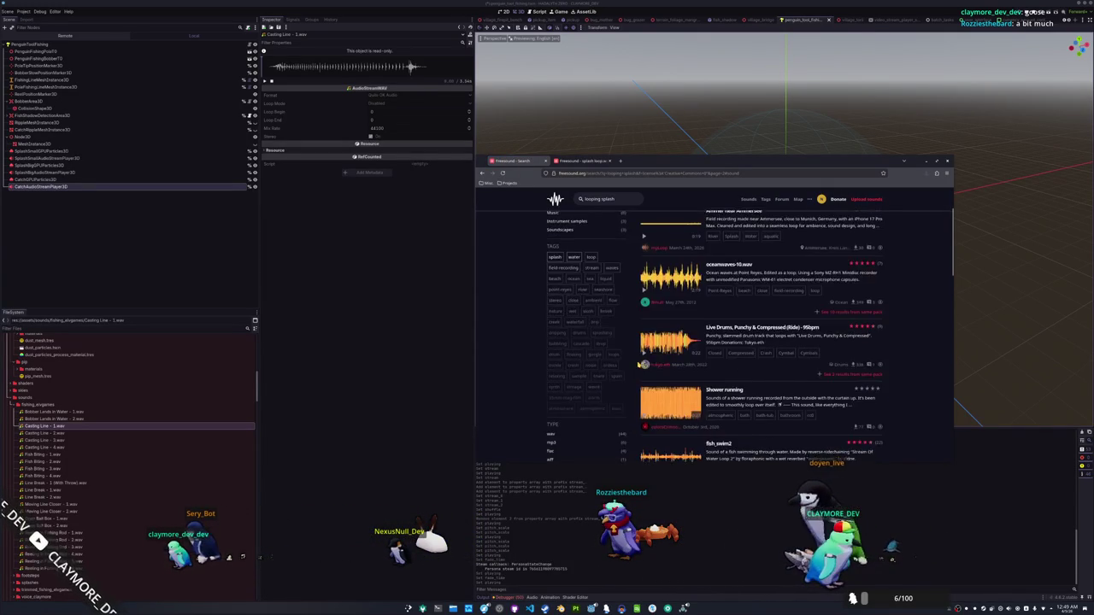
pyautogui.moveTo(643, 356)
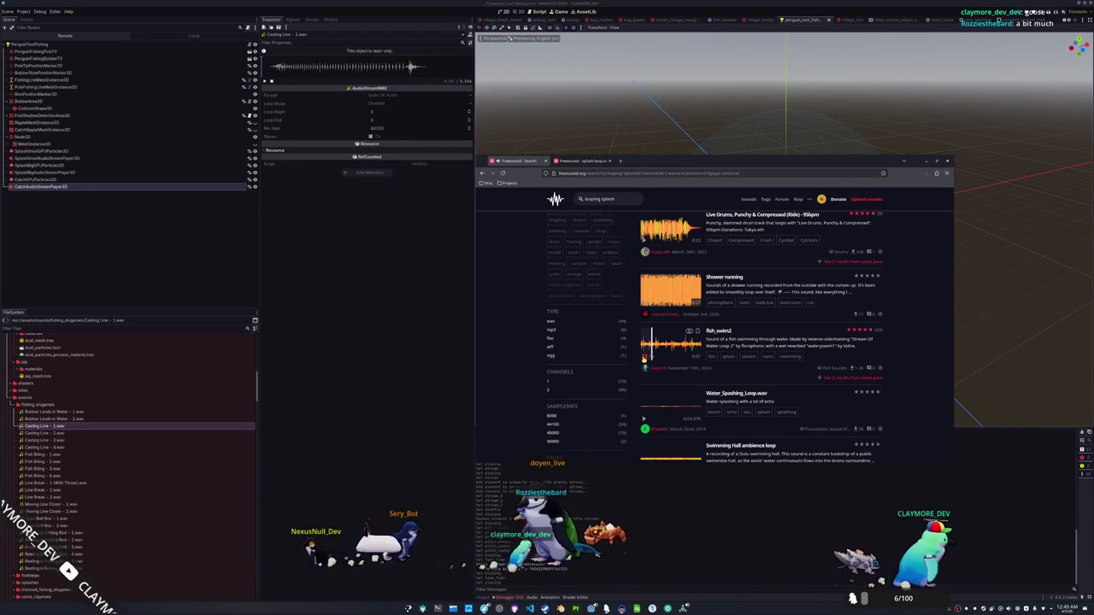
pyautogui.click(644, 357)
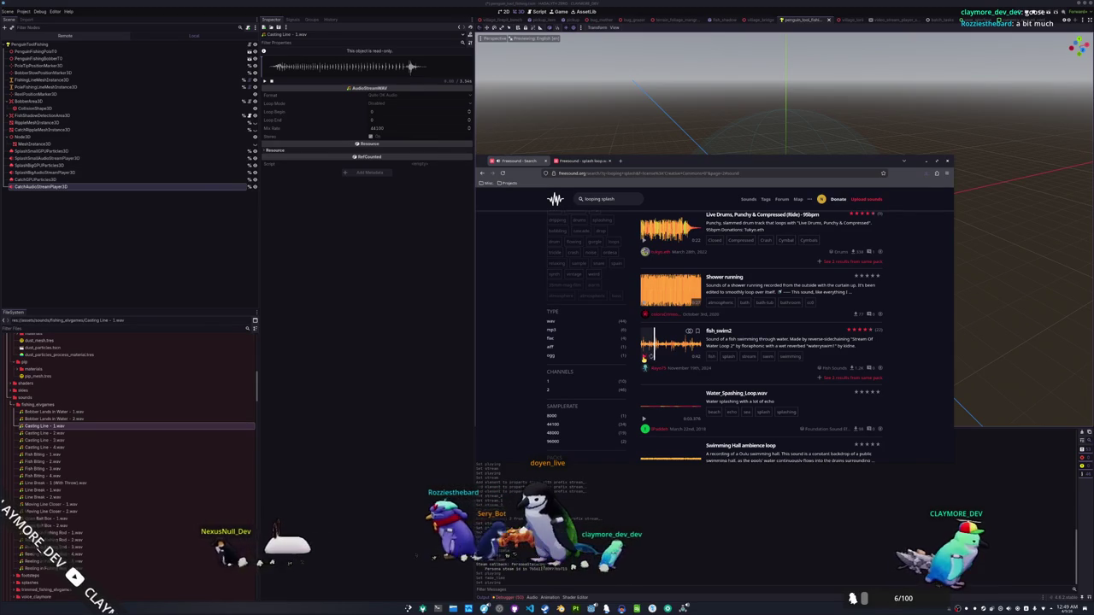
pyautogui.middleClick(717, 331)
# Browse another page of results, then switch to the fish_swim2 tab.
pyautogui.scroll(-2, 650, 351)
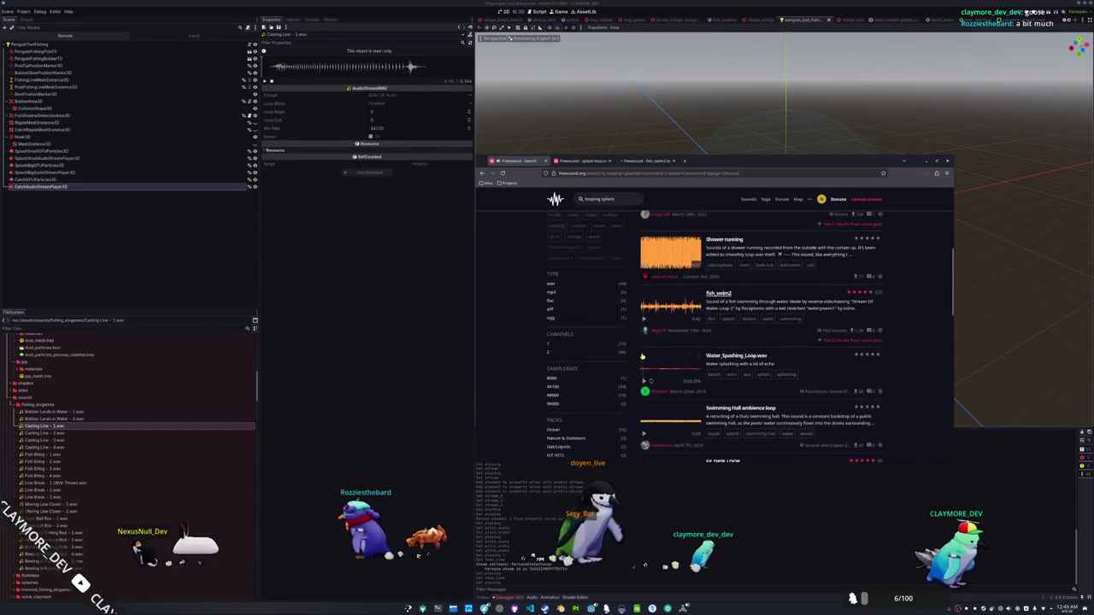
pyautogui.scroll(-3, 639, 361)
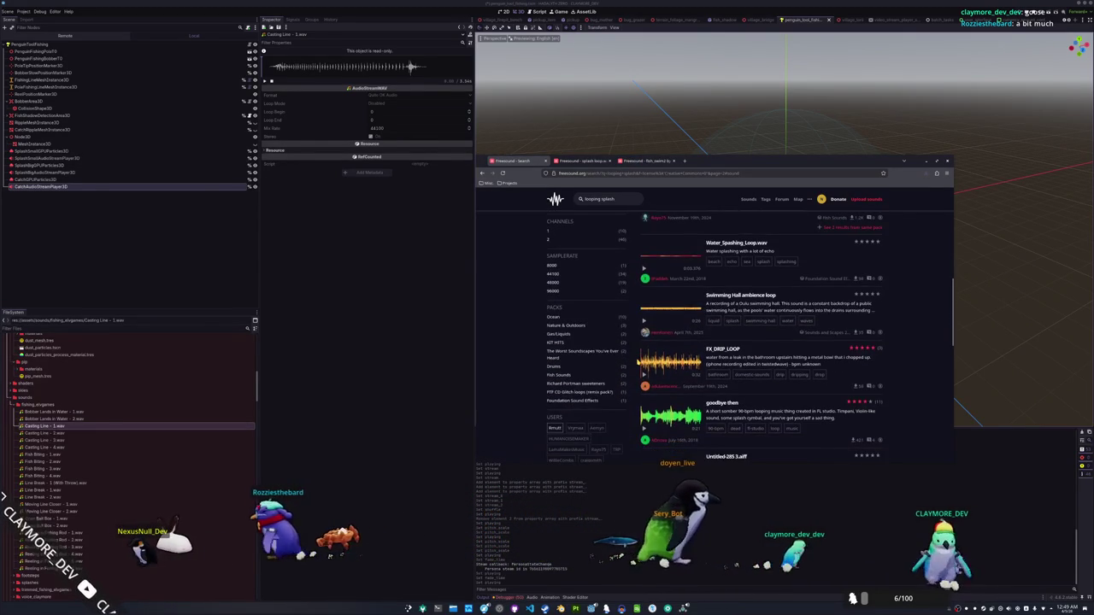
pyautogui.scroll(1, 645, 341)
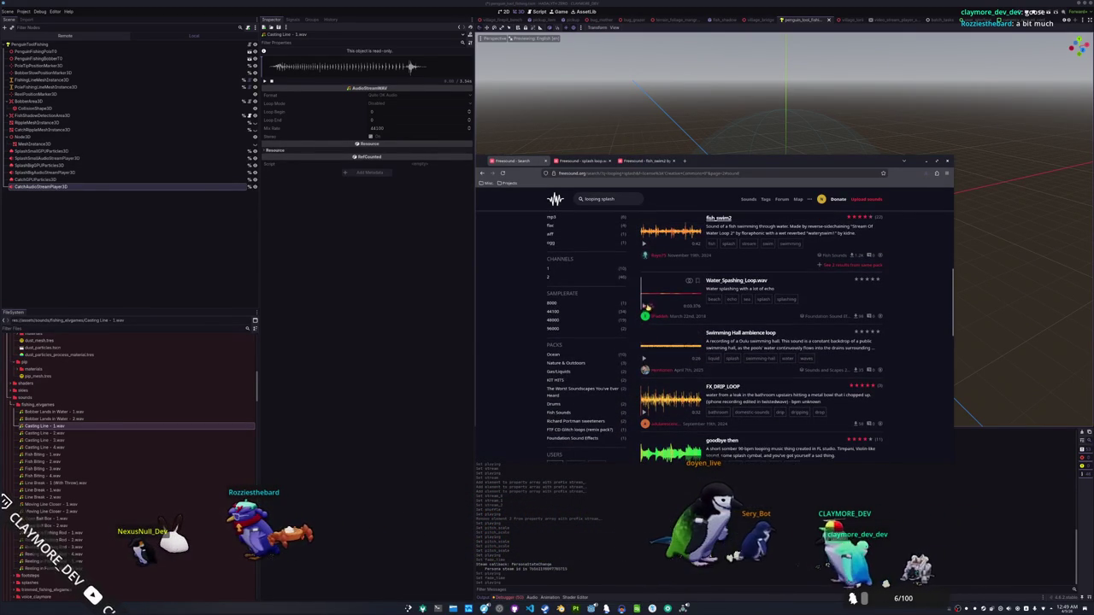
pyautogui.scroll(-4, 642, 329)
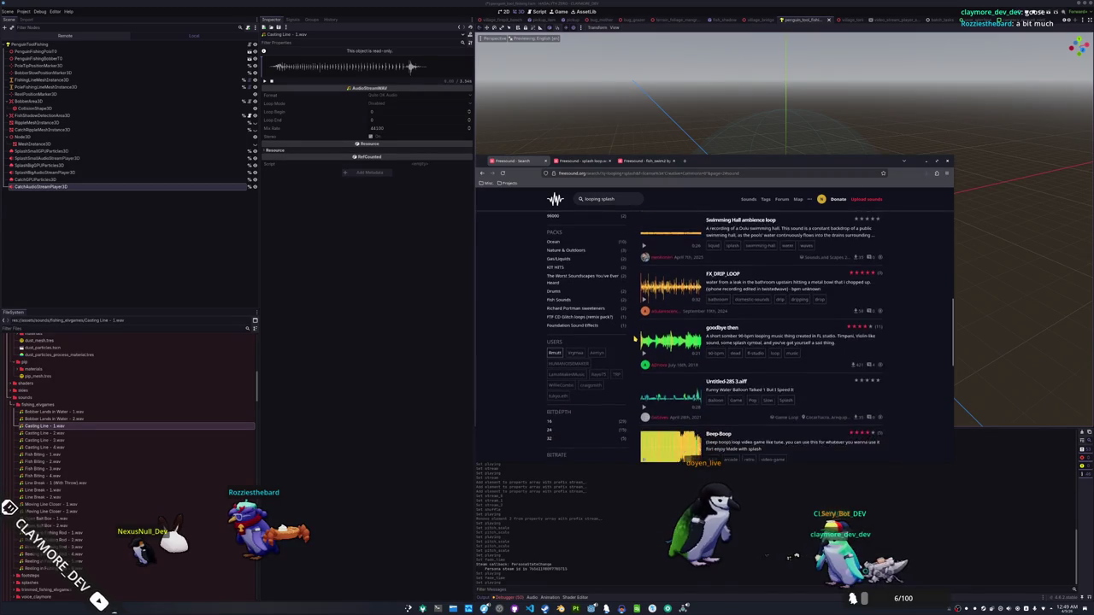
pyautogui.scroll(-5, 635, 339)
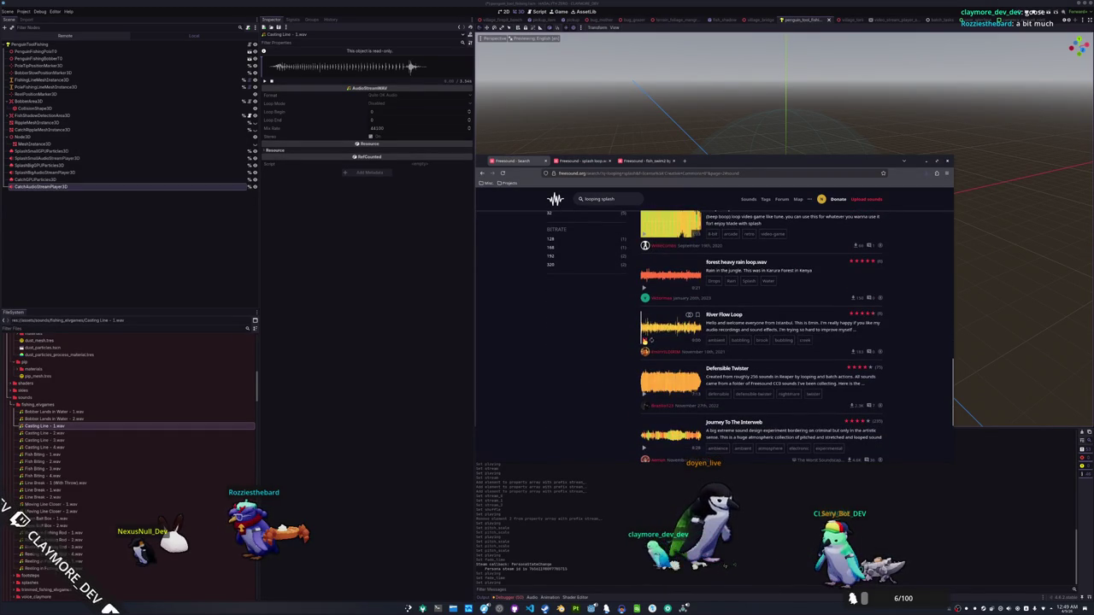
pyautogui.scroll(-3, 632, 345)
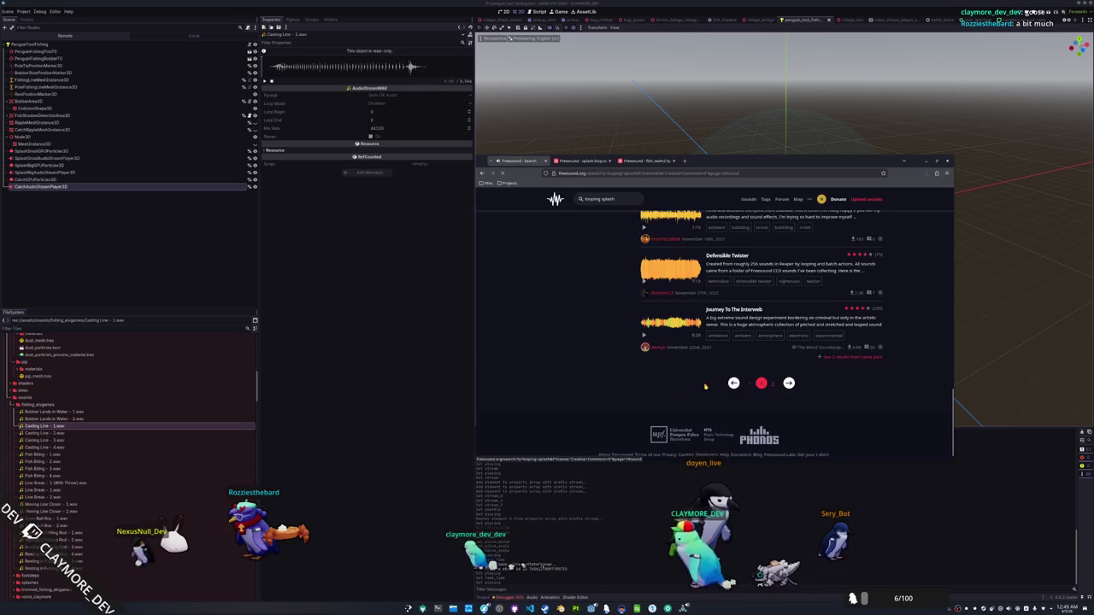
pyautogui.click(734, 383)
pyautogui.scroll(-4, 638, 350)
pyautogui.scroll(-5, 638, 350)
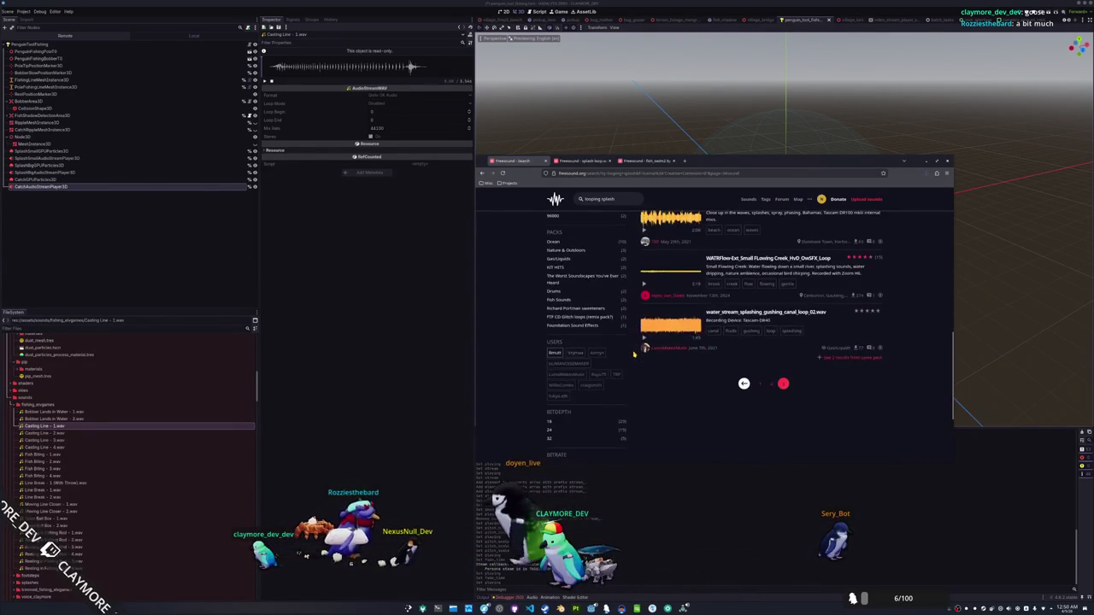
pyautogui.scroll(2, 634, 353)
pyautogui.click(645, 161)
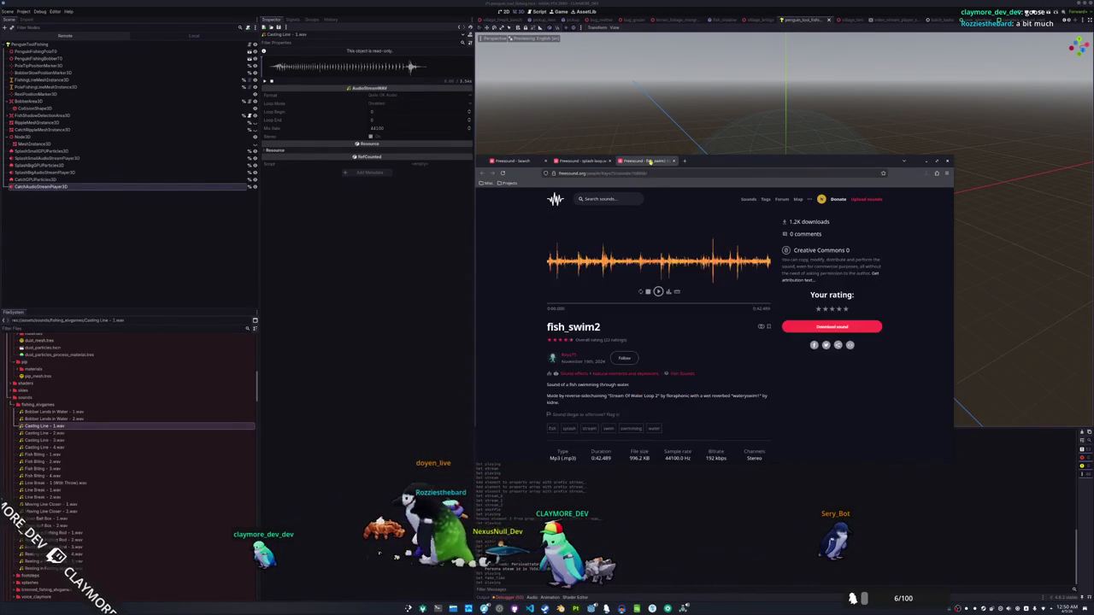
# Preview fish_swim2, then switch to the splash loop.wav tab and play its preview.
pyautogui.click(657, 291)
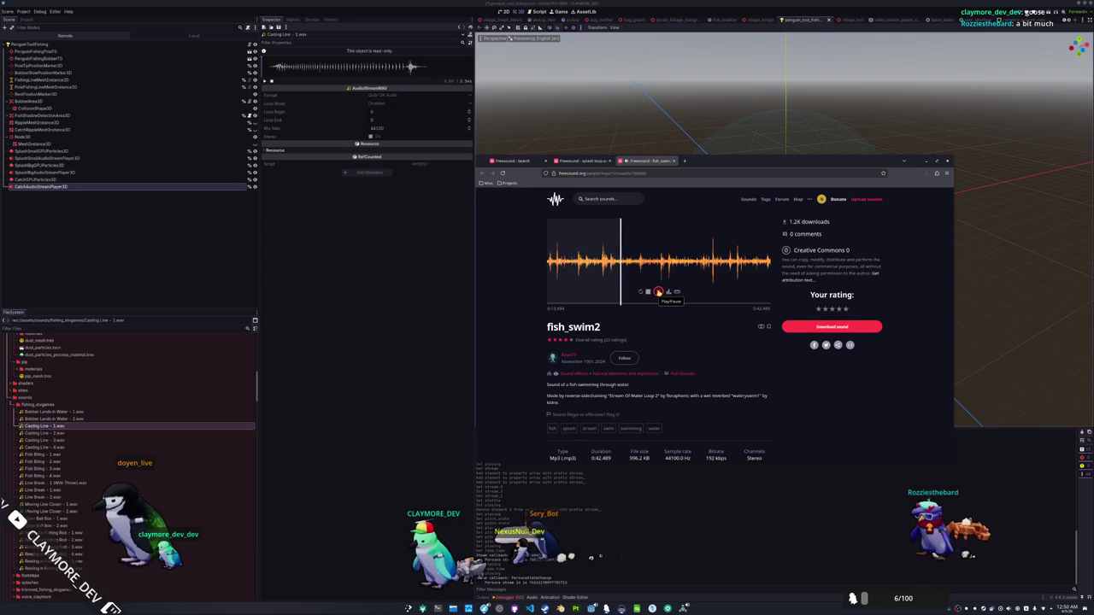
pyautogui.hotkey('ctrl', 'shift', 'Tab')
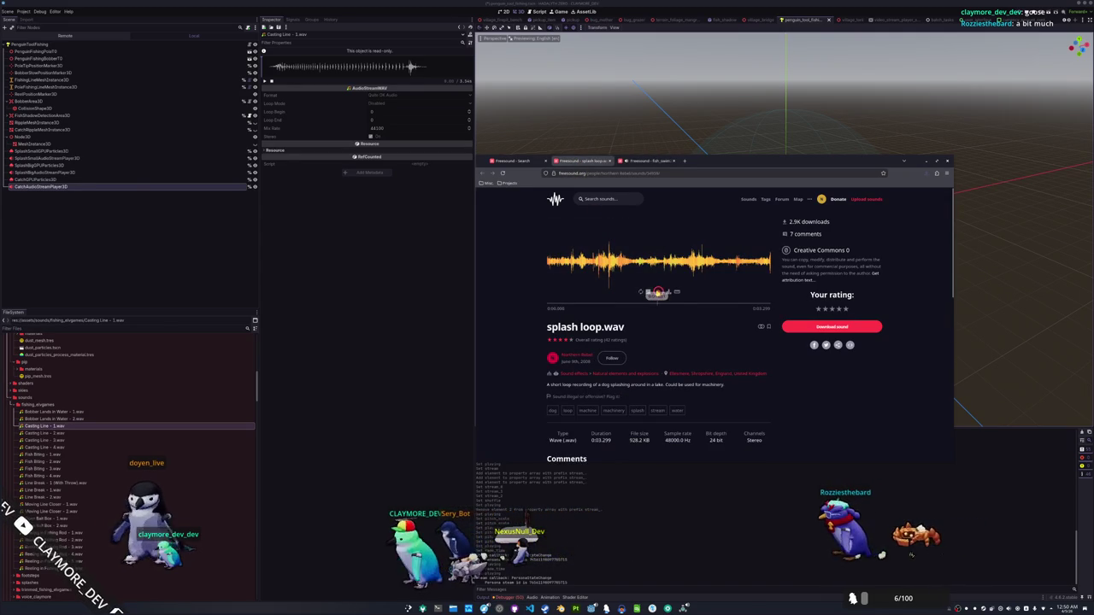
pyautogui.click(658, 292)
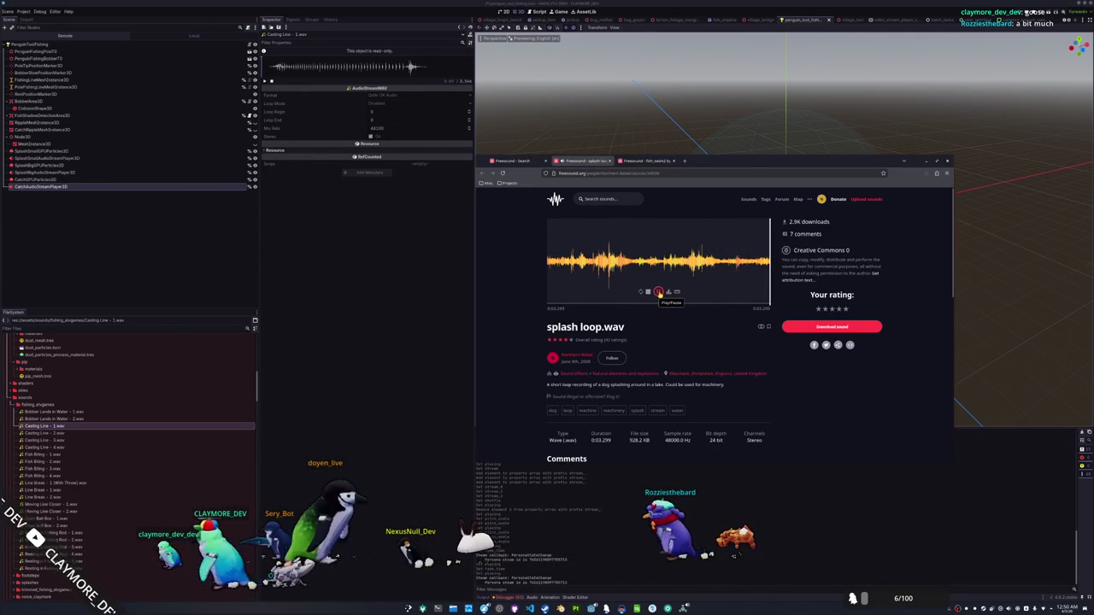
# Scroll through the splash loop.wav comments, view comment page 1, and return to the top.
pyautogui.scroll(-5, 506, 350)
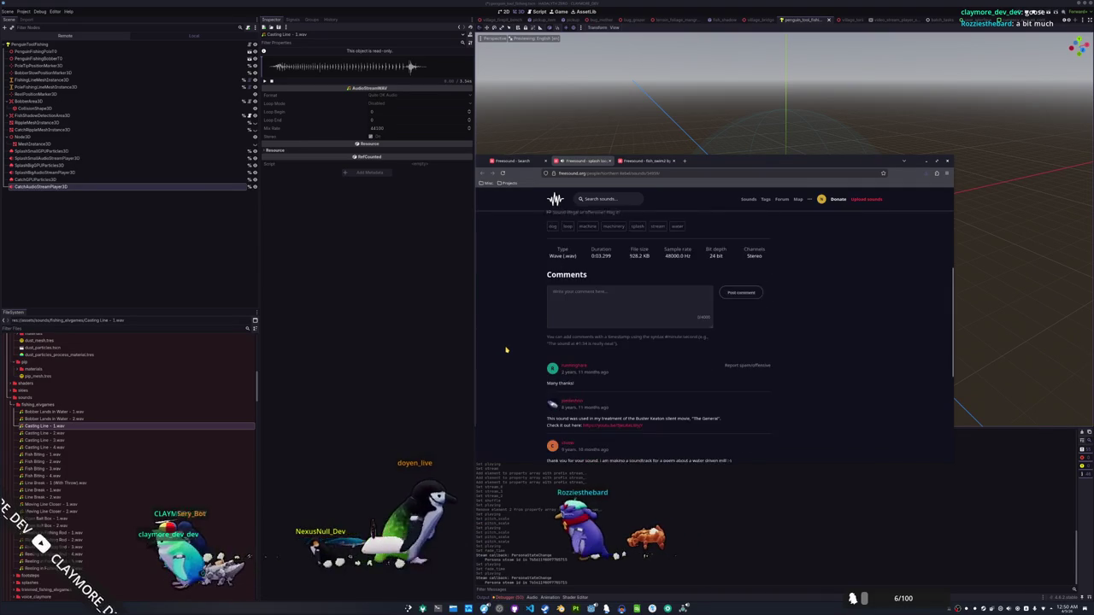
pyautogui.scroll(-2, 506, 350)
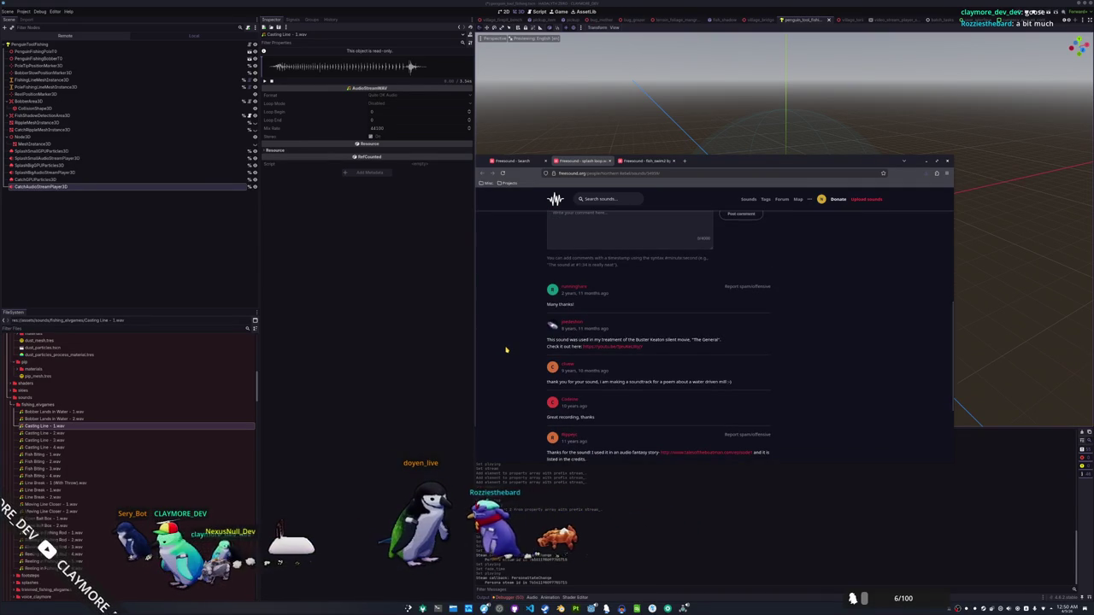
pyautogui.scroll(-1, 506, 350)
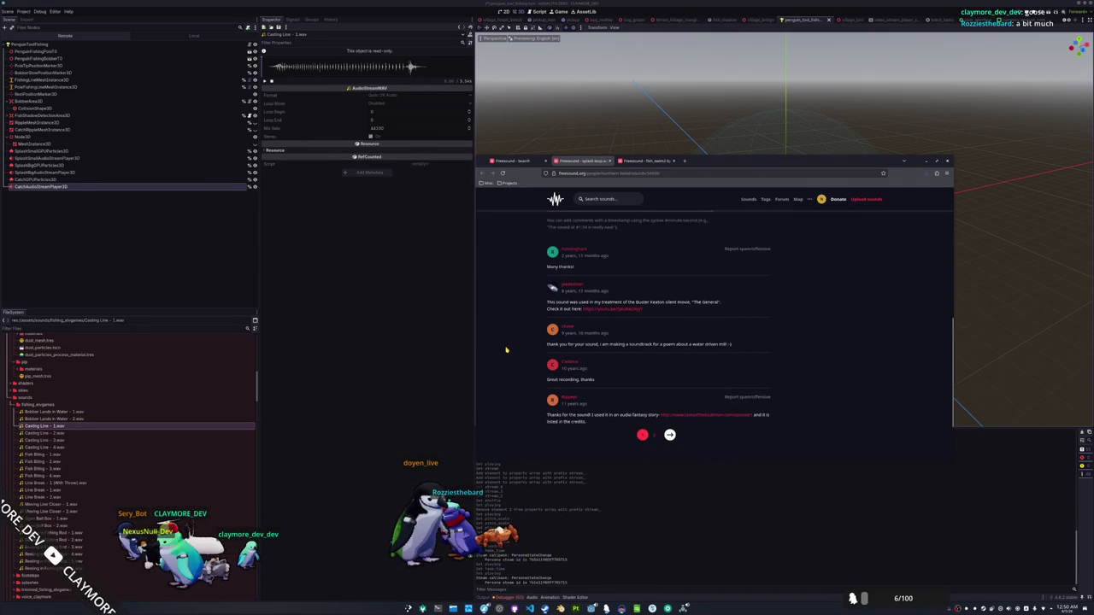
pyautogui.scroll(-1, 506, 350)
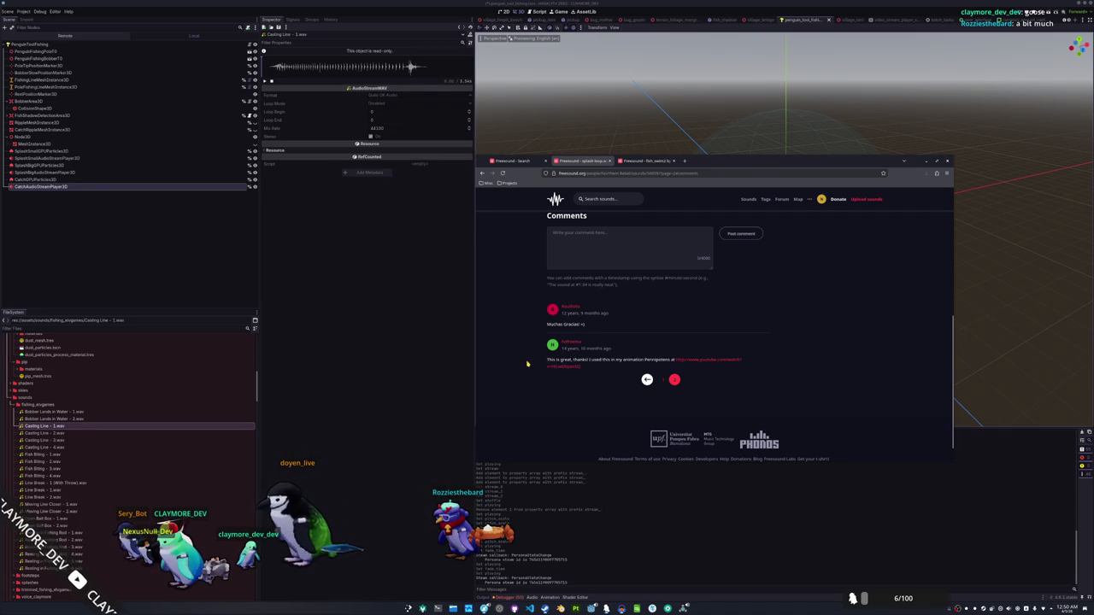
pyautogui.click(663, 381)
pyautogui.scroll(-1, 534, 376)
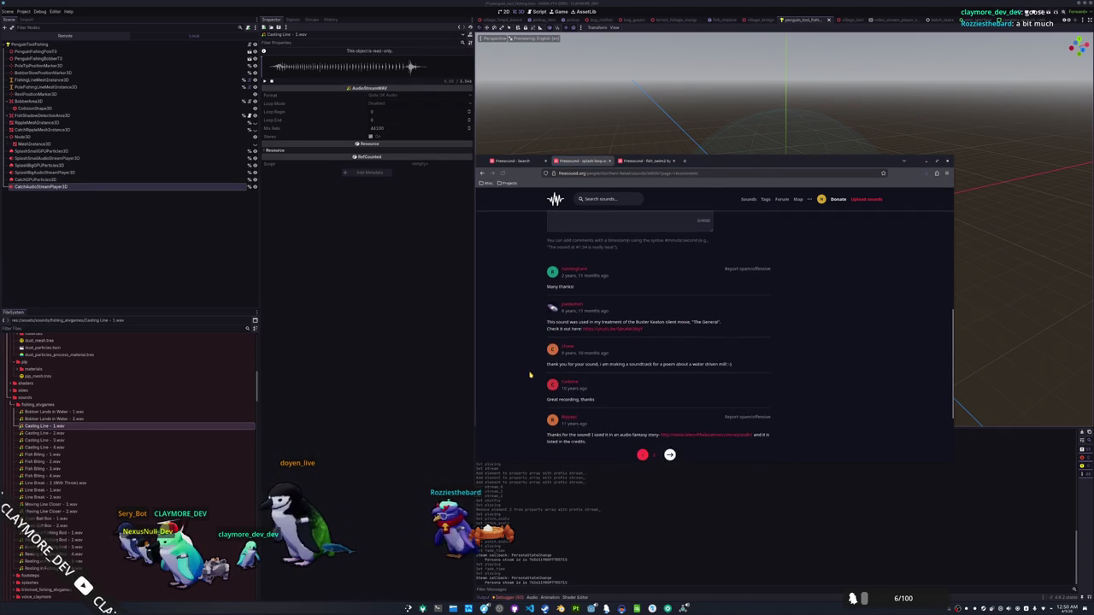
pyautogui.scroll(10, 530, 374)
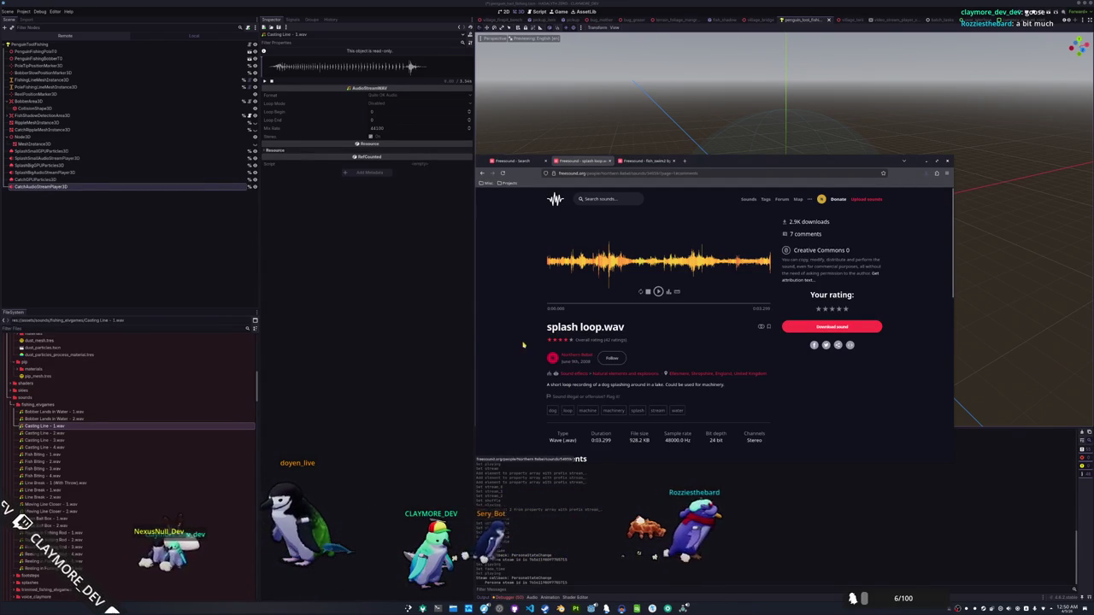
# Skip fish_swim2's preview near its end, then replay the splash loop.wav preview.
pyautogui.scroll(-2, 523, 342)
pyautogui.scroll(2, 522, 342)
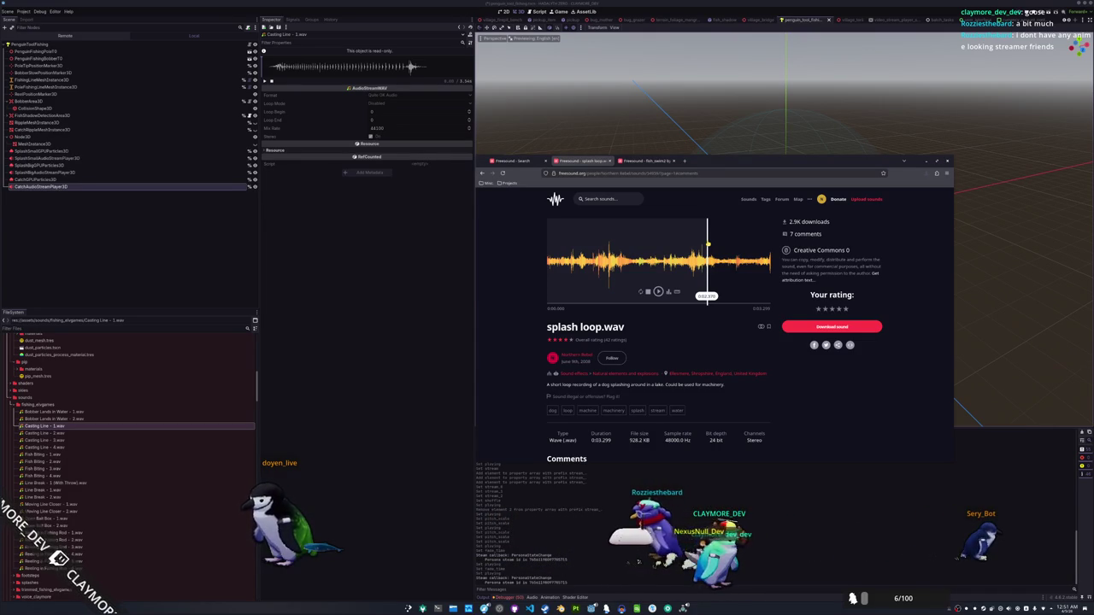
pyautogui.hotkey('ctrl', 'Tab')
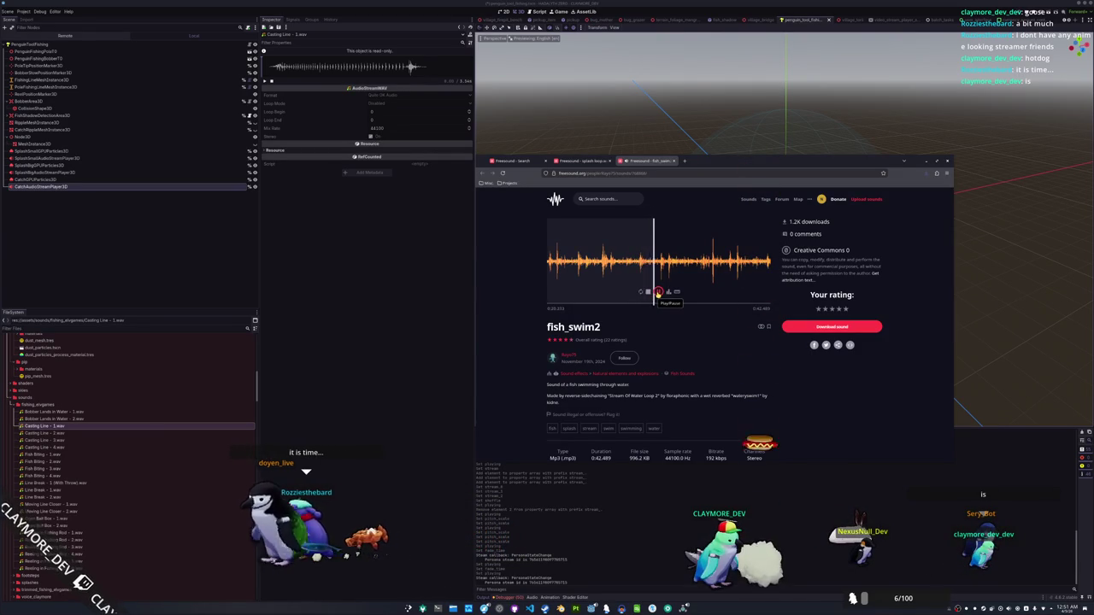
pyautogui.click(711, 272)
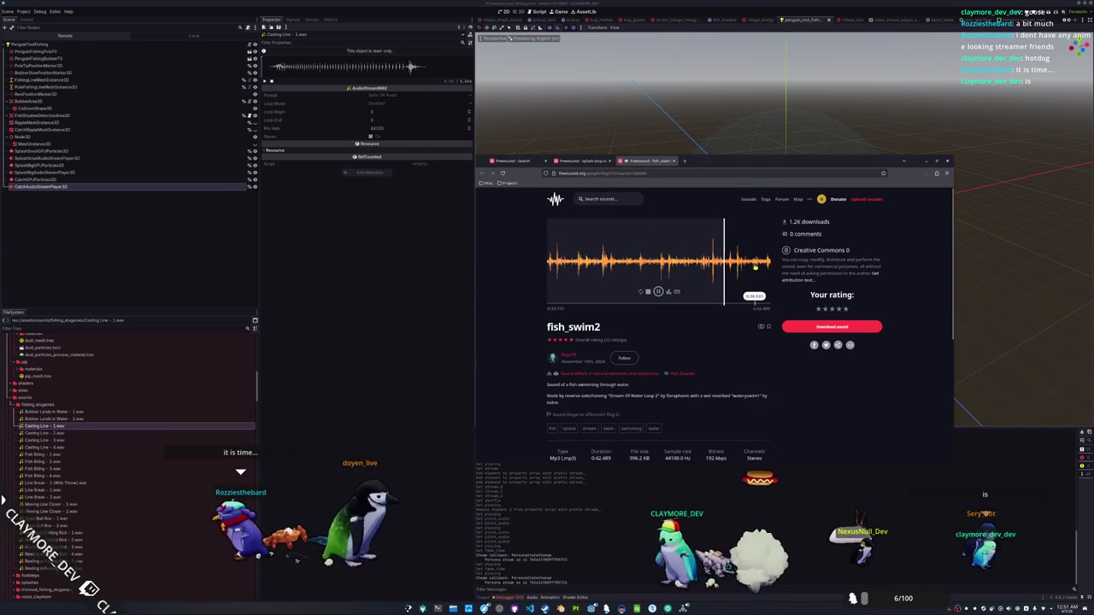
pyautogui.hotkey('ctrl', 'shift', 'Tab')
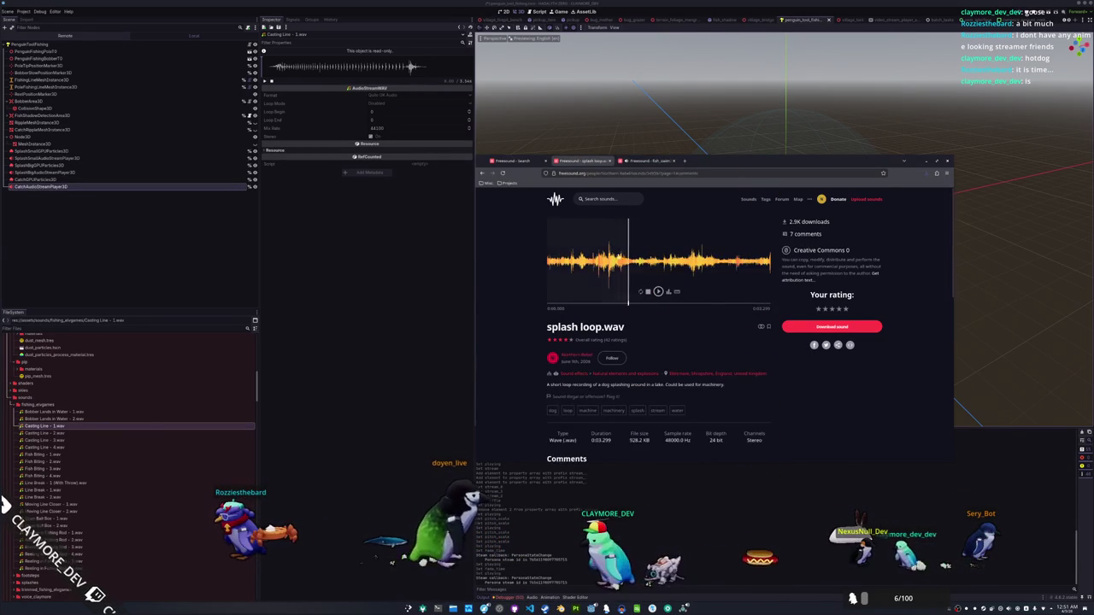
pyautogui.click(733, 266)
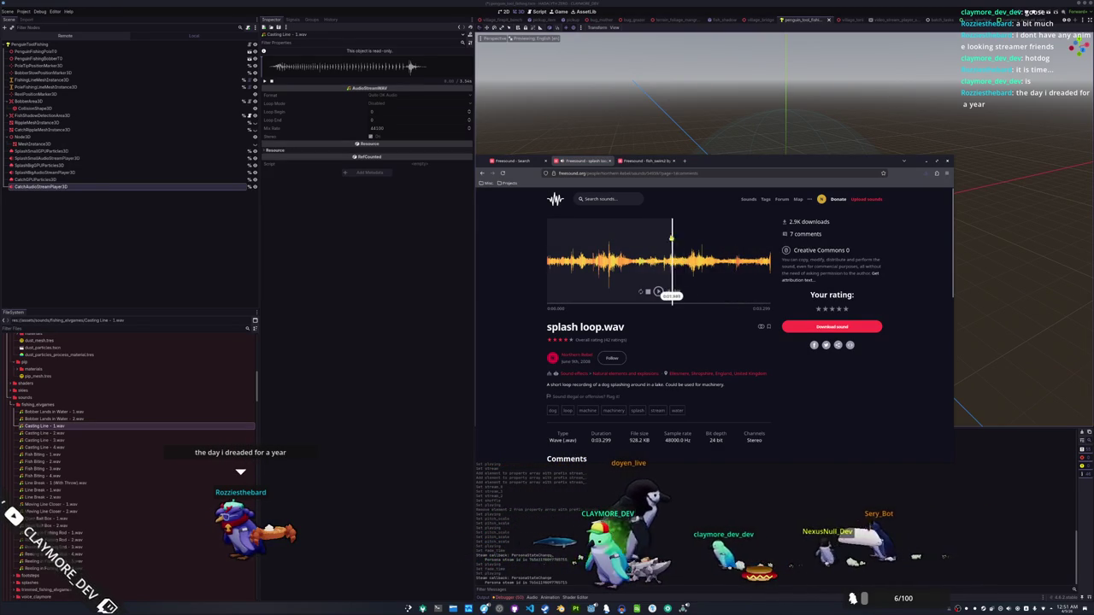
# Settle on the fish_swim2 tab, play its preview, and start its download.
pyautogui.hotkey('ctrl', 'Tab')
pyautogui.hotkey('ctrl', 'shift', 'Tab')
pyautogui.hotkey('ctrl', 'Tab')
pyautogui.click(658, 292)
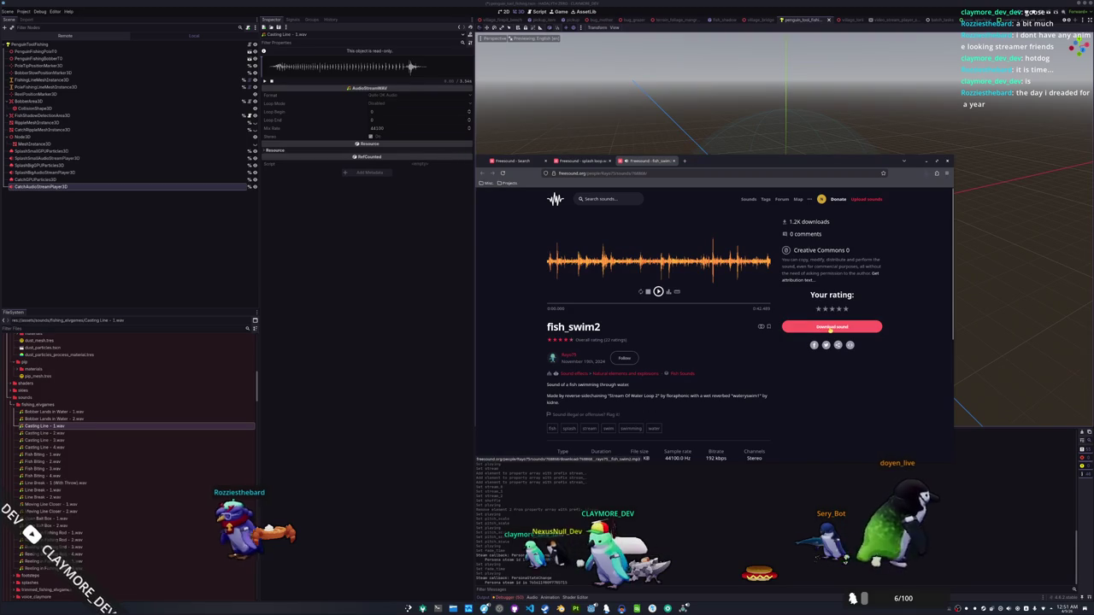
pyautogui.click(825, 326)
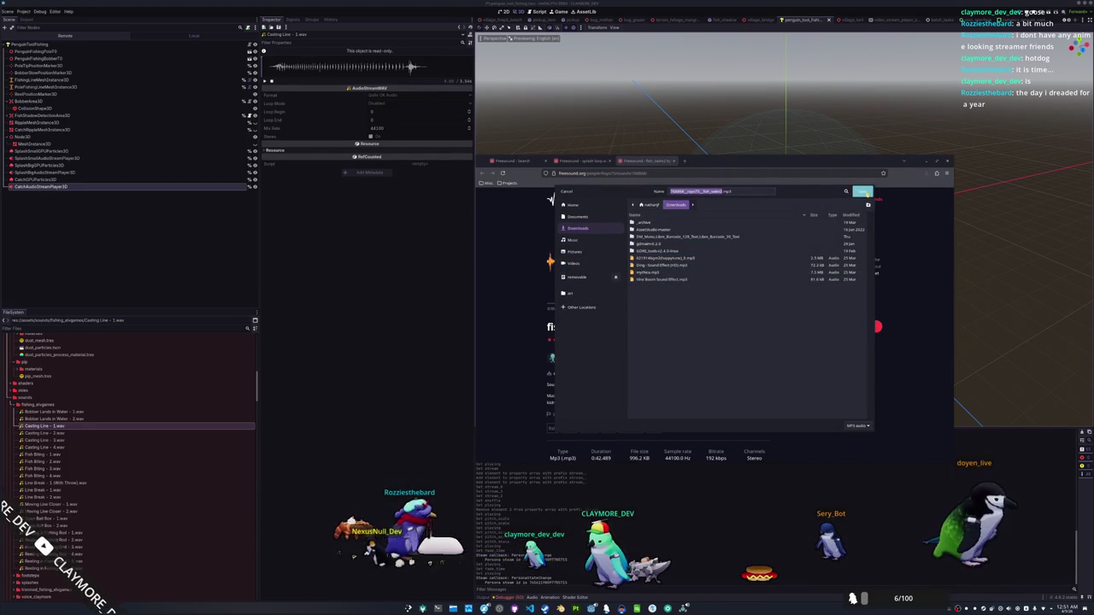
# Save the fish_swim2 mp3 into Downloads and show the recent downloads list.
pyautogui.click(865, 193)
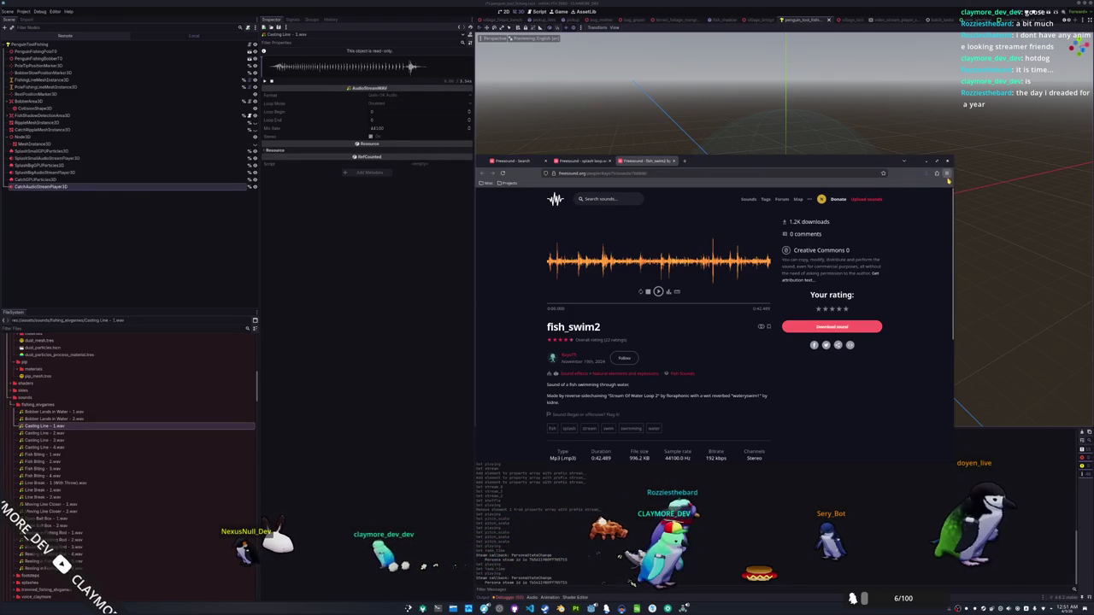
pyautogui.click(925, 174)
# Drop the fish_swim2 mp3 into Godot's sounds folder and review its import settings.
pyautogui.moveTo(838, 185)
pyautogui.mouseDown()
pyautogui.moveTo(622, 312)
pyautogui.moveTo(564, 318)
pyautogui.moveTo(413, 385)
pyautogui.moveTo(94, 431)
pyautogui.mouseUp()
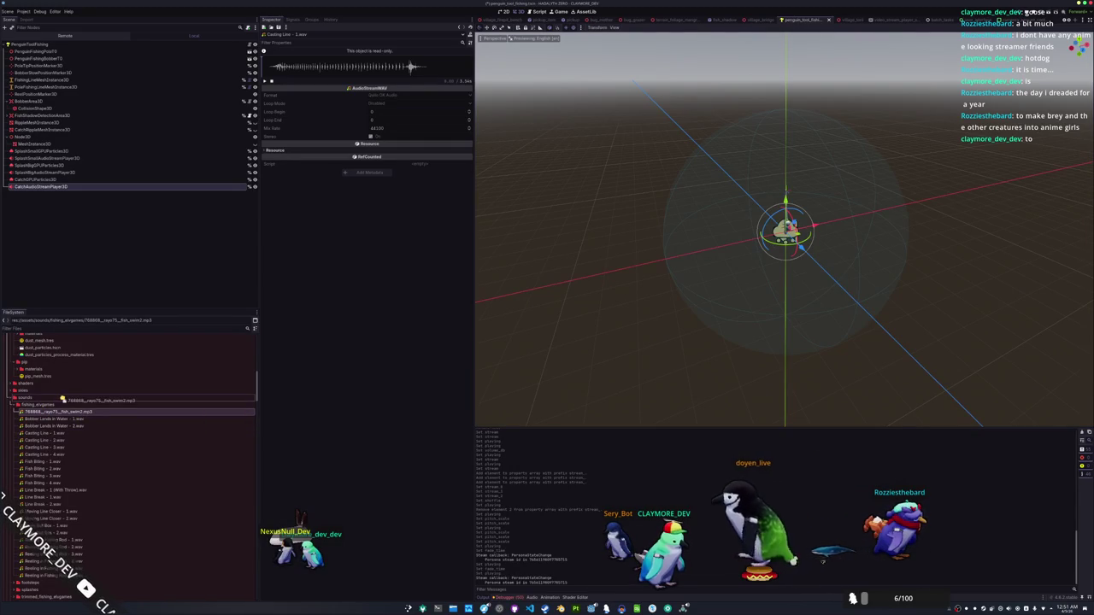
pyautogui.scroll(-5, 69, 449)
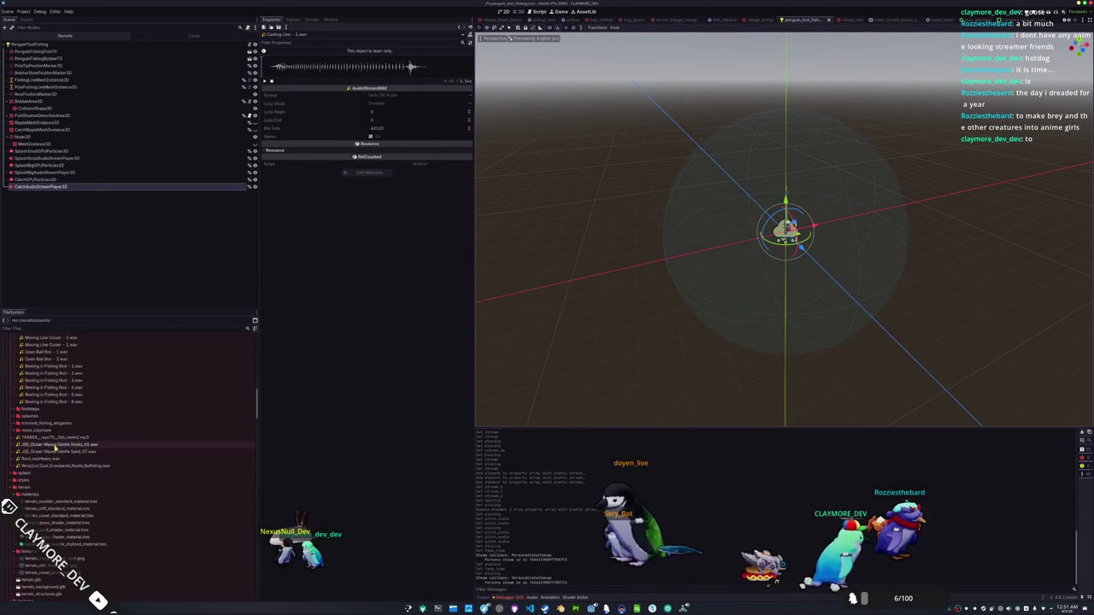
pyautogui.doubleClick(89, 437)
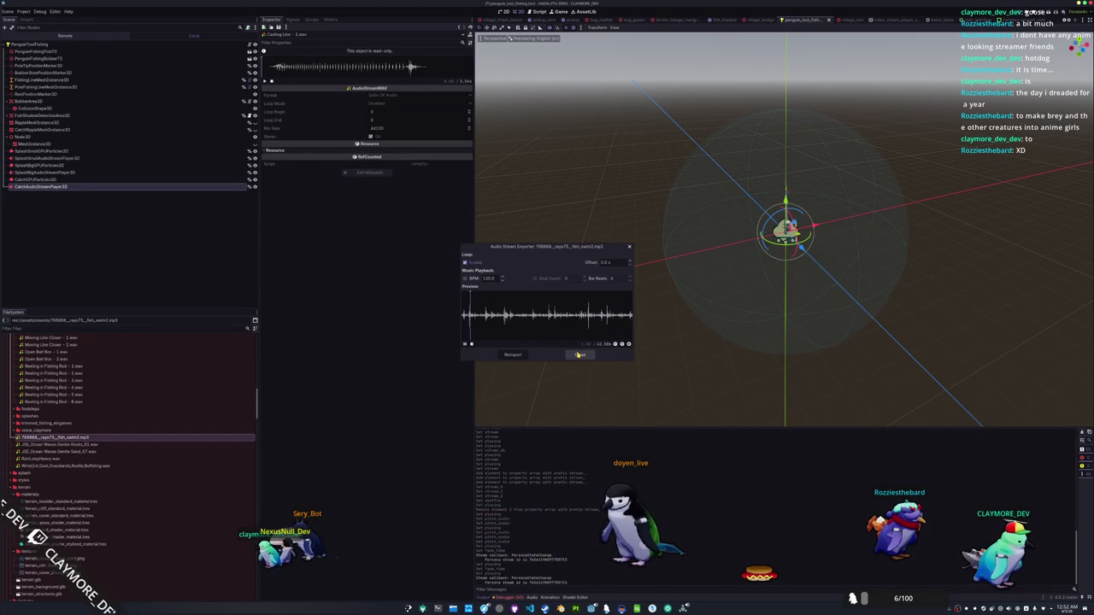
pyautogui.click(578, 355)
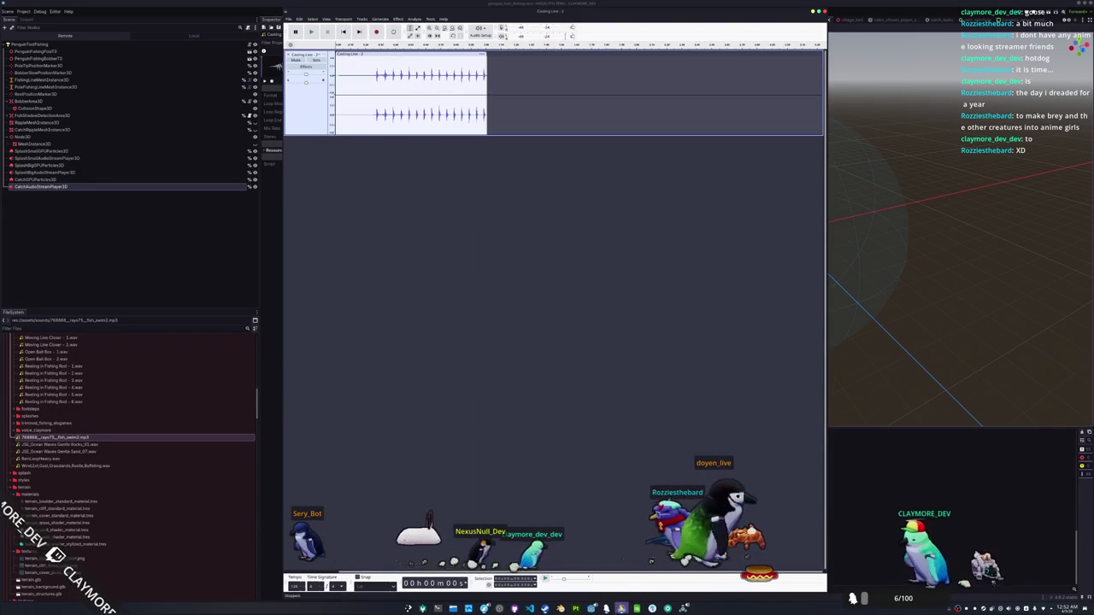
# Close Audacity without saving its changes.
pyautogui.rightClick(622, 609)
pyautogui.click(627, 596)
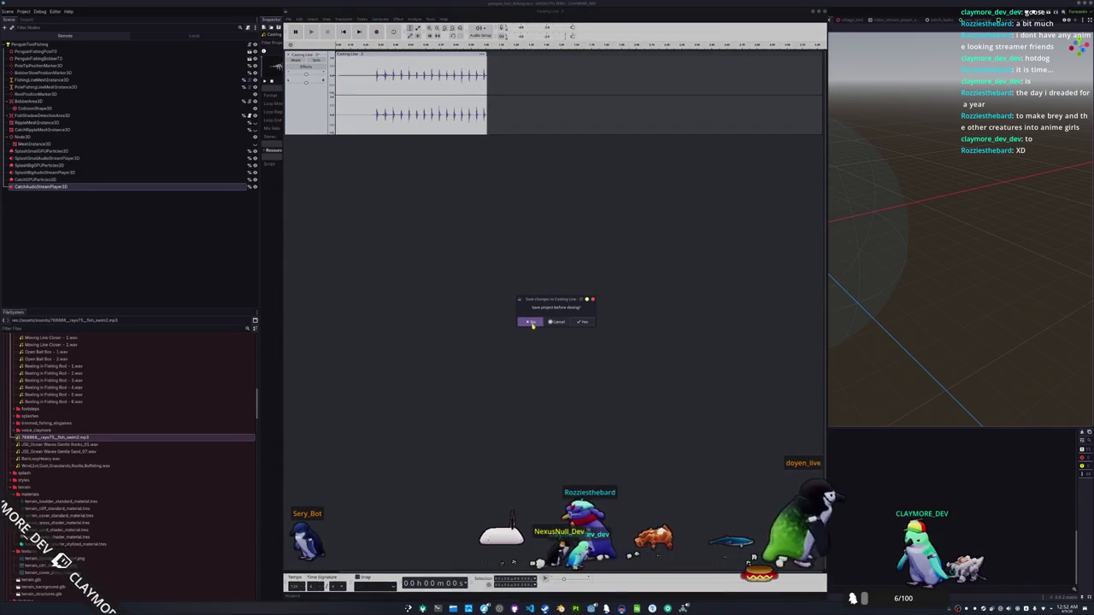
pyautogui.click(525, 320)
pyautogui.press('super')
# Launch Kdenlive and drag fish_swim2 mp3 from the sounds folder into the Project Bin.
pyautogui.write('sou')
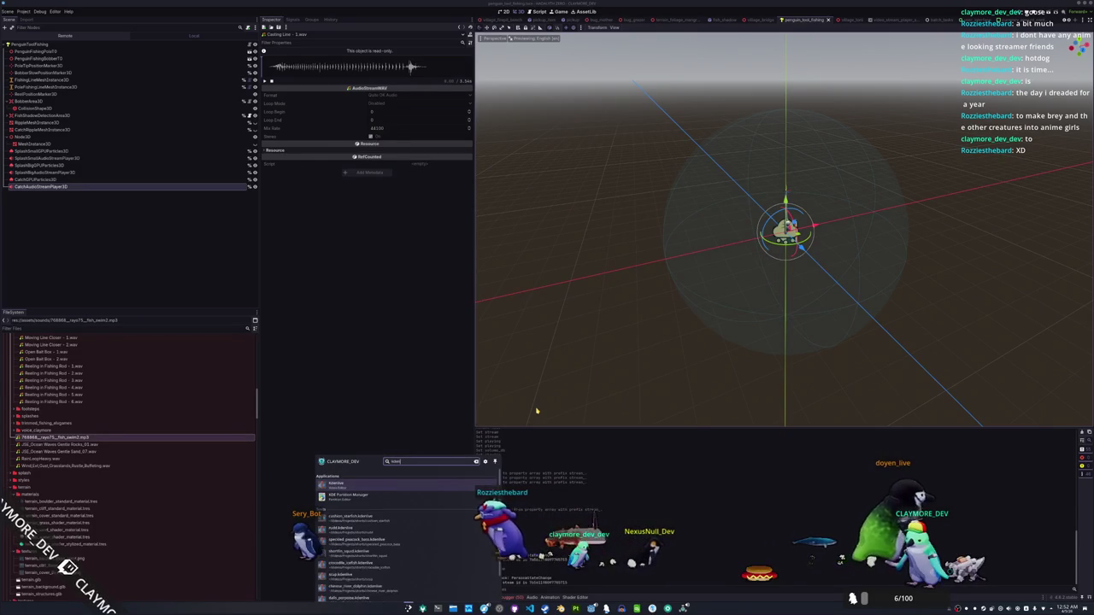
pyautogui.press('Return')
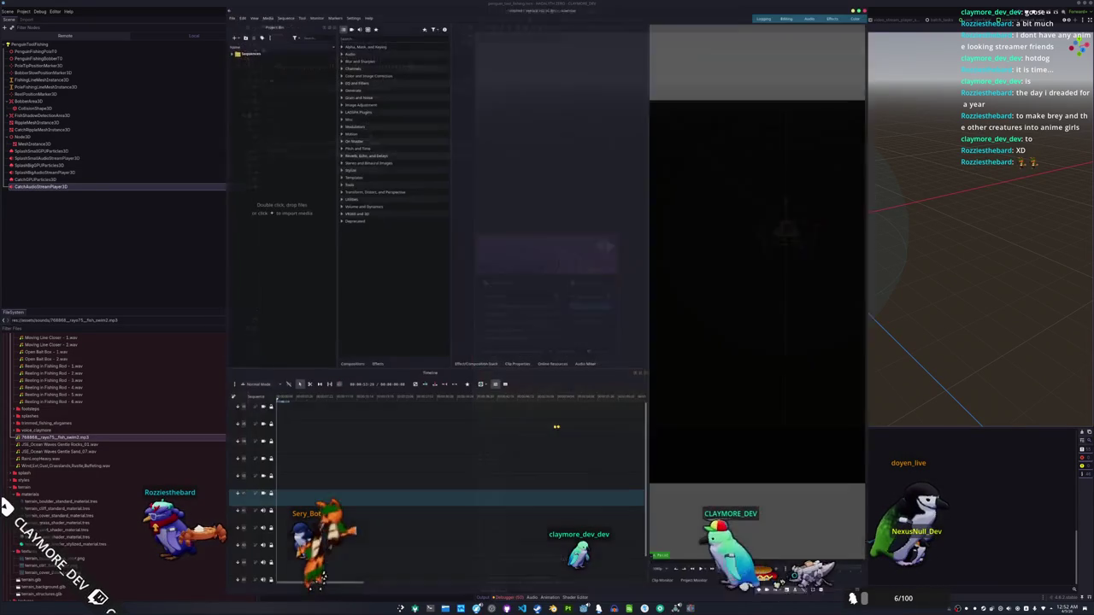
pyautogui.click(445, 609)
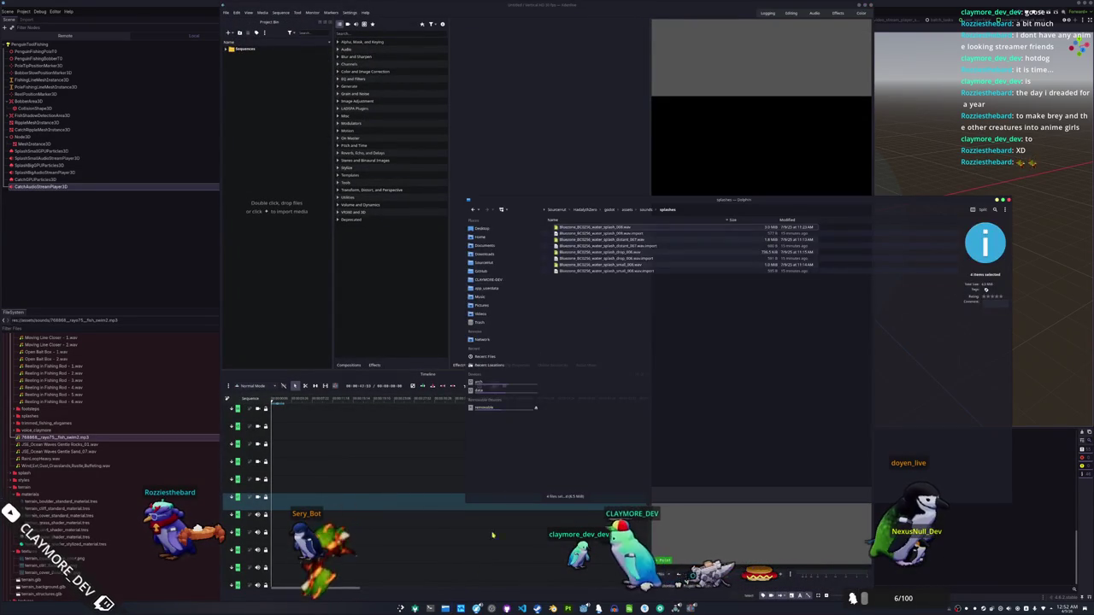
pyautogui.click(646, 211)
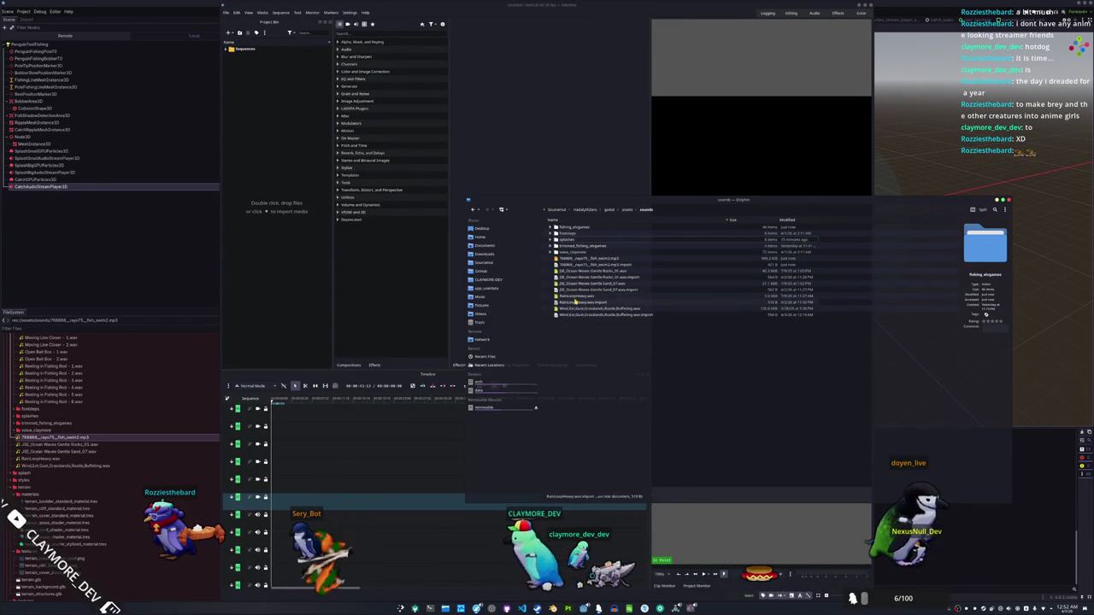
pyautogui.moveTo(583, 261); pyautogui.dragTo(285, 283)
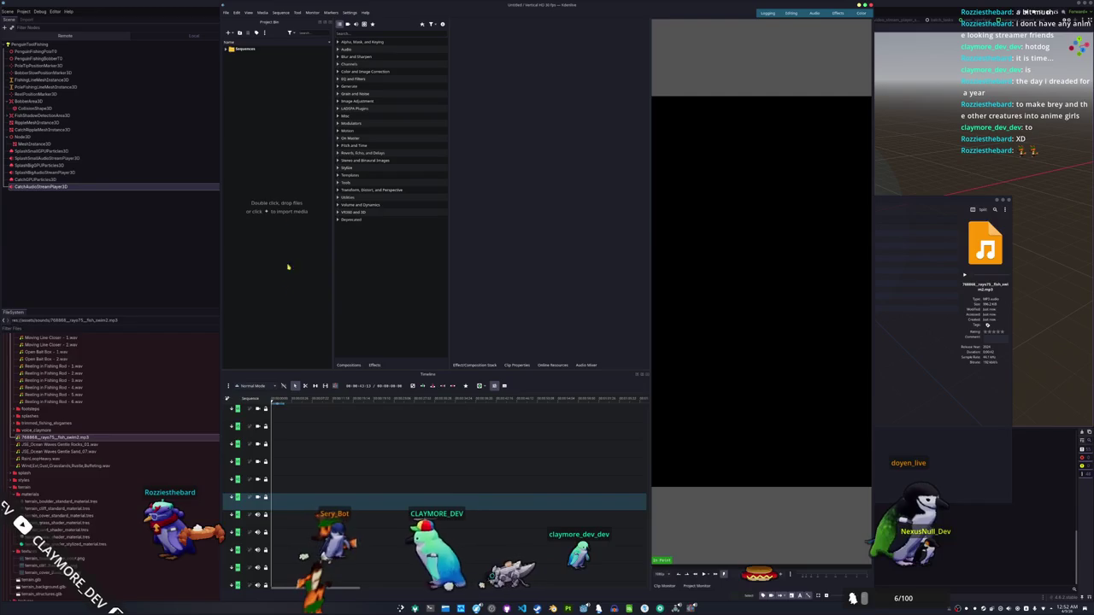
pyautogui.moveTo(254, 83); pyautogui.dragTo(286, 500)
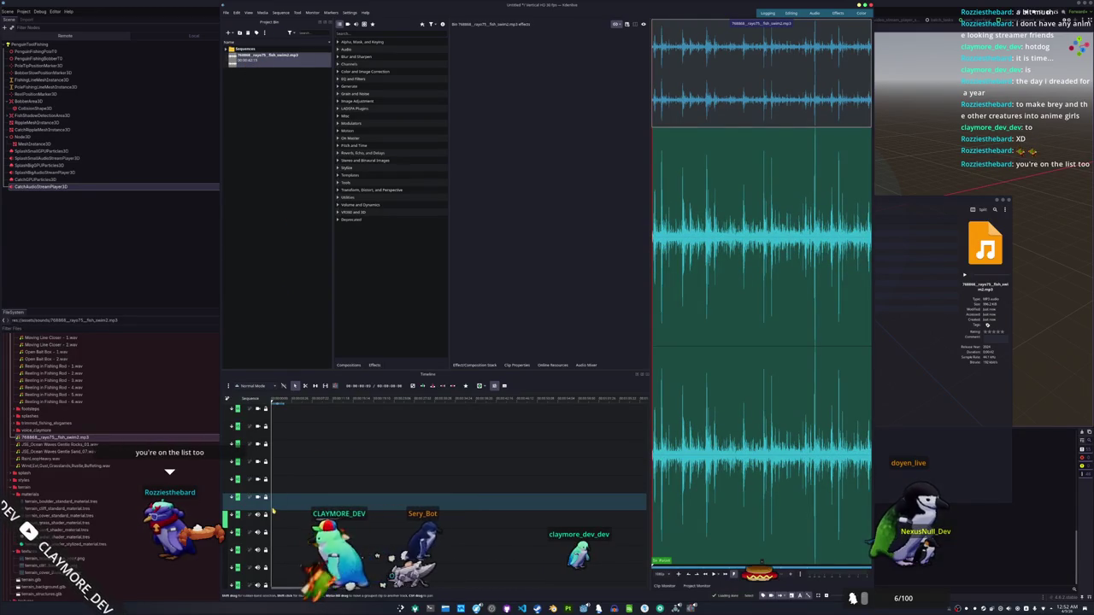